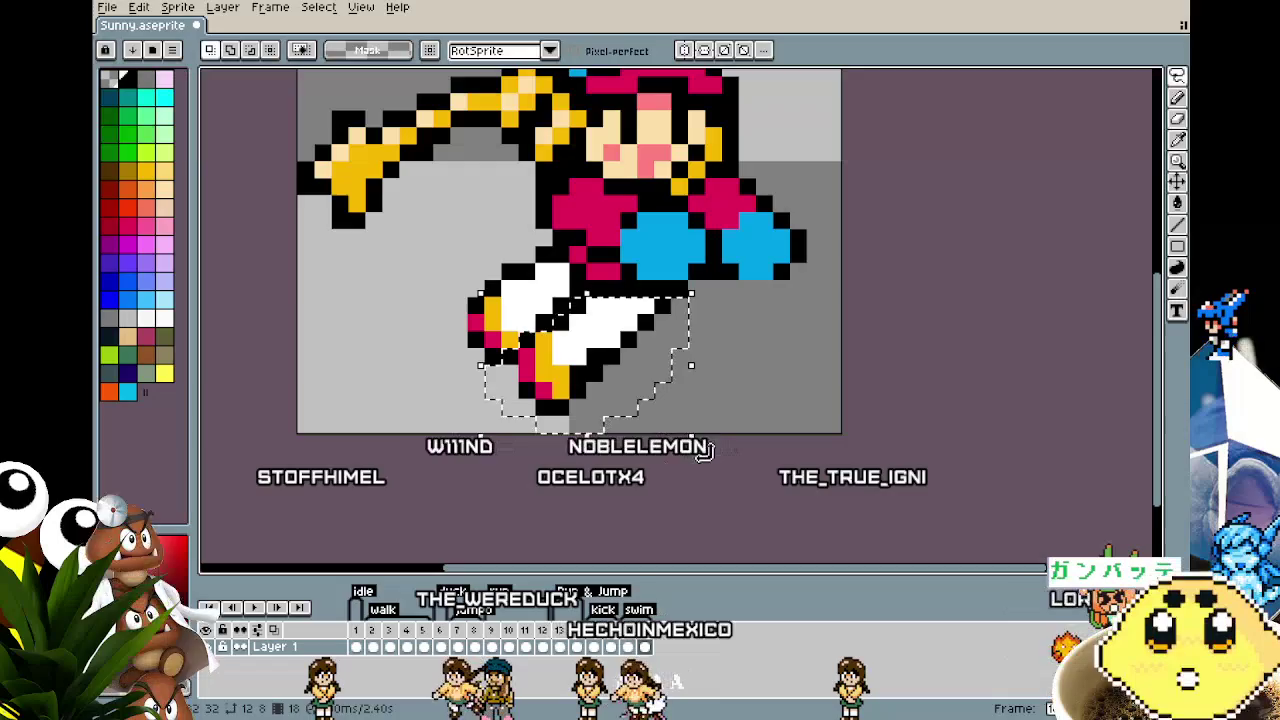
Step: Rotate the selected front leg about 10.6°, shift it slightly right, and apply it
{"action": "left_click_drag", "start_coordinate": [703, 450], "coordinate": [760, 450]}
{"action": "left_click_drag", "start_coordinate": [584, 372], "coordinate": [643, 380]}
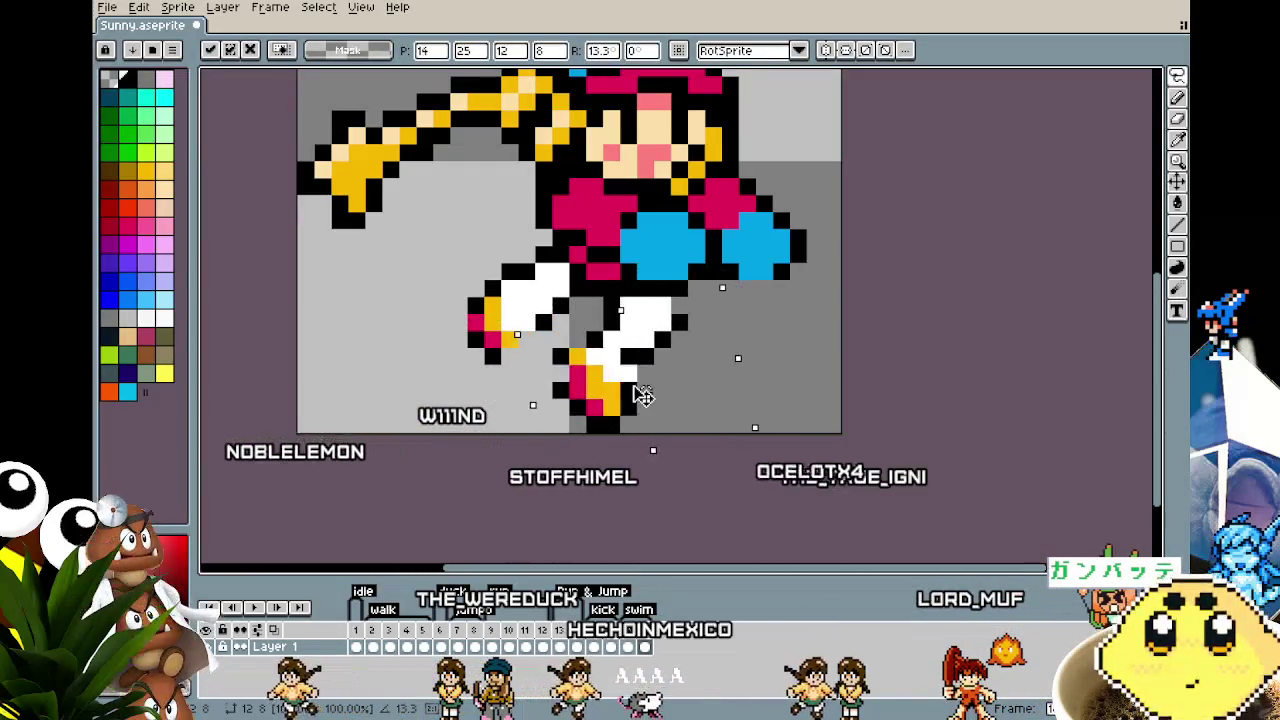
{"action": "key", "text": "Return"}
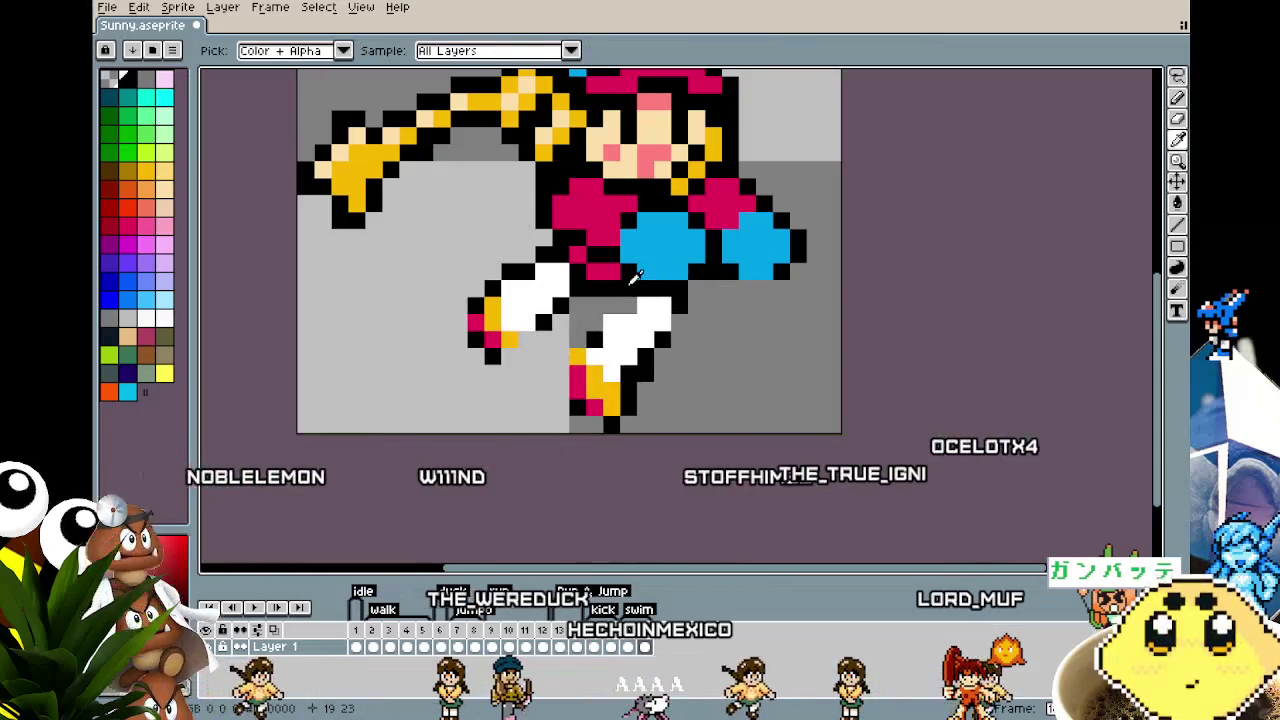
Step: Touch up the front leg's black outline pixels and repaint a pink shoe pixel yellow
{"action": "key", "text": "b"}
{"action": "left_click_drag", "start_coordinate": [611, 305], "coordinate": [628, 305]}
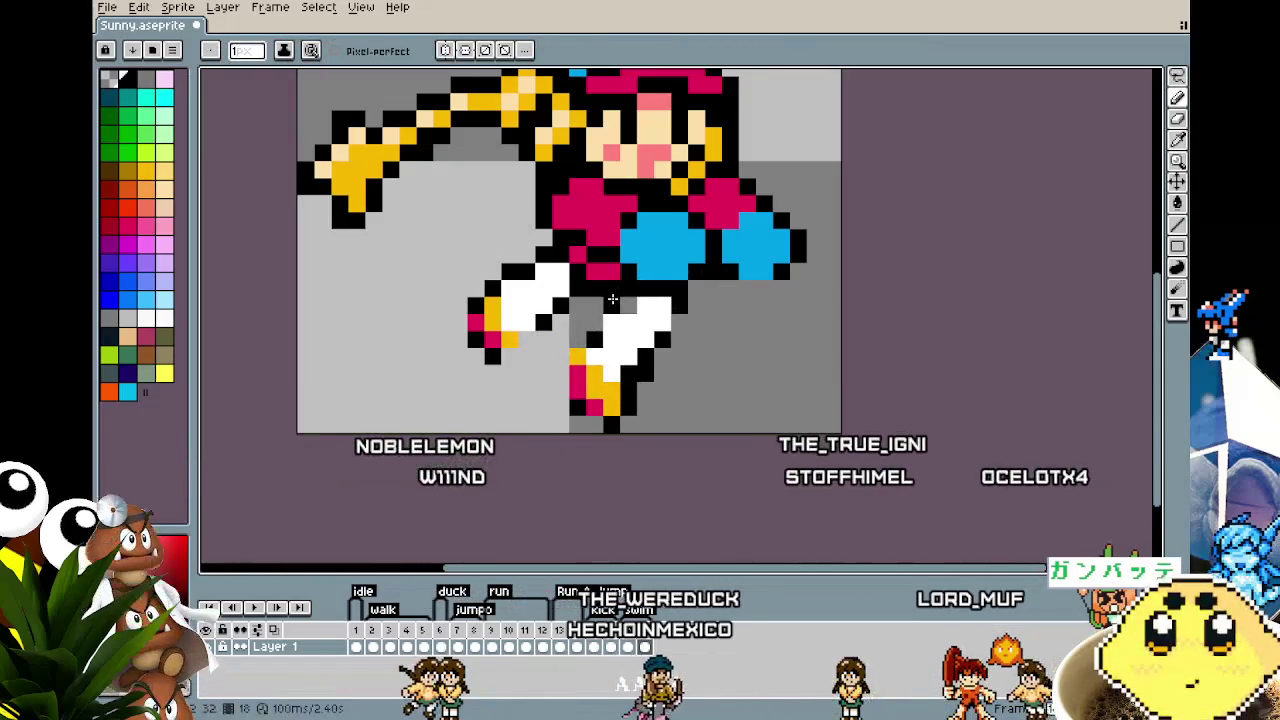
{"action": "left_click", "coordinate": [595, 320]}
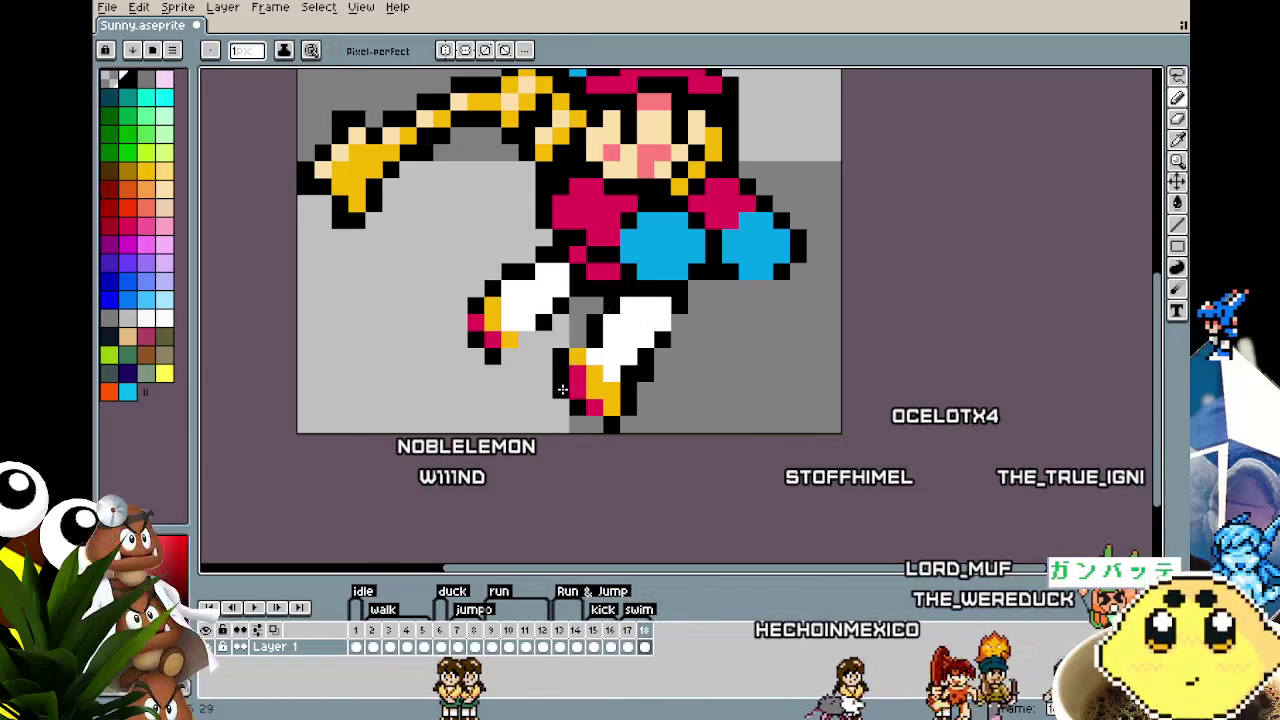
{"action": "scroll", "coordinate": [580, 447], "scroll_direction": "up", "scroll_amount": 1}
{"action": "left_click", "coordinate": [564, 330], "text": "alt"}
{"action": "left_click", "coordinate": [564, 353]}
{"action": "left_click", "coordinate": [572, 372], "text": "alt"}
{"action": "left_click", "coordinate": [543, 356]}
{"action": "scroll", "coordinate": [489, 529], "scroll_direction": "down", "scroll_amount": 1}
{"action": "scroll", "coordinate": [489, 529], "scroll_direction": "down", "scroll_amount": 2}
{"action": "scroll", "coordinate": [490, 432], "scroll_direction": "up", "scroll_amount": 3}
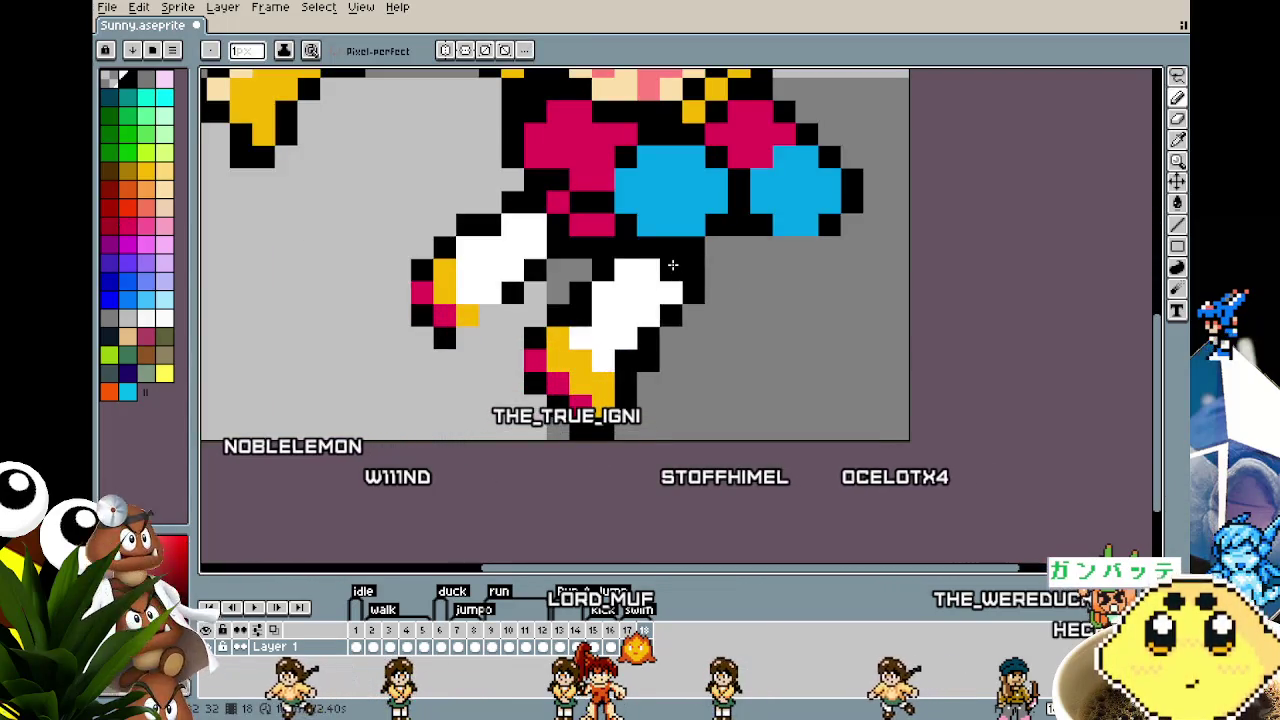
Step: Lasso the back leg, rotate it about 22°, move it down-right beside the other leg, and apply it
{"action": "key", "text": "q"}
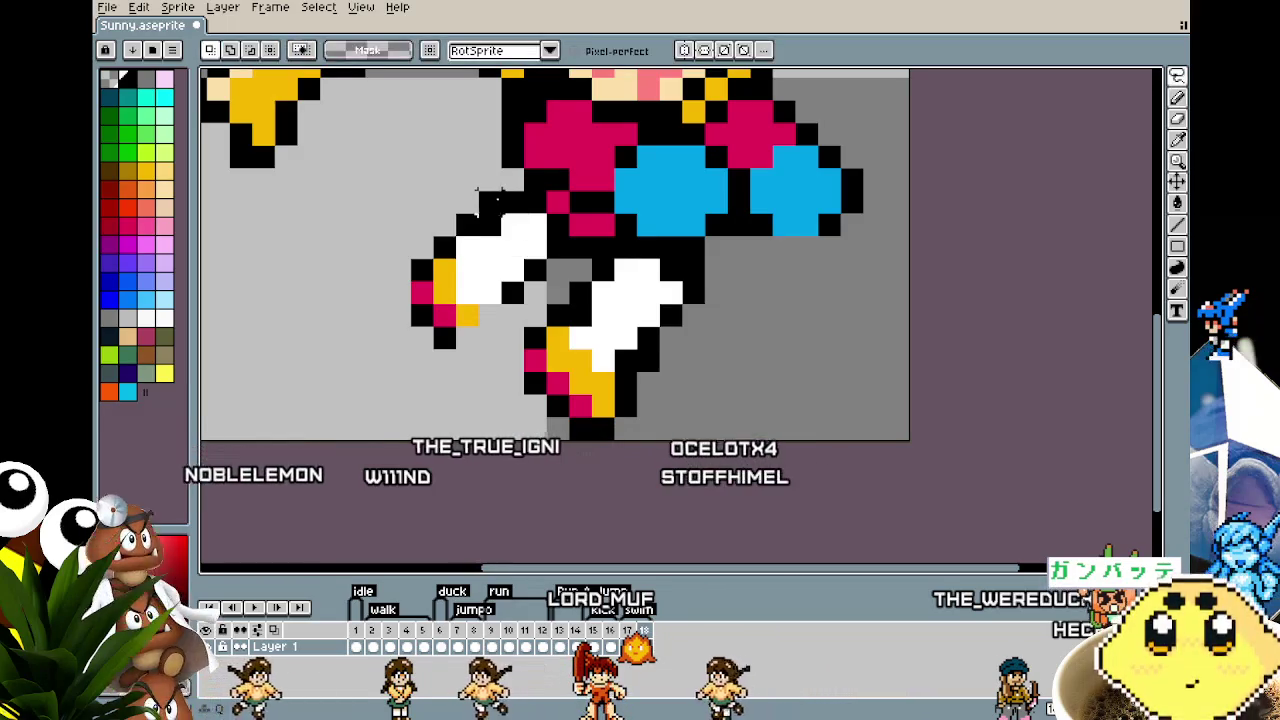
{"action": "left_click_drag", "start_coordinate": [480, 195], "coordinate": [475, 222]}
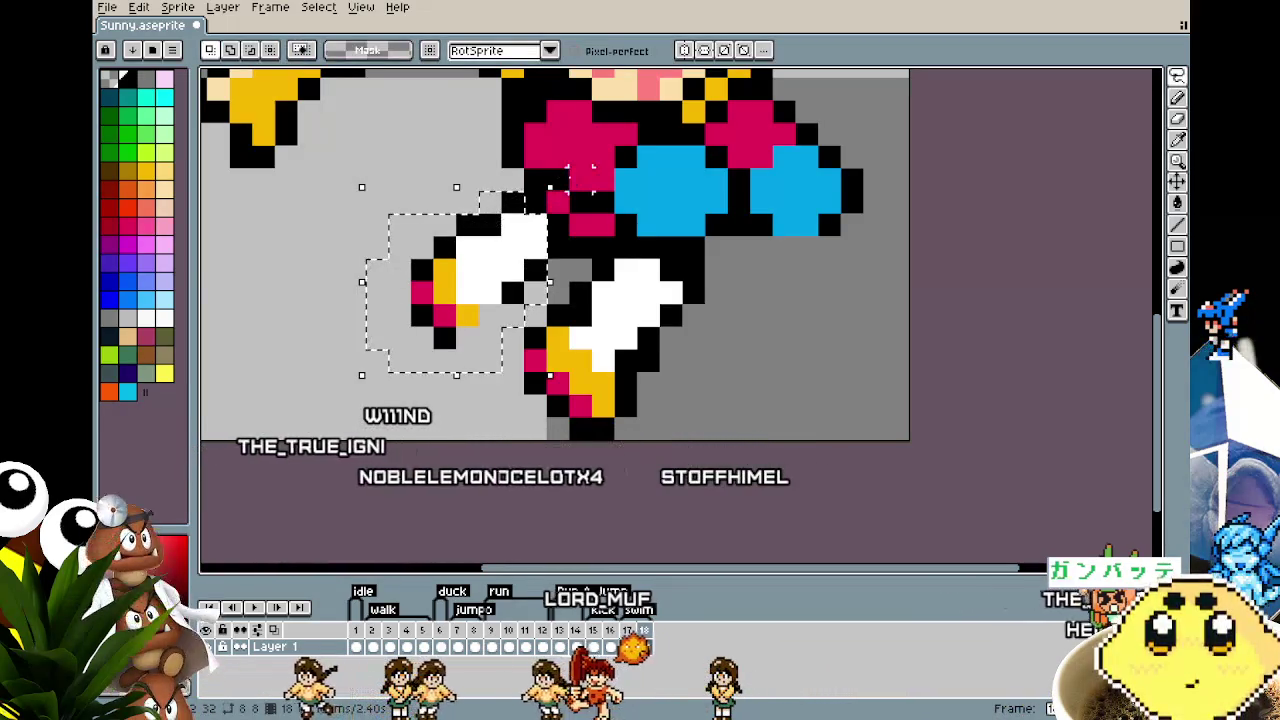
{"action": "mouse_move", "coordinate": [556, 182]}
{"action": "left_mouse_down"}
{"action": "mouse_move", "coordinate": [510, 142]}
{"action": "mouse_move", "coordinate": [512, 125]}
{"action": "left_mouse_up"}
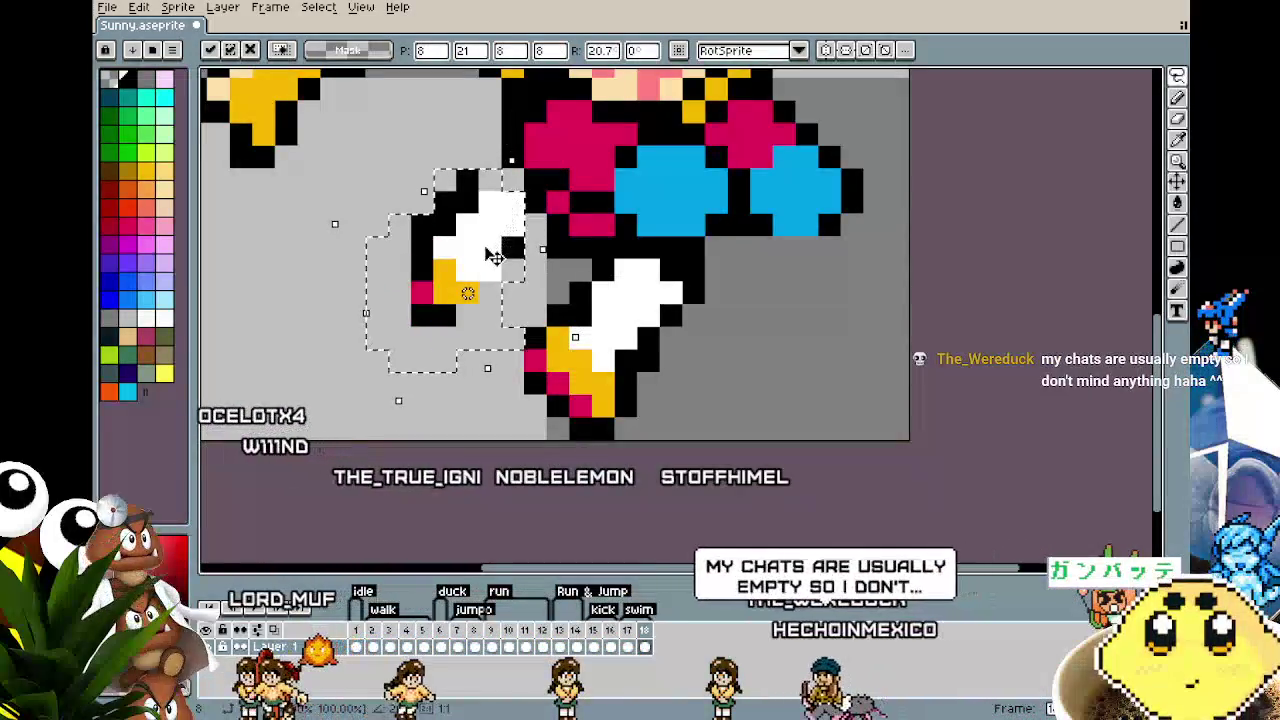
{"action": "left_click_drag", "start_coordinate": [505, 215], "coordinate": [549, 321]}
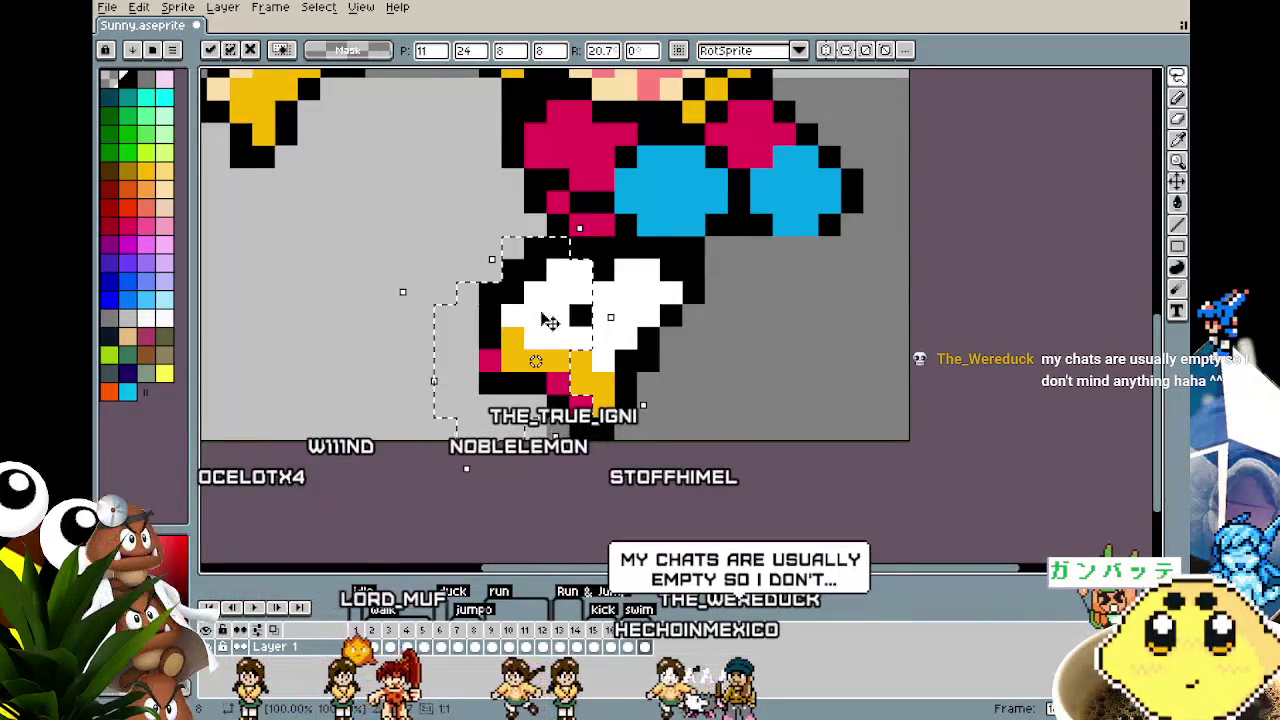
{"action": "key", "text": "ctrl+d"}
Step: Redraw the back shoe in yellow with black outline pixels and a diagonal pink edge
{"action": "key", "text": "i"}
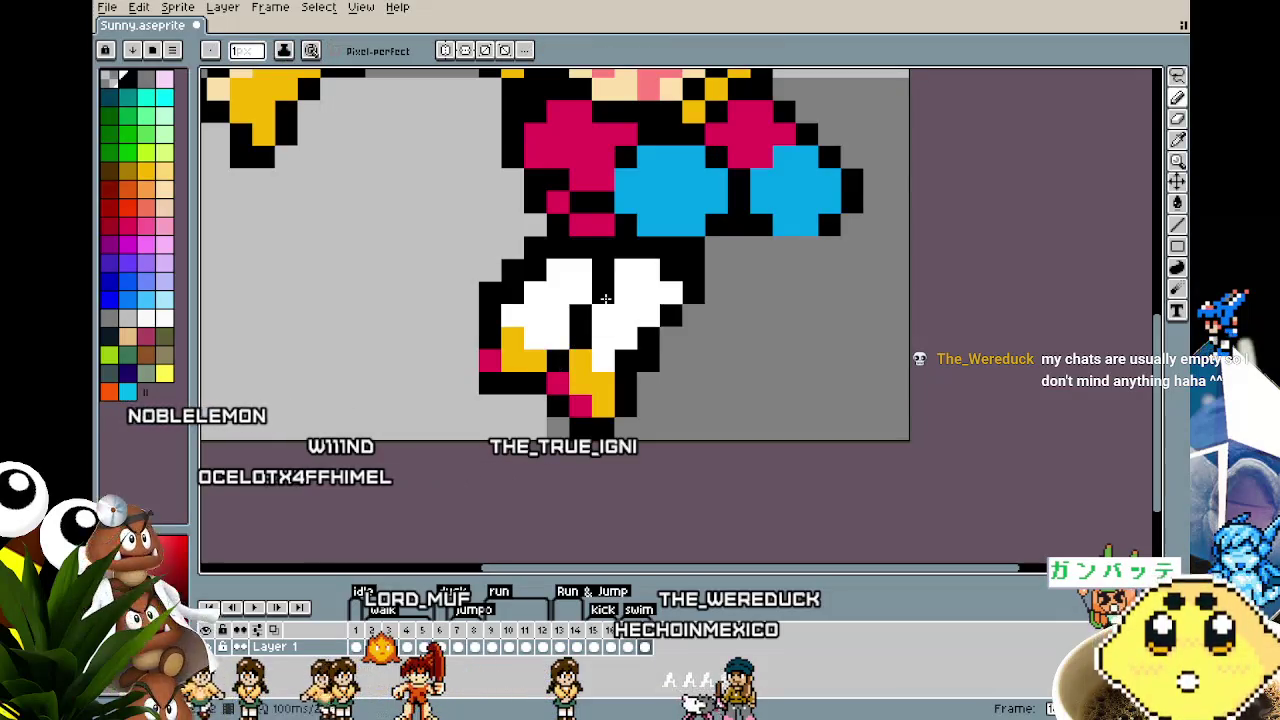
{"action": "left_click", "coordinate": [520, 340], "text": "alt"}
{"action": "left_click", "coordinate": [493, 331]}
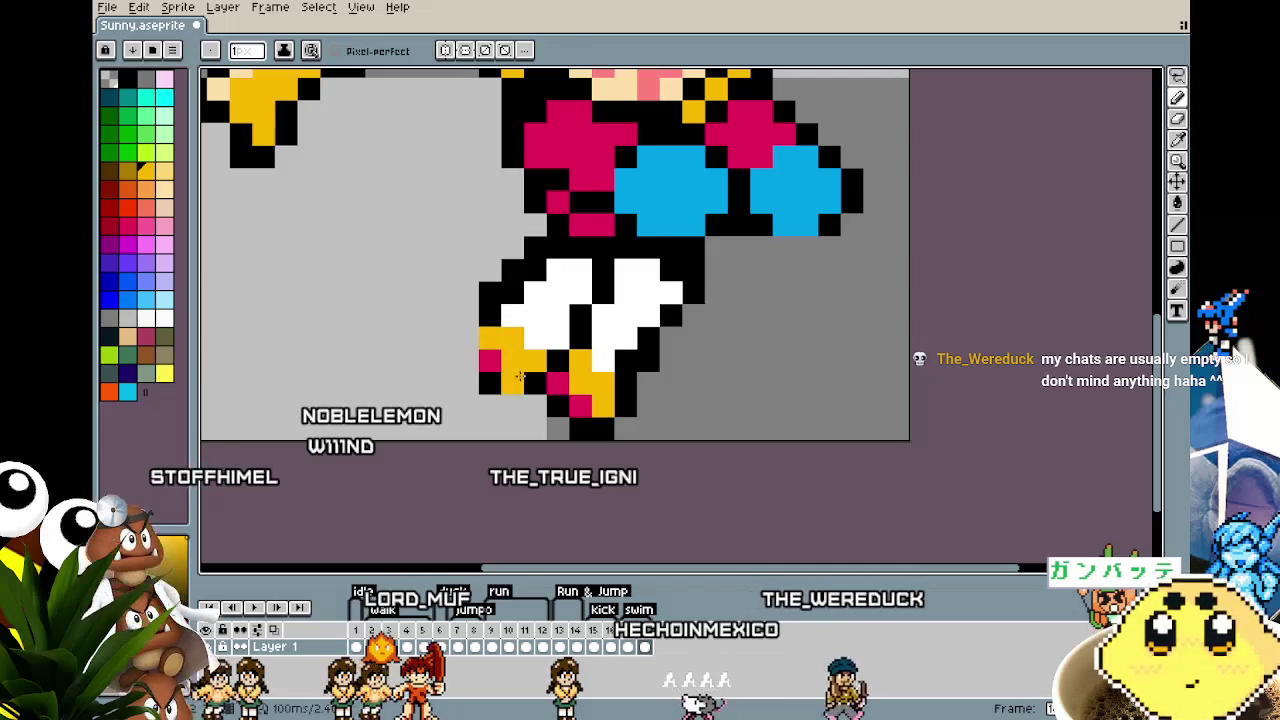
{"action": "left_click", "coordinate": [519, 374], "text": "alt"}
{"action": "left_click", "coordinate": [490, 380], "text": "alt"}
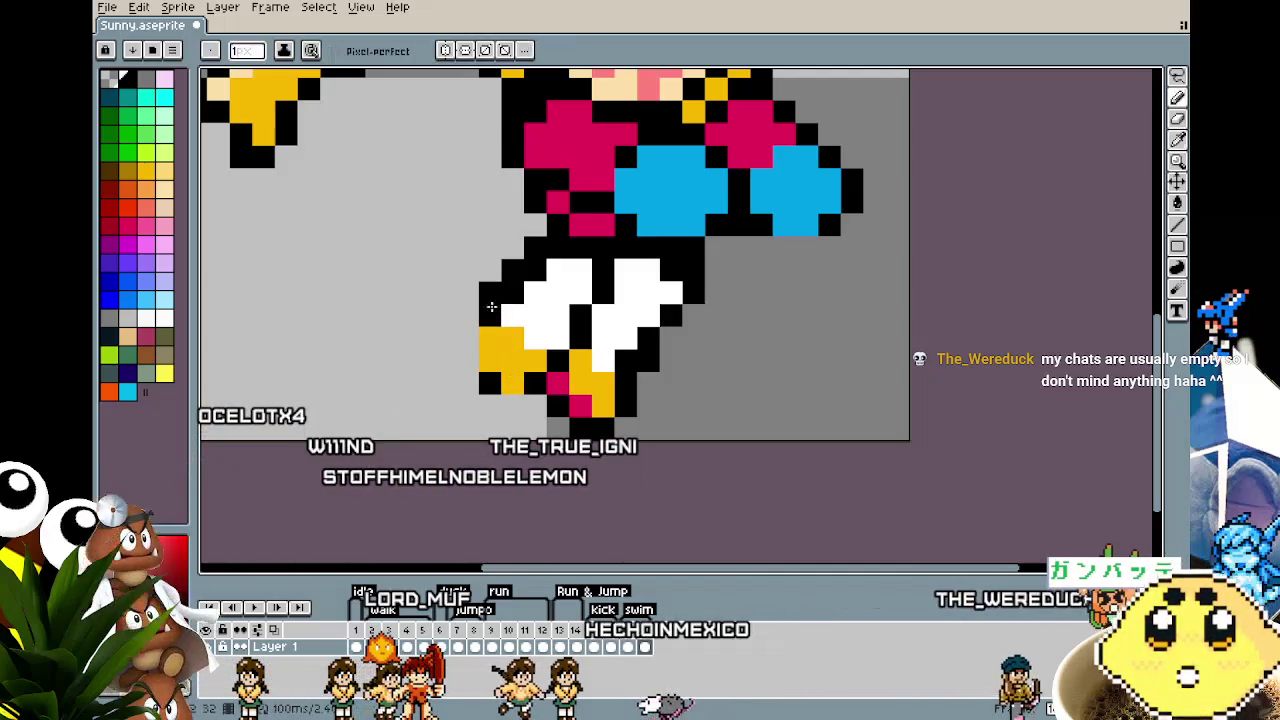
{"action": "left_click", "coordinate": [467, 359]}
{"action": "left_click", "coordinate": [467, 338]}
{"action": "left_click", "coordinate": [557, 378], "text": "alt"}
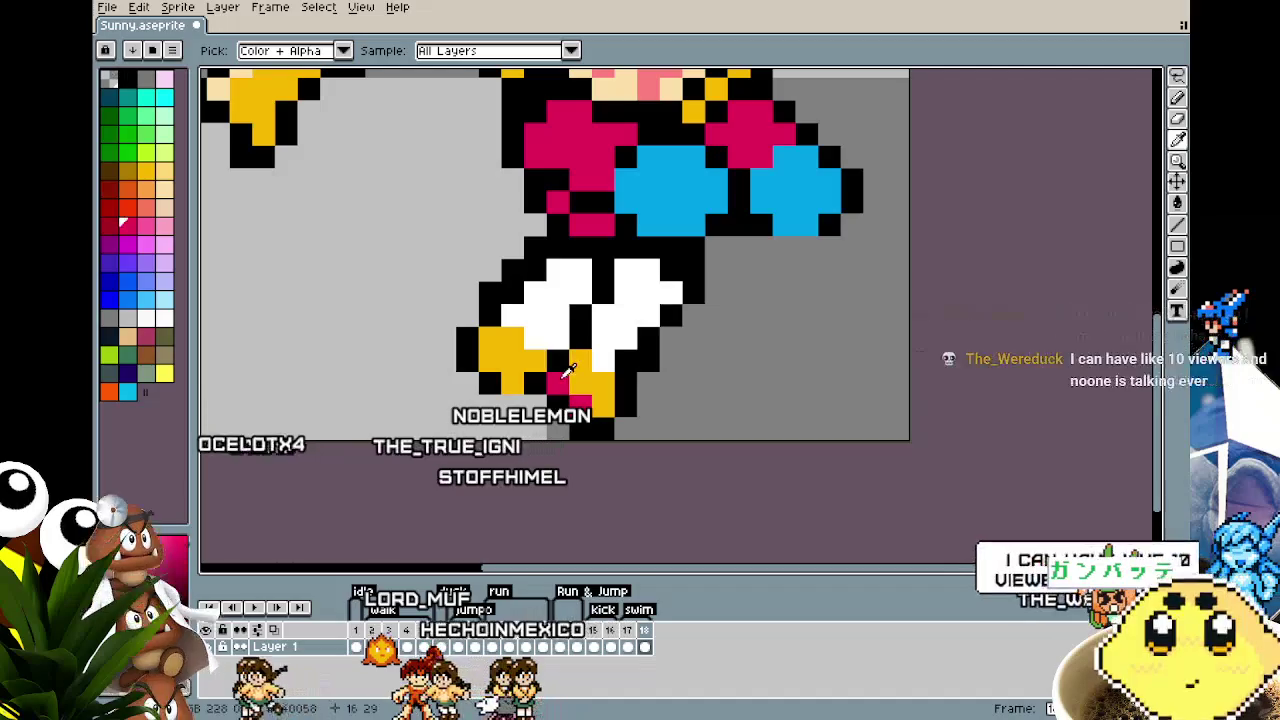
{"action": "left_click", "coordinate": [500, 379]}
{"action": "left_click_drag", "start_coordinate": [500, 379], "coordinate": [470, 345]}
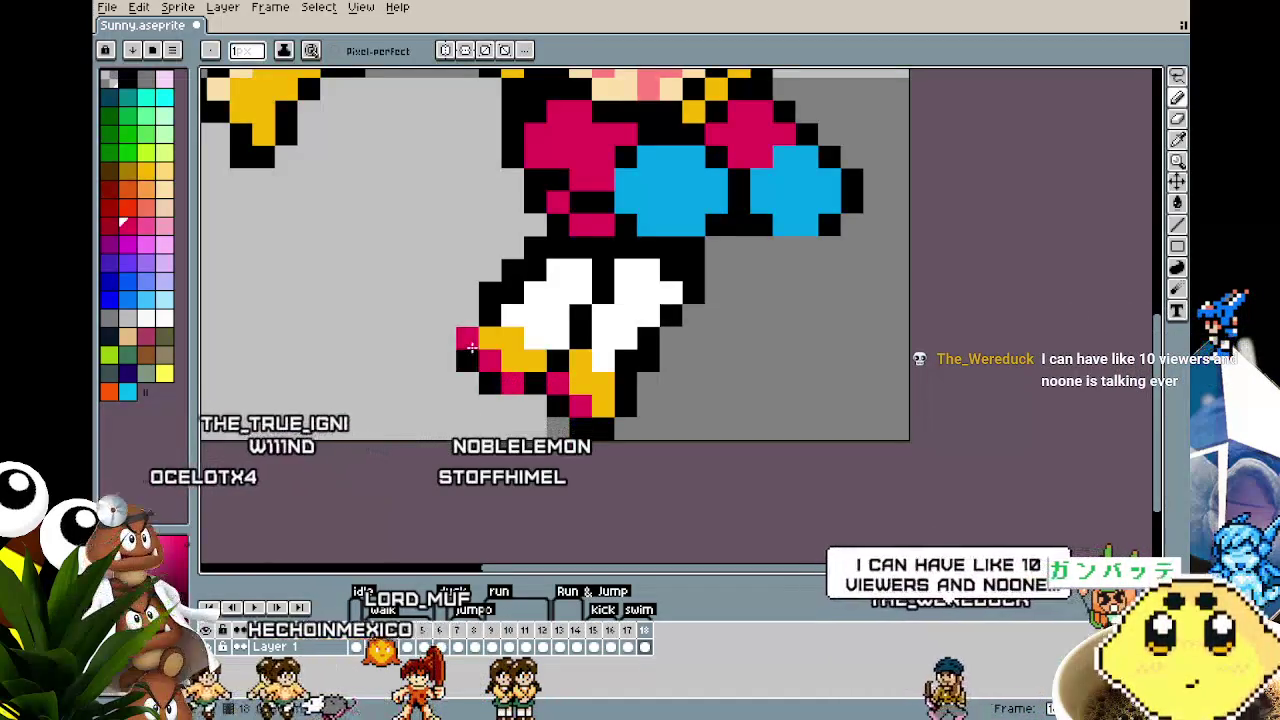
{"action": "scroll", "coordinate": [466, 400], "scroll_direction": "down", "scroll_amount": 4}
Step: Zoom in on the back shoe and sample a drawing colour from the sprite
{"action": "scroll", "coordinate": [466, 400], "scroll_direction": "down", "scroll_amount": 2}
{"action": "scroll", "coordinate": [461, 400], "scroll_direction": "up", "scroll_amount": 5}
{"action": "scroll", "coordinate": [461, 400], "scroll_direction": "right", "scroll_amount": 1}
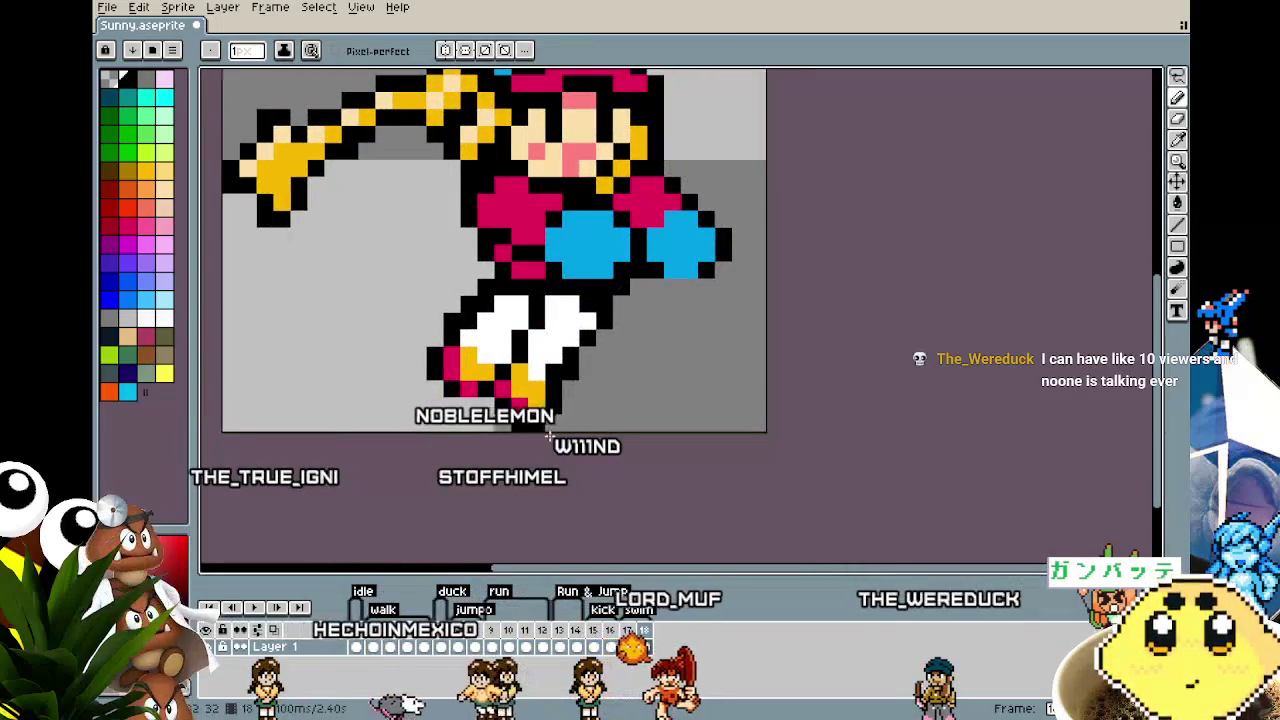
{"action": "scroll", "coordinate": [548, 437], "scroll_direction": "down", "scroll_amount": 4}
{"action": "scroll", "coordinate": [520, 380], "scroll_direction": "up", "scroll_amount": 1}
{"action": "scroll", "coordinate": [508, 335], "scroll_direction": "up", "scroll_amount": 2}
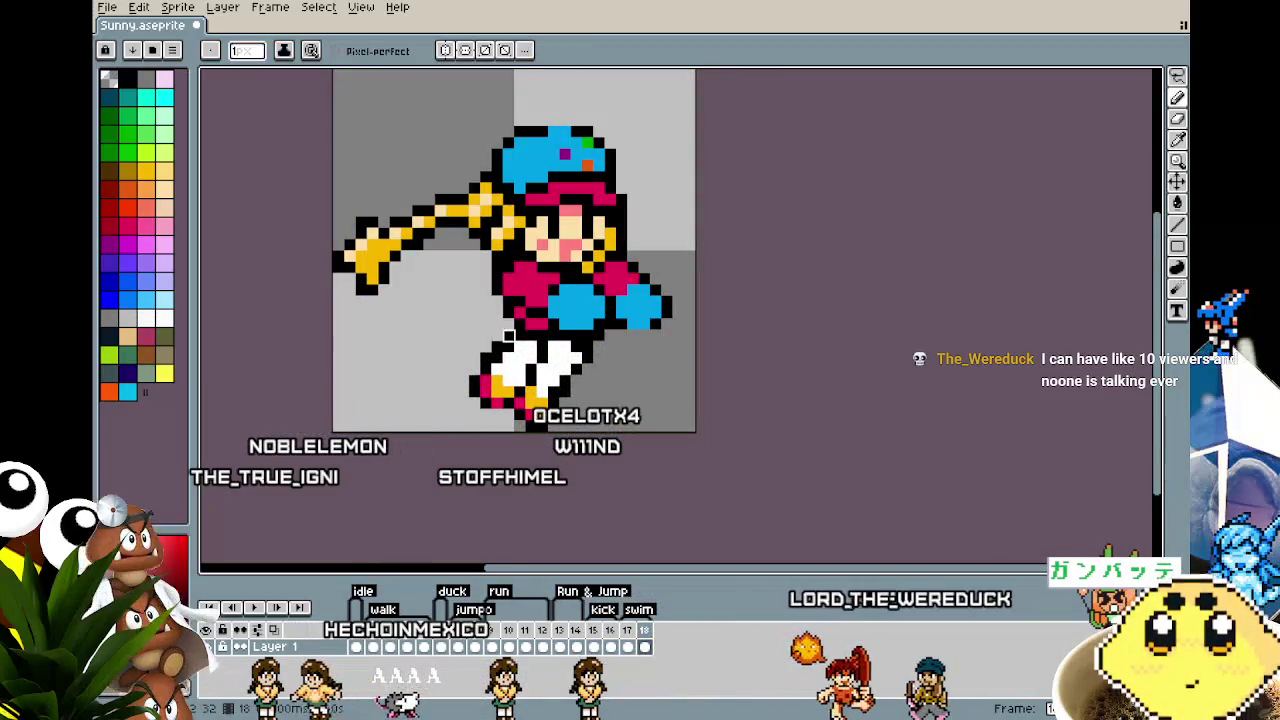
{"action": "scroll", "coordinate": [440, 414], "scroll_direction": "down", "scroll_amount": 1}
{"action": "scroll", "coordinate": [443, 423], "scroll_direction": "up", "scroll_amount": 1}
{"action": "scroll", "coordinate": [443, 426], "scroll_direction": "up", "scroll_amount": 2}
{"action": "left_click_drag", "start_coordinate": [457, 409], "coordinate": [355, 429]}
{"action": "scroll", "coordinate": [355, 429], "scroll_direction": "down", "scroll_amount": 2}
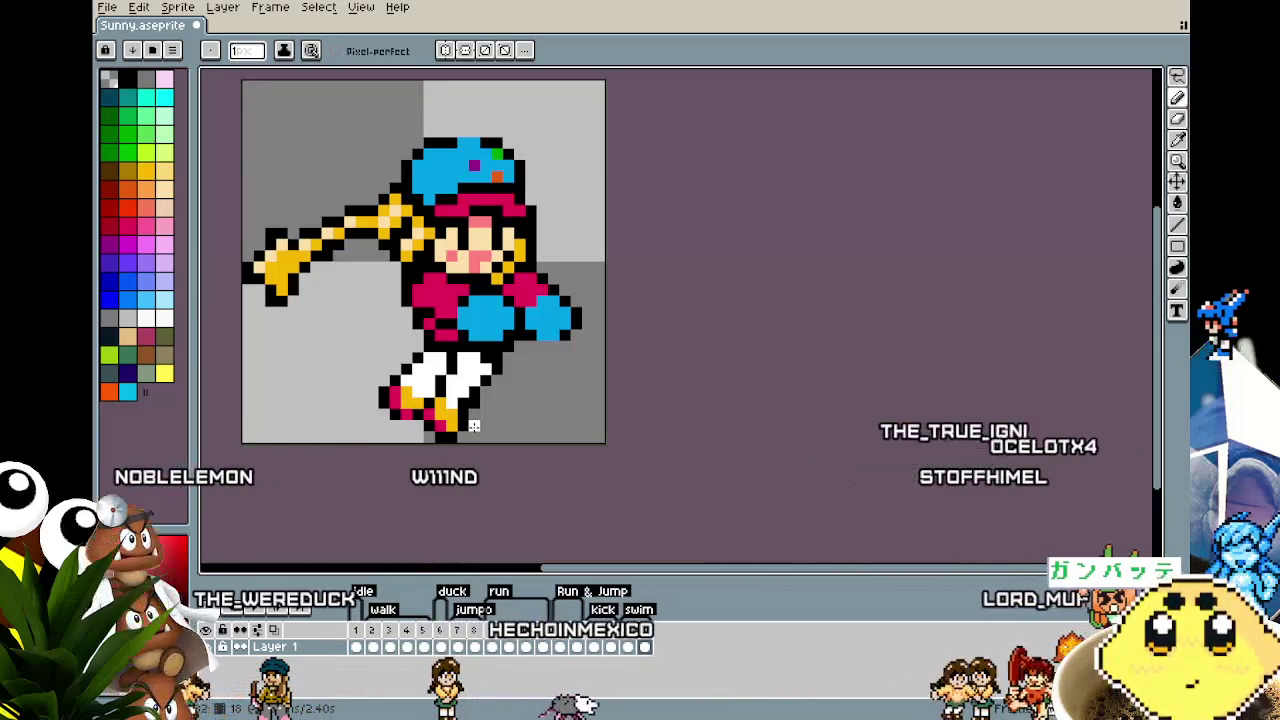
{"action": "scroll", "coordinate": [380, 397], "scroll_direction": "up", "scroll_amount": 1}
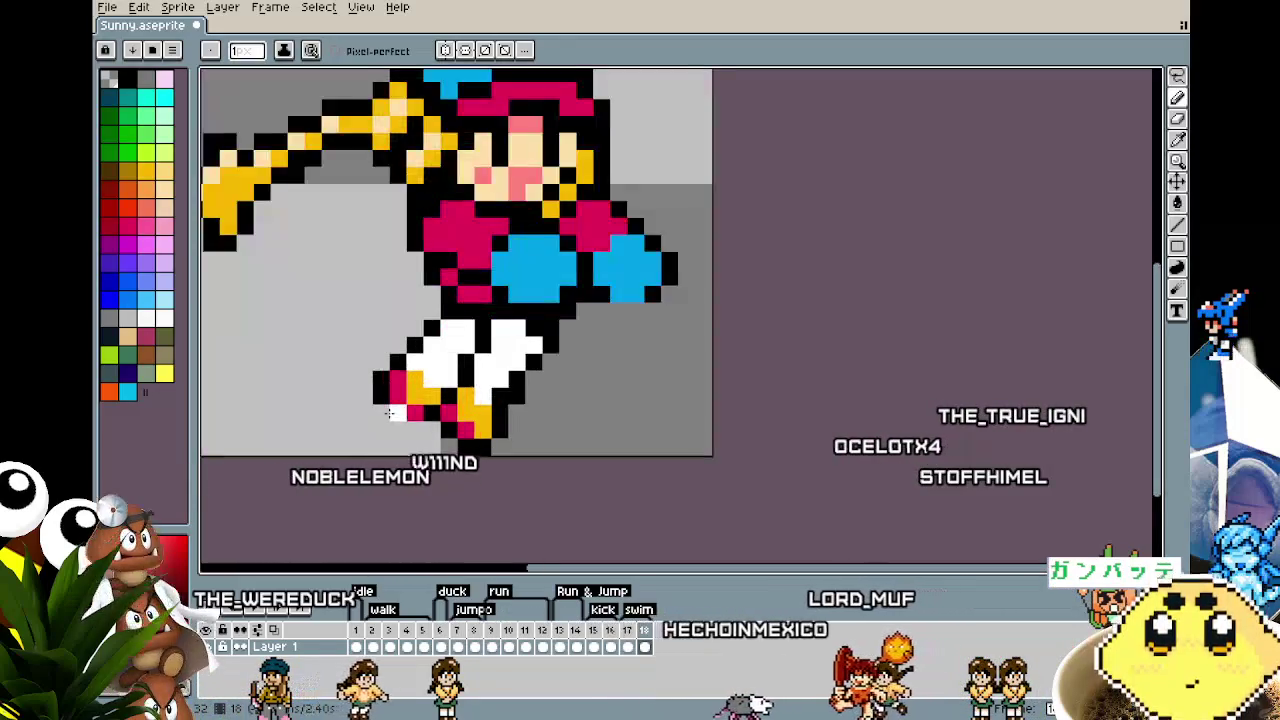
{"action": "scroll", "coordinate": [370, 390], "scroll_direction": "up", "scroll_amount": 1}
{"action": "scroll", "coordinate": [360, 380], "scroll_direction": "up", "scroll_amount": 1}
{"action": "key", "text": "alt"}
{"action": "left_click", "coordinate": [347, 375], "text": "alt"}
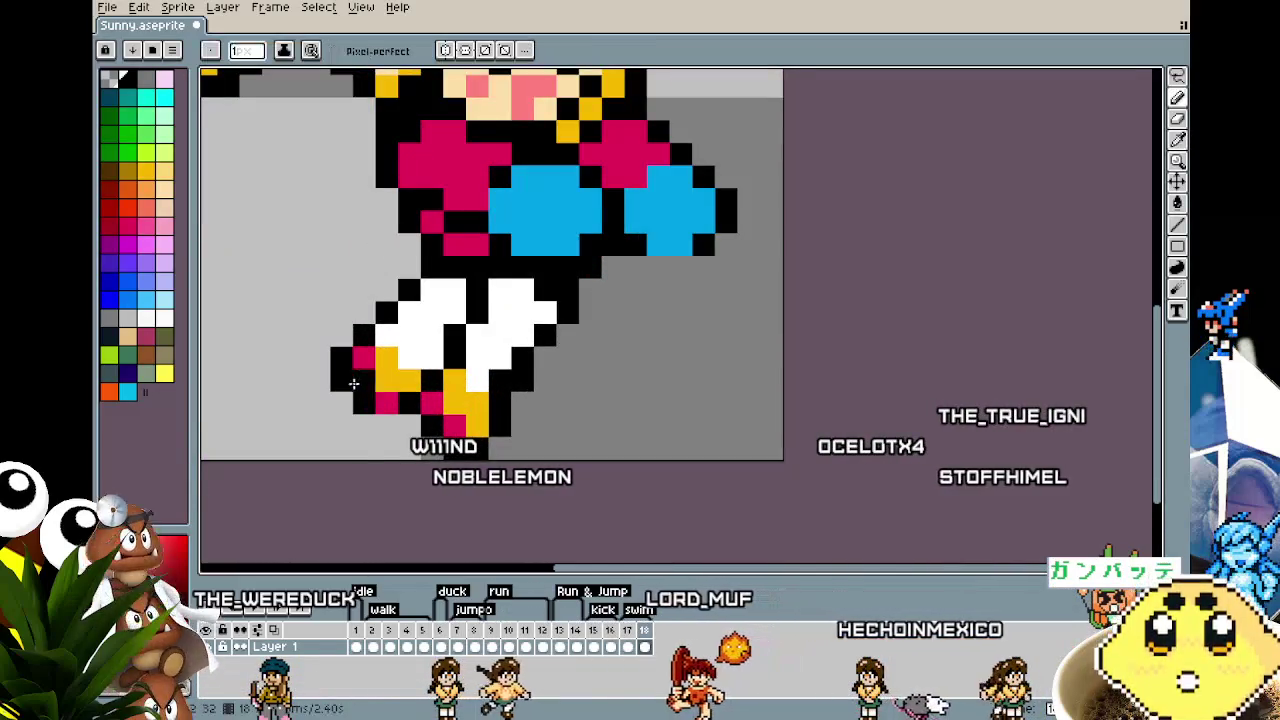
Step: Repaint one pink back-shoe pixel yellow and one yellow pixel white
{"action": "scroll", "coordinate": [404, 428], "scroll_direction": "down", "scroll_amount": 3}
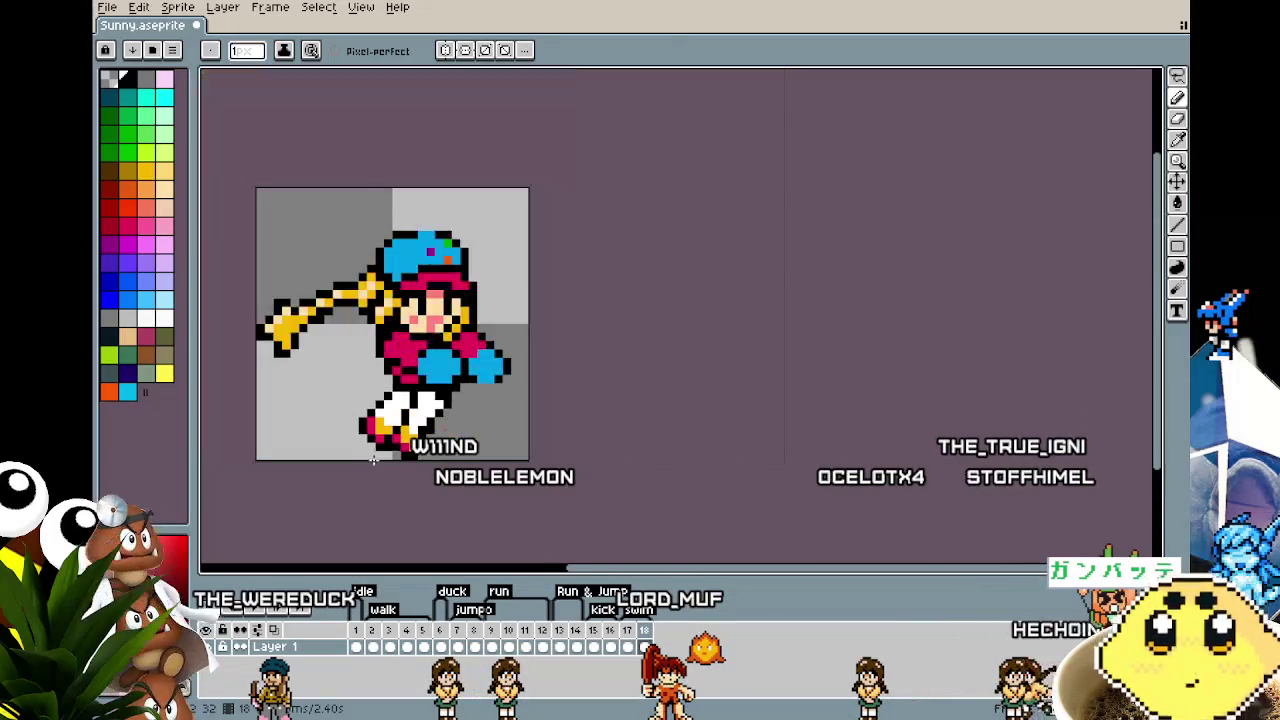
{"action": "scroll", "coordinate": [372, 462], "scroll_direction": "up", "scroll_amount": 3}
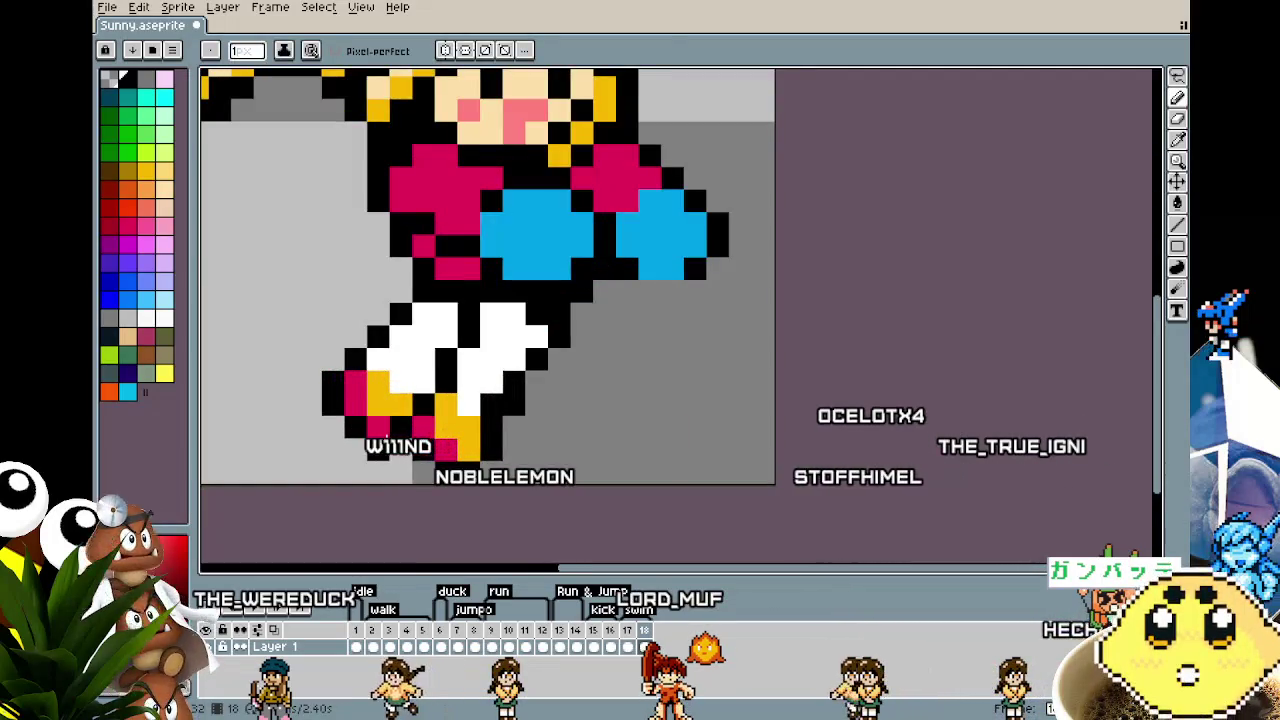
{"action": "scroll", "coordinate": [337, 512], "scroll_direction": "down", "scroll_amount": 1}
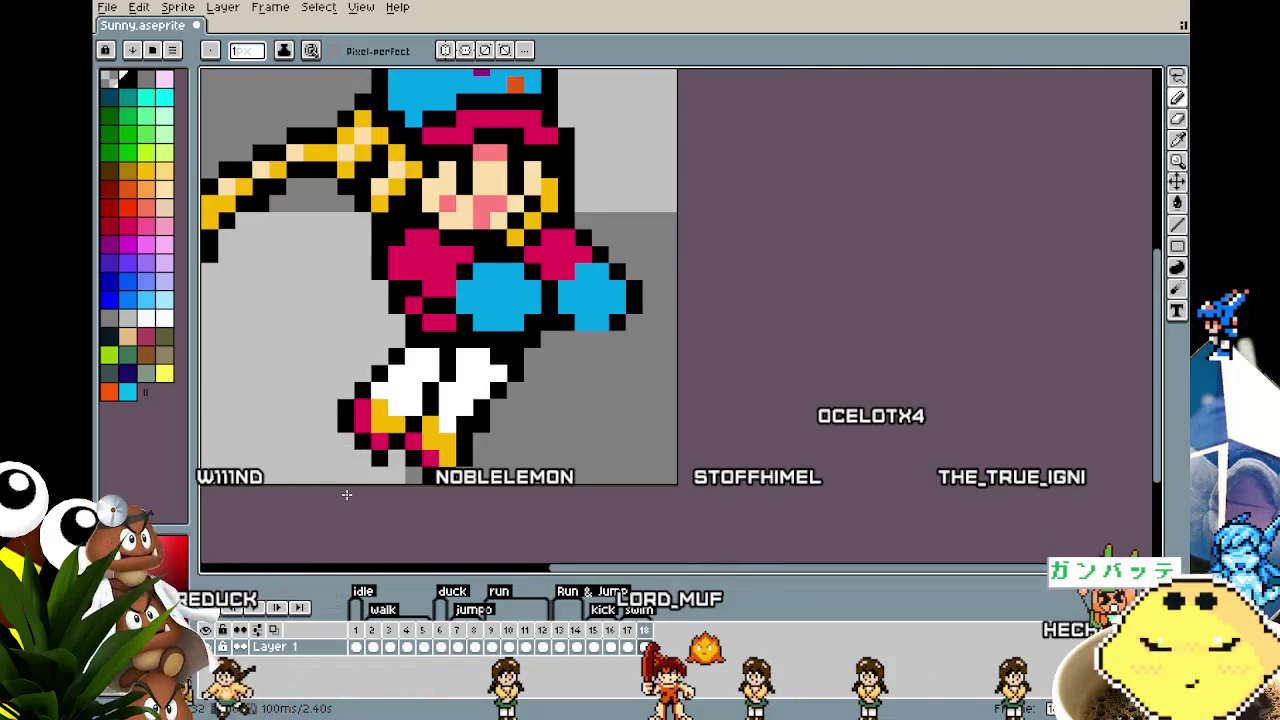
{"action": "scroll", "coordinate": [346, 494], "scroll_direction": "up", "scroll_amount": 1}
{"action": "key", "text": "i"}
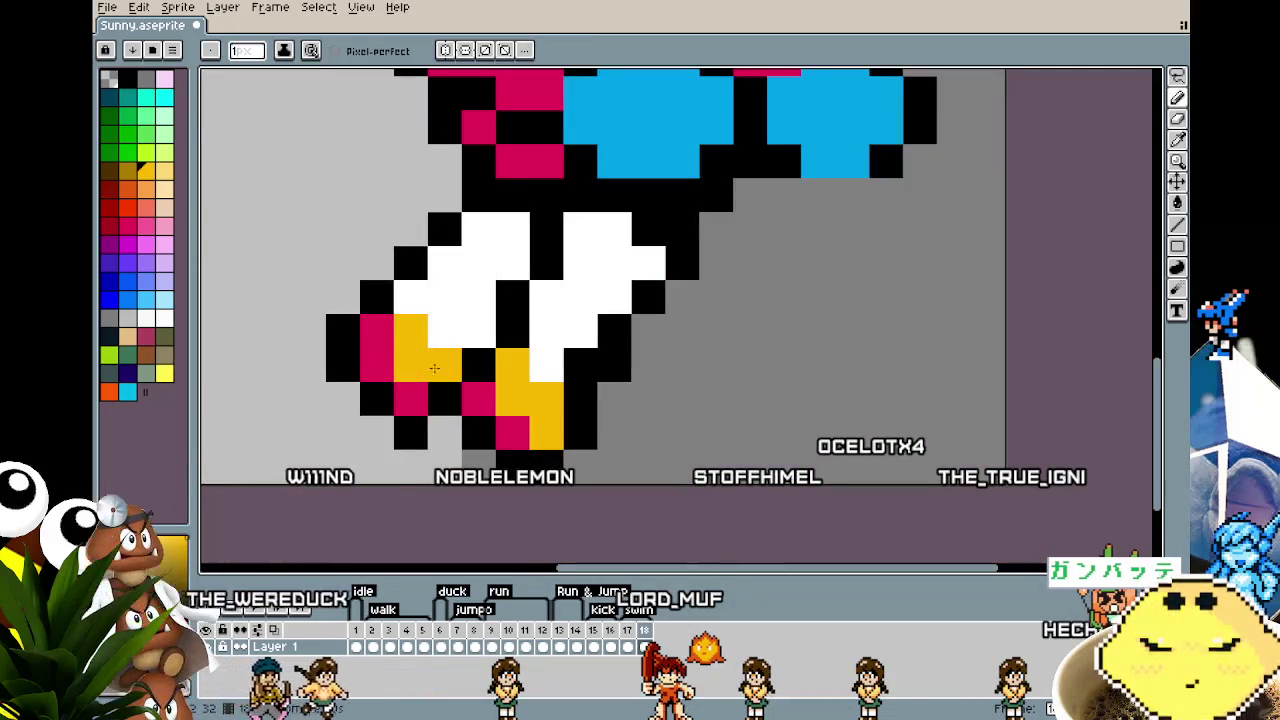
{"action": "right_click", "coordinate": [425, 312]}
{"action": "left_click", "coordinate": [385, 340]}
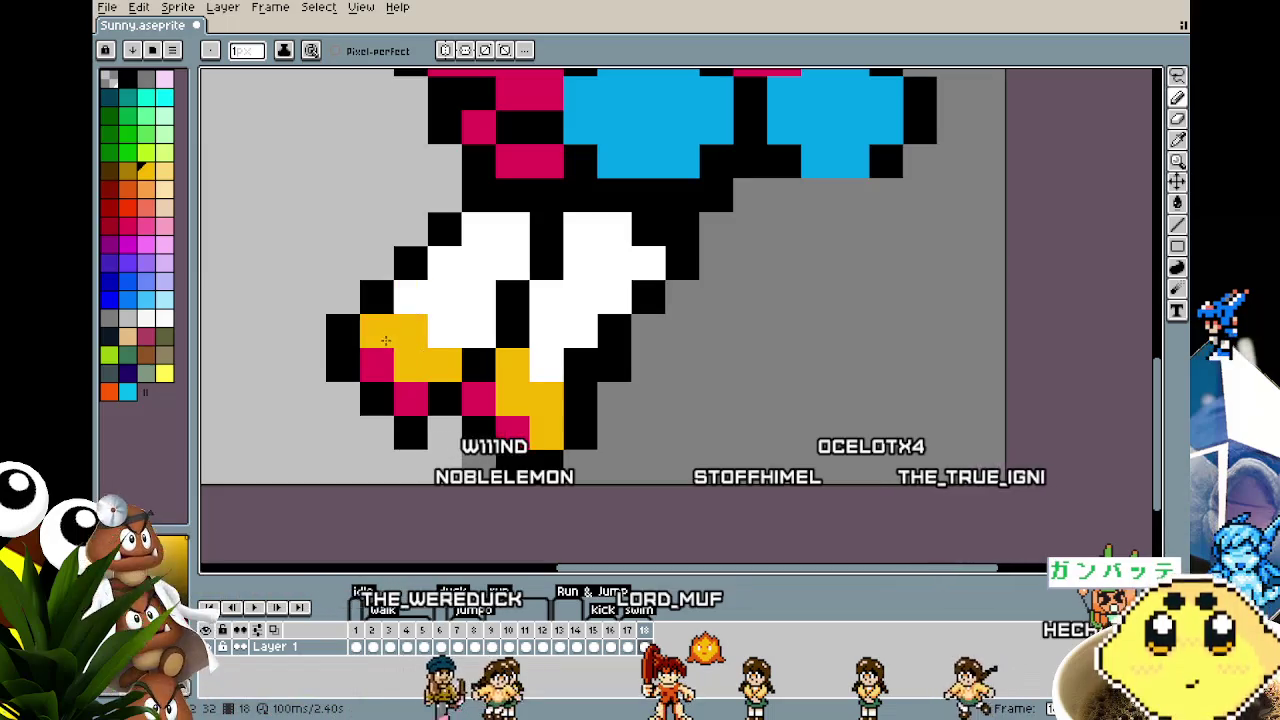
{"action": "scroll", "coordinate": [403, 415], "scroll_direction": "down", "scroll_amount": 5}
{"action": "scroll", "coordinate": [397, 495], "scroll_direction": "up", "scroll_amount": 3}
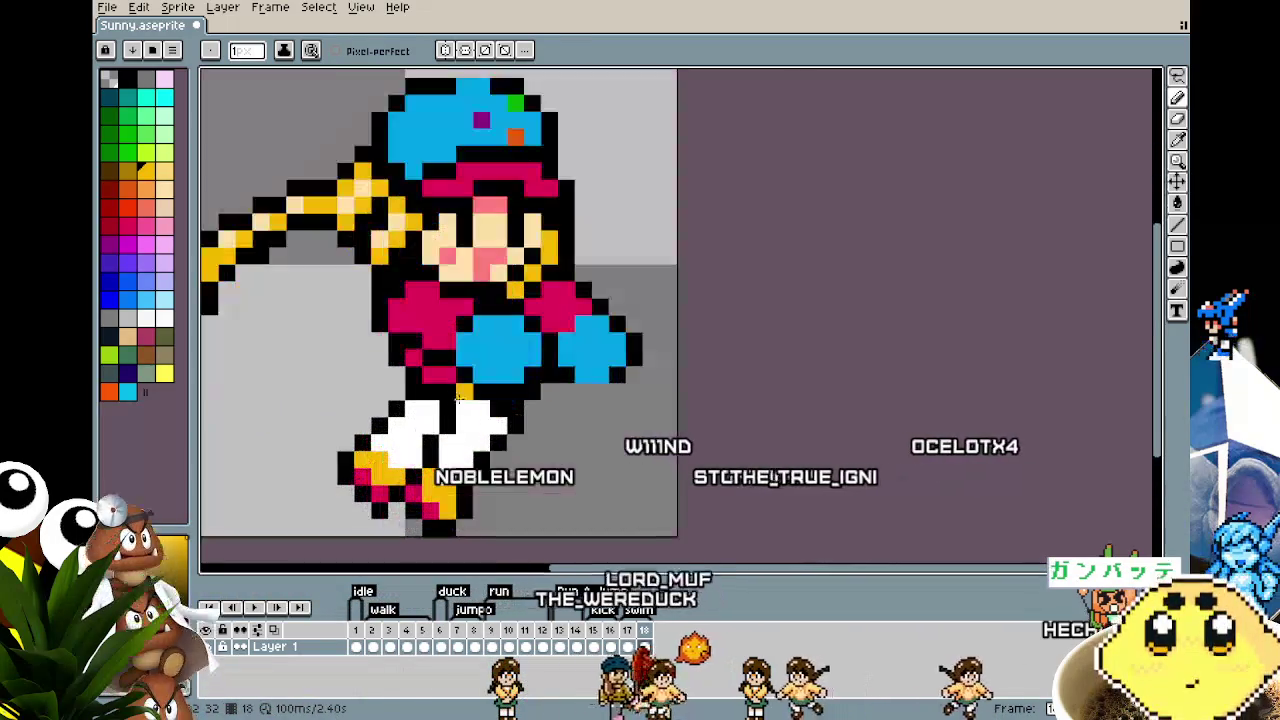
{"action": "left_click", "coordinate": [445, 420], "text": "alt"}
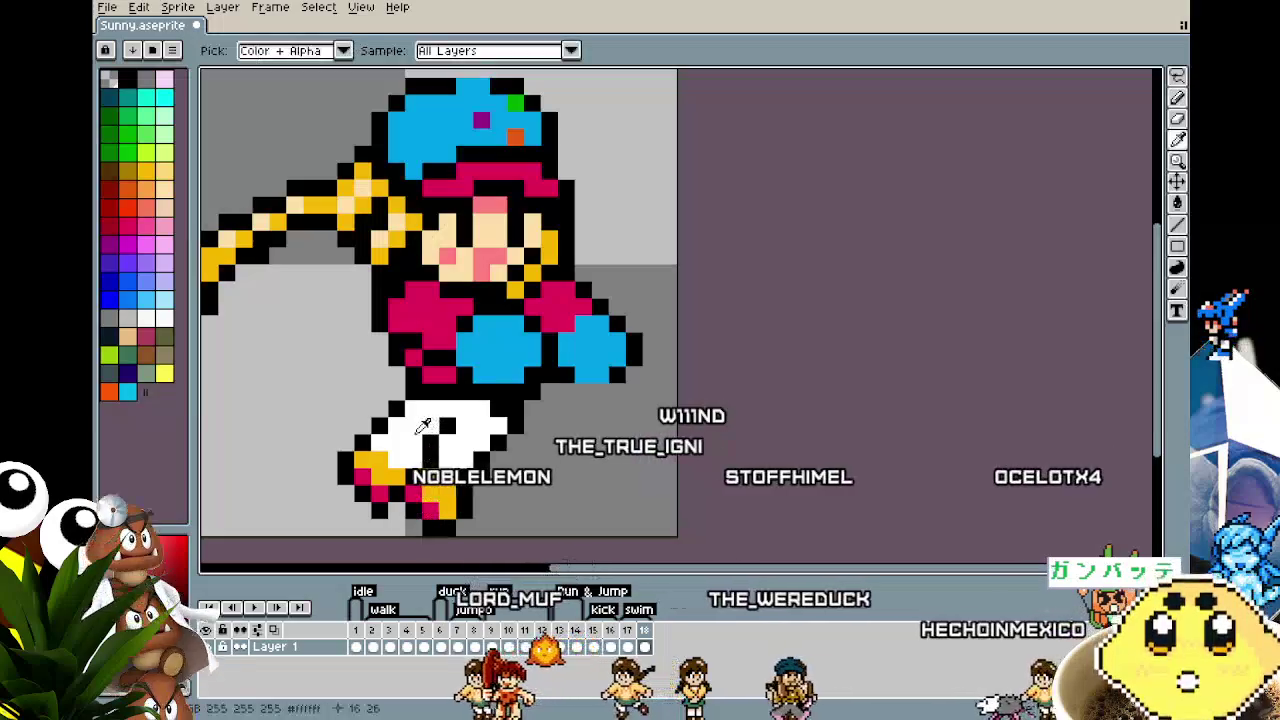
Step: Zoom in on the legs' right edge and sample black from the sprite
{"action": "scroll", "coordinate": [430, 520], "scroll_direction": "down", "scroll_amount": 2}
{"action": "scroll", "coordinate": [389, 479], "scroll_direction": "up", "scroll_amount": 2}
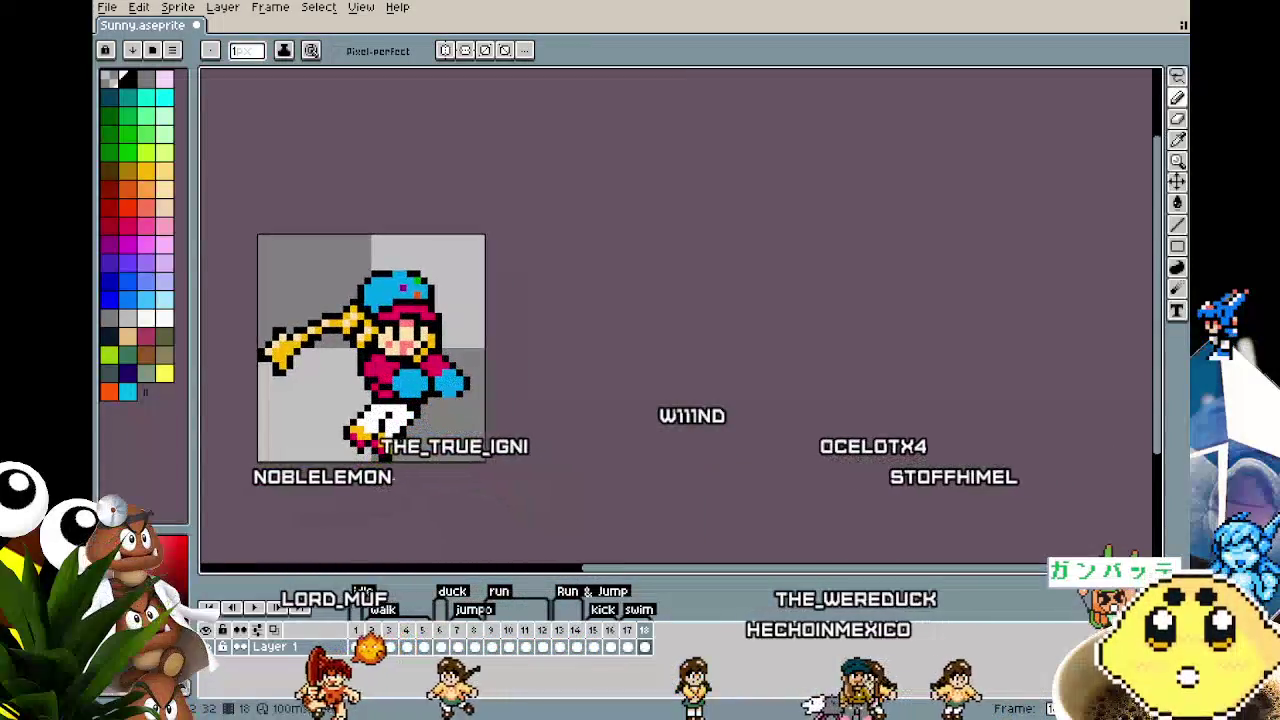
{"action": "scroll", "coordinate": [389, 479], "scroll_direction": "up", "scroll_amount": 1}
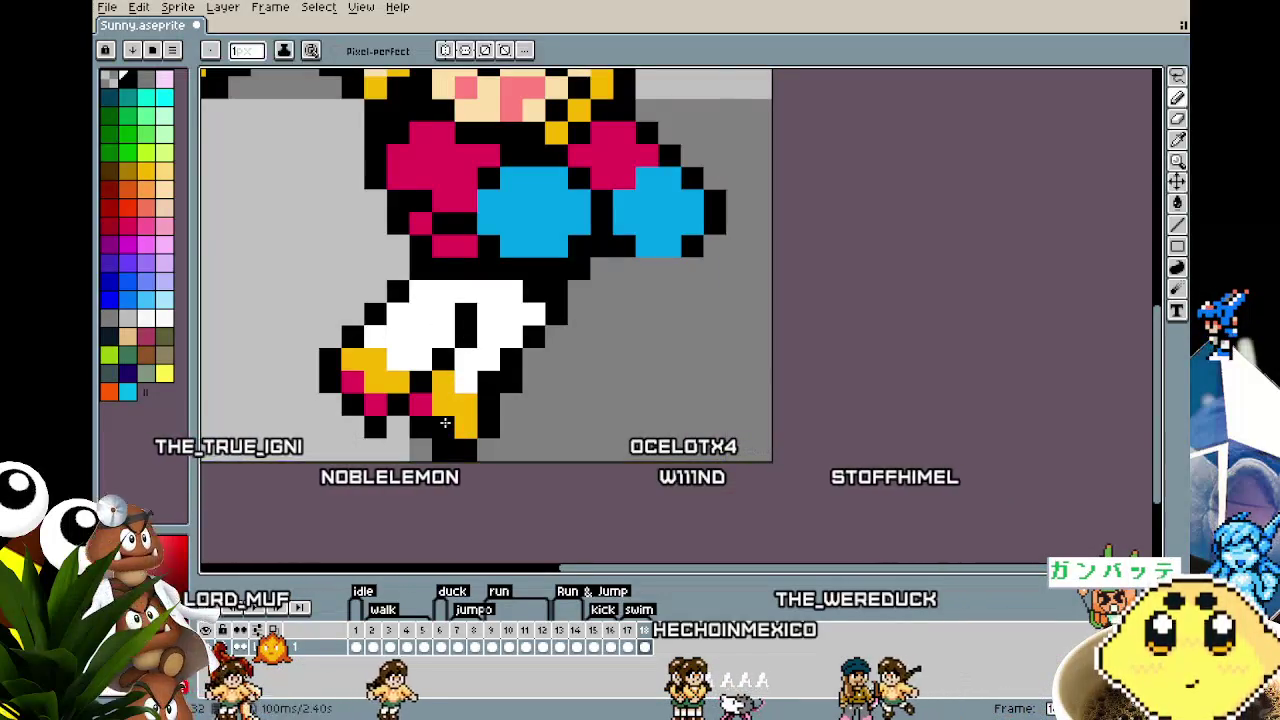
{"action": "scroll", "coordinate": [445, 420], "scroll_direction": "down", "scroll_amount": 2}
{"action": "scroll", "coordinate": [440, 435], "scroll_direction": "down", "scroll_amount": 2}
{"action": "scroll", "coordinate": [435, 447], "scroll_direction": "up", "scroll_amount": 1}
{"action": "scroll", "coordinate": [476, 414], "scroll_direction": "up", "scroll_amount": 1}
{"action": "key", "text": "alt"}
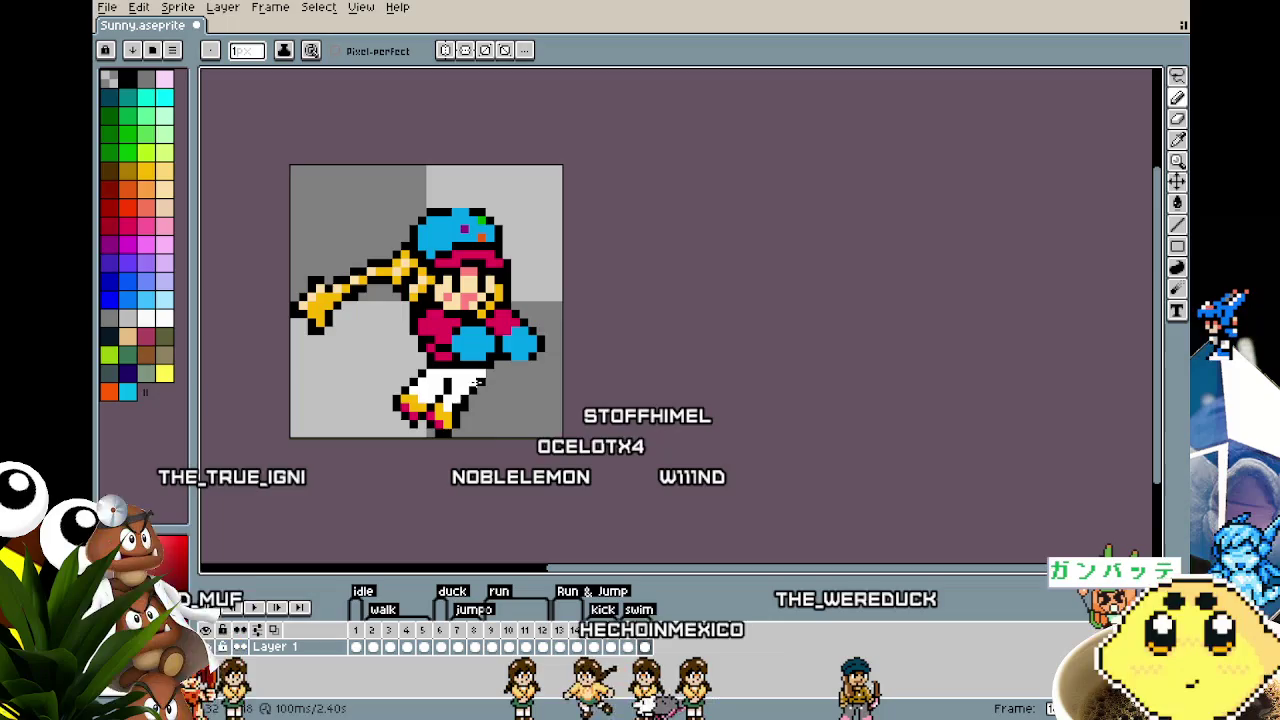
{"action": "scroll", "coordinate": [478, 383], "scroll_direction": "up", "scroll_amount": 1}
{"action": "scroll", "coordinate": [527, 327], "scroll_direction": "up", "scroll_amount": 1}
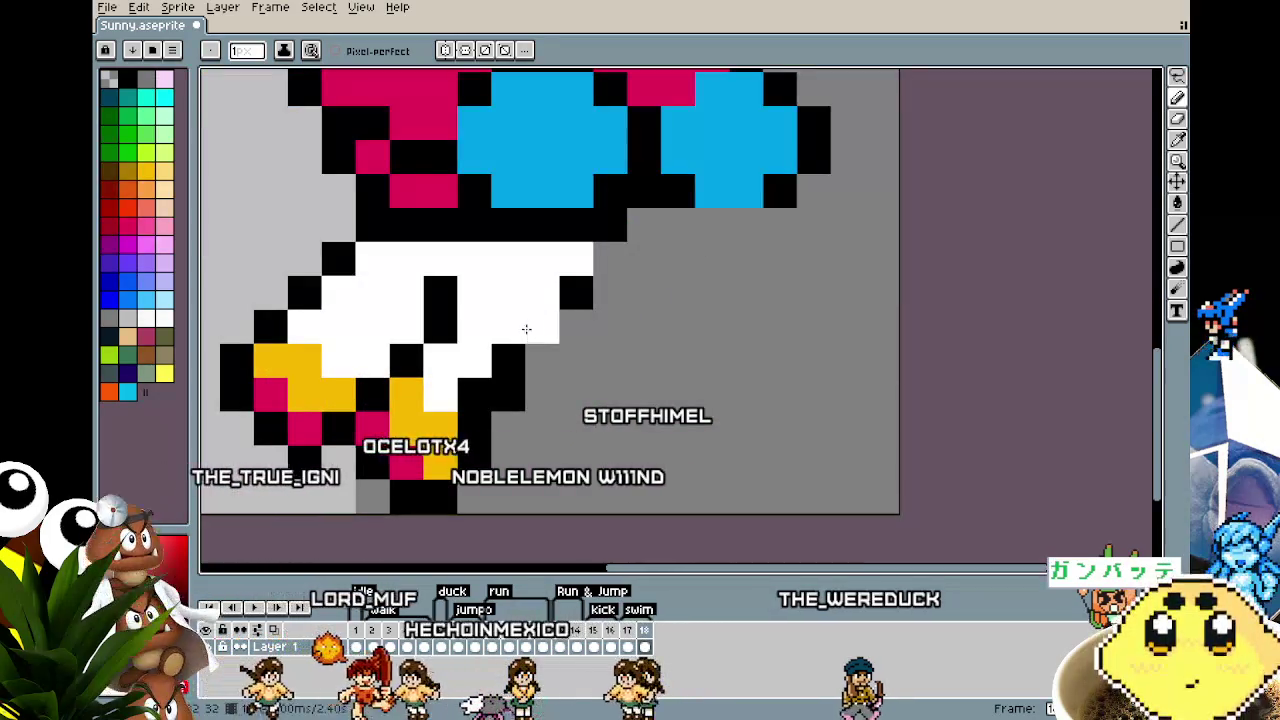
{"action": "key", "text": "alt"}
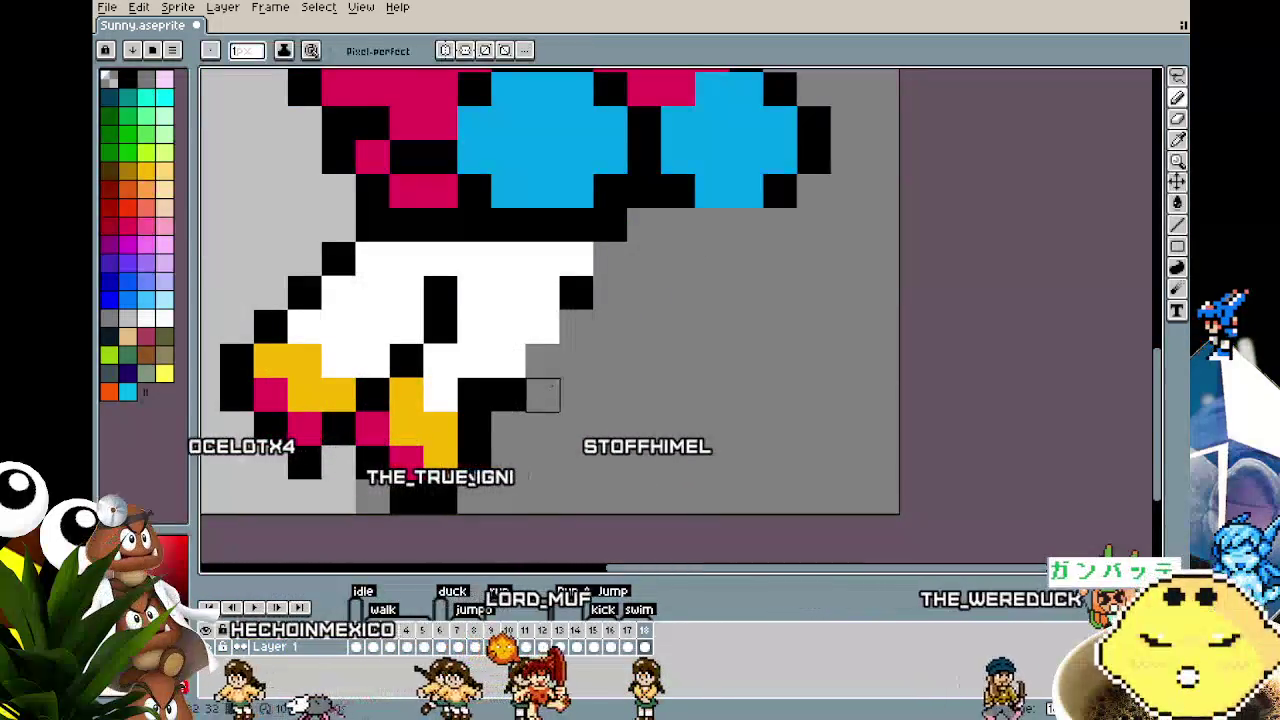
Step: Add black outline pixels along the white legs' right edge and recentre on the whole sprite
{"action": "left_click", "coordinate": [543, 357]}
{"action": "left_click", "coordinate": [576, 324]}
{"action": "left_click", "coordinate": [609, 258]}
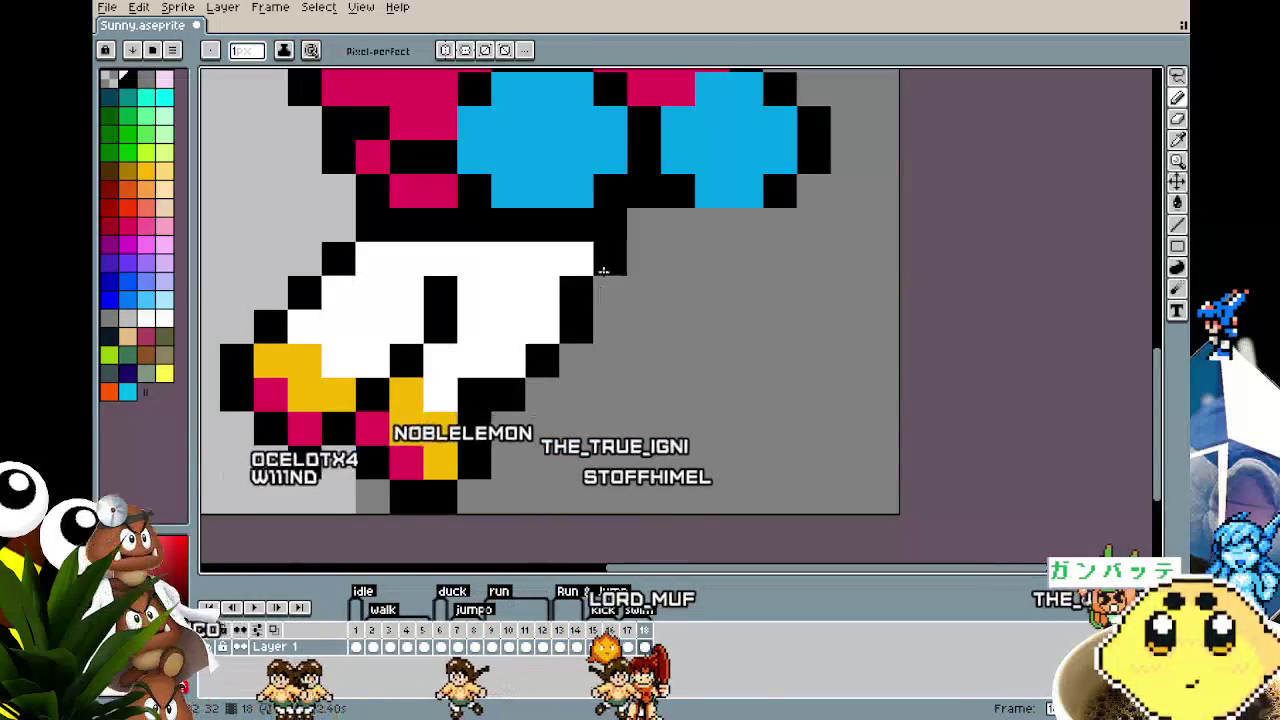
{"action": "scroll", "coordinate": [528, 482], "scroll_direction": "down", "scroll_amount": 5}
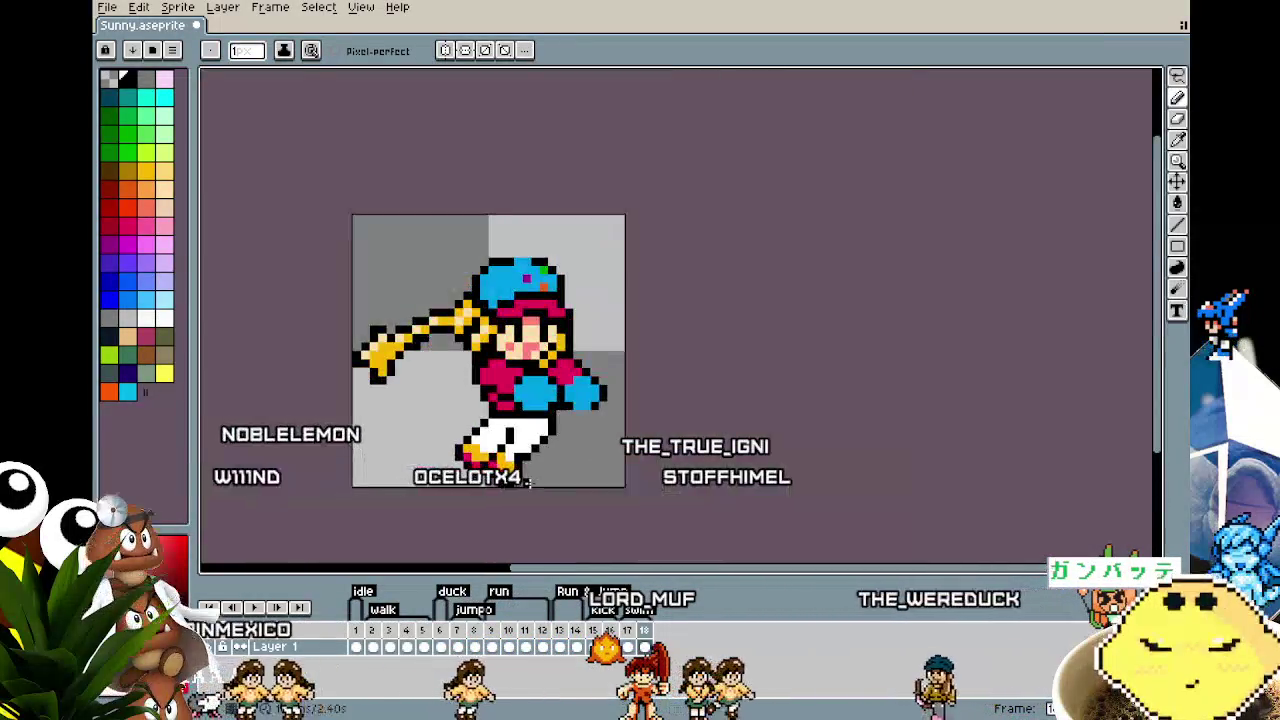
{"action": "left_click_drag", "start_coordinate": [514, 520], "coordinate": [497, 508]}
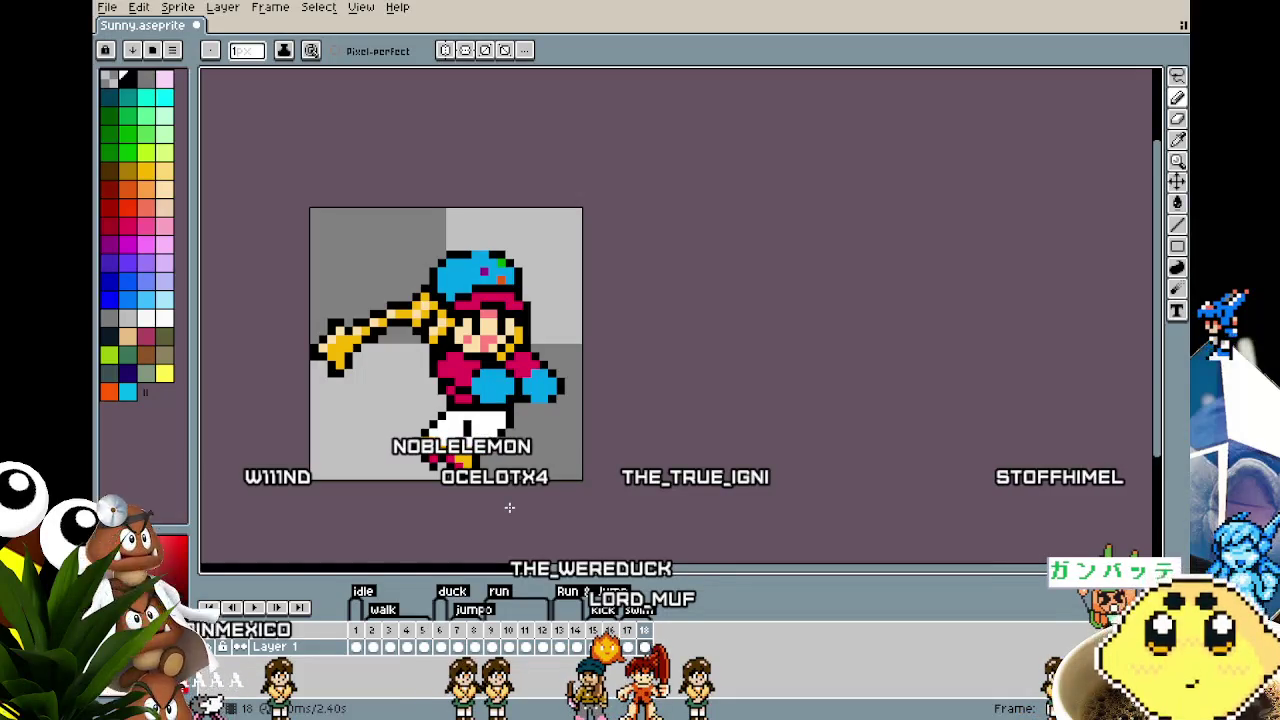
{"action": "scroll", "coordinate": [427, 494], "scroll_direction": "up", "scroll_amount": 3}
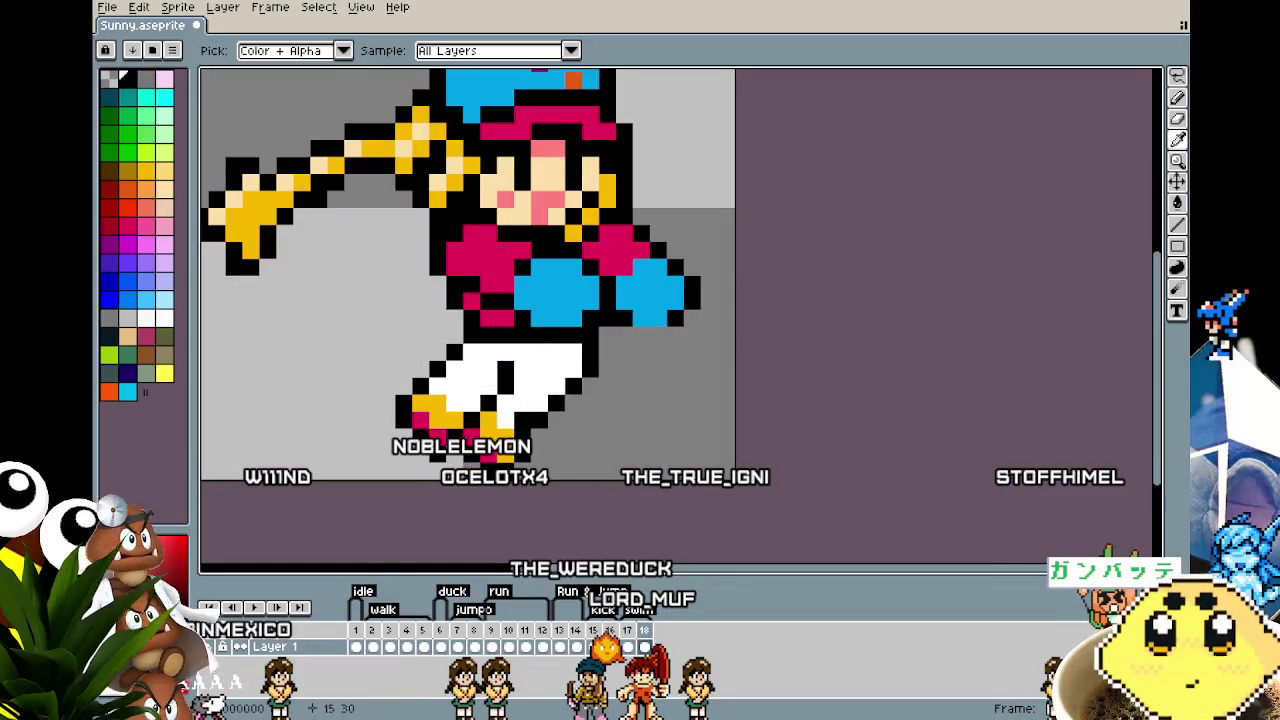
{"action": "scroll", "coordinate": [417, 480], "scroll_direction": "down", "scroll_amount": 3}
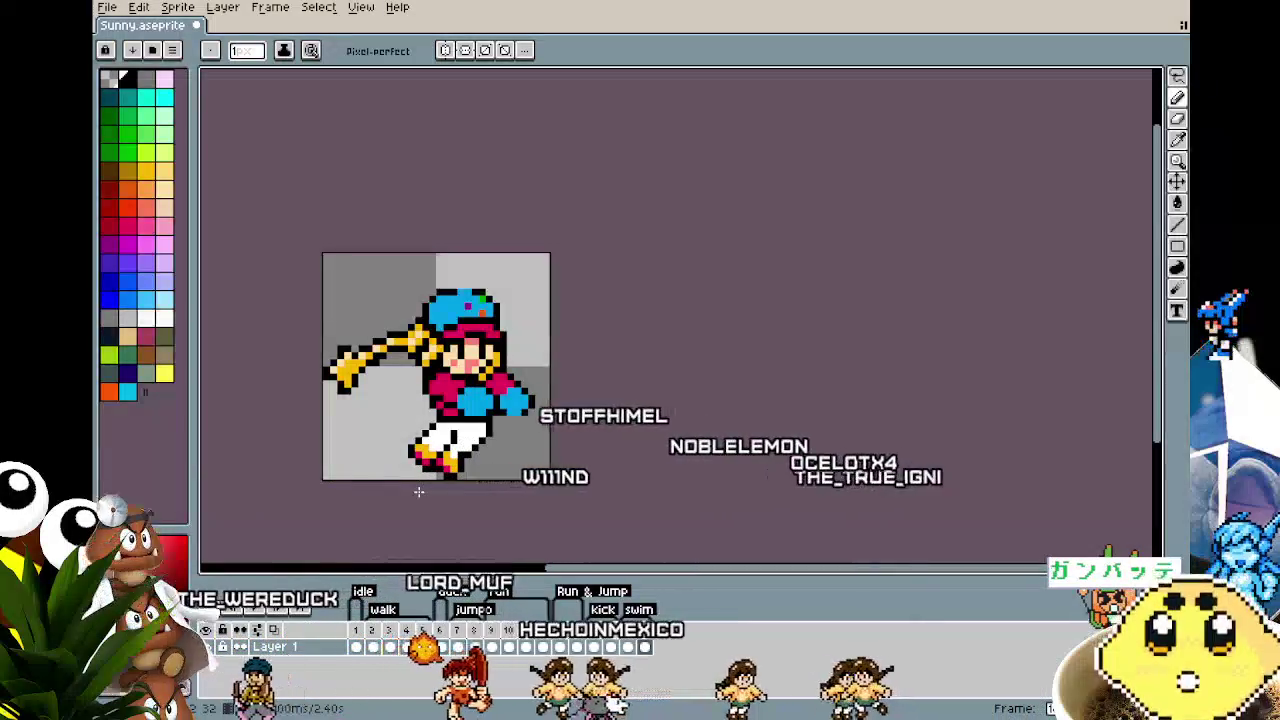
{"action": "scroll", "coordinate": [419, 491], "scroll_direction": "up", "scroll_amount": 1}
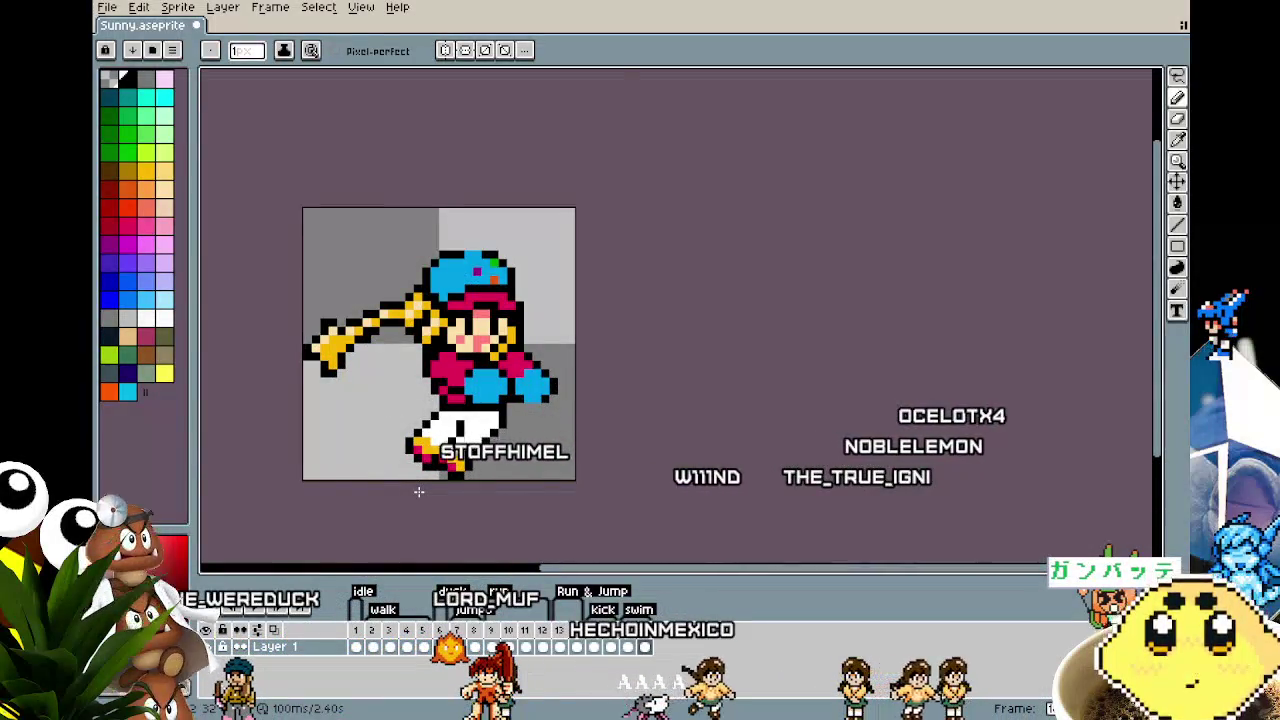
{"action": "scroll", "coordinate": [419, 491], "scroll_direction": "up", "scroll_amount": 1}
{"action": "key", "text": "alt"}
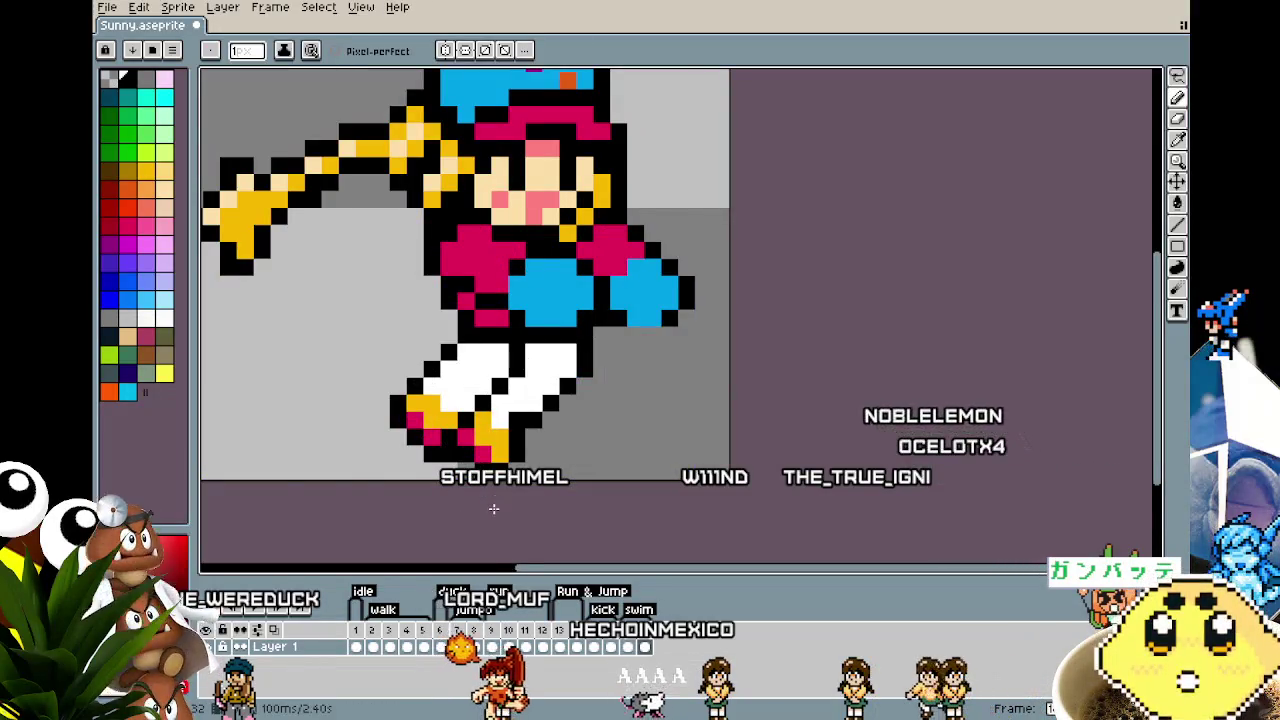
{"action": "scroll", "coordinate": [493, 509], "scroll_direction": "down", "scroll_amount": 2}
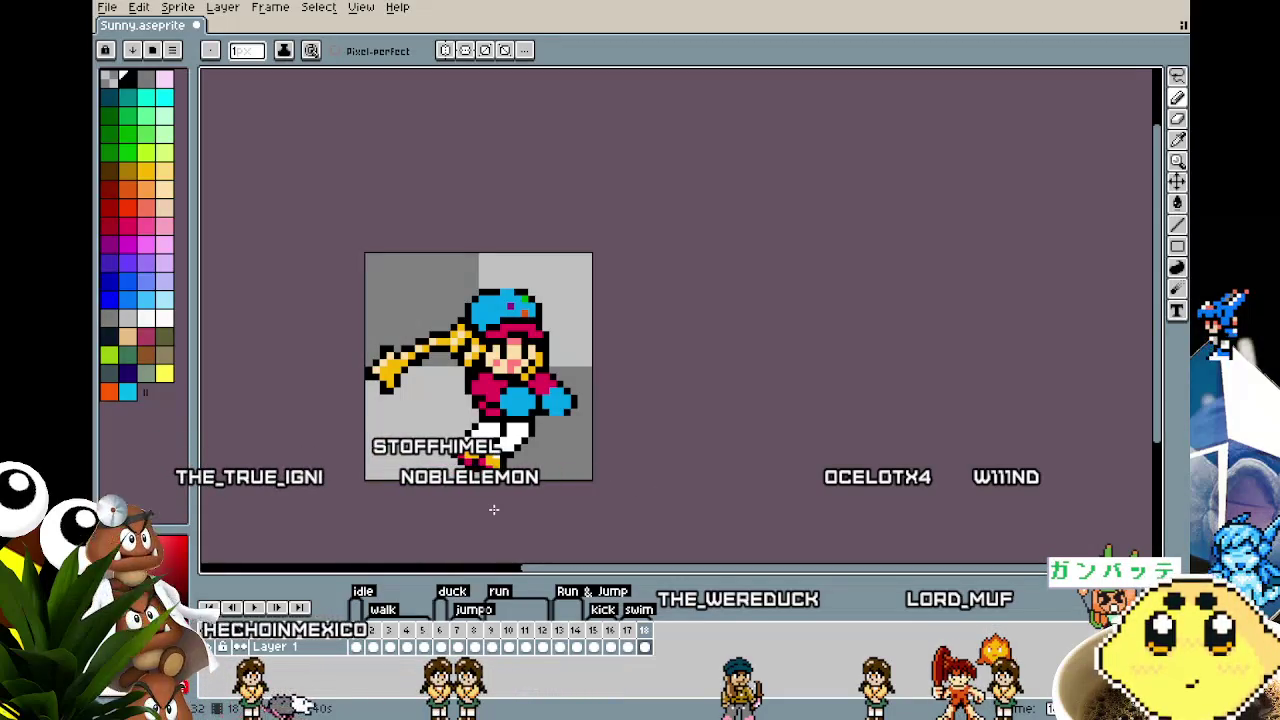
{"action": "scroll", "coordinate": [494, 509], "scroll_direction": "up", "scroll_amount": 2}
{"action": "scroll", "coordinate": [494, 509], "scroll_direction": "up", "scroll_amount": 3}
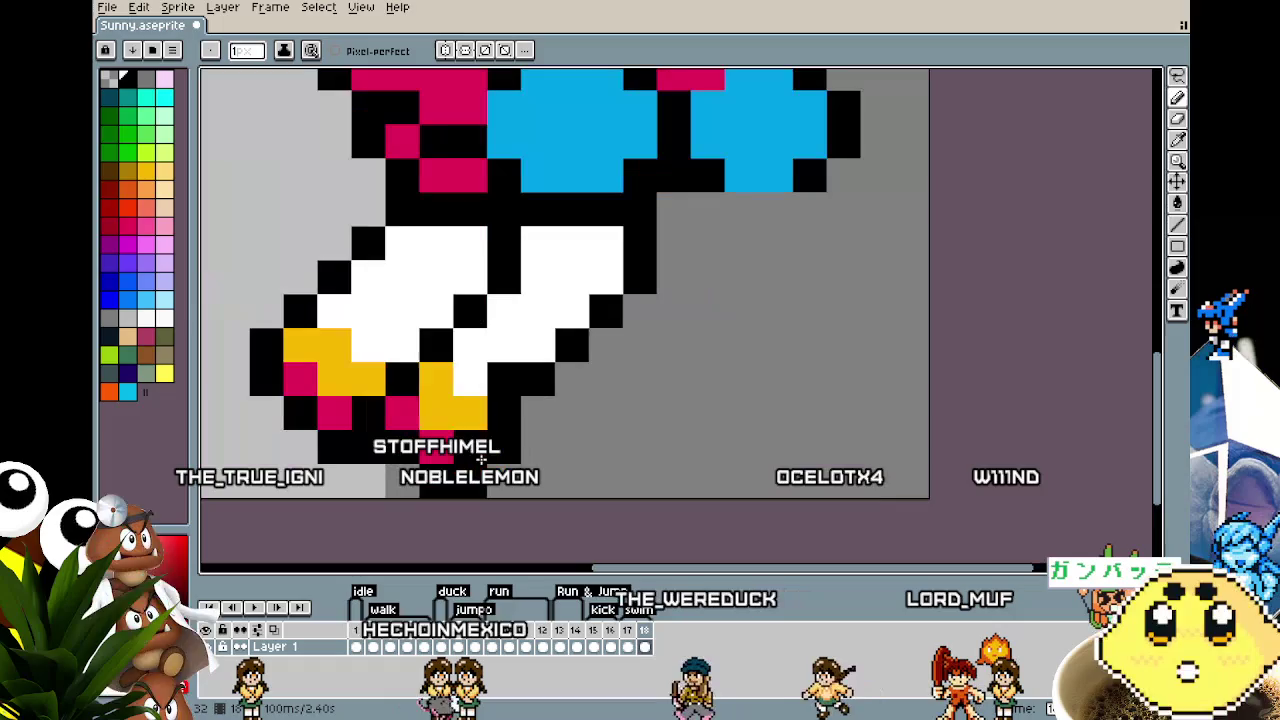
{"action": "key", "text": "alt"}
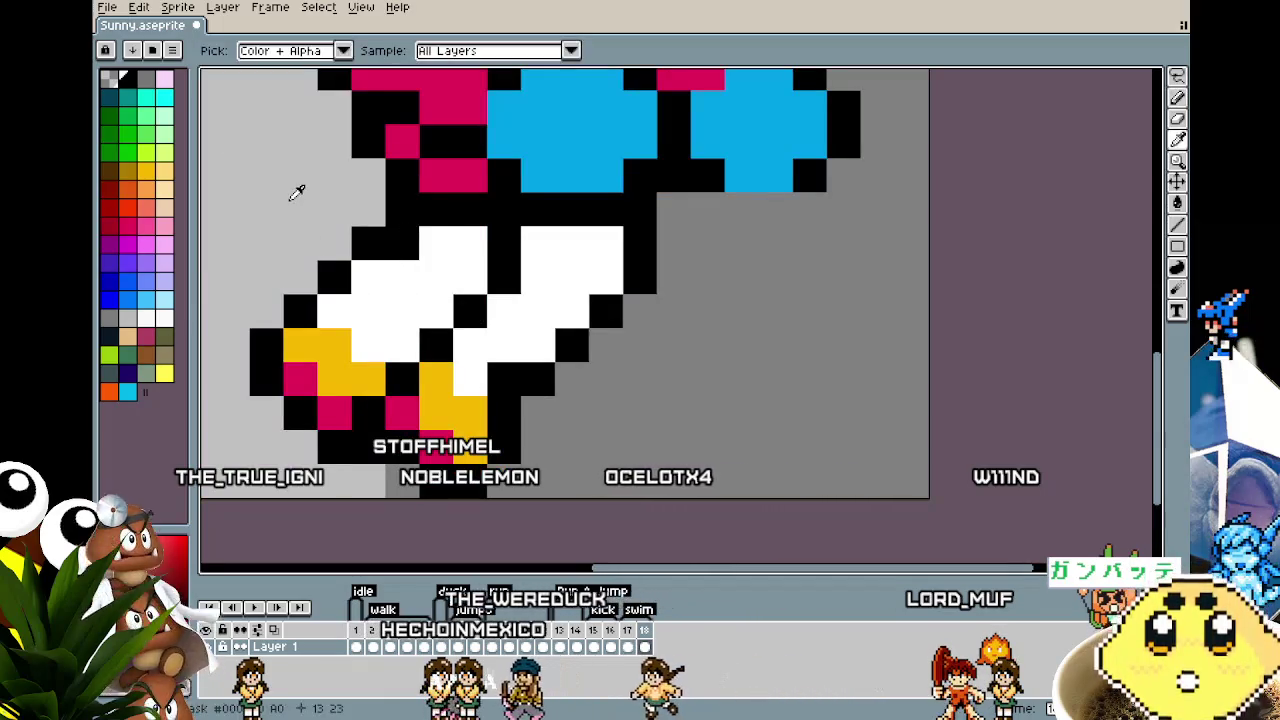
{"action": "key", "text": "alt"}
{"action": "key", "text": "alt"}
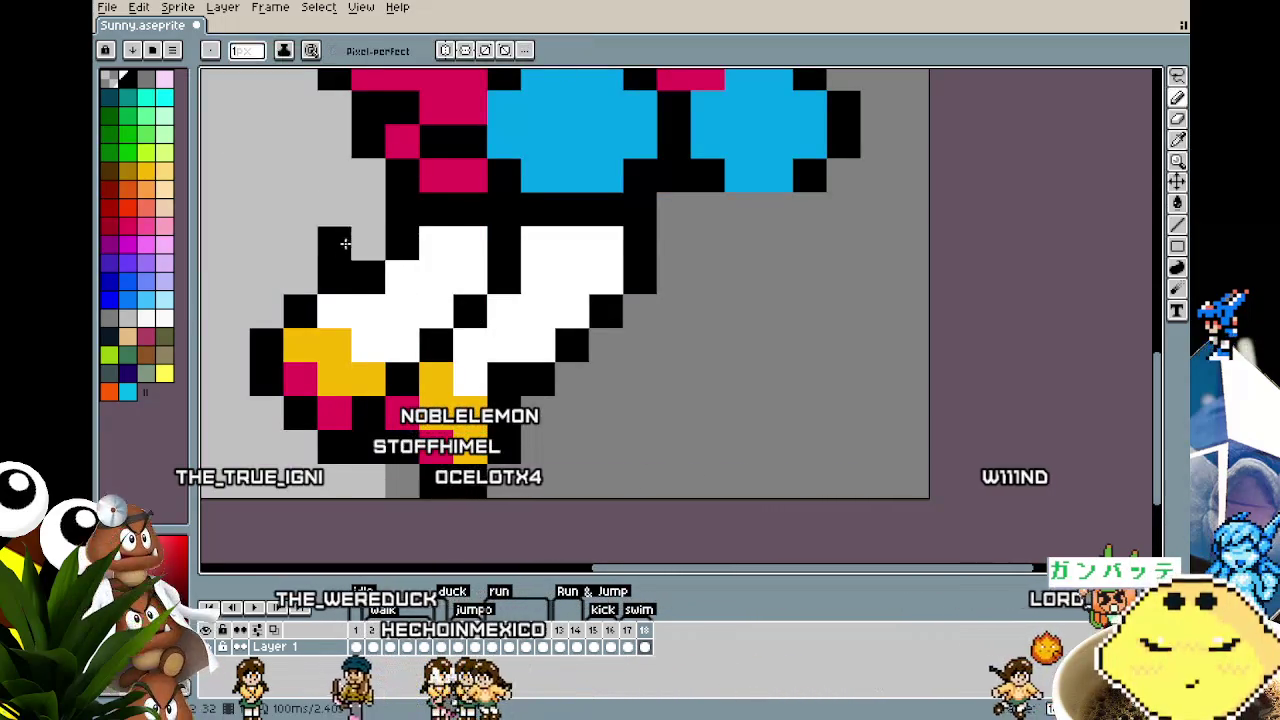
{"action": "scroll", "coordinate": [340, 230], "scroll_direction": "down", "scroll_amount": 3}
{"action": "scroll", "coordinate": [459, 429], "scroll_direction": "up", "scroll_amount": 2}
{"action": "scroll", "coordinate": [459, 429], "scroll_direction": "down", "scroll_amount": 2}
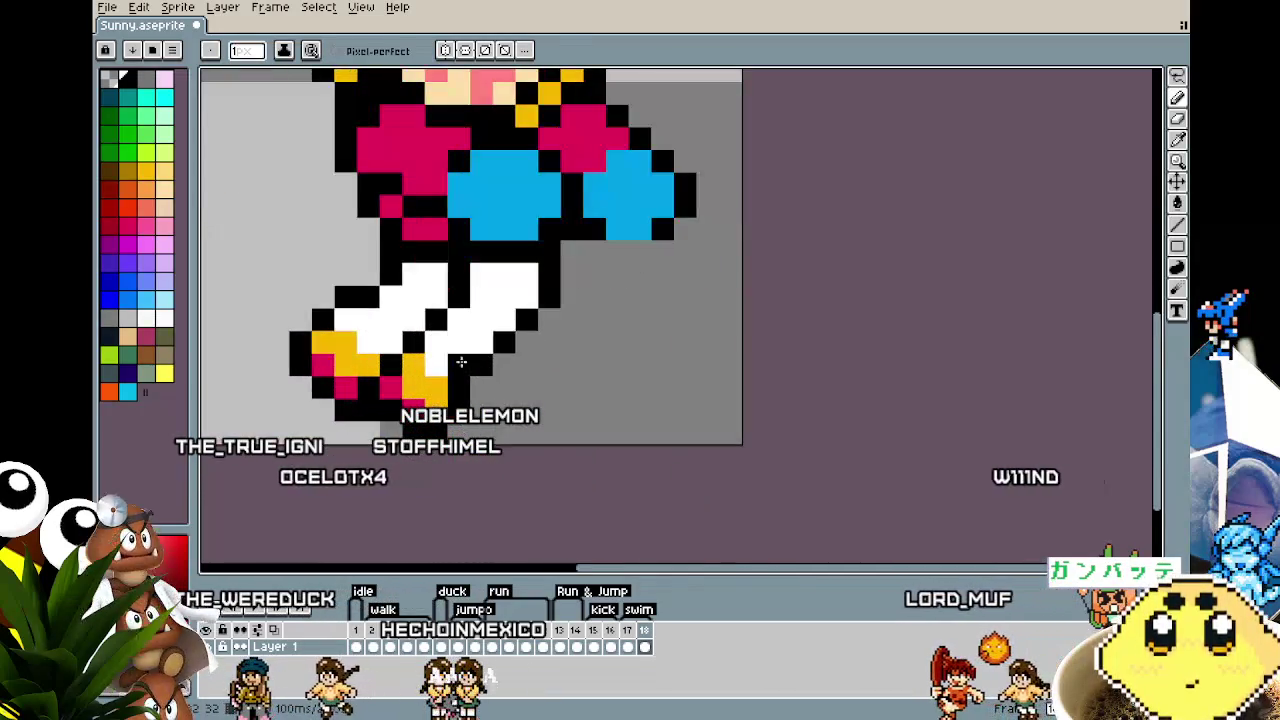
{"action": "scroll", "coordinate": [434, 360], "scroll_direction": "down", "scroll_amount": 2}
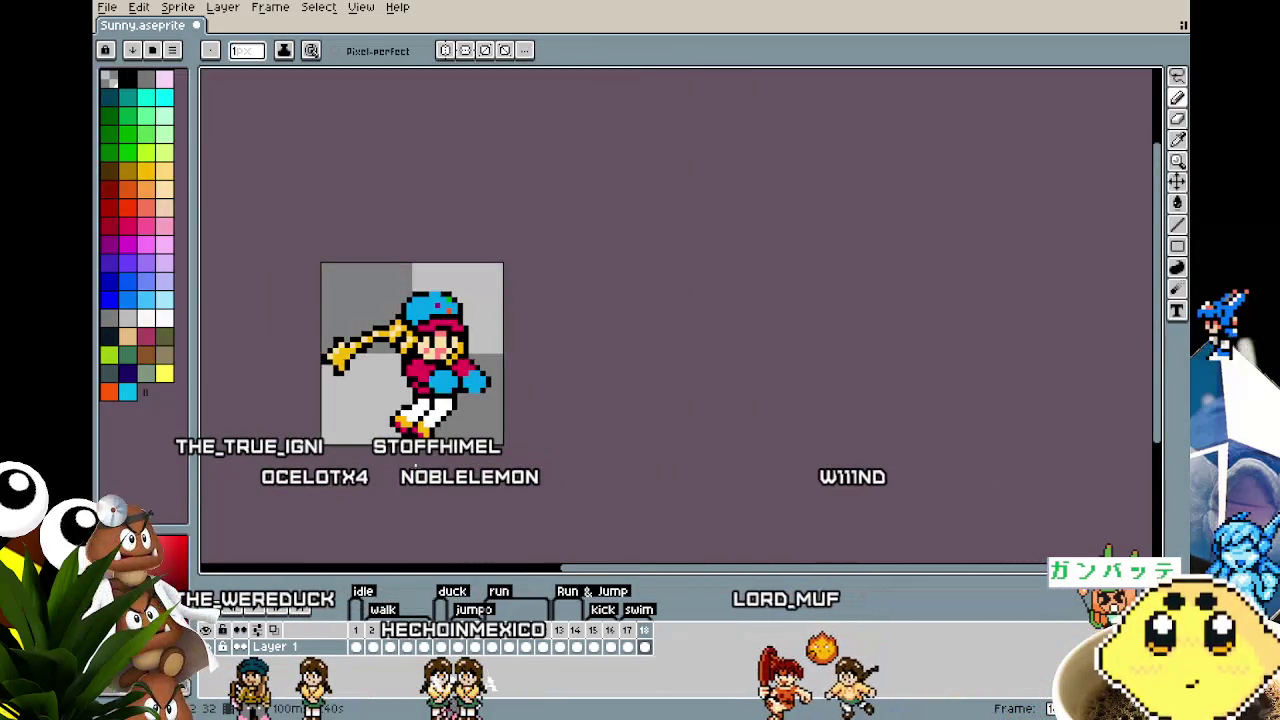
{"action": "scroll", "coordinate": [415, 450], "scroll_direction": "up", "scroll_amount": 2}
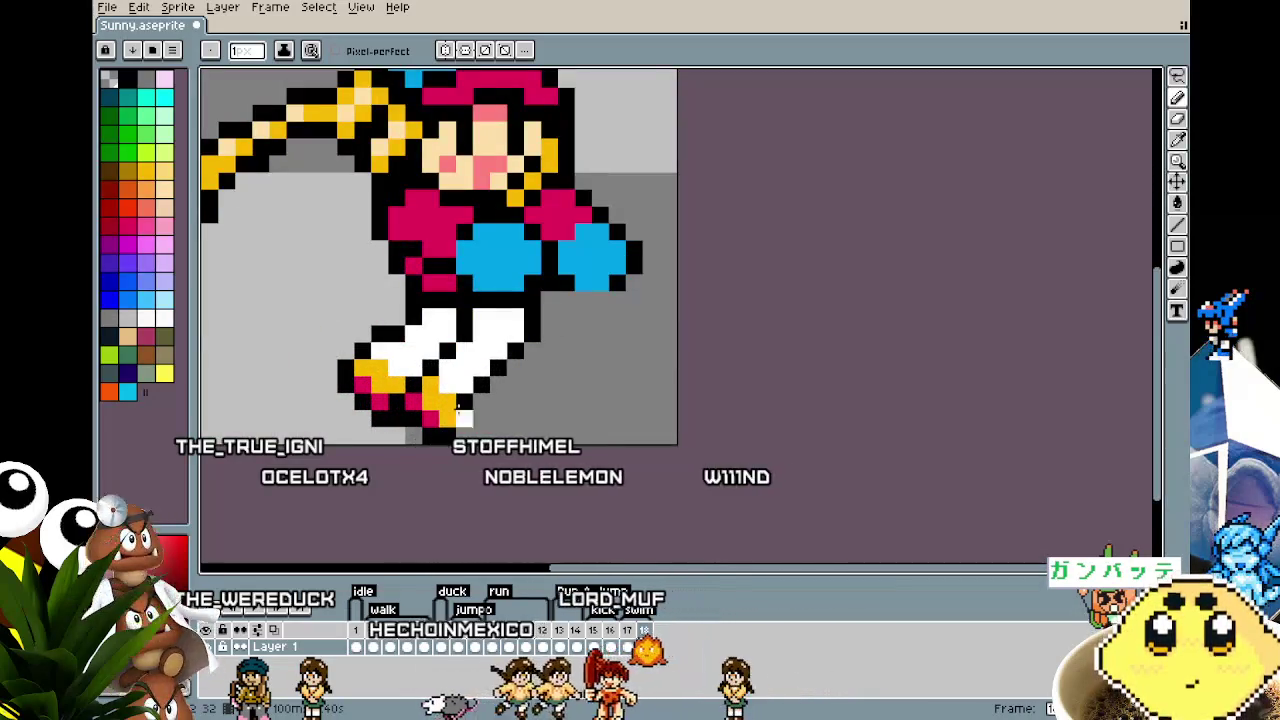
{"action": "key", "text": "i"}
{"action": "key", "text": "b"}
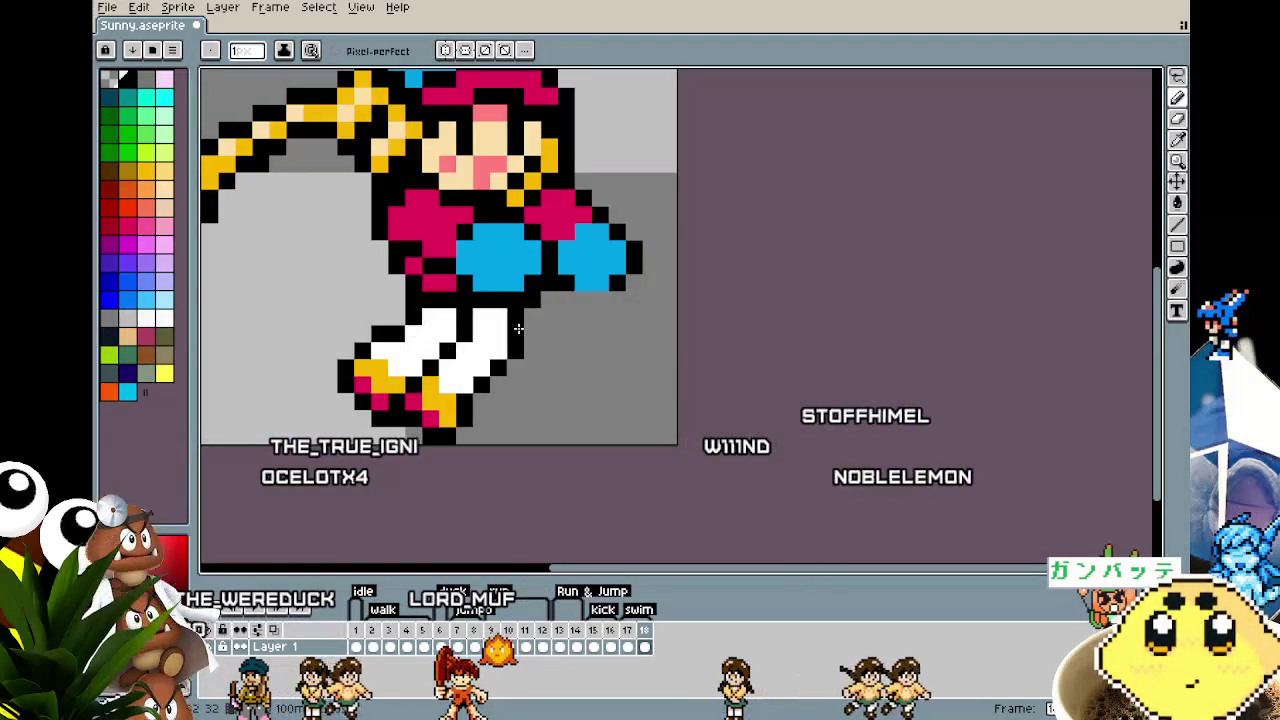
{"action": "scroll", "coordinate": [646, 379], "scroll_direction": "down", "scroll_amount": 3}
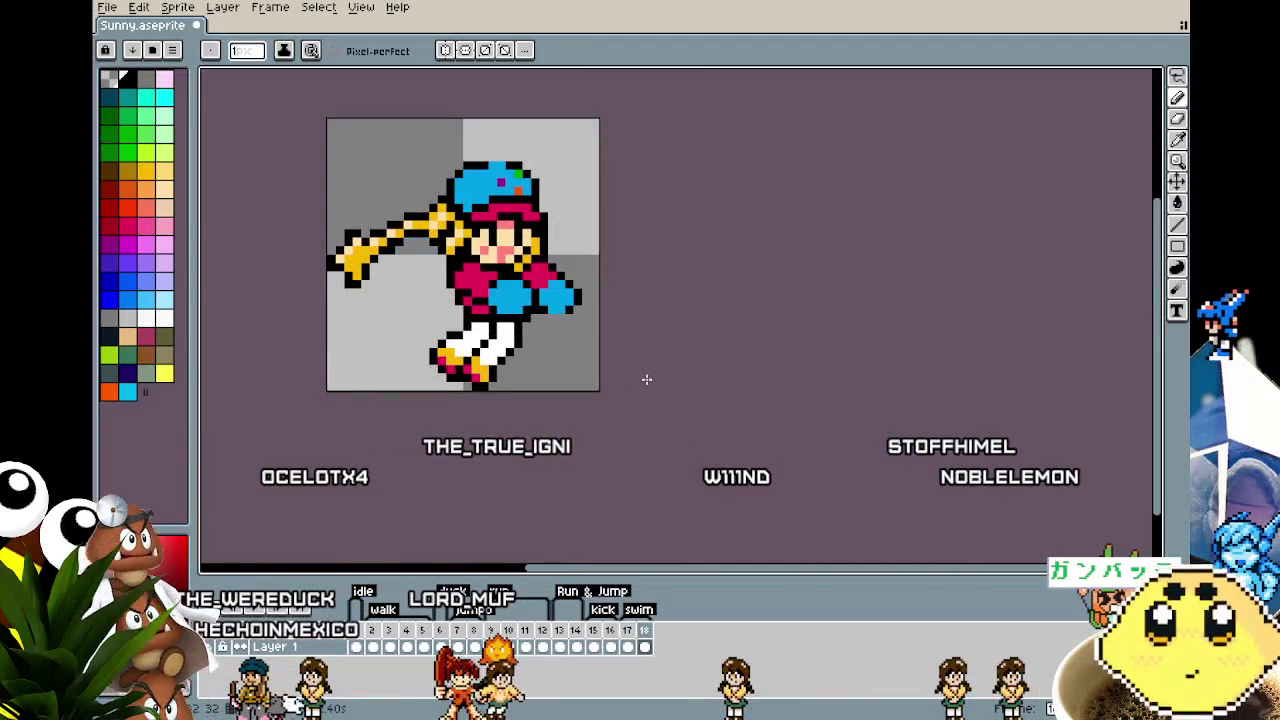
{"action": "key", "text": "comma"}
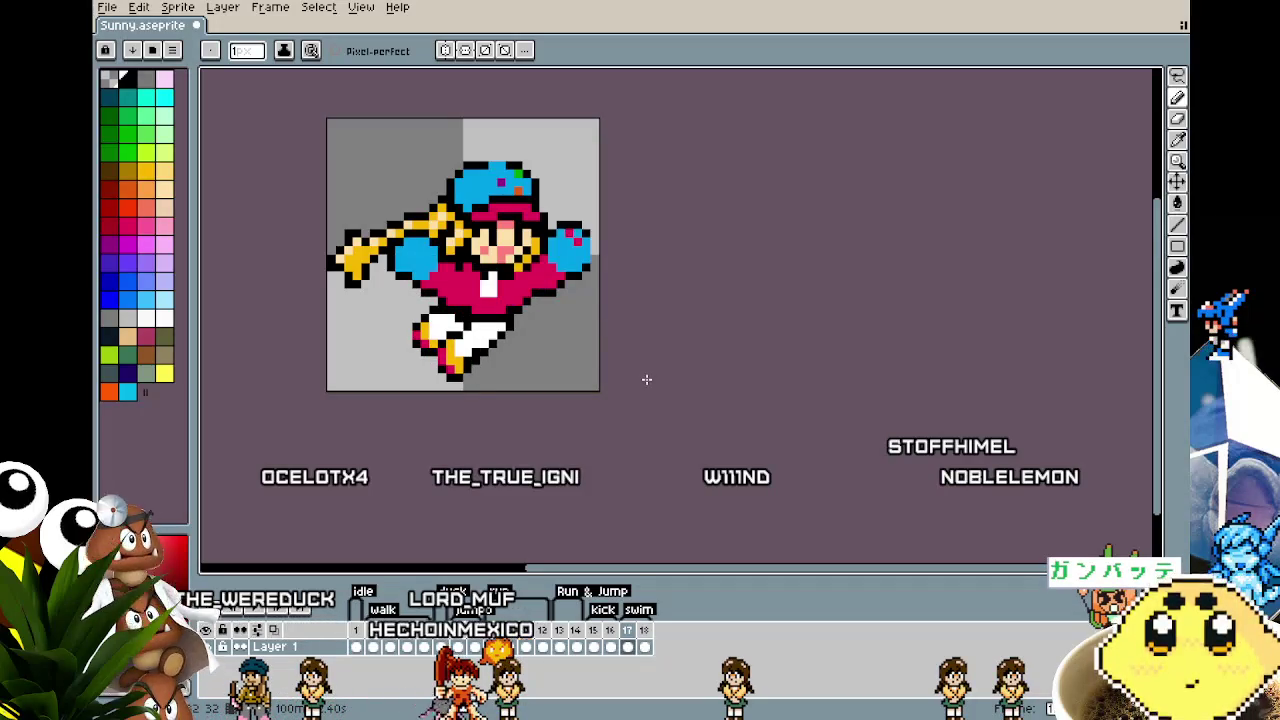
{"action": "key", "text": "Return"}
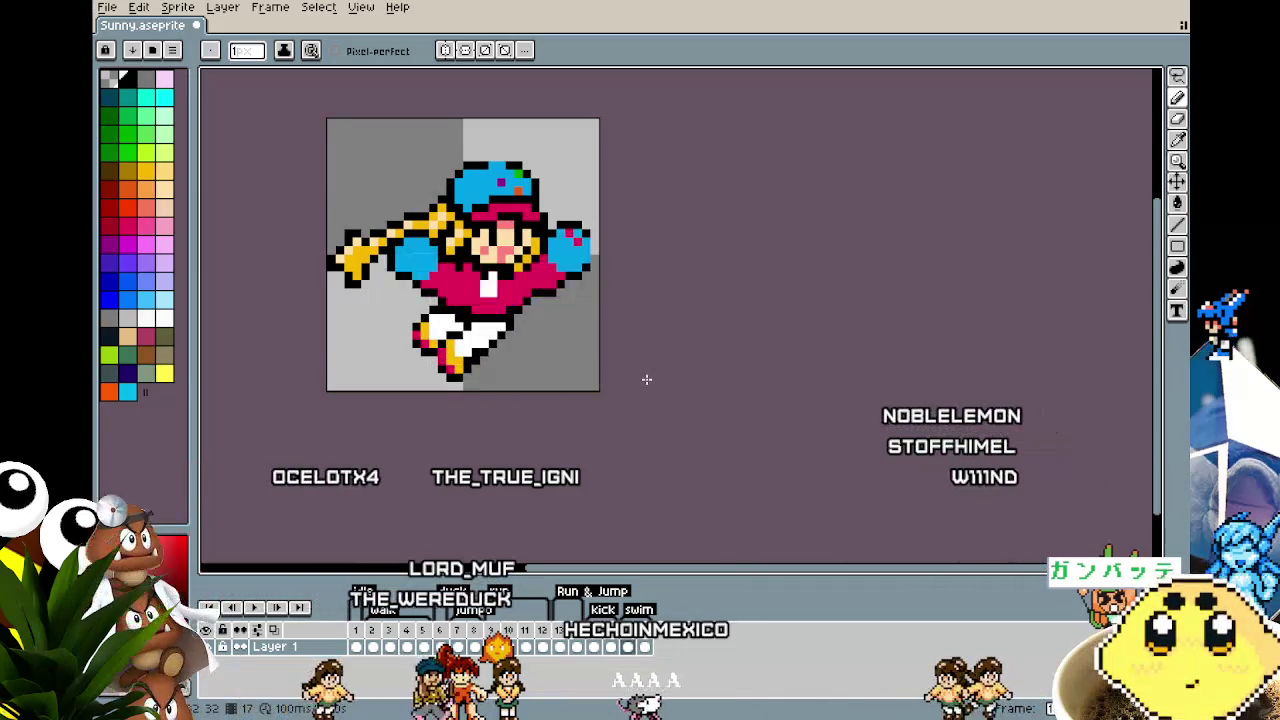
{"action": "key", "text": "Return"}
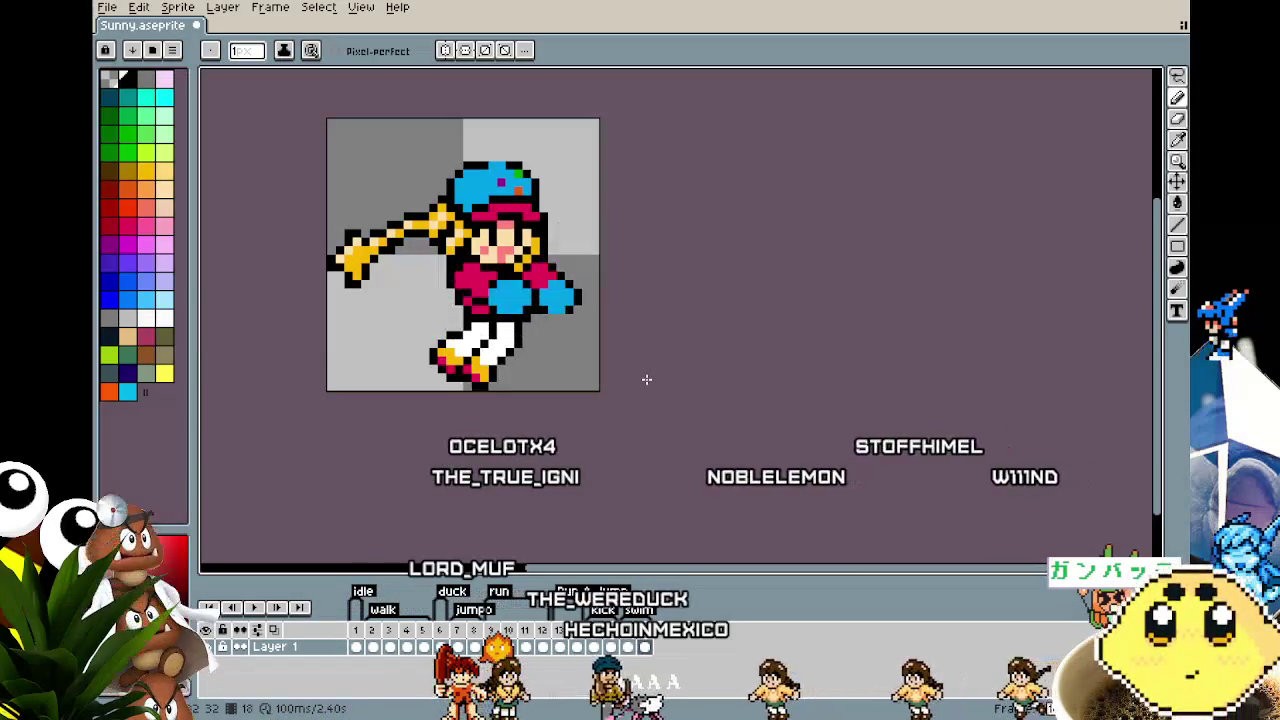
{"action": "key", "text": "b"}
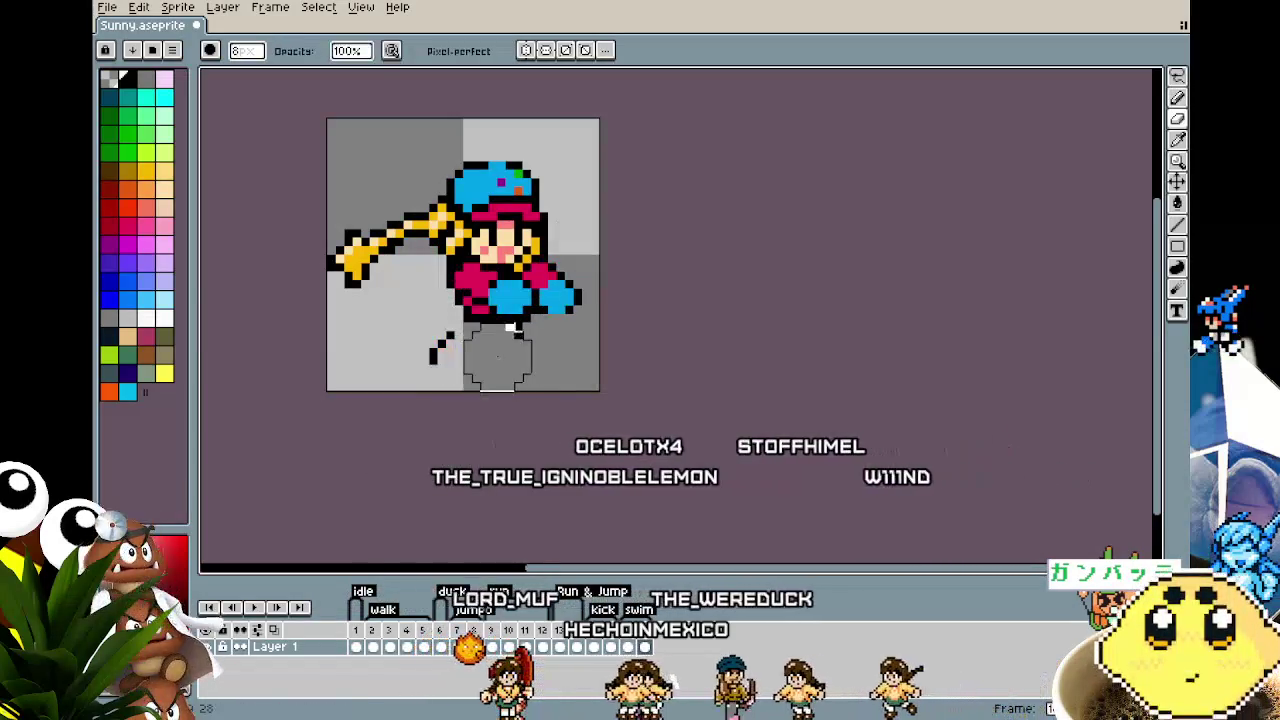
{"action": "left_click_drag", "start_coordinate": [497, 378], "coordinate": [423, 351]}
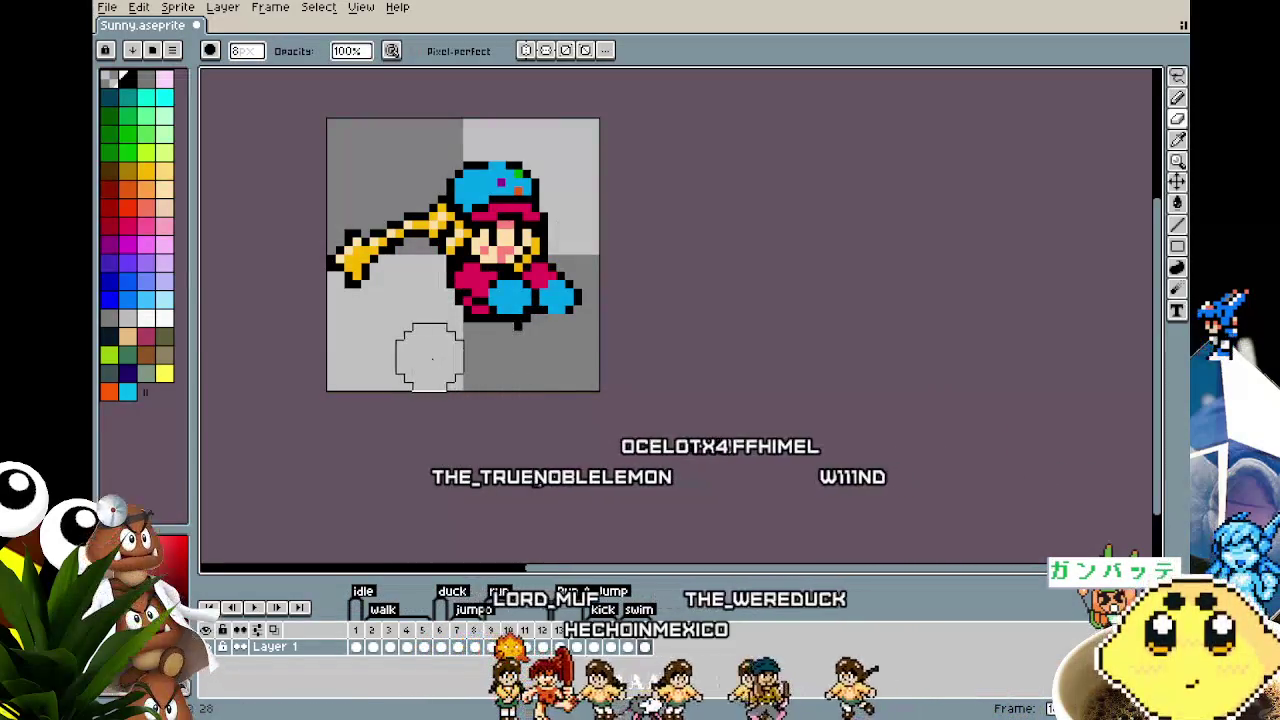
Step: Recentre on the legless frame 18, compare it with the previous frame, and sample black
{"action": "scroll", "coordinate": [540, 350], "scroll_direction": "up", "scroll_amount": 1}
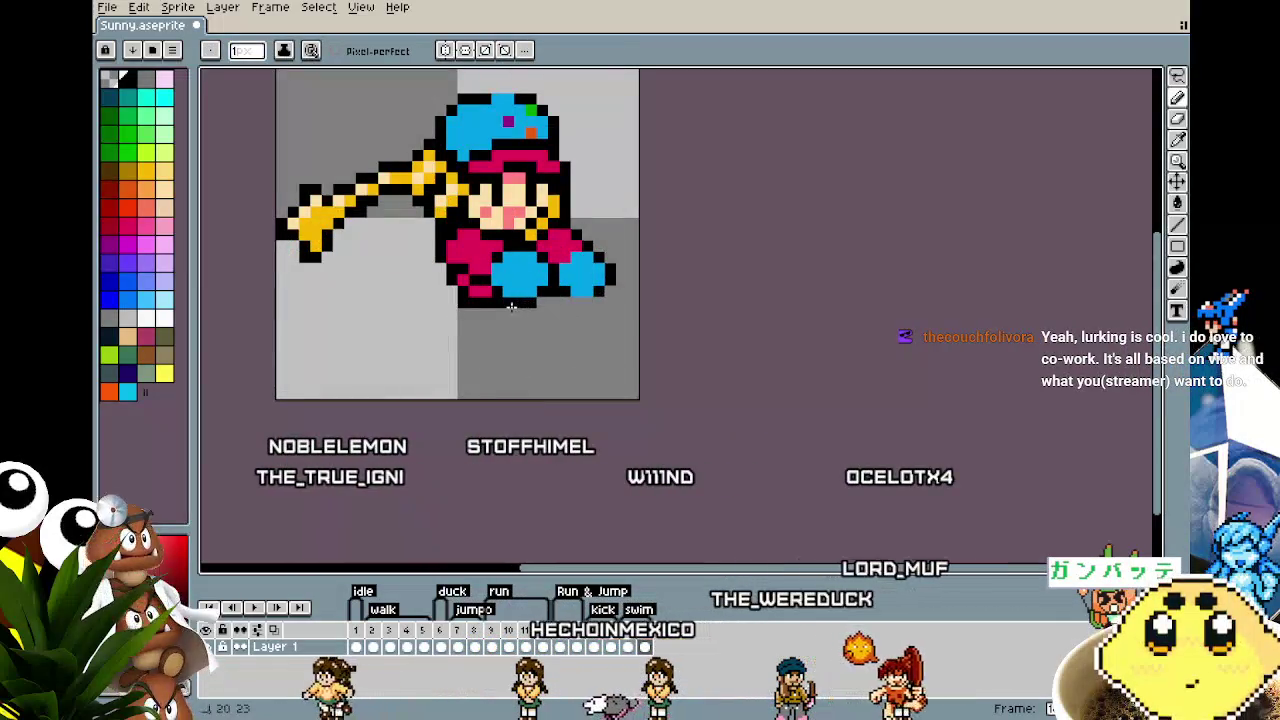
{"action": "left_click_drag", "start_coordinate": [494, 366], "coordinate": [537, 376]}
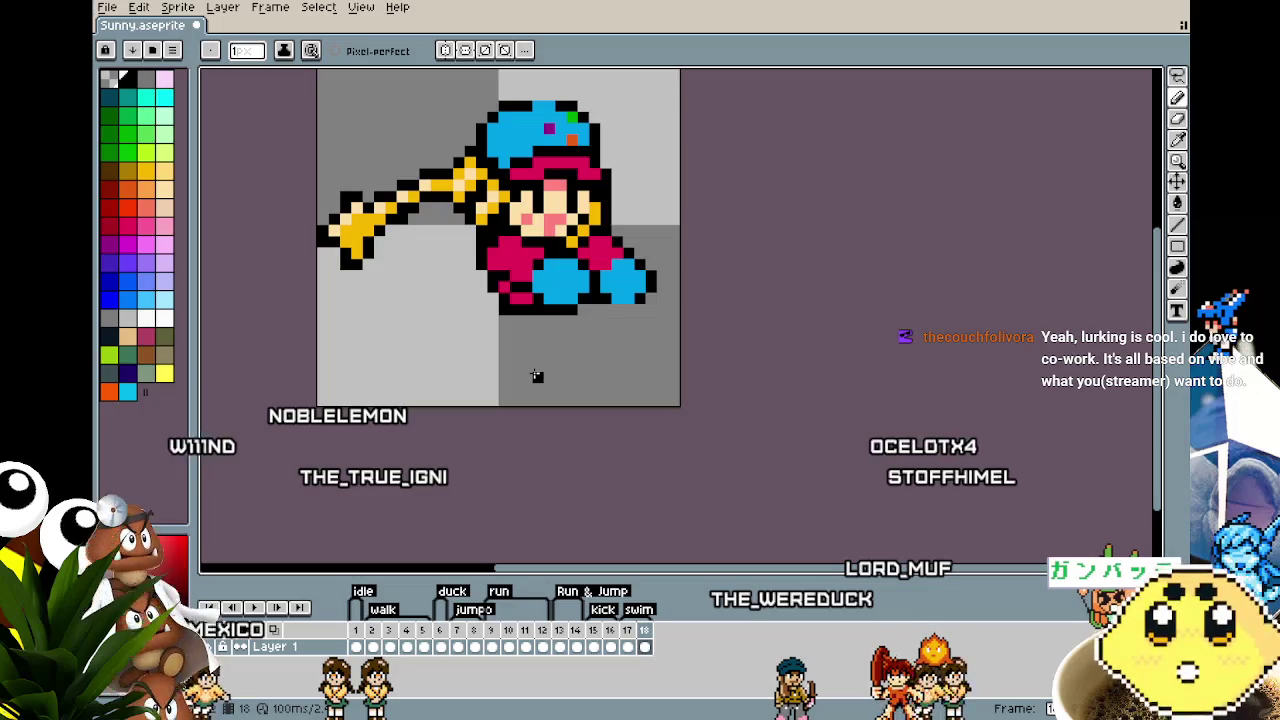
{"action": "key", "text": "Left"}
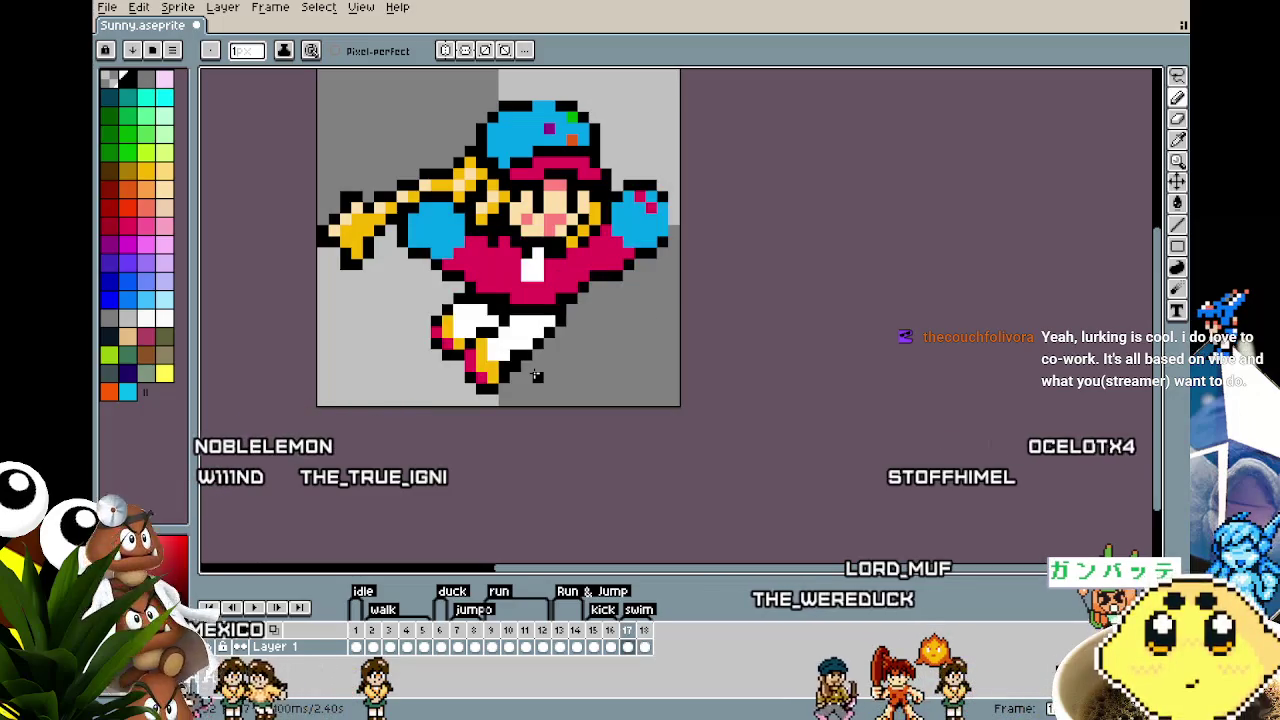
{"action": "key", "text": "Right"}
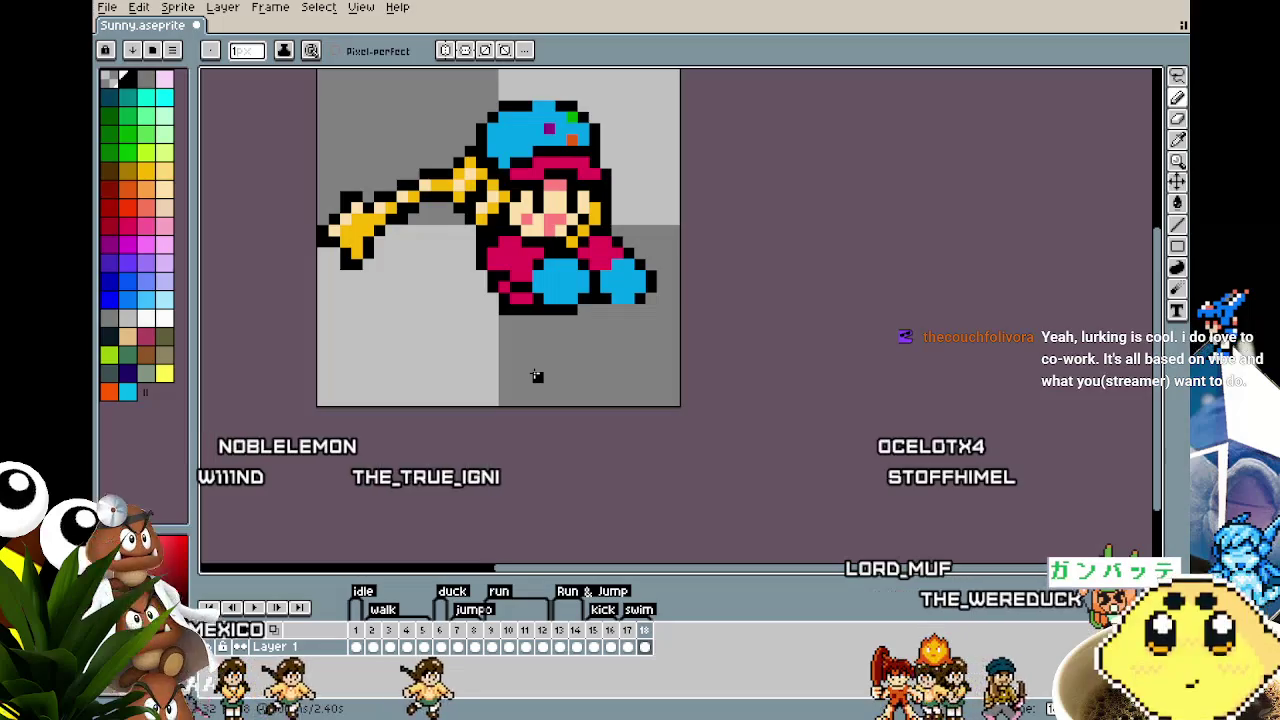
{"action": "scroll", "coordinate": [514, 344], "scroll_direction": "up", "scroll_amount": 1}
{"action": "key", "text": "i"}
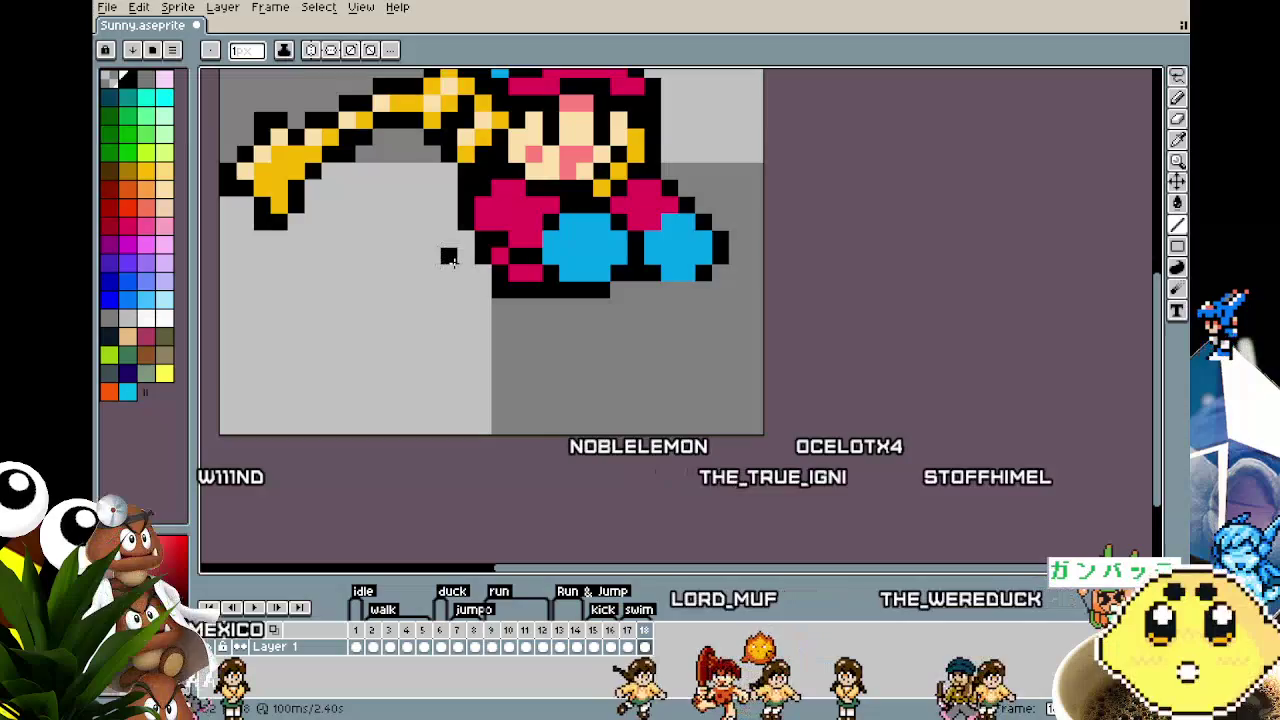
{"action": "key", "text": "Left"}
{"action": "key", "text": "Right"}
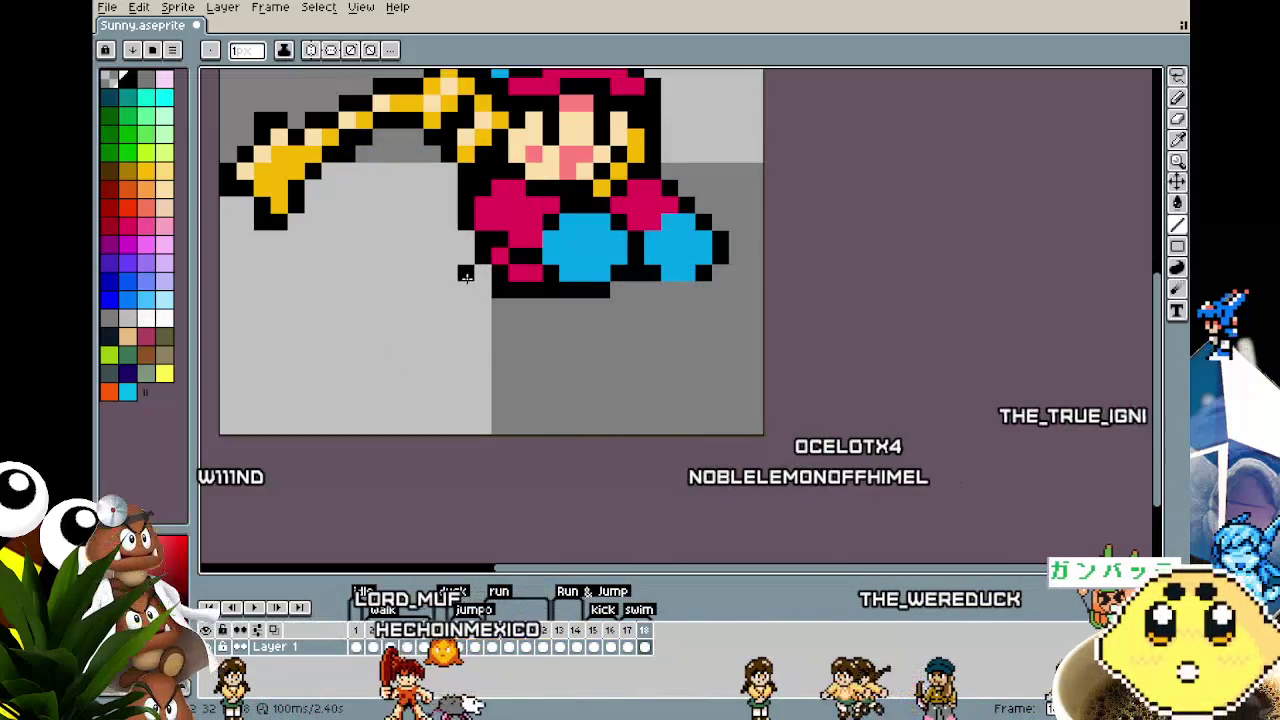
Step: Sketch the new leg as a black diagonal line, checking the neighbouring frame for reference
{"action": "left_click", "coordinate": [448, 272]}
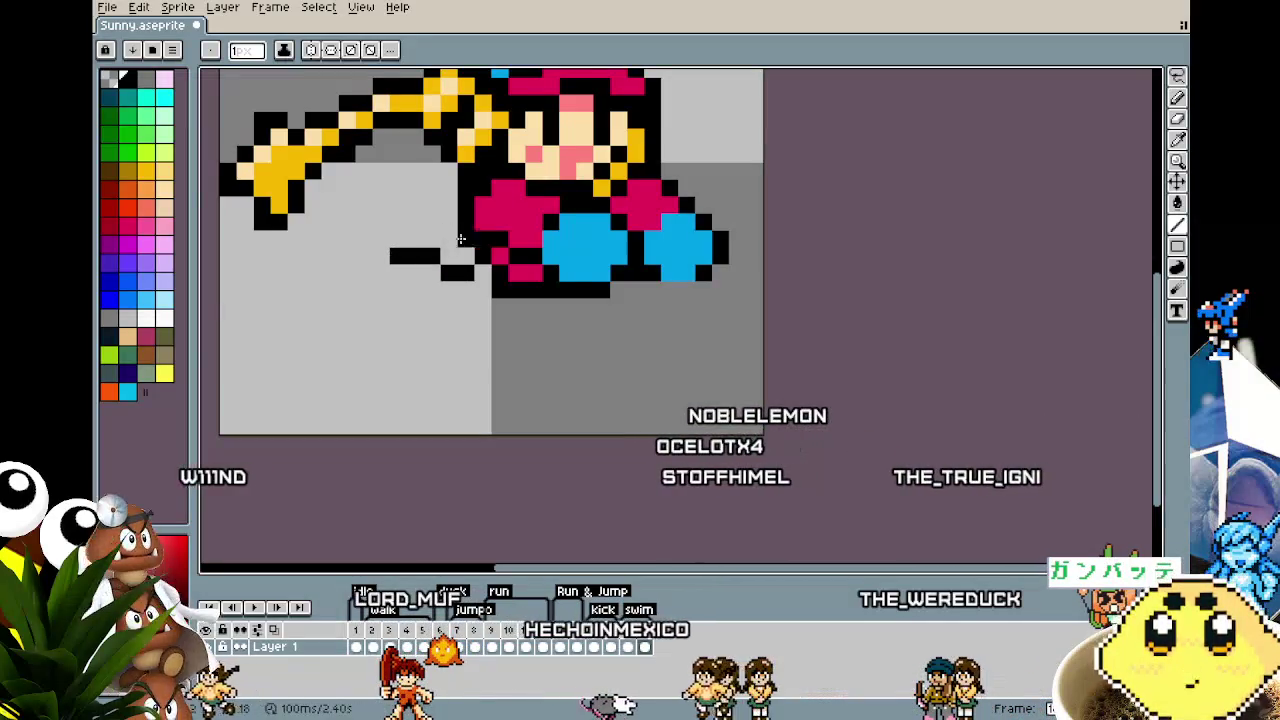
{"action": "key", "text": "ctrl+z"}
{"action": "left_click", "coordinate": [466, 256]}
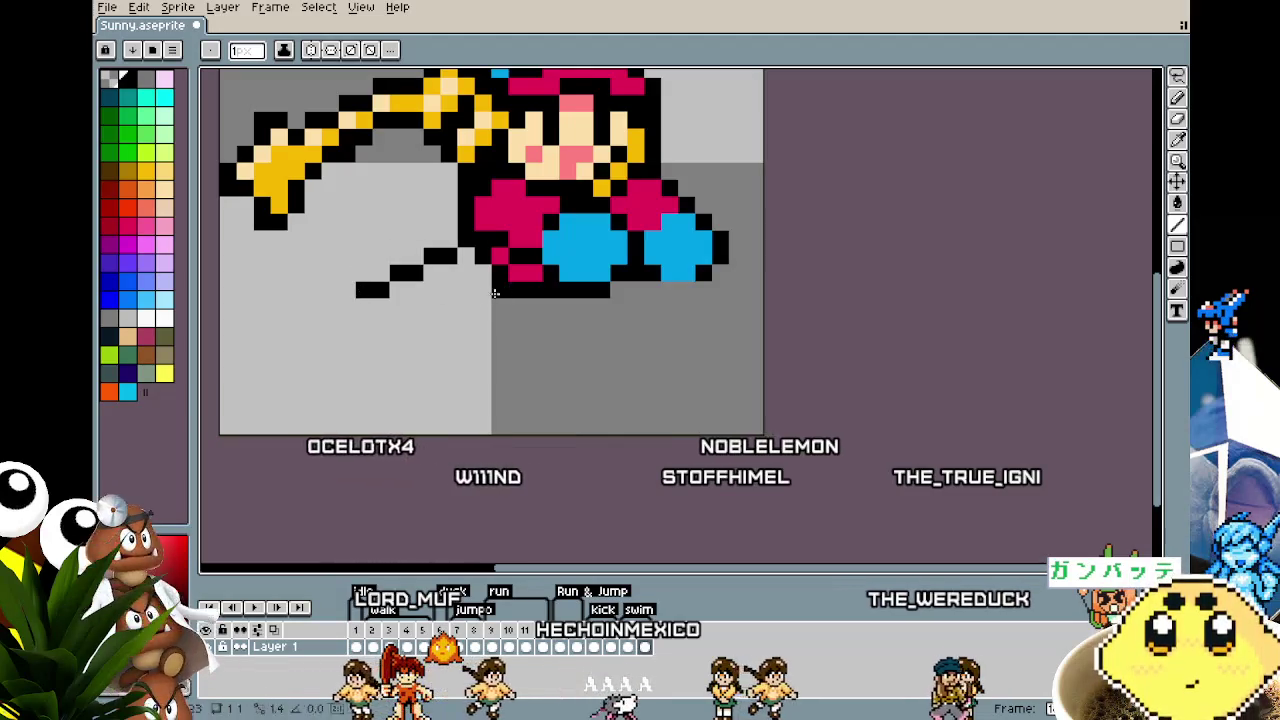
{"action": "left_click", "coordinate": [415, 322], "text": "shift"}
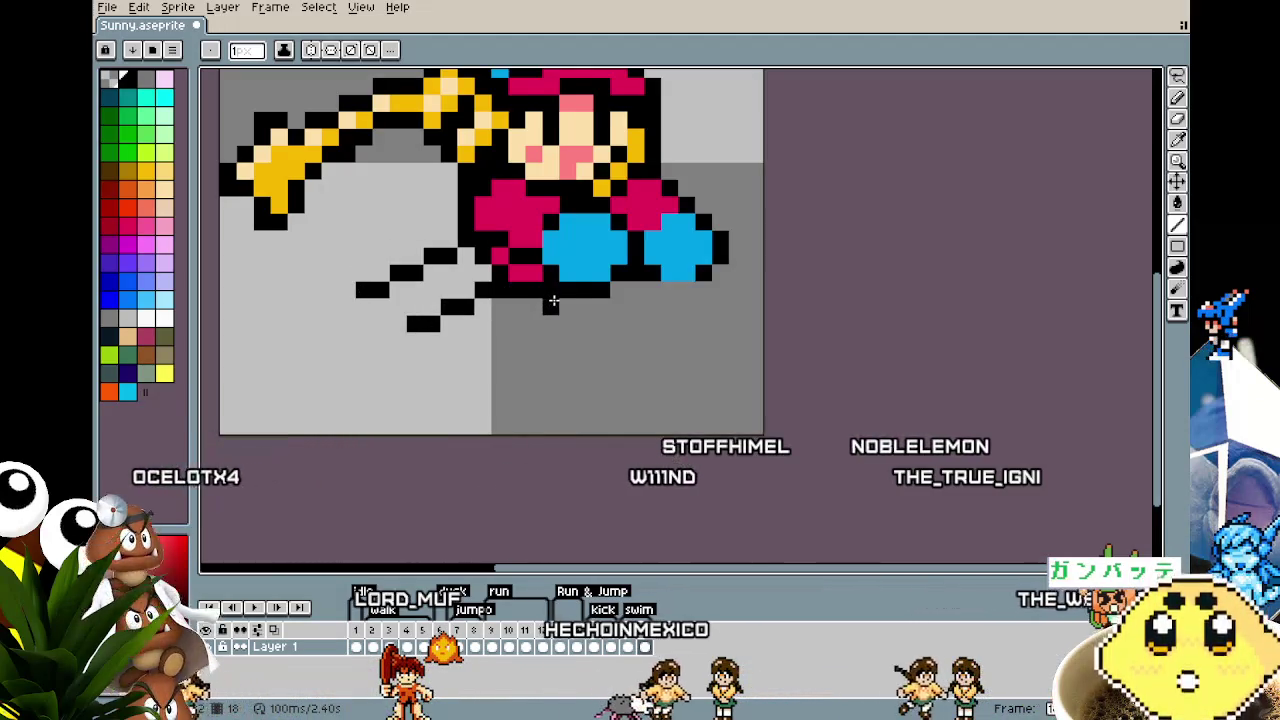
{"action": "key", "text": "Left"}
{"action": "key", "text": "Right"}
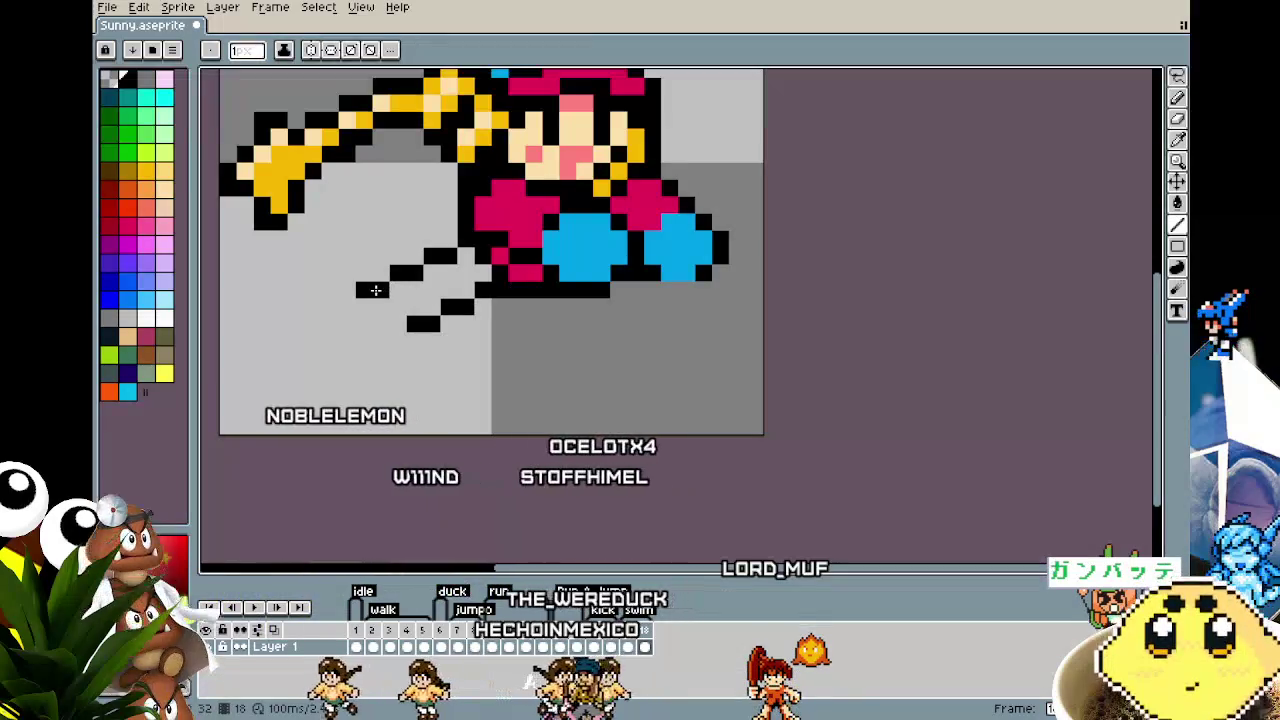
Step: Show onion-skin ghosts of neighbouring frames and draw the leg and shoe's black outline below the body
{"action": "key", "text": "Right"}
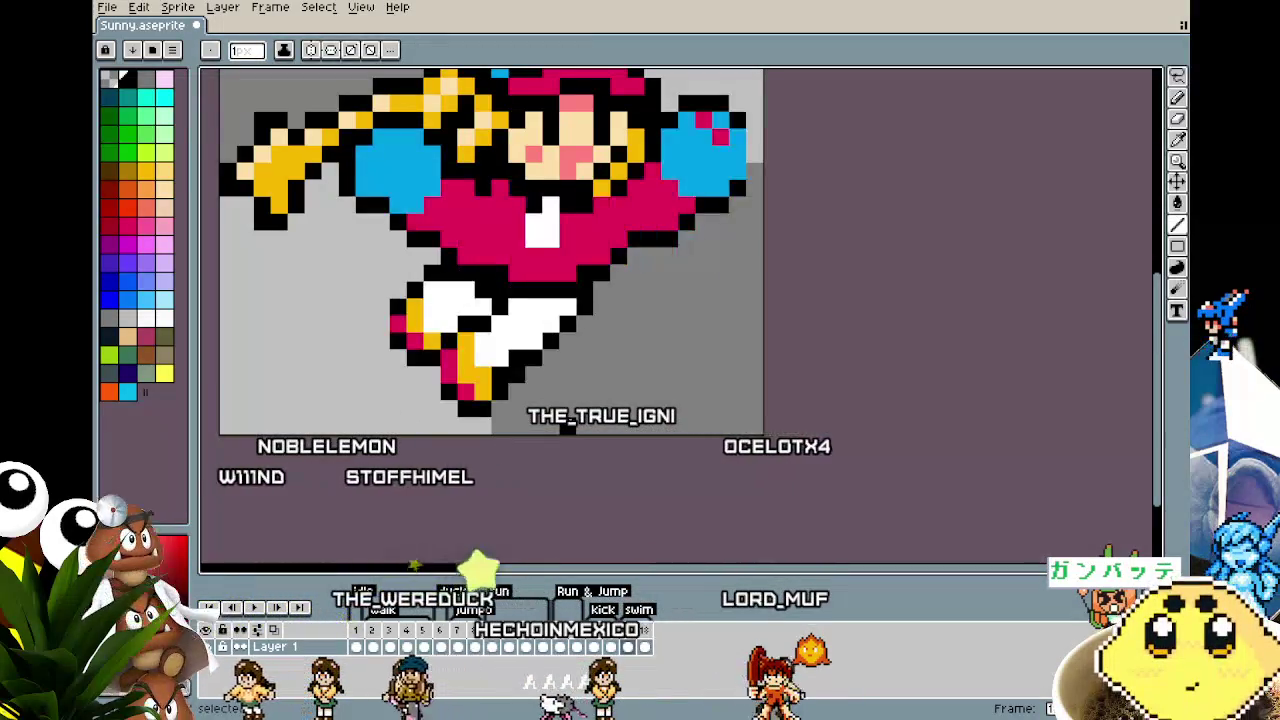
{"action": "key", "text": "Right"}
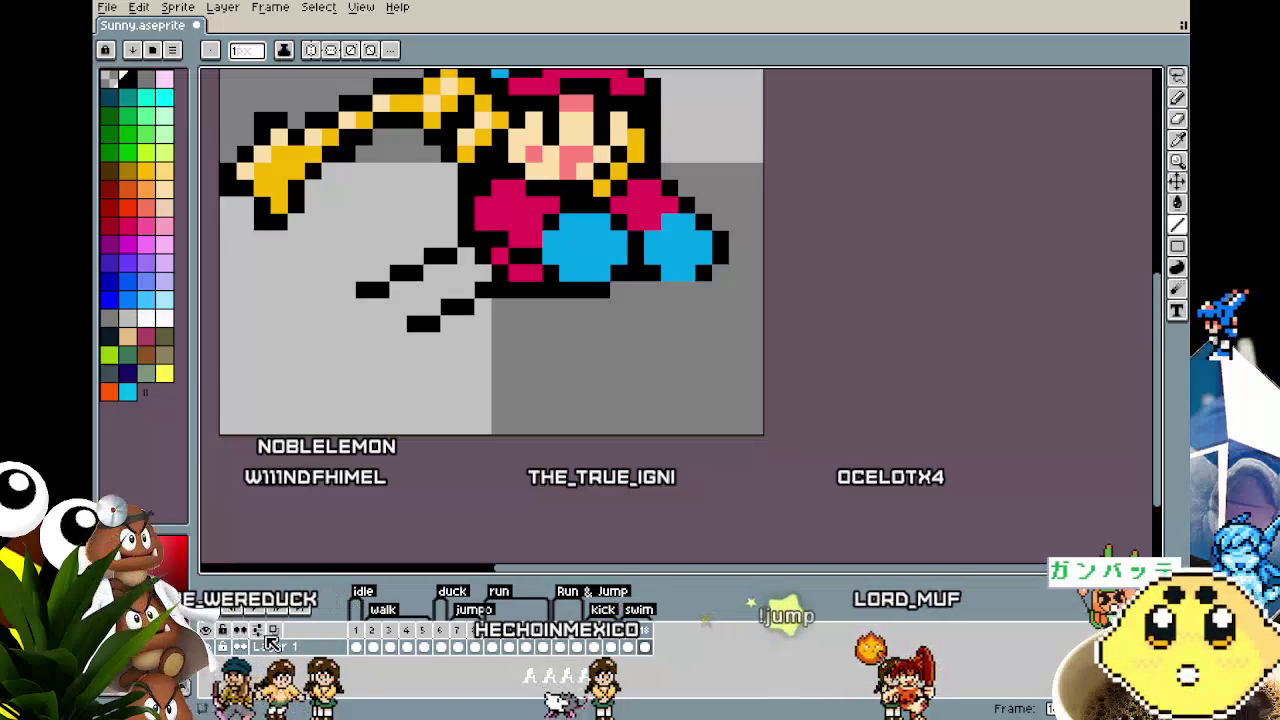
{"action": "left_click", "coordinate": [296, 610]}
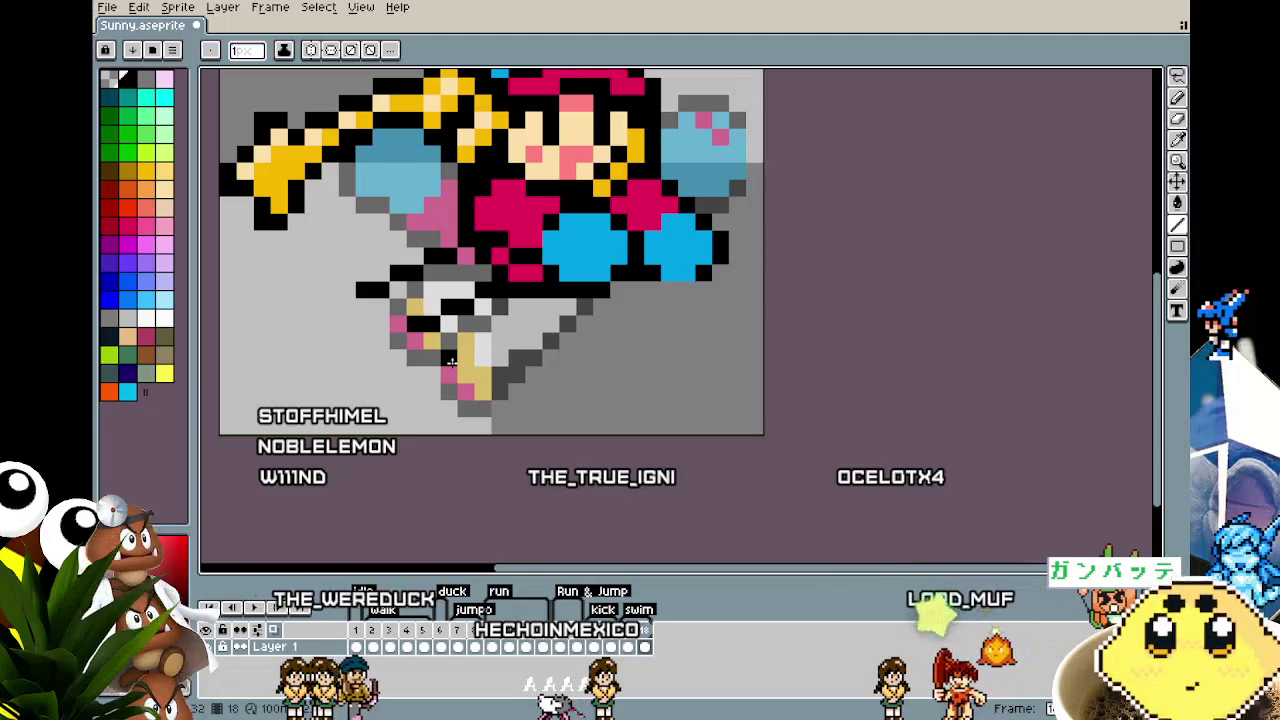
{"action": "key", "text": "e"}
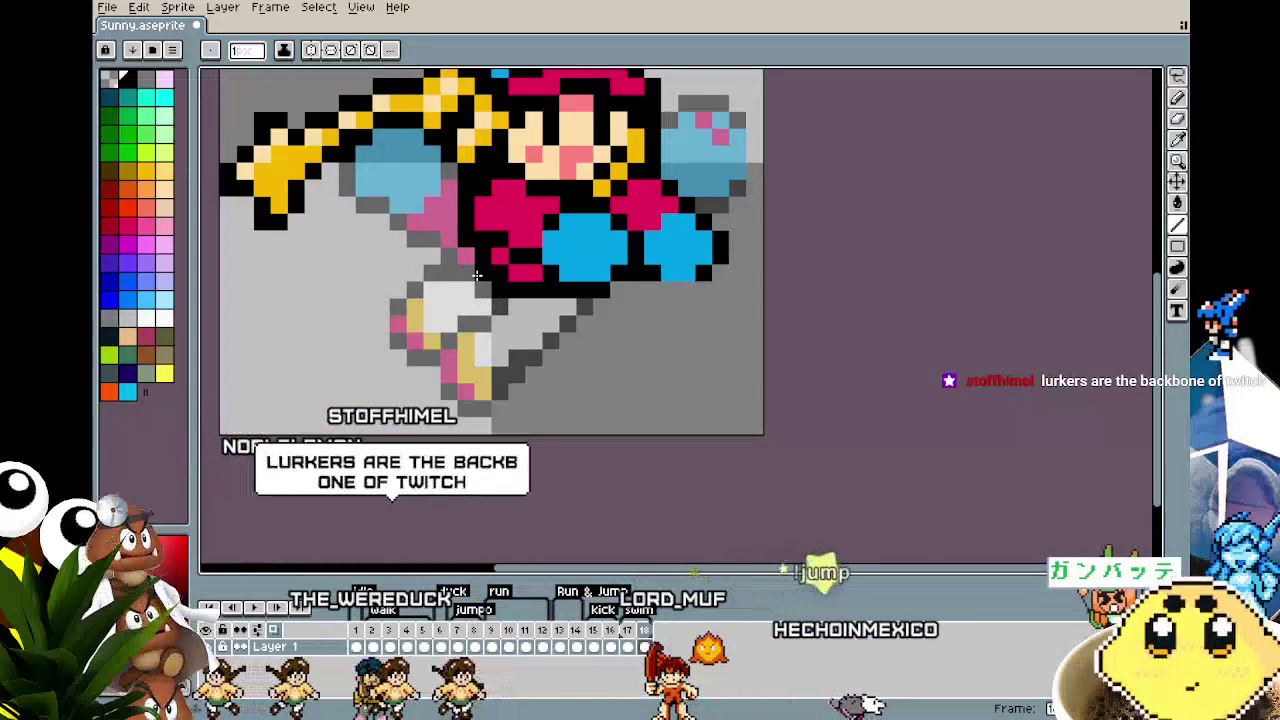
{"action": "left_click_drag", "start_coordinate": [474, 289], "coordinate": [408, 308]}
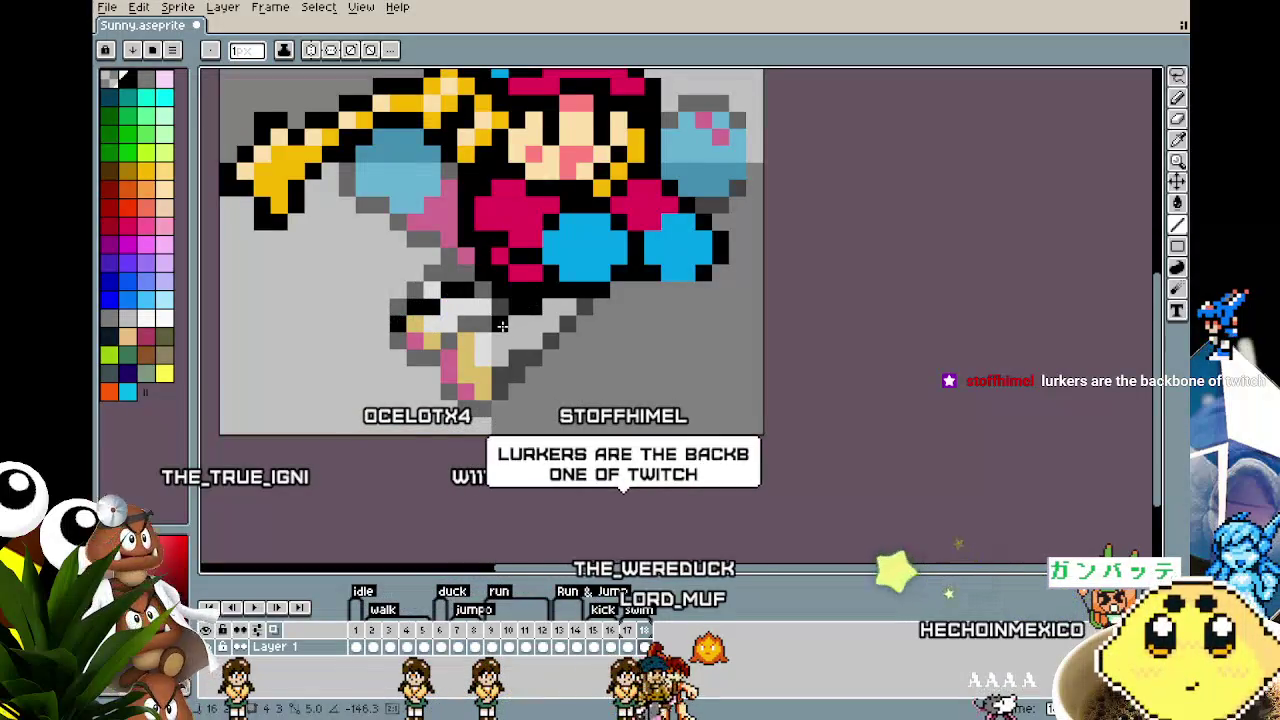
{"action": "left_click_drag", "start_coordinate": [502, 326], "coordinate": [476, 345]}
{"action": "left_click_drag", "start_coordinate": [397, 322], "coordinate": [395, 352]}
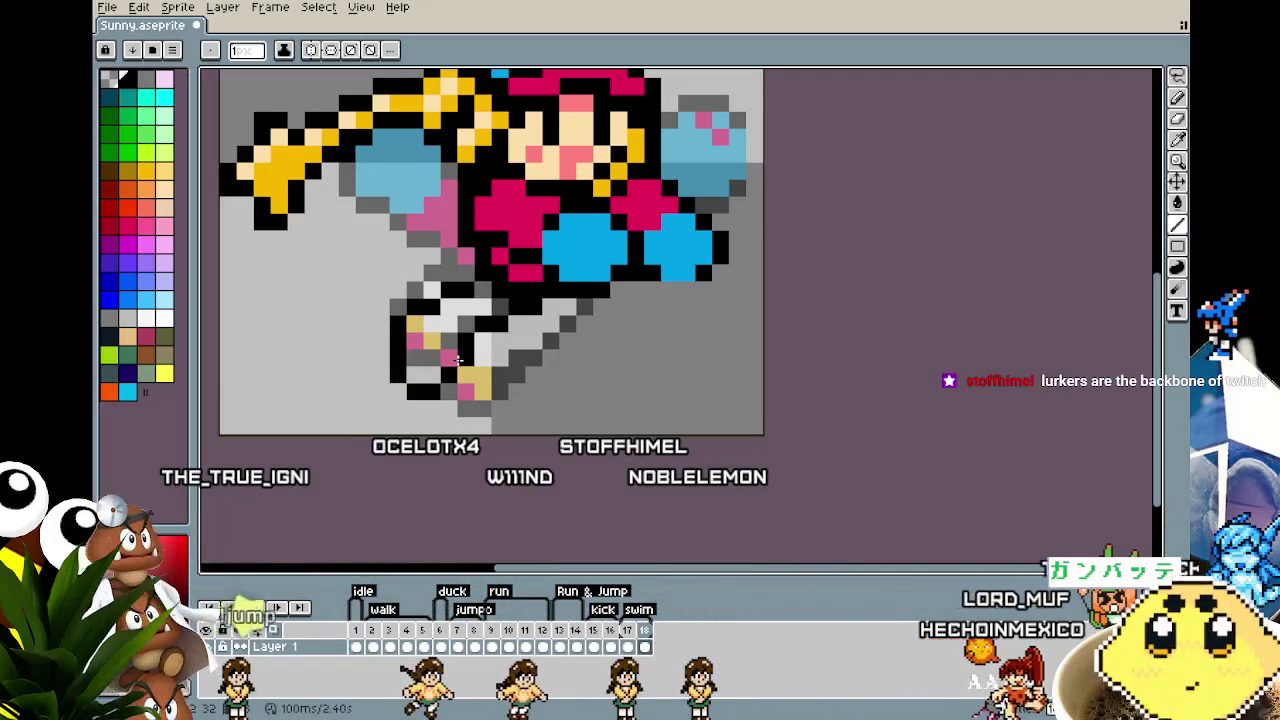
{"action": "left_click", "coordinate": [168, 320]}
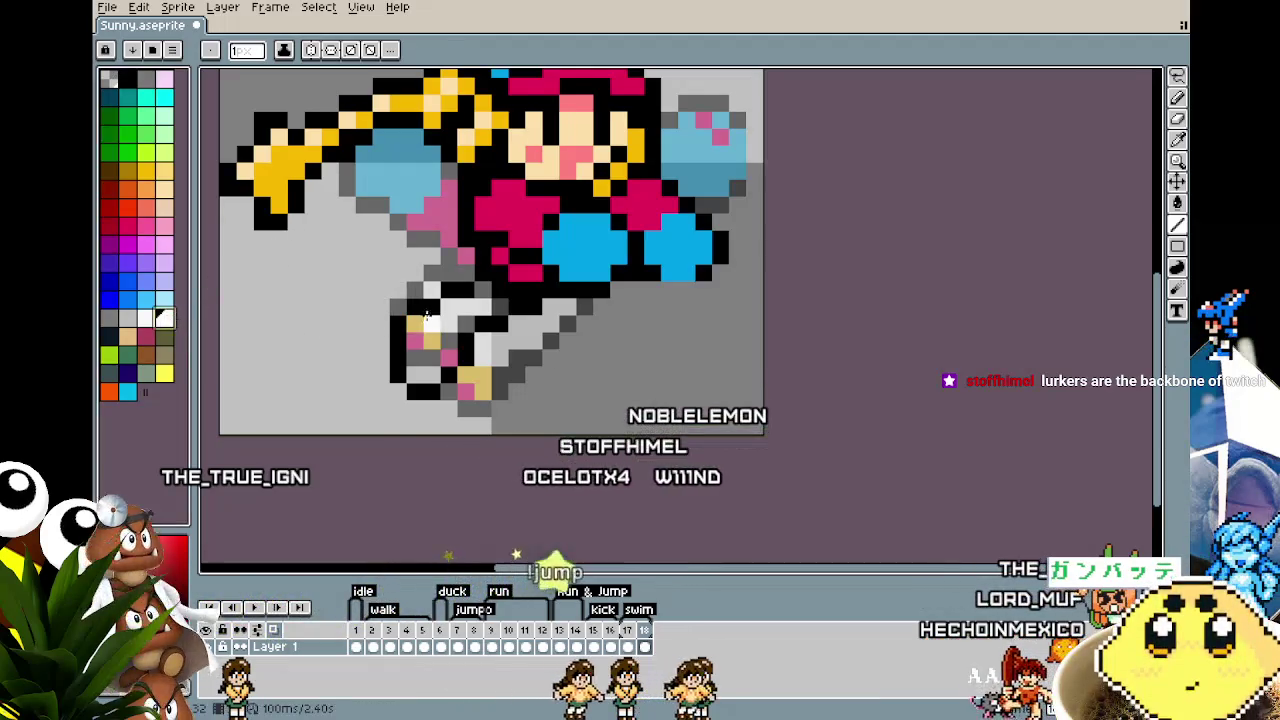
Step: Fill the outlined leg white and paint the shoe golden yellow sampled from the bat
{"action": "key", "text": "g"}
{"action": "left_click", "coordinate": [446, 328]}
{"action": "key", "text": "i"}
{"action": "left_click", "coordinate": [603, 186]}
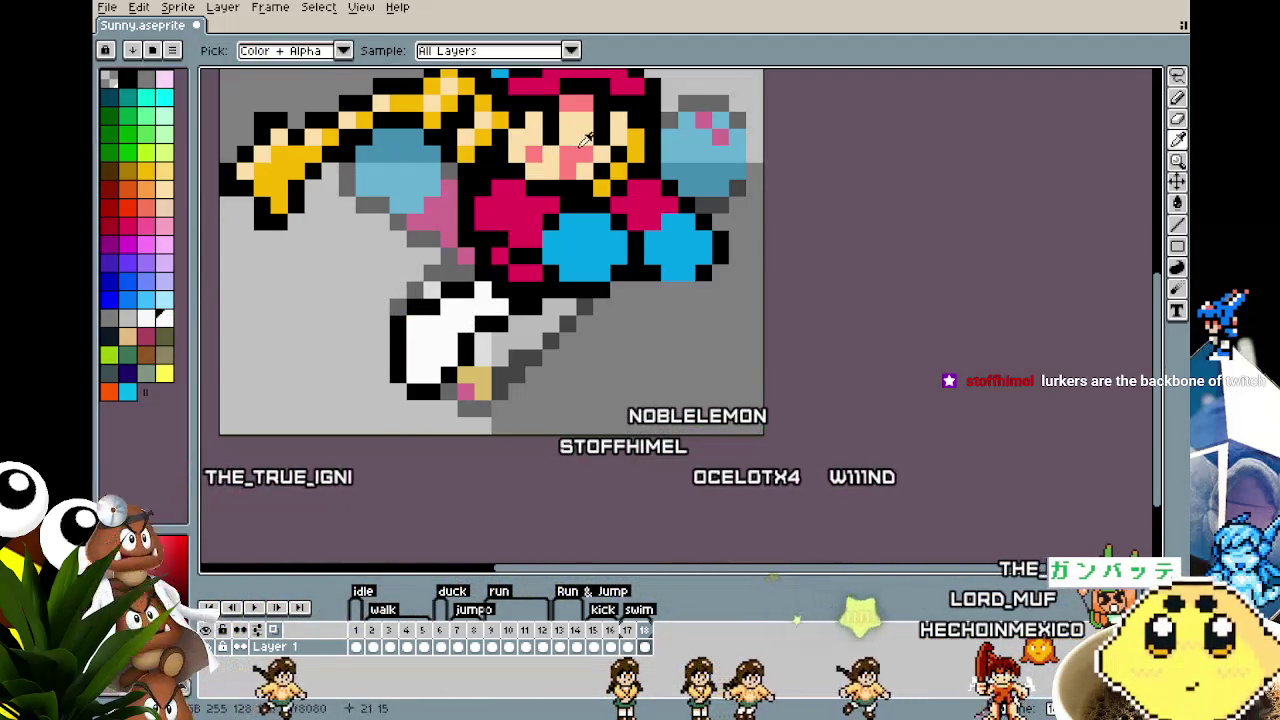
{"action": "key", "text": "b"}
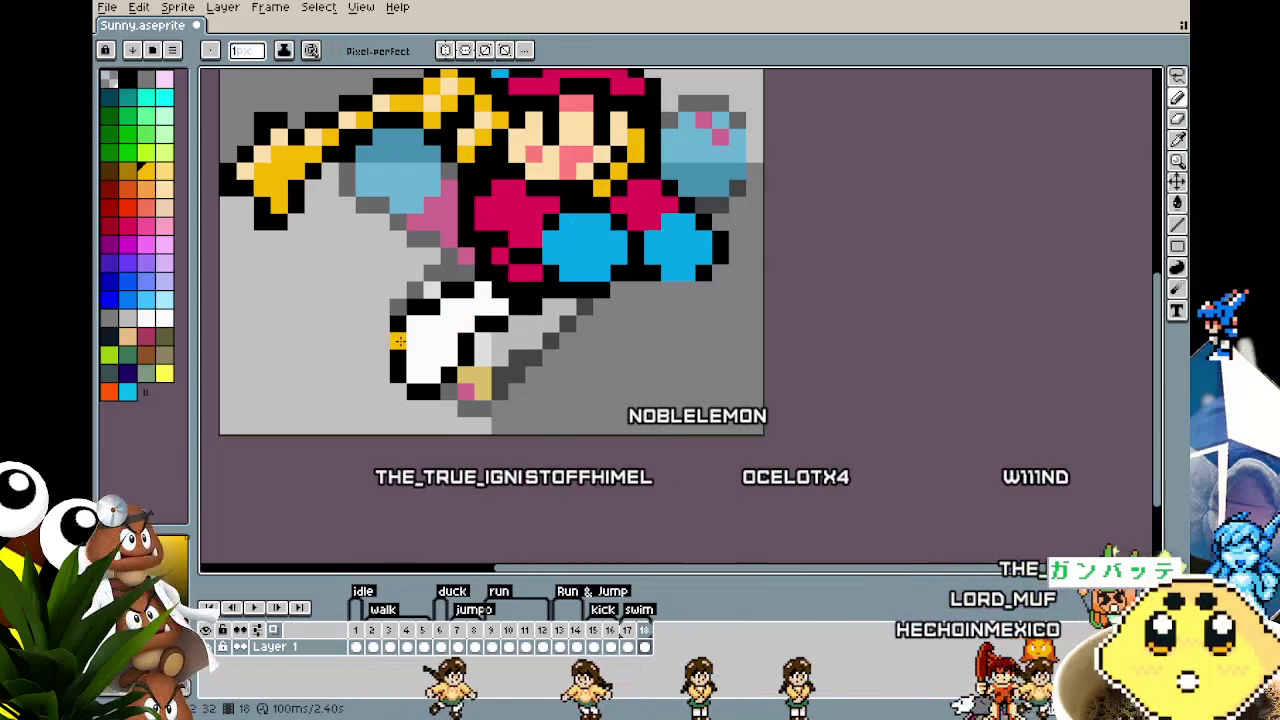
{"action": "left_click_drag", "start_coordinate": [422, 332], "coordinate": [430, 362]}
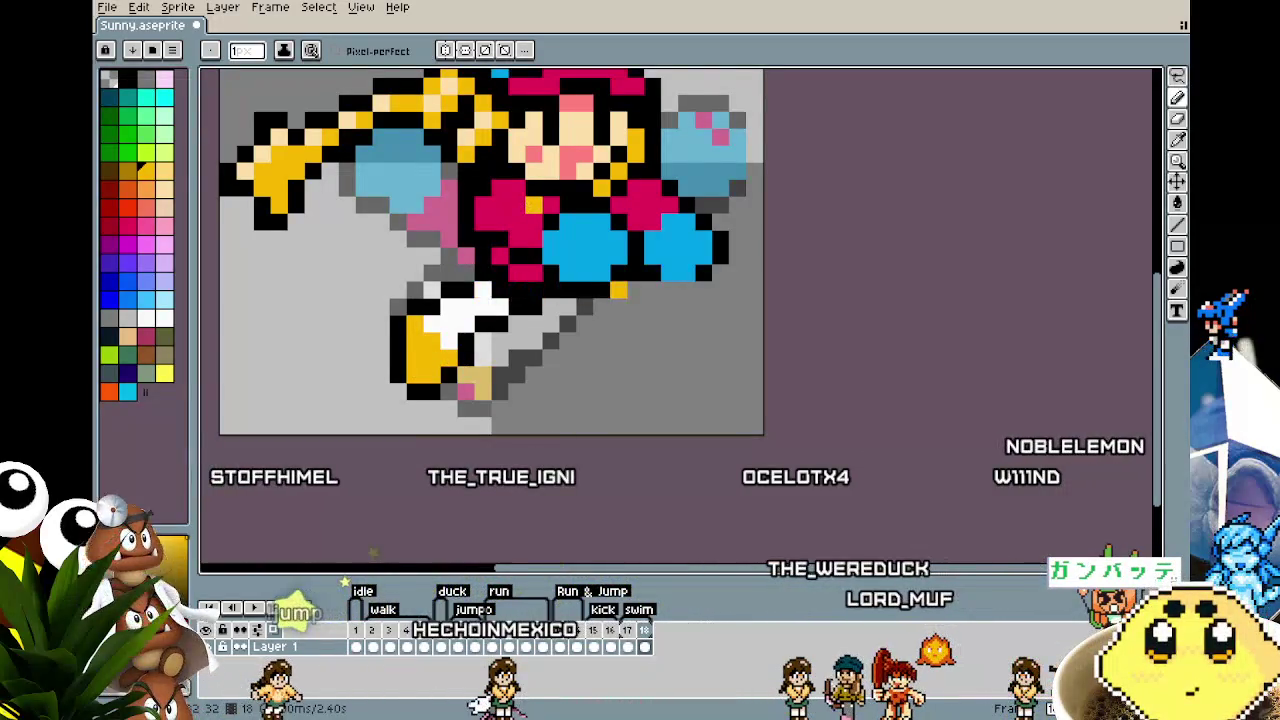
Step: Add crimson pixels sampled from the shirt along the shoe tip, then undo them
{"action": "scroll", "coordinate": [585, 313], "scroll_direction": "right", "scroll_amount": 1}
{"action": "key", "text": "i"}
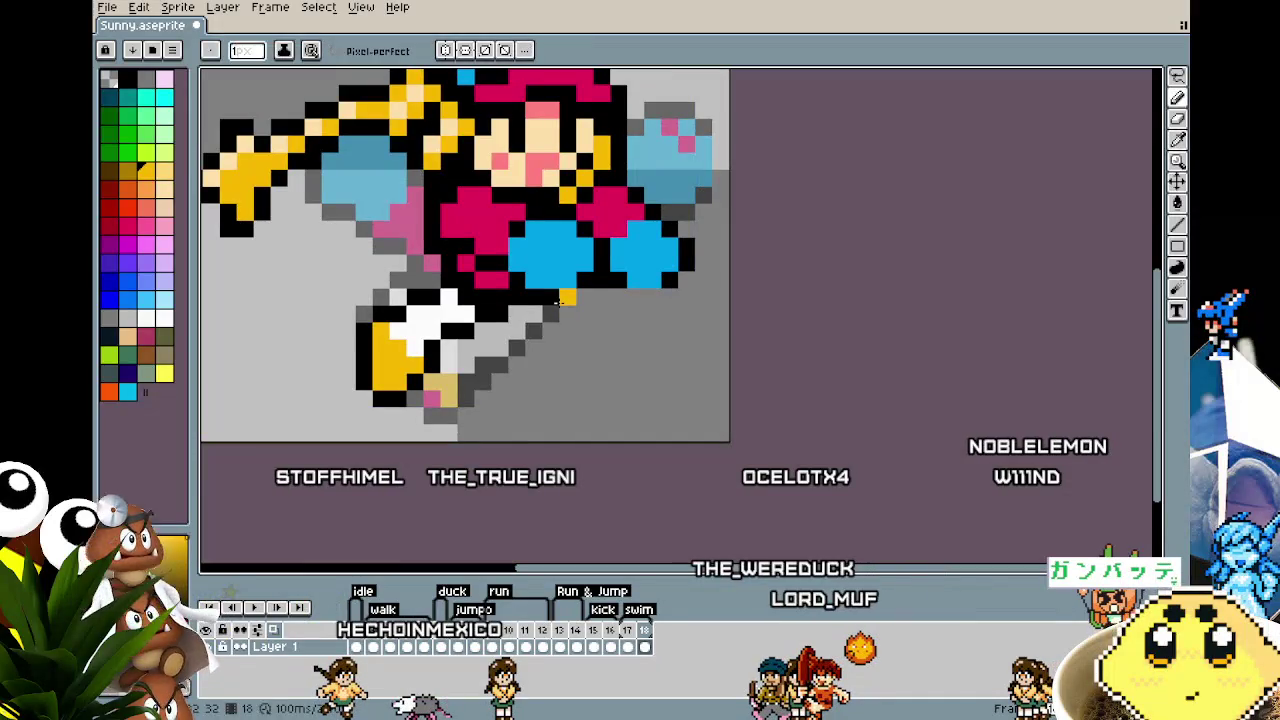
{"action": "scroll", "coordinate": [510, 300], "scroll_direction": "left", "scroll_amount": 1}
{"action": "key", "text": "i"}
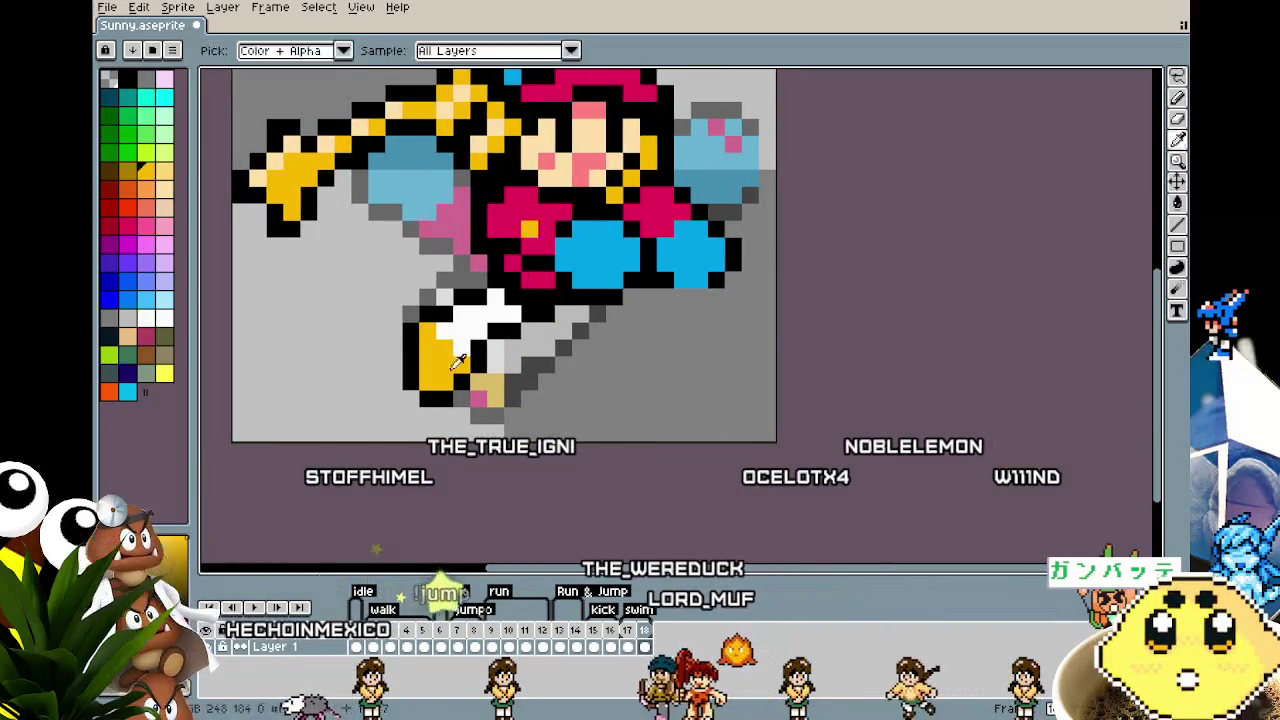
{"action": "left_click", "coordinate": [127, 222]}
{"action": "key", "text": "b"}
{"action": "left_click", "coordinate": [440, 383]}
{"action": "left_click_drag", "start_coordinate": [440, 383], "coordinate": [410, 361]}
{"action": "key", "text": "ctrl+z"}
{"action": "key", "text": "ctrl+z"}
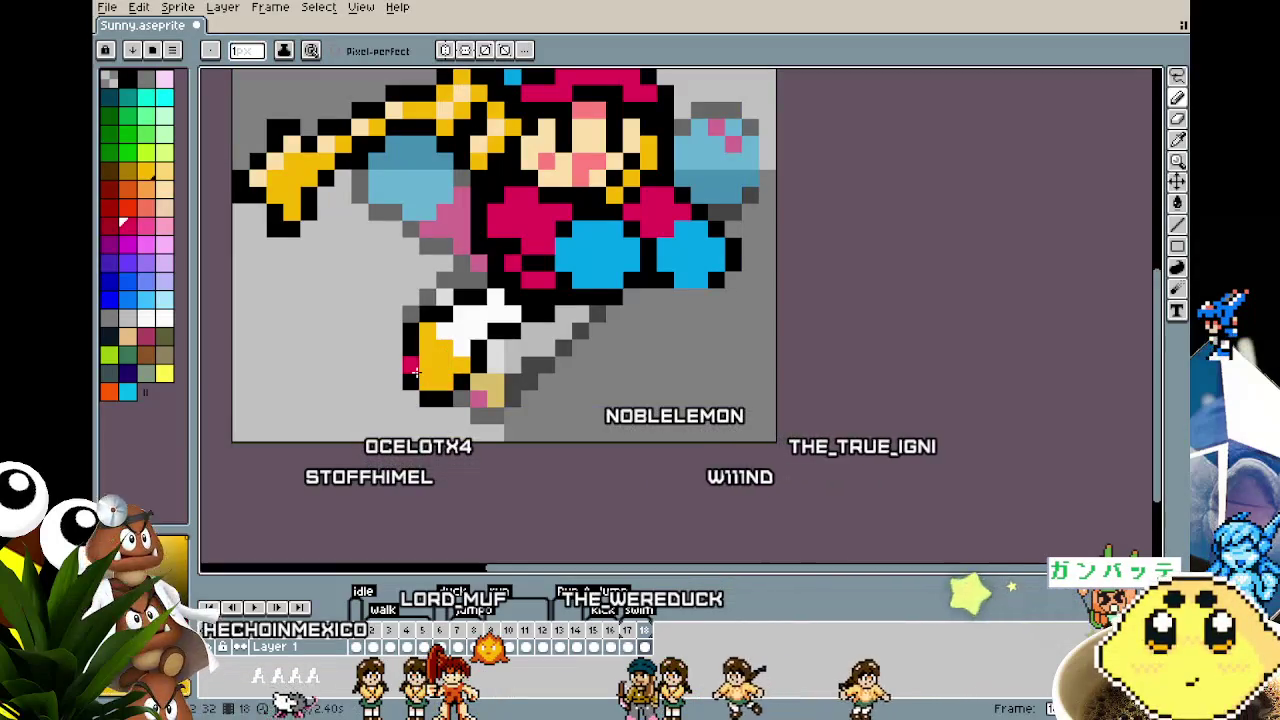
Step: Adjust the view around the foot and sample black from the sprite
{"action": "scroll", "coordinate": [362, 436], "scroll_direction": "down", "scroll_amount": 3}
{"action": "scroll", "coordinate": [362, 436], "scroll_direction": "down", "scroll_amount": 2}
{"action": "scroll", "coordinate": [362, 436], "scroll_direction": "up", "scroll_amount": 3}
{"action": "scroll", "coordinate": [362, 436], "scroll_direction": "up", "scroll_amount": 2}
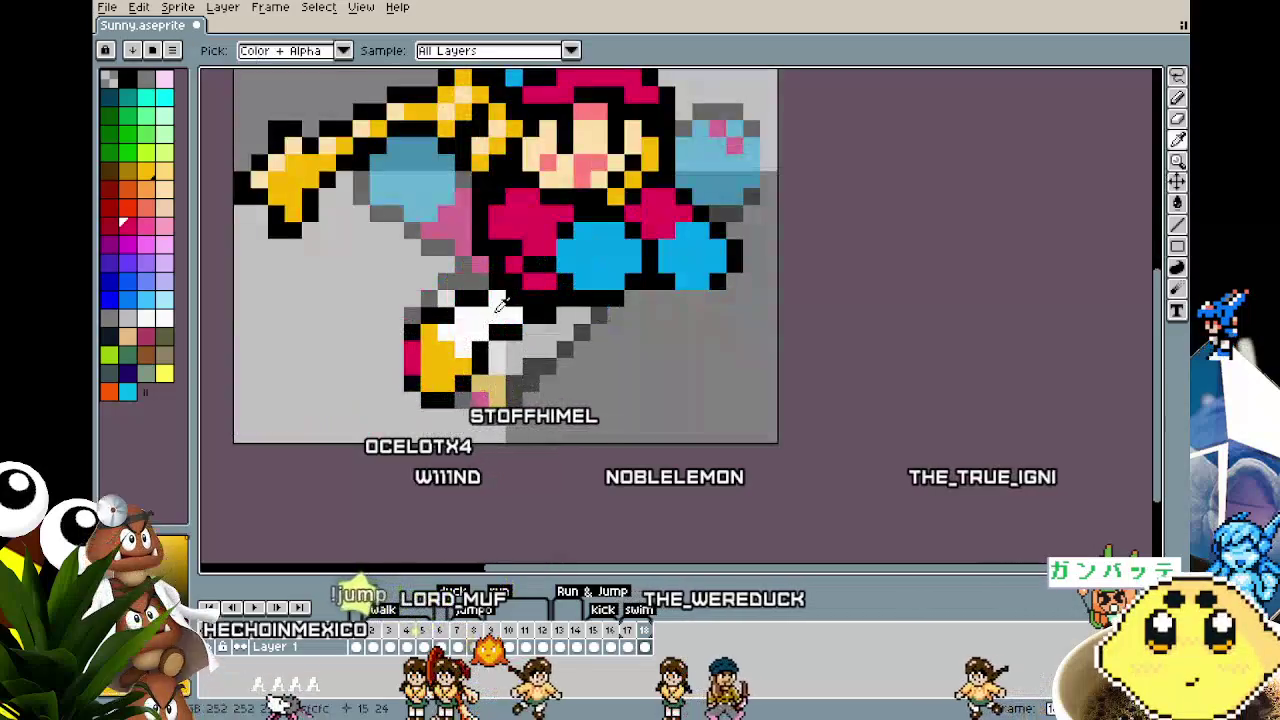
{"action": "key", "text": "alt"}
{"action": "left_click", "coordinate": [516, 318], "text": "alt"}
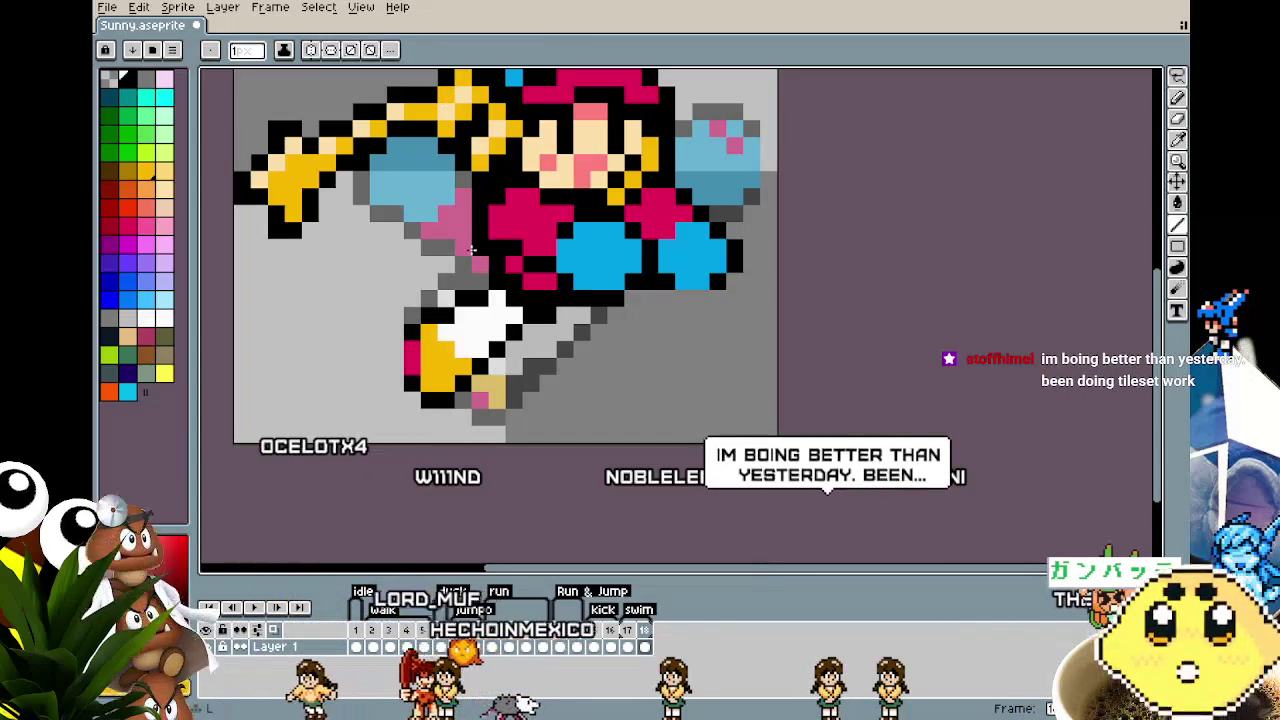
Step: Outline a second leg in black and paint its shoe golden yellow with a magenta tip
{"action": "left_click_drag", "start_coordinate": [462, 262], "coordinate": [410, 281]}
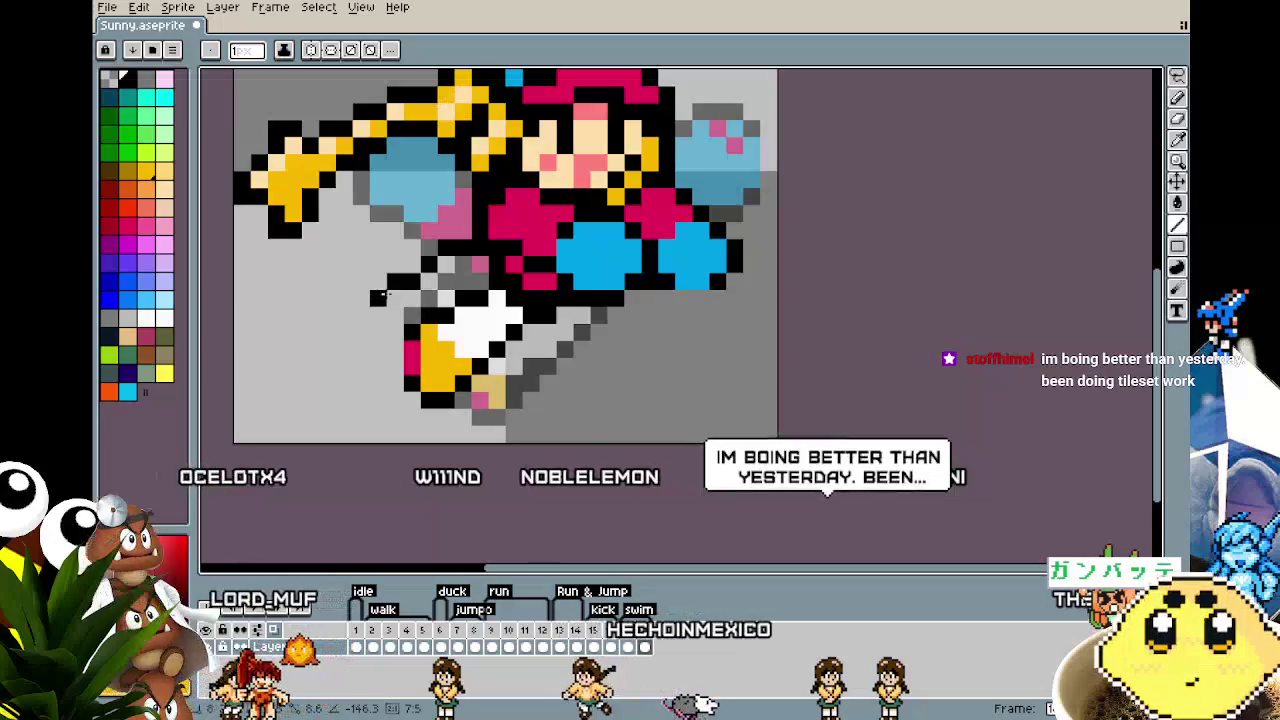
{"action": "left_click_drag", "start_coordinate": [376, 296], "coordinate": [380, 309]}
{"action": "left_click", "coordinate": [385, 335]}
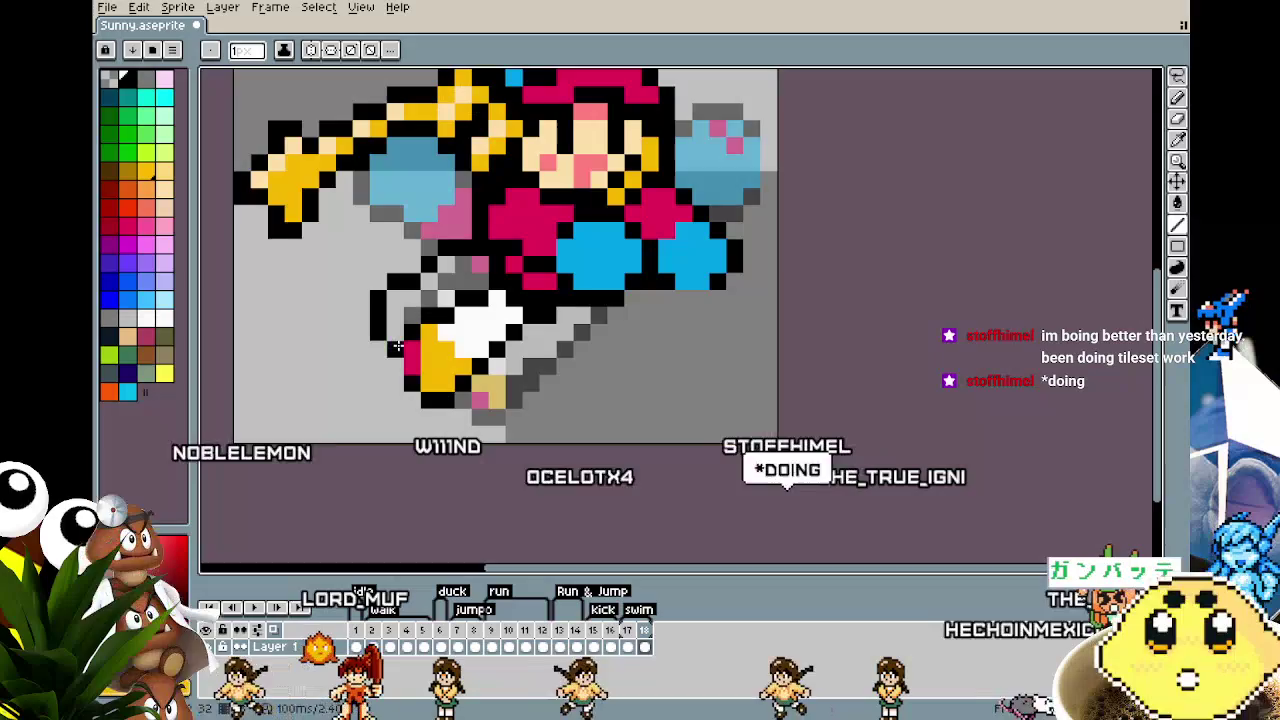
{"action": "mouse_move", "coordinate": [394, 330]}
{"action": "left_mouse_down"}
{"action": "mouse_move", "coordinate": [410, 300]}
{"action": "mouse_move", "coordinate": [475, 265]}
{"action": "left_mouse_up"}
{"action": "key", "text": "i"}
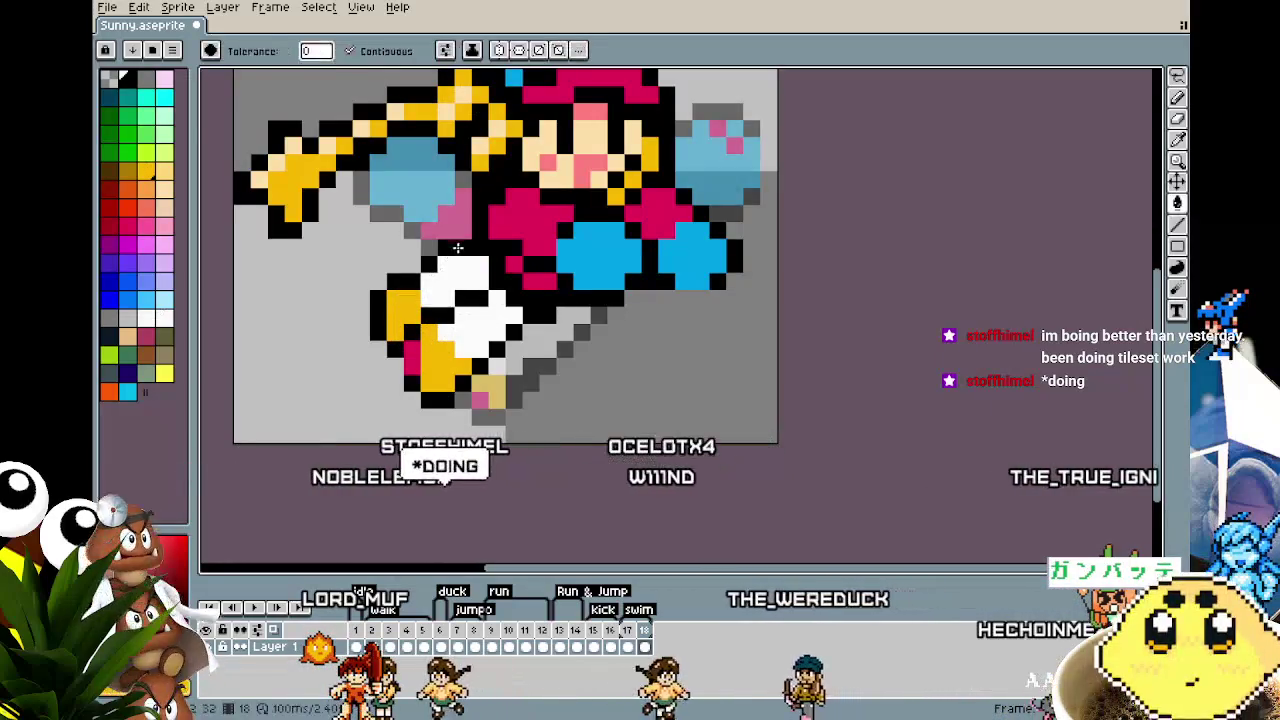
{"action": "left_click", "coordinate": [412, 355]}
{"action": "left_click", "coordinate": [380, 315]}
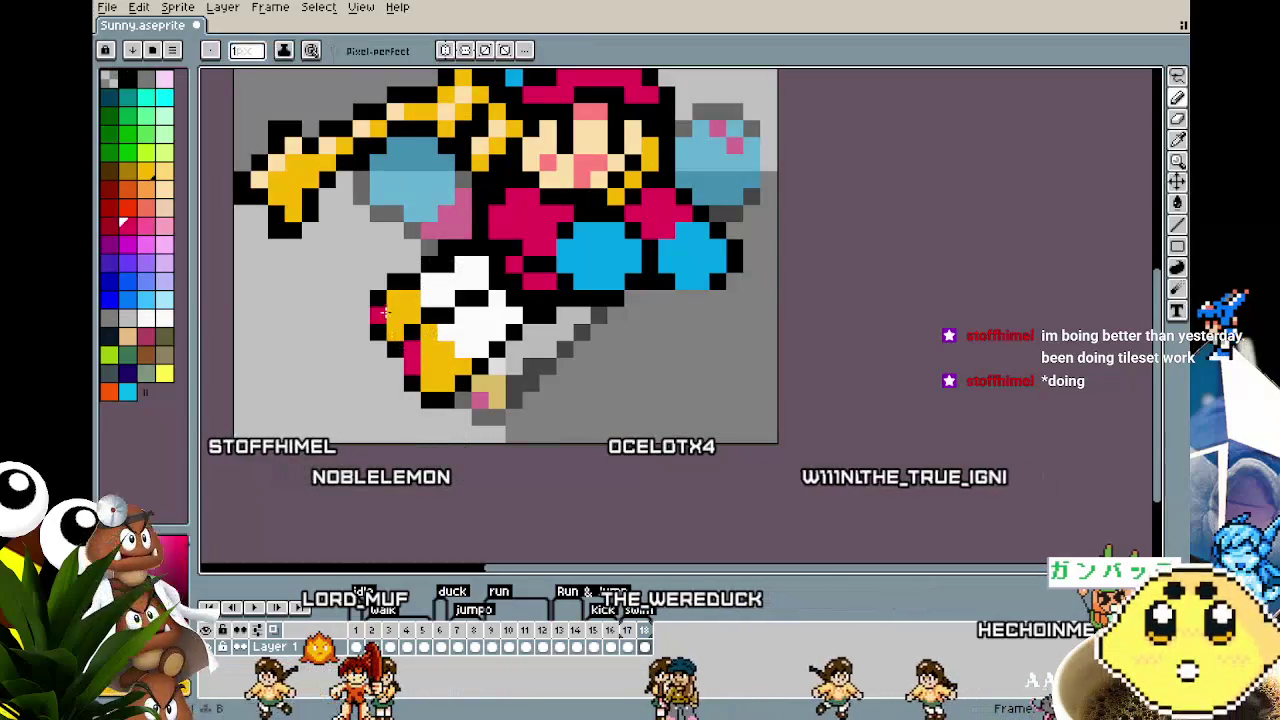
Step: Erase the white and yellow legs so only the upper body and bat remain
{"action": "scroll", "coordinate": [375, 313], "scroll_direction": "down", "scroll_amount": 3}
{"action": "scroll", "coordinate": [392, 458], "scroll_direction": "down", "scroll_amount": 2}
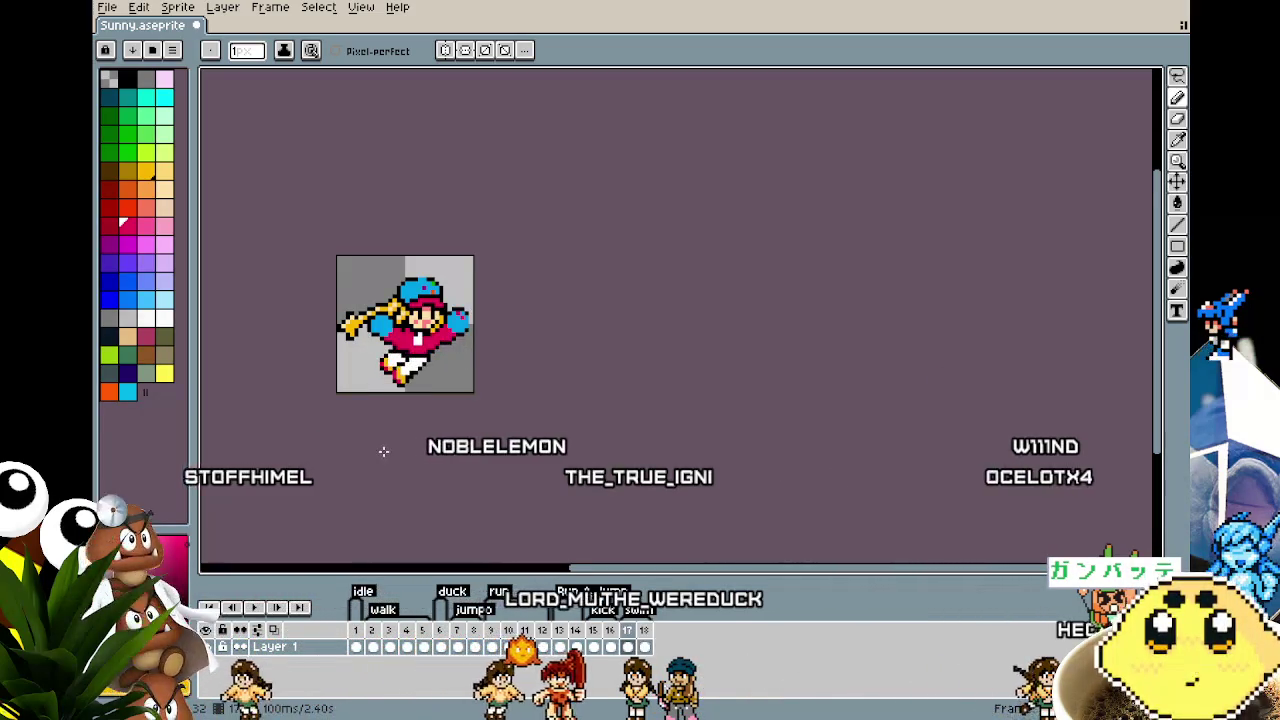
{"action": "scroll", "coordinate": [383, 451], "scroll_direction": "up", "scroll_amount": 2}
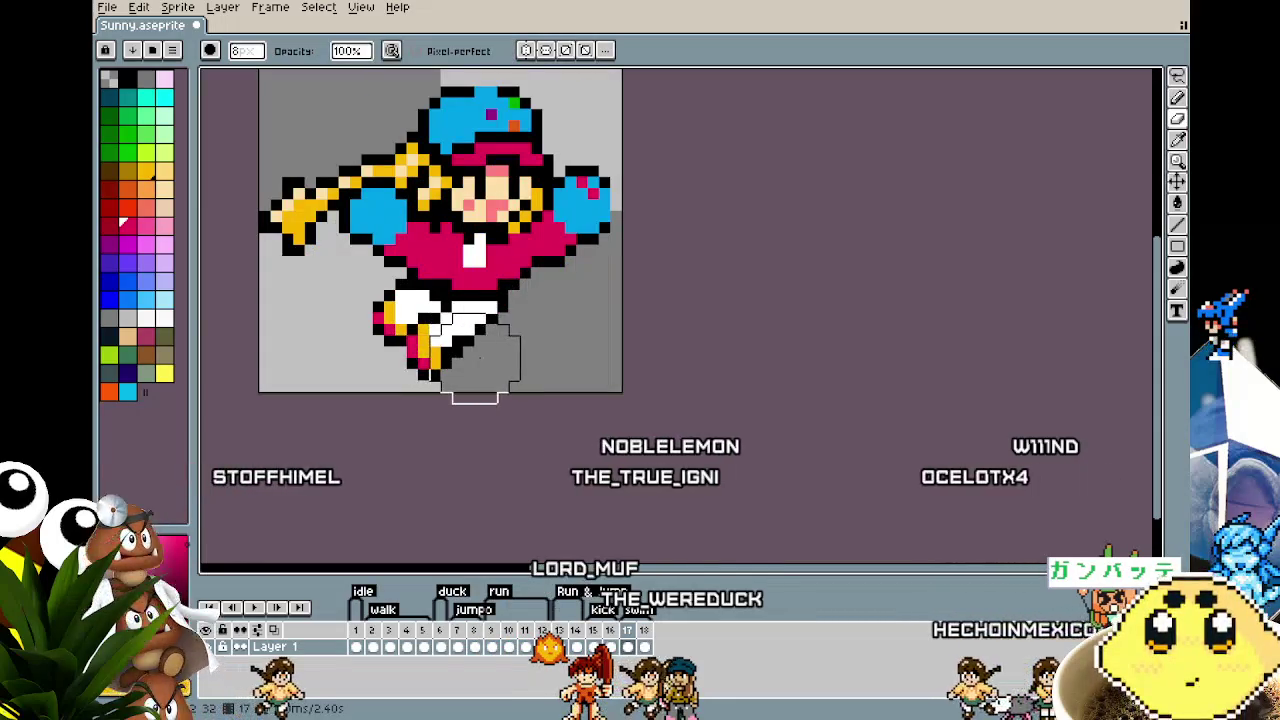
{"action": "left_click_drag", "start_coordinate": [463, 355], "coordinate": [407, 335]}
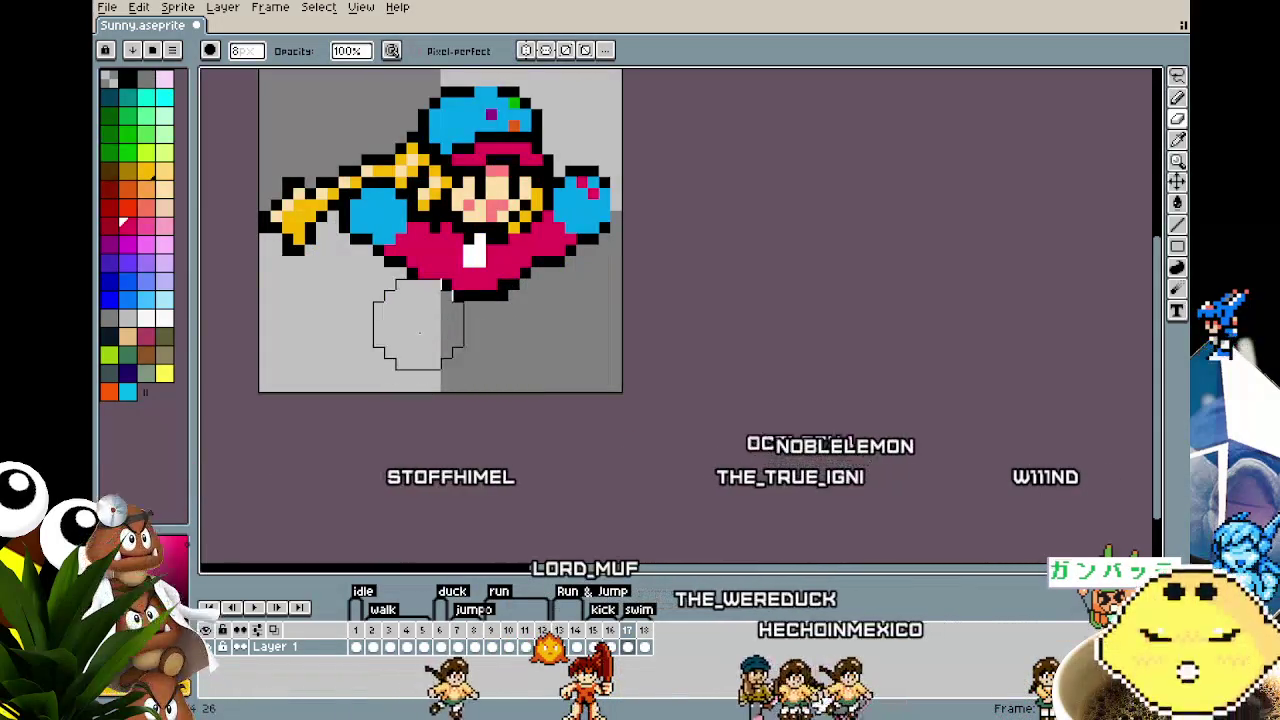
{"action": "left_click", "coordinate": [432, 285], "text": "alt"}
Step: Compare frames 17 and 18 and play the animation from the first frame to review poses
{"action": "key", "text": "b"}
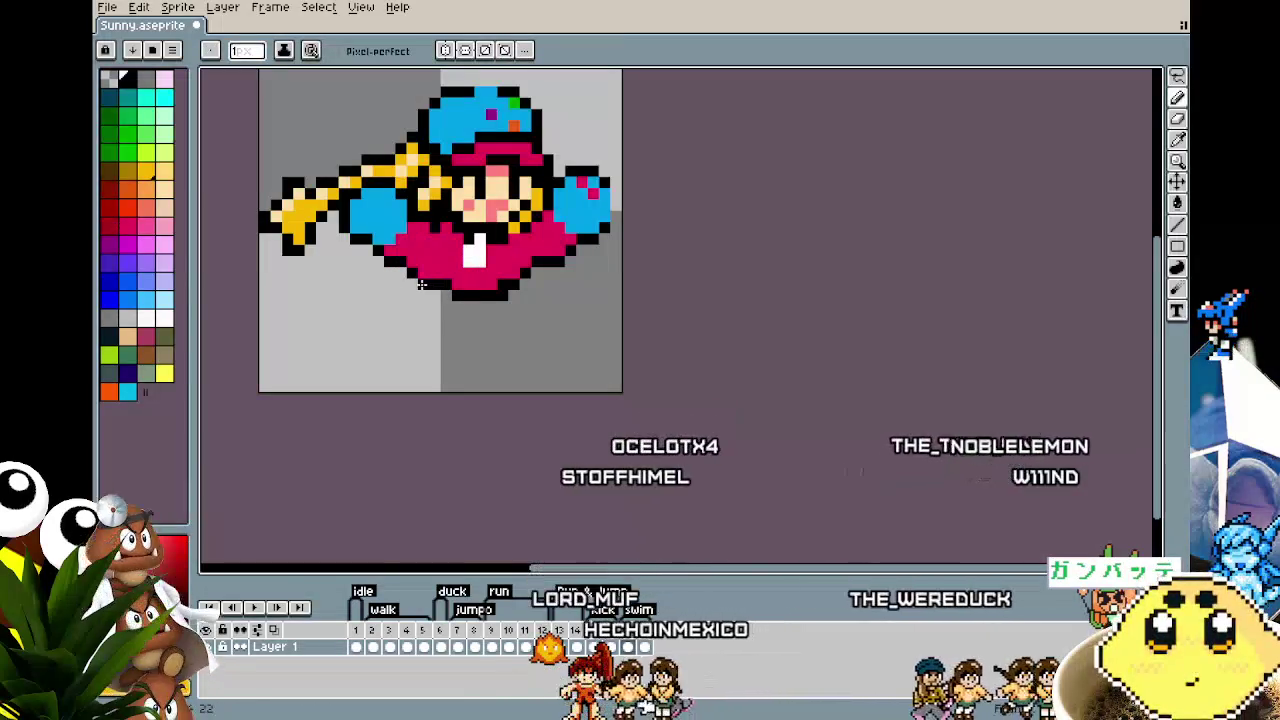
{"action": "key", "text": "Right"}
{"action": "key", "text": "Left"}
{"action": "key", "text": "Right"}
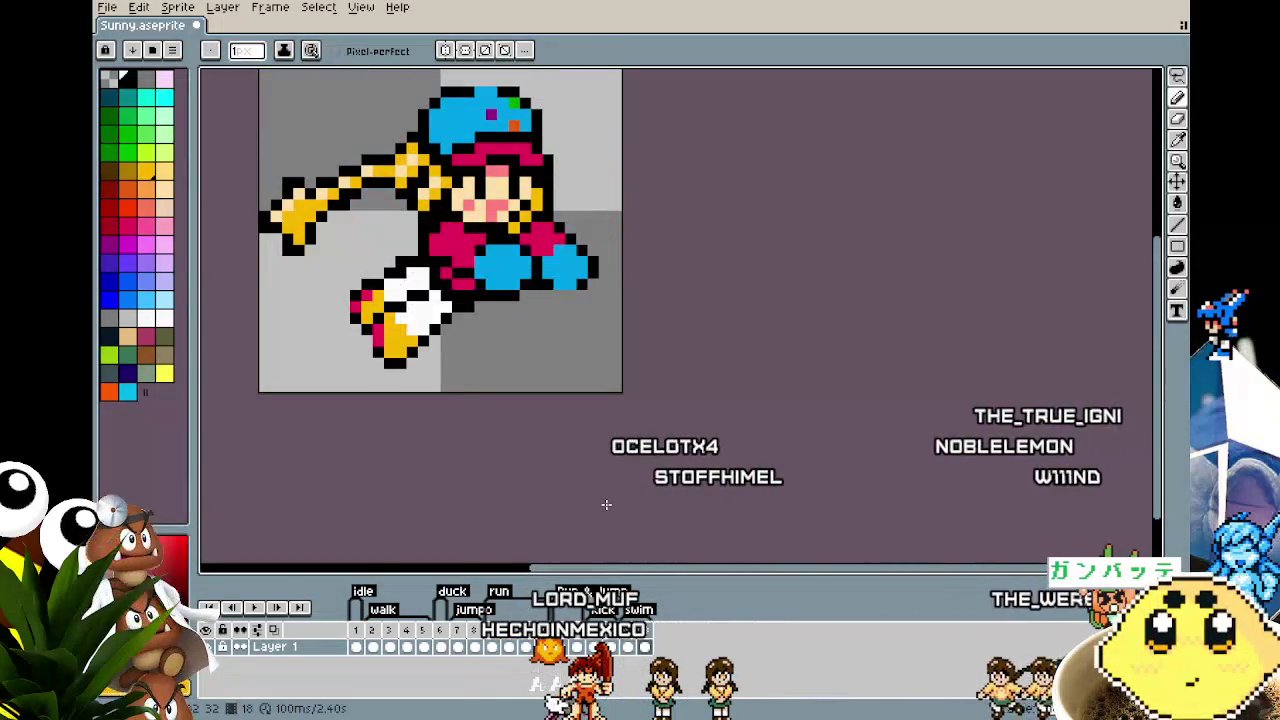
{"action": "key", "text": "Left"}
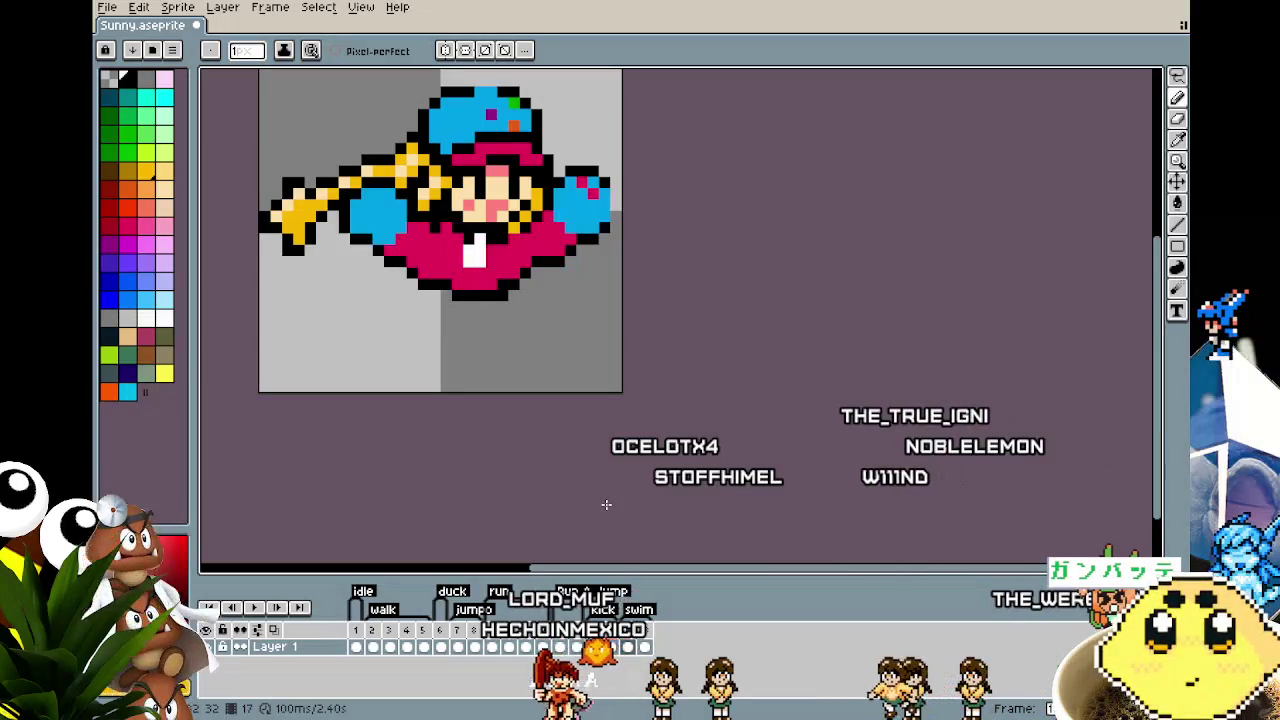
{"action": "left_click", "coordinate": [563, 645]}
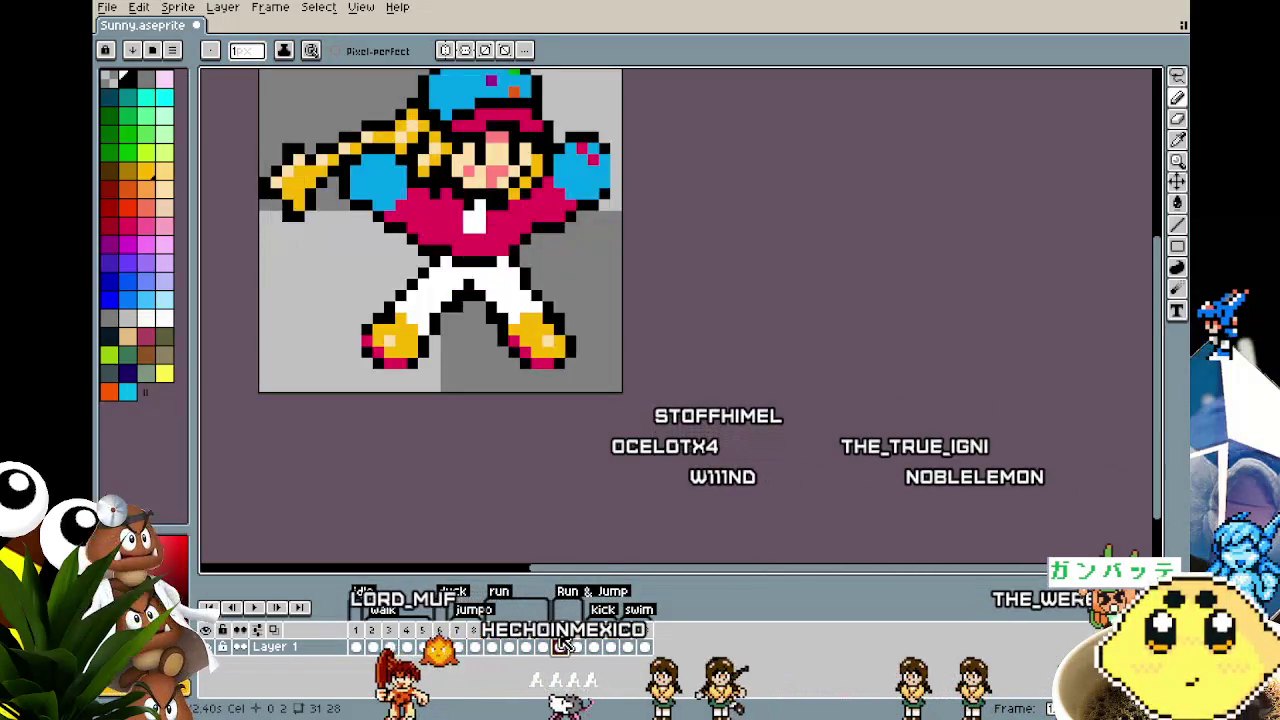
{"action": "left_click", "coordinate": [579, 645]}
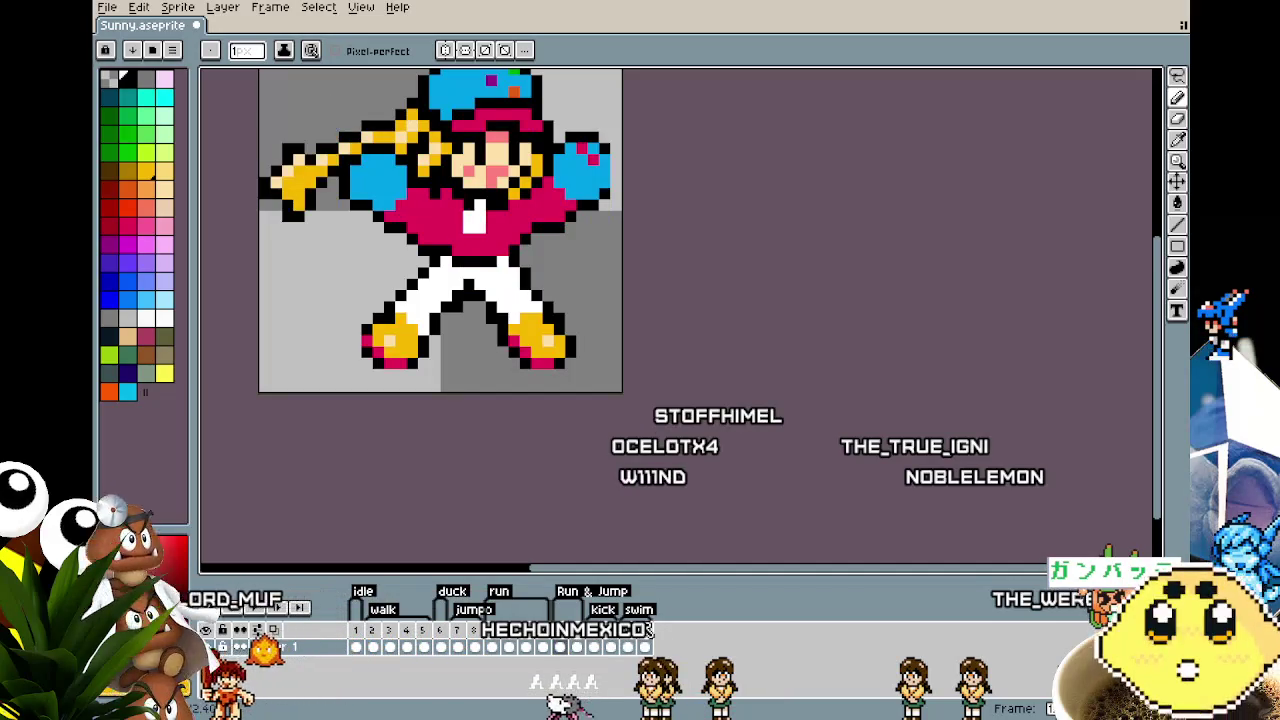
{"action": "key", "text": "Home"}
{"action": "key", "text": "Return"}
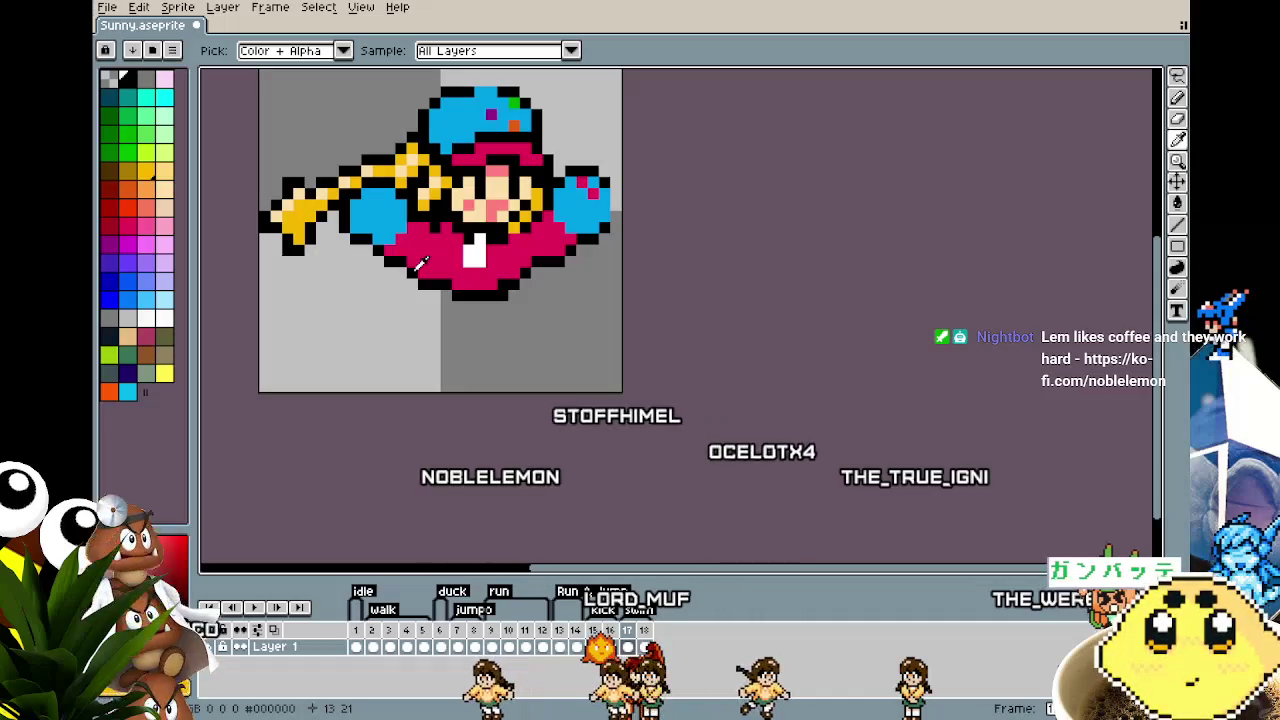
Step: Try a first black leg line below the body, undoing the failed diagonal strokes
{"action": "key", "text": "b"}
{"action": "left_click_drag", "start_coordinate": [418, 292], "coordinate": [375, 308]}
{"action": "key", "text": "m"}
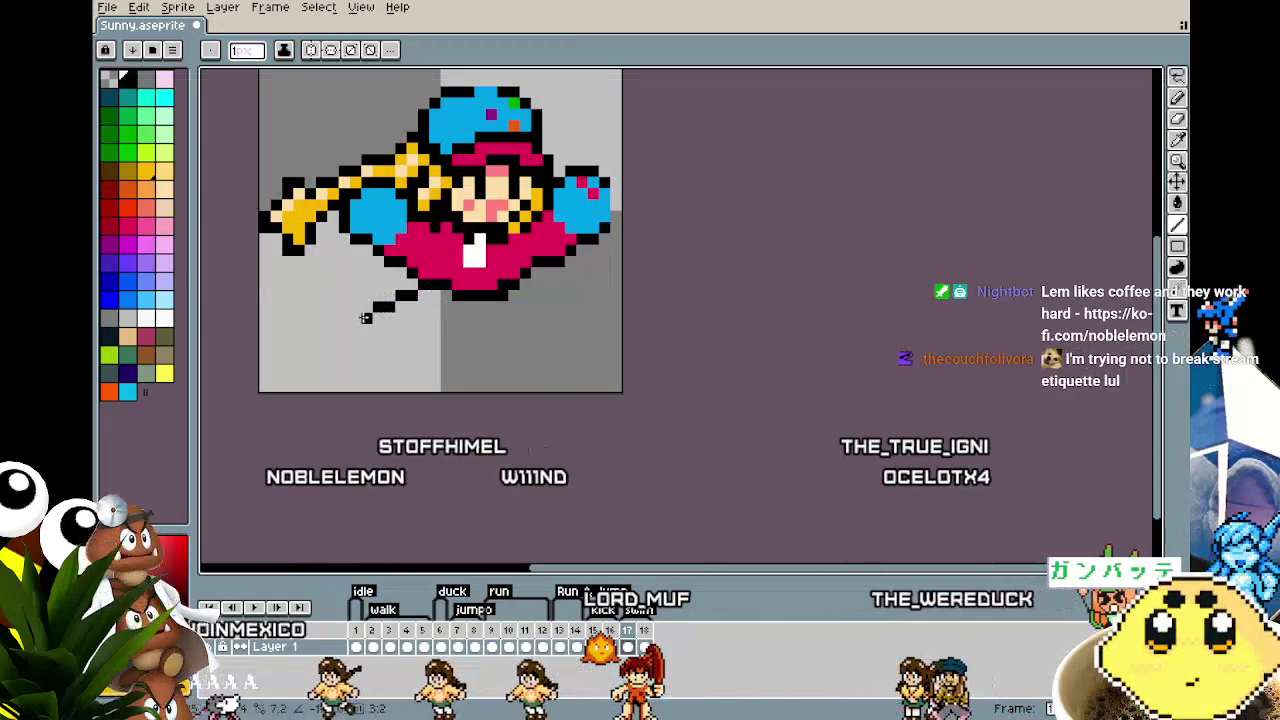
{"action": "key", "text": "ctrl+z"}
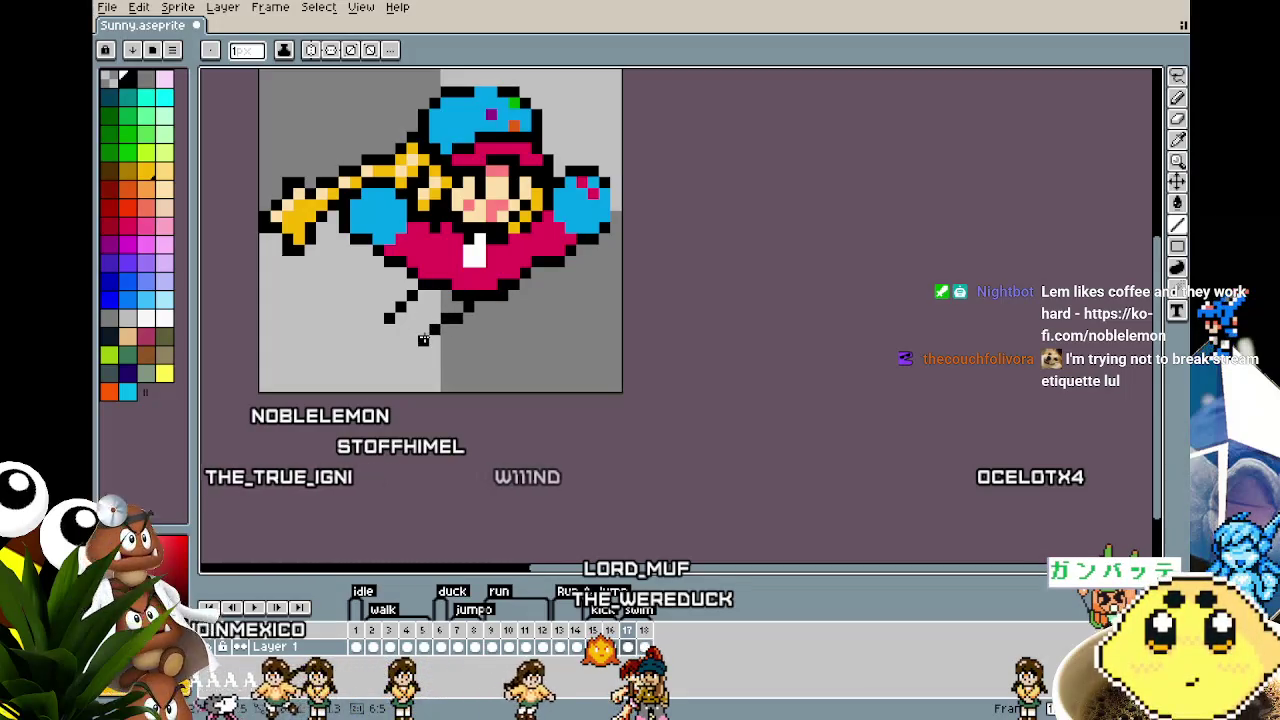
{"action": "key", "text": "ctrl+z"}
{"action": "key", "text": "ctrl+z"}
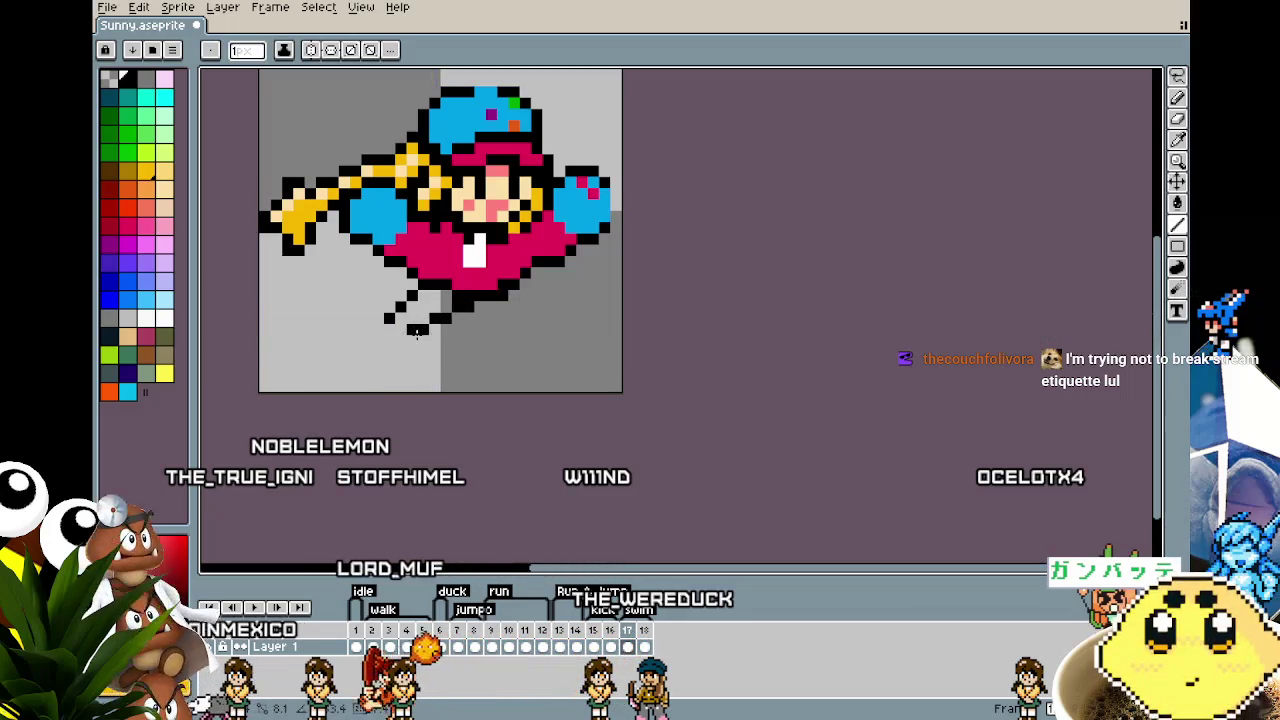
{"action": "key", "text": "ctrl+z"}
{"action": "key", "text": "ctrl+z"}
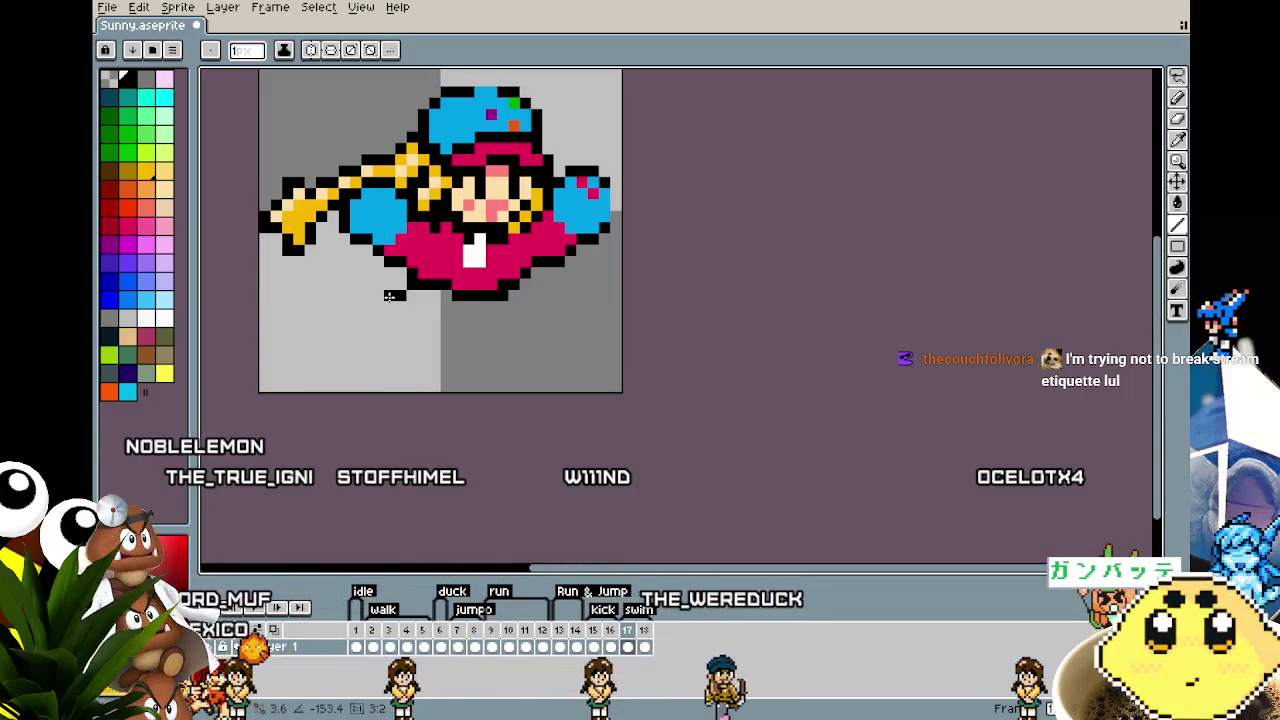
{"action": "left_click", "coordinate": [366, 318]}
{"action": "left_click_drag", "start_coordinate": [445, 306], "coordinate": [413, 330]}
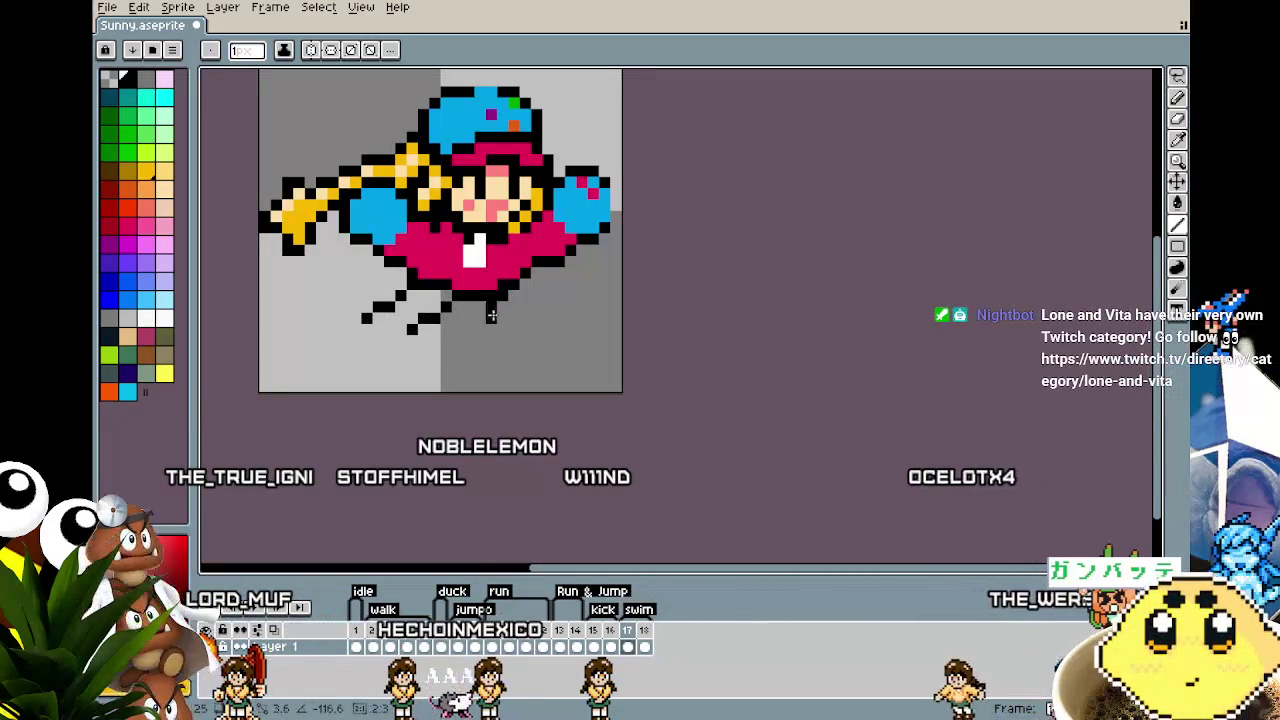
{"action": "key", "text": "ctrl+z"}
Step: Redraw the bent and diagonal black leg lines beneath the shirt and clear the selection
{"action": "left_click_drag", "start_coordinate": [500, 333], "coordinate": [512, 338]}
{"action": "left_click_drag", "start_coordinate": [461, 301], "coordinate": [485, 345]}
{"action": "key", "text": "v"}
{"action": "key", "text": "ctrl+z"}
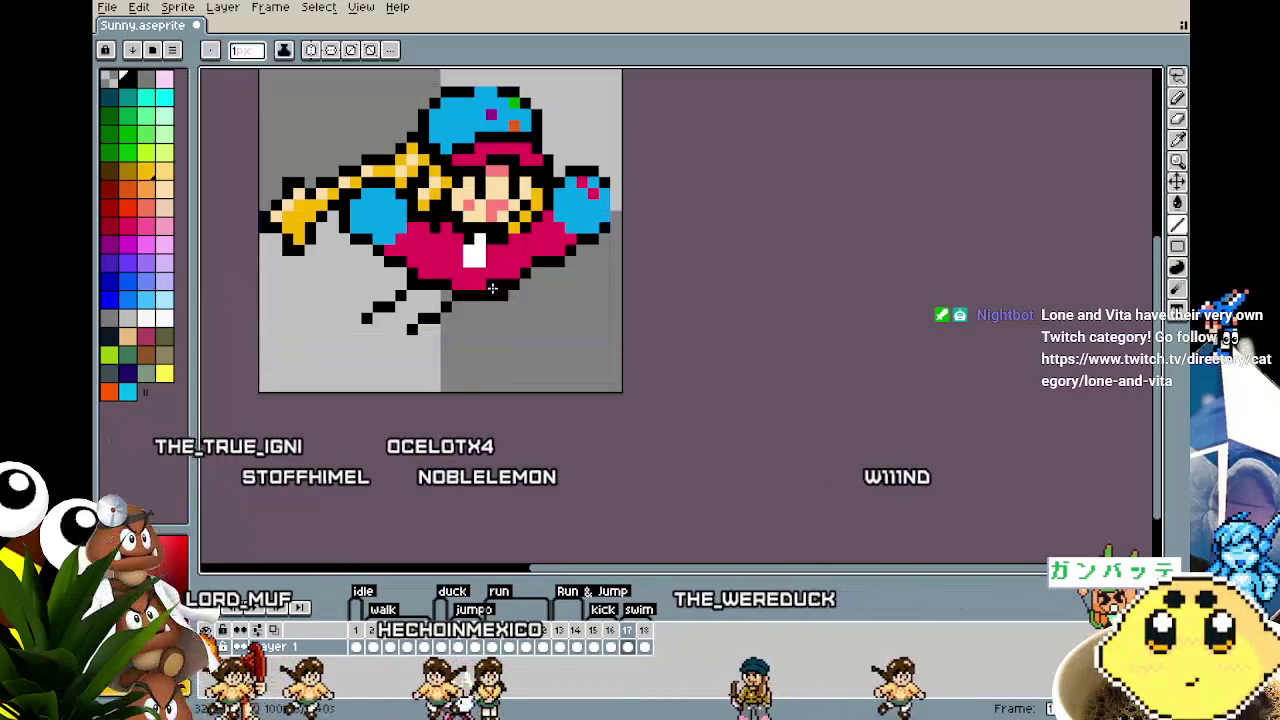
{"action": "key", "text": "w"}
{"action": "left_click", "coordinate": [506, 338]}
{"action": "key", "text": "b"}
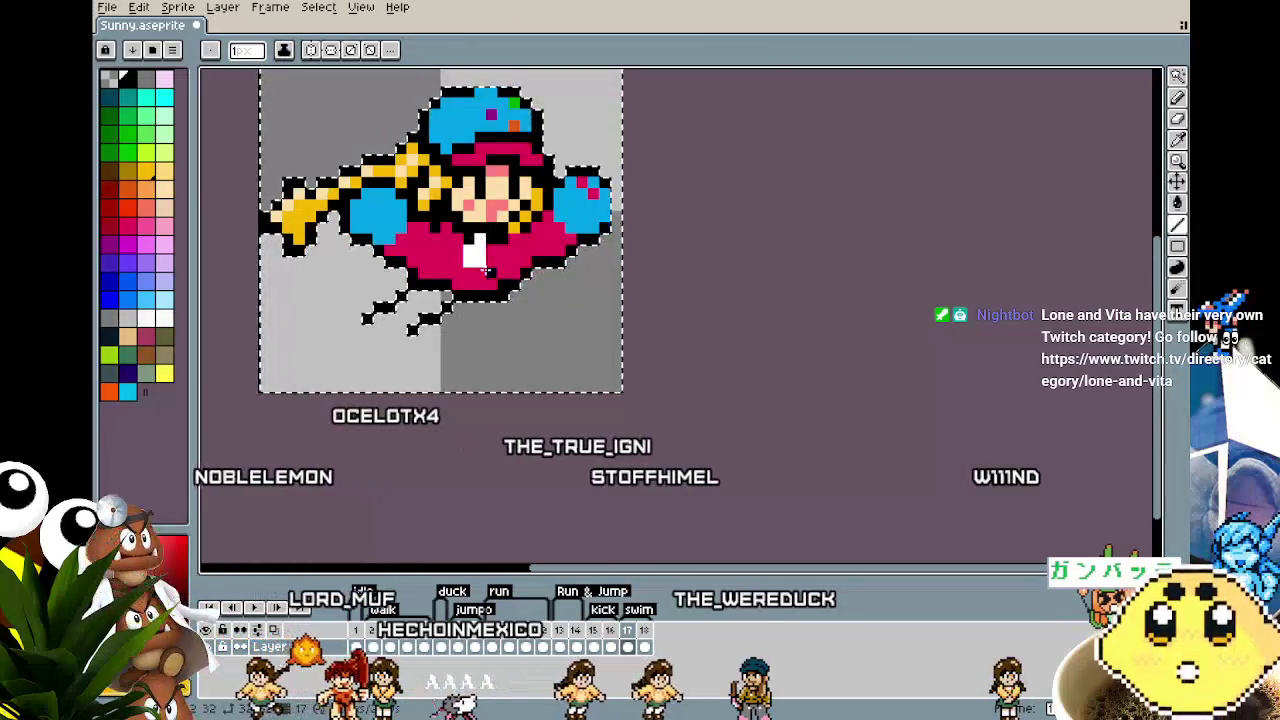
{"action": "mouse_move", "coordinate": [506, 296]}
{"action": "left_mouse_down"}
{"action": "mouse_move", "coordinate": [524, 342]}
{"action": "mouse_move", "coordinate": [476, 296]}
{"action": "left_mouse_up"}
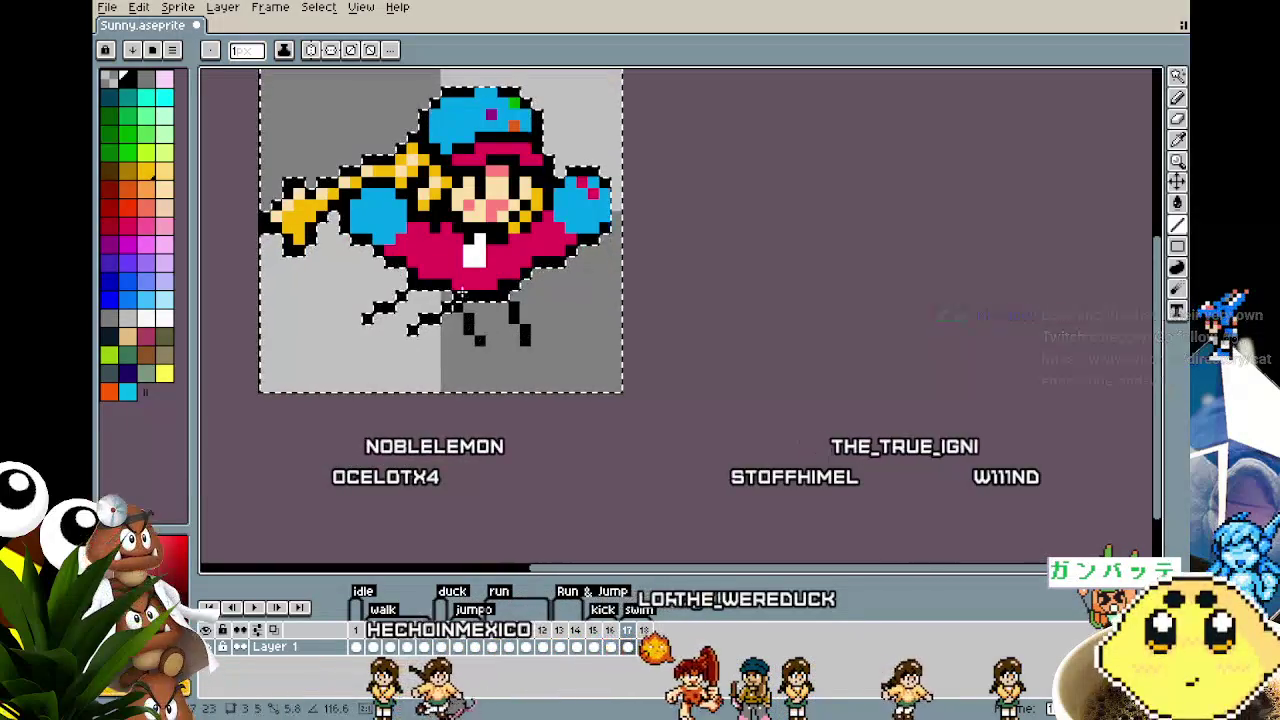
{"action": "key", "text": "ctrl+d"}
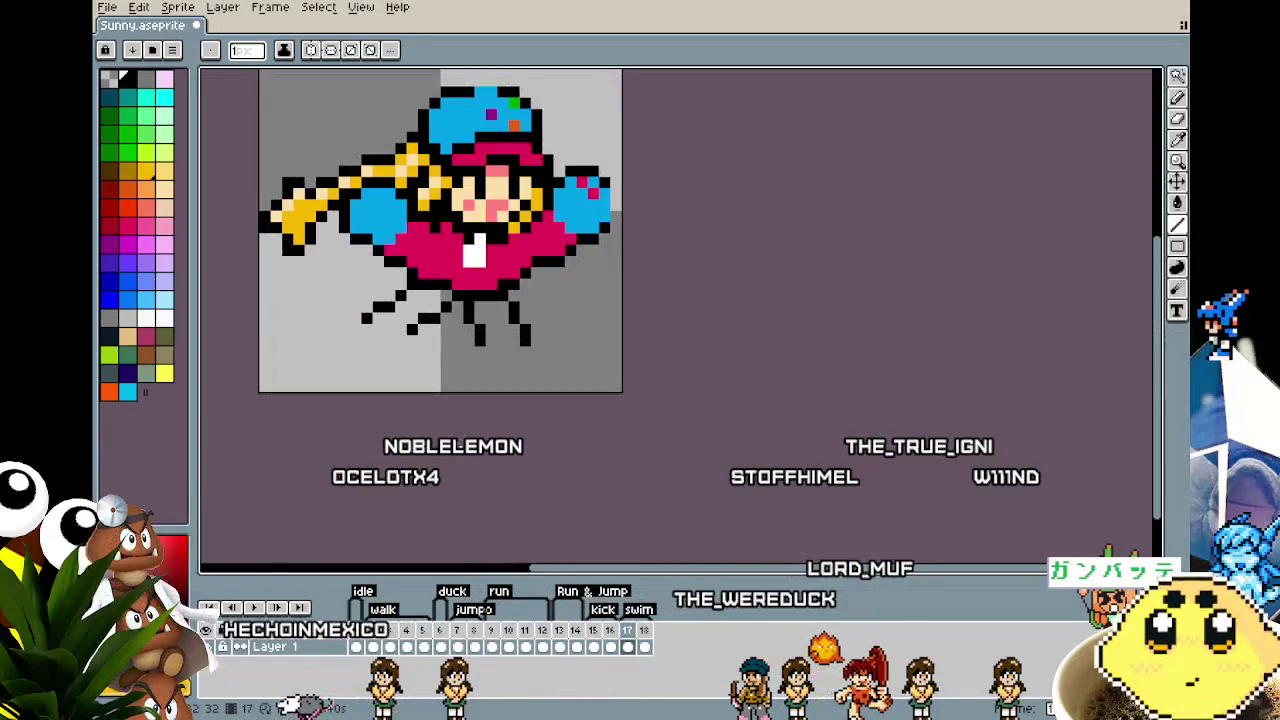
{"action": "key", "text": "i"}
{"action": "key", "text": "b"}
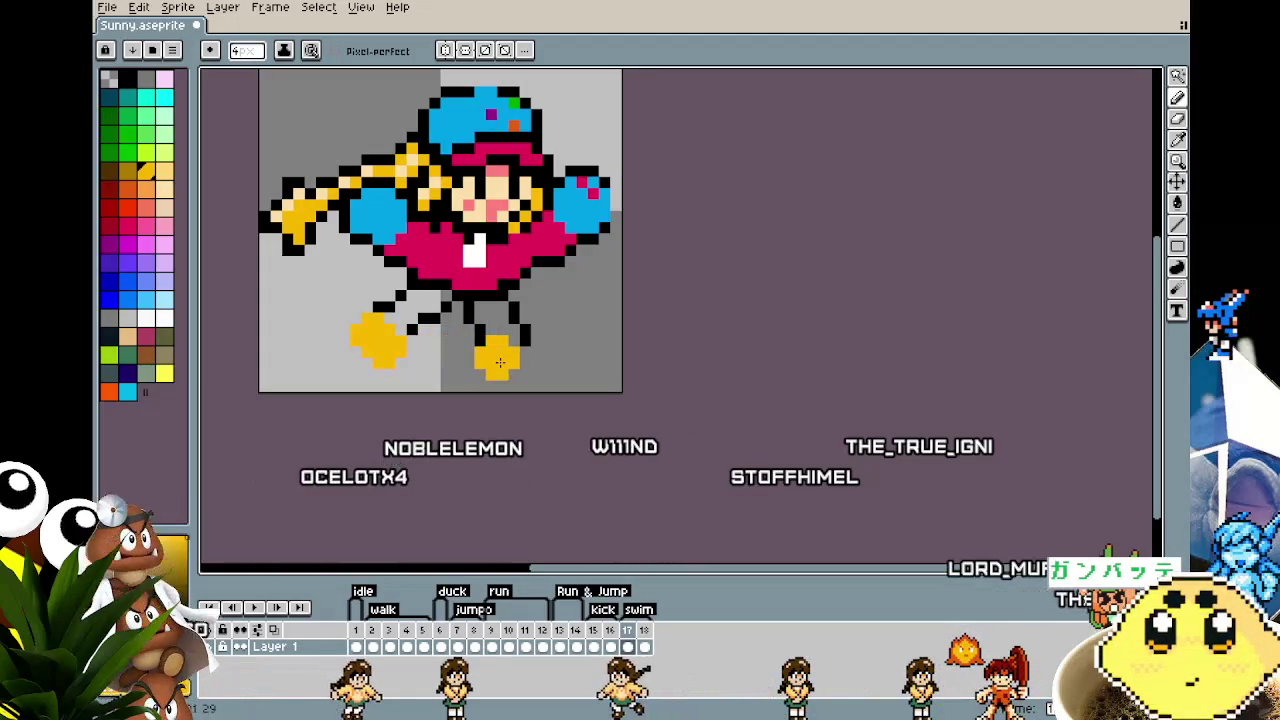
Step: Fill both legs white with the Paint Bucket and remove the stray white patch under the left foot
{"action": "key", "text": "ctrl+z"}
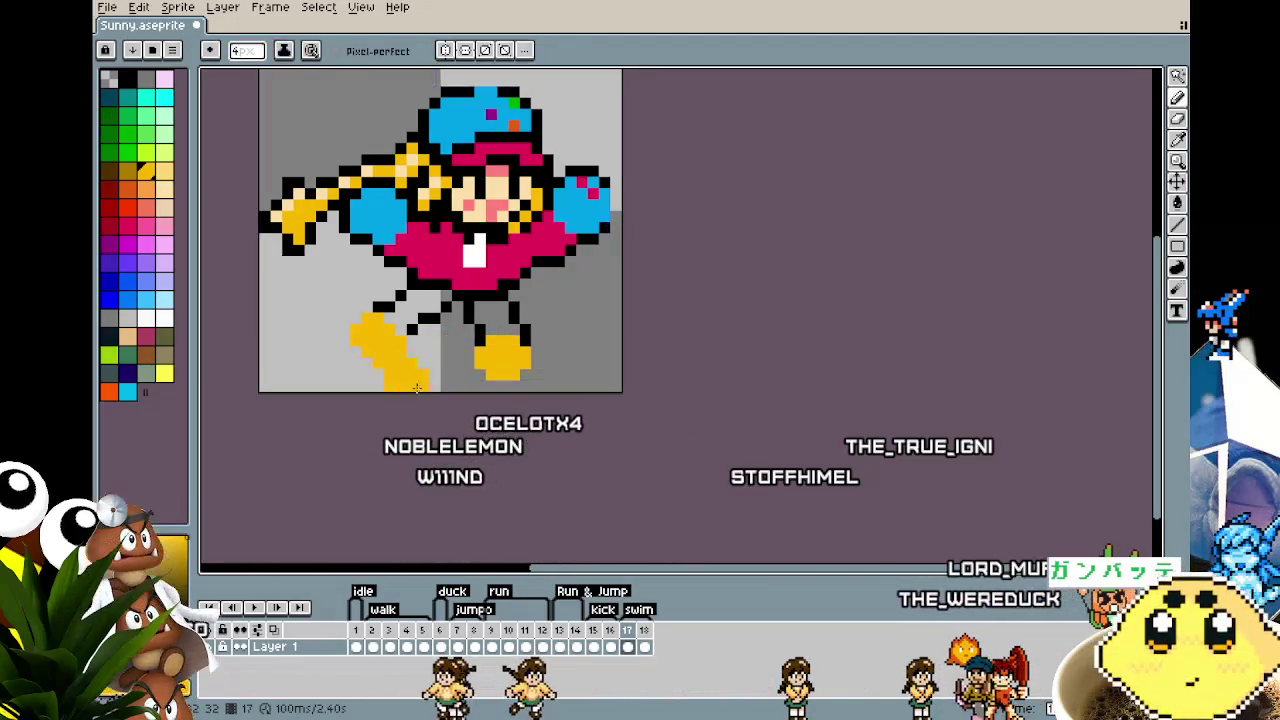
{"action": "key", "text": "i"}
{"action": "key", "text": "g"}
{"action": "left_click", "coordinate": [480, 328]}
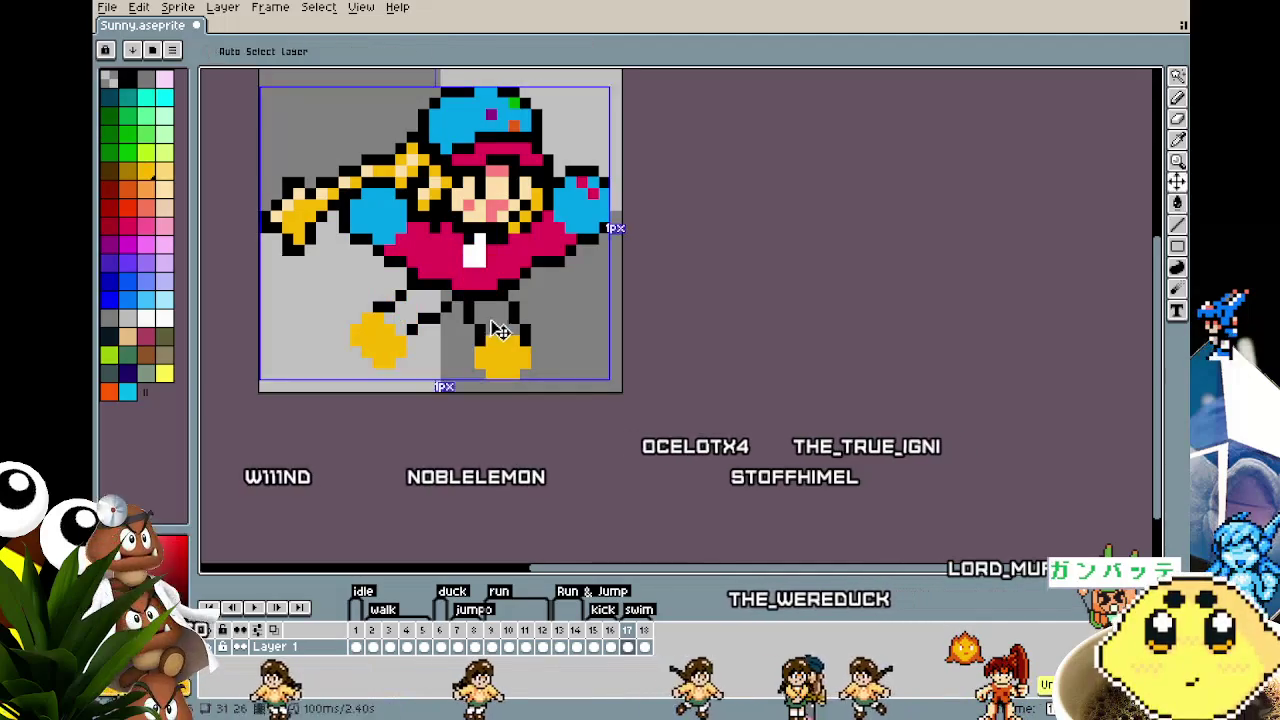
{"action": "left_click", "coordinate": [420, 308]}
{"action": "key", "text": "b"}
{"action": "mouse_move", "coordinate": [360, 372]}
{"action": "left_mouse_down"}
{"action": "mouse_move", "coordinate": [375, 385]}
{"action": "mouse_move", "coordinate": [378, 352]}
{"action": "mouse_move", "coordinate": [410, 355]}
{"action": "left_mouse_up"}
{"action": "key", "text": "ctrl+z"}
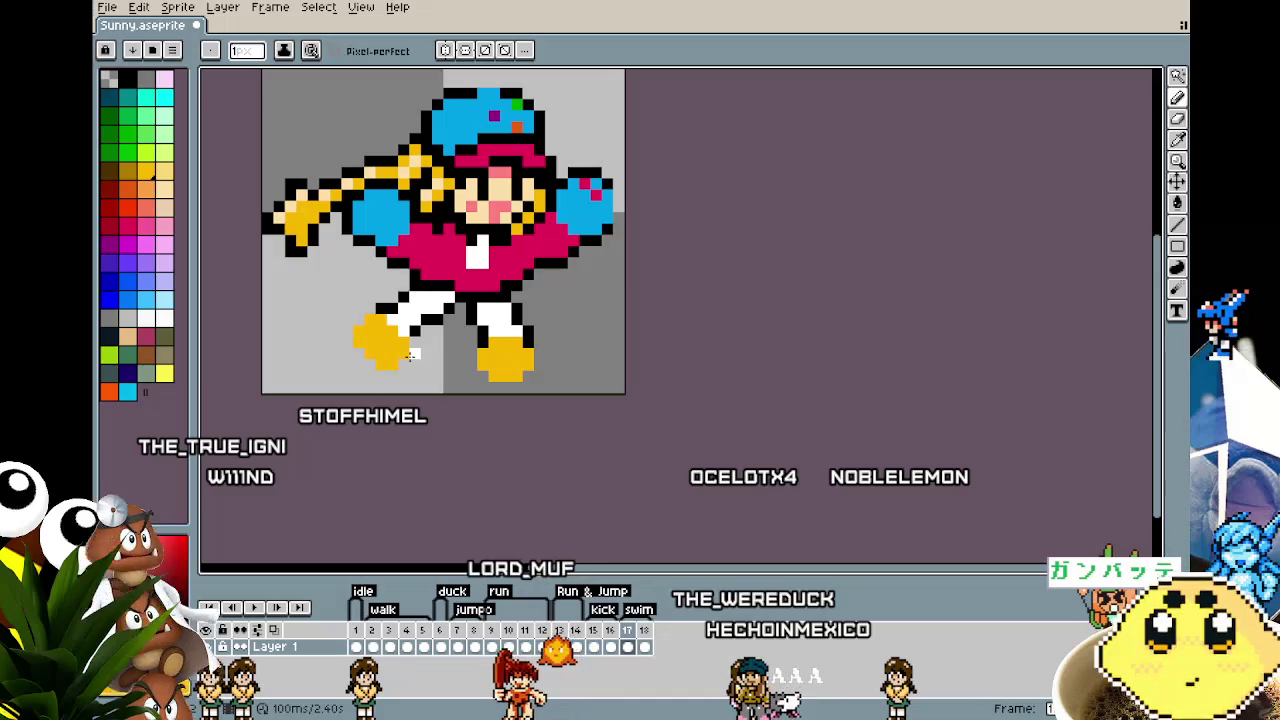
Step: Pick black and outline the left shoe's diagonal, left edge and top
{"action": "scroll", "coordinate": [403, 354], "scroll_direction": "up", "scroll_amount": 2}
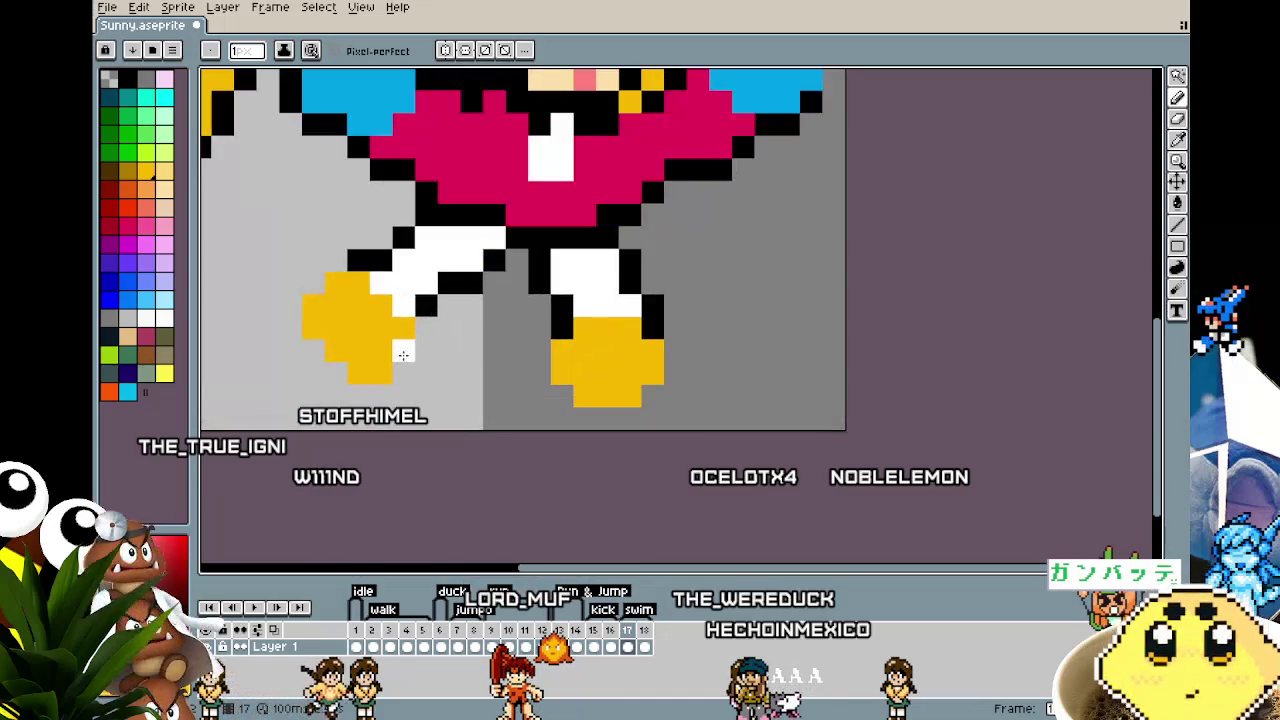
{"action": "left_click", "coordinate": [436, 300], "text": "alt"}
{"action": "left_click", "coordinate": [423, 324]}
{"action": "left_click_drag", "start_coordinate": [423, 348], "coordinate": [350, 390]}
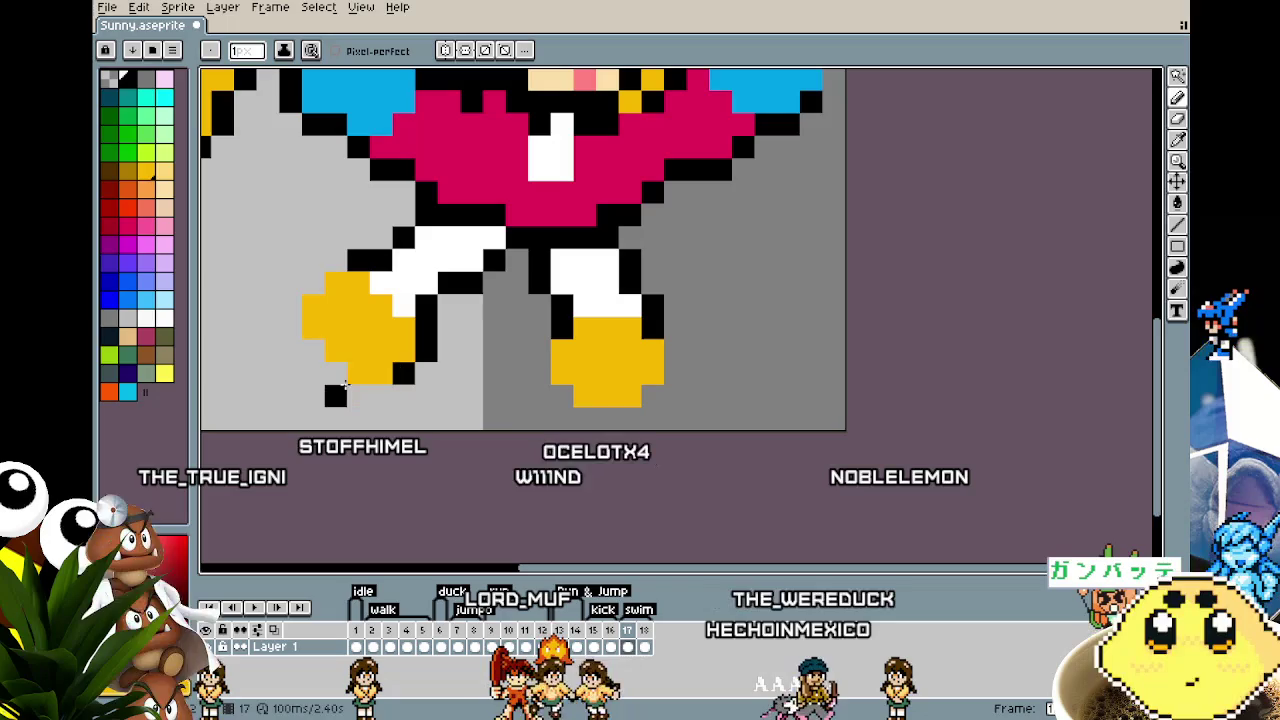
{"action": "left_click", "coordinate": [313, 350]}
{"action": "left_click", "coordinate": [313, 283]}
{"action": "left_click", "coordinate": [336, 260]}
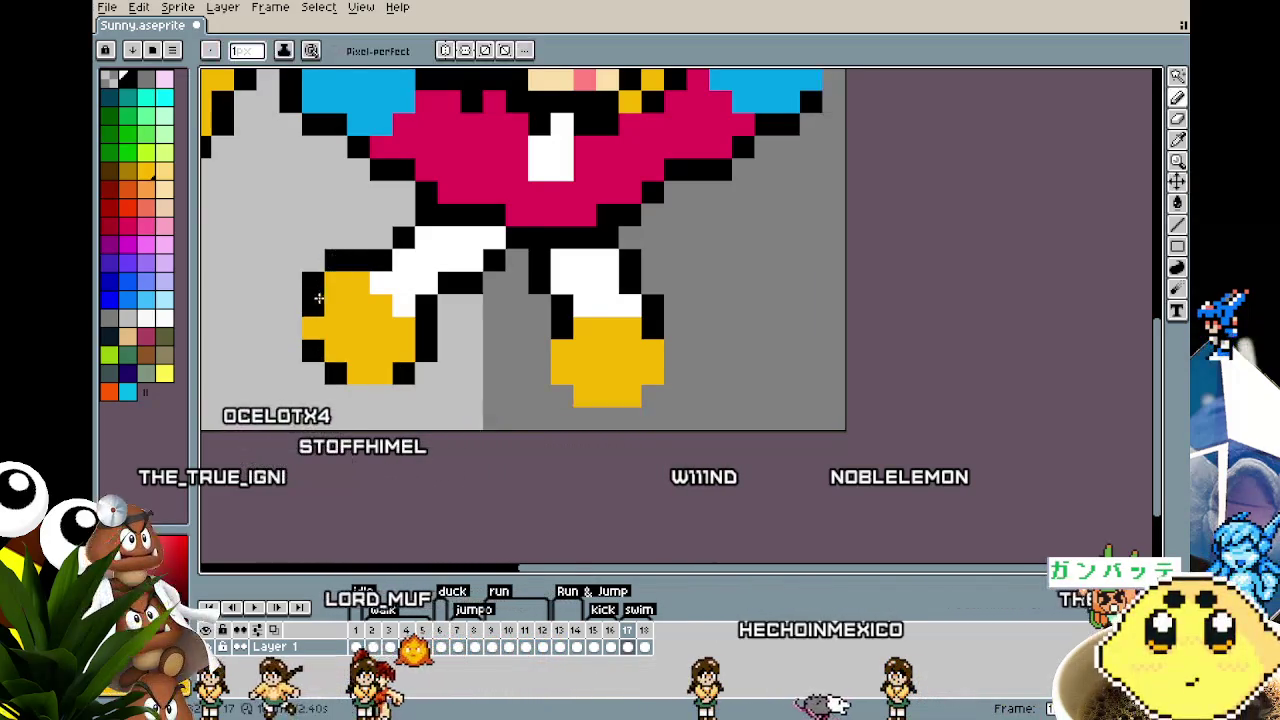
{"action": "scroll", "coordinate": [520, 326], "scroll_direction": "down", "scroll_amount": 2}
{"action": "scroll", "coordinate": [432, 360], "scroll_direction": "up", "scroll_amount": 2}
{"action": "left_click", "coordinate": [428, 352]}
Step: Outline the right shoe in black along its side, bottom corner and toe, fixing stray pixels
{"action": "right_click", "coordinate": [472, 329]}
{"action": "left_click", "coordinate": [474, 374]}
{"action": "left_click", "coordinate": [561, 329]}
{"action": "left_click", "coordinate": [564, 353]}
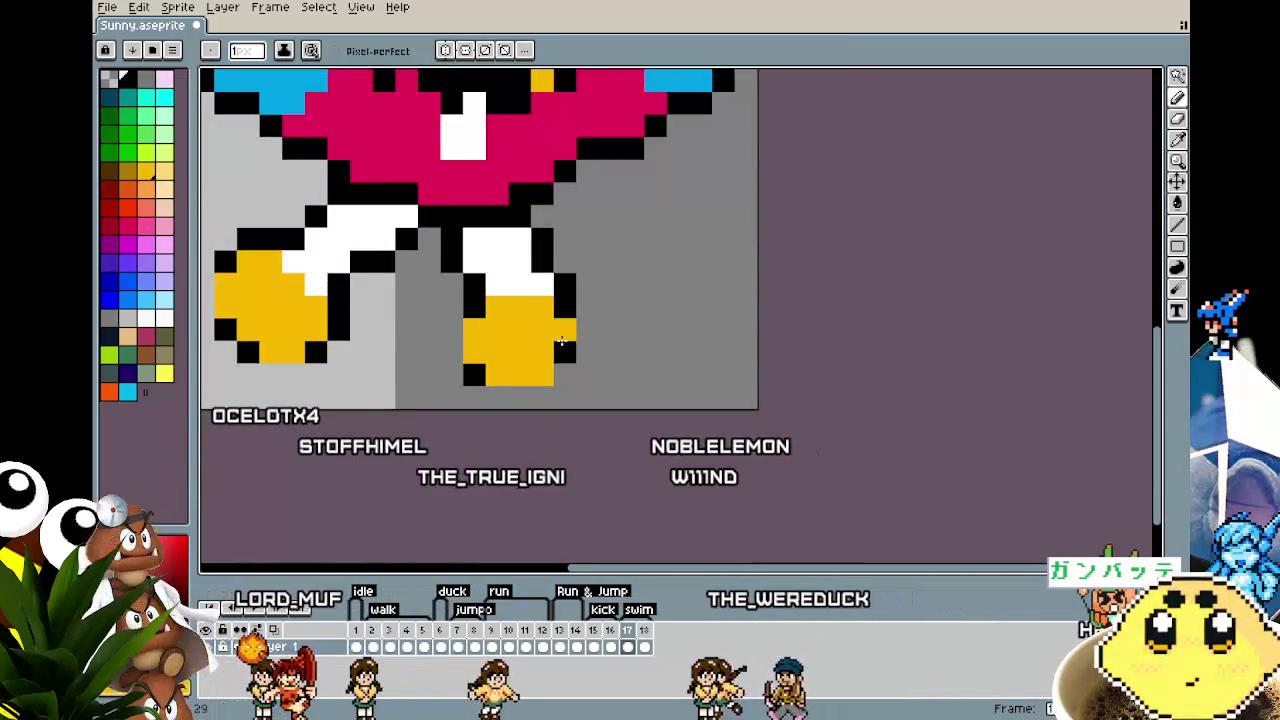
{"action": "left_click", "coordinate": [541, 376]}
{"action": "left_click", "coordinate": [519, 398]}
{"action": "right_click", "coordinate": [512, 398]}
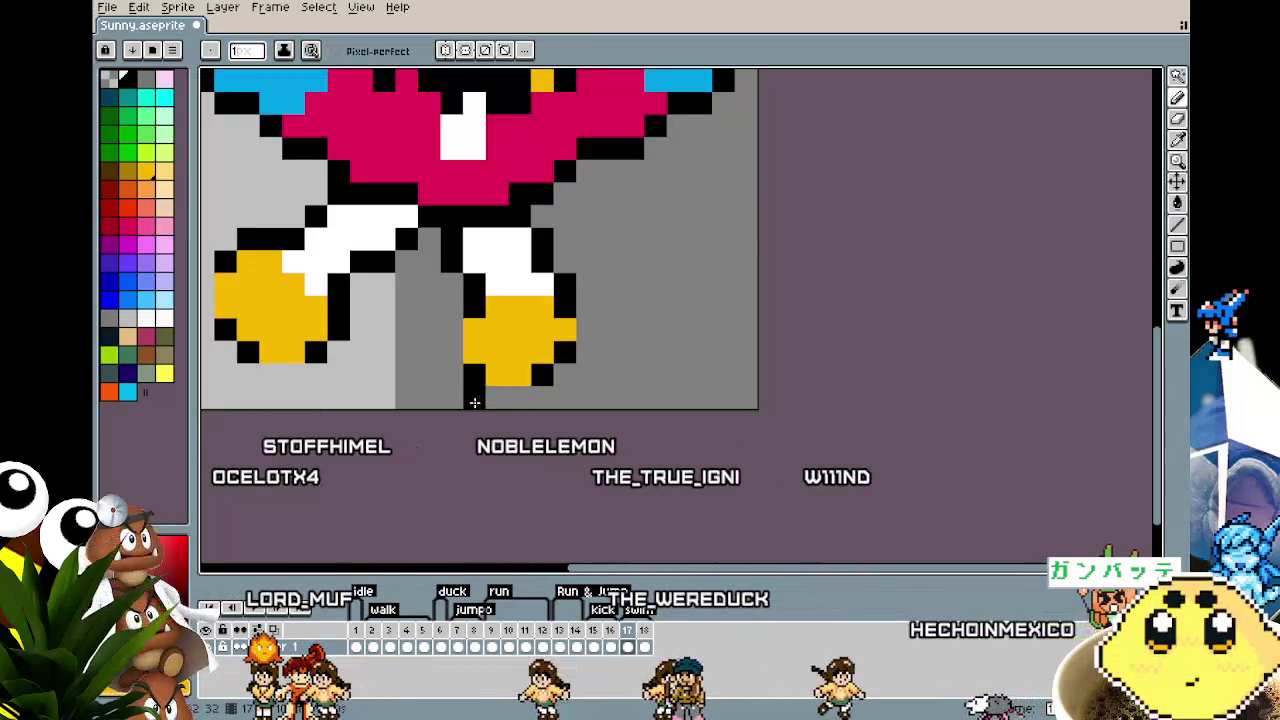
{"action": "left_click", "coordinate": [454, 370]}
{"action": "right_click", "coordinate": [455, 367]}
{"action": "left_click", "coordinate": [471, 350]}
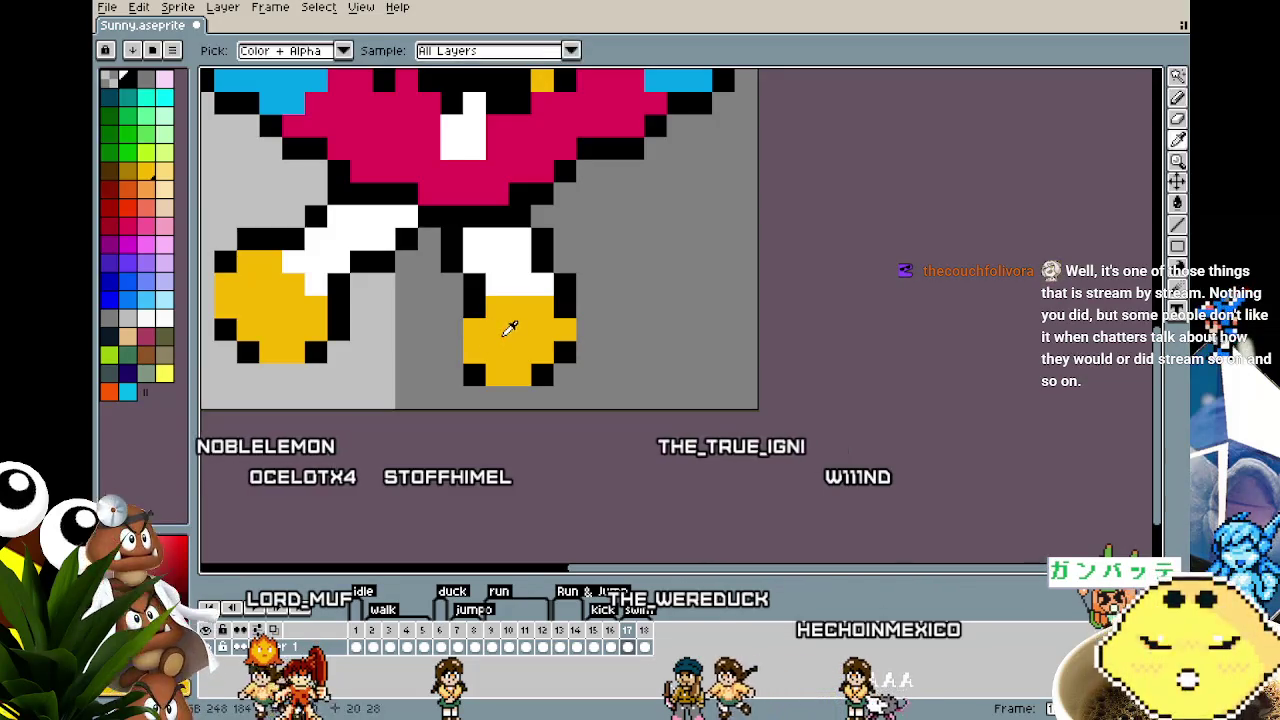
{"action": "left_click", "coordinate": [538, 345]}
Step: Pick the shirt's magenta and paint sole and toe pixels on the shoes
{"action": "key", "text": "i"}
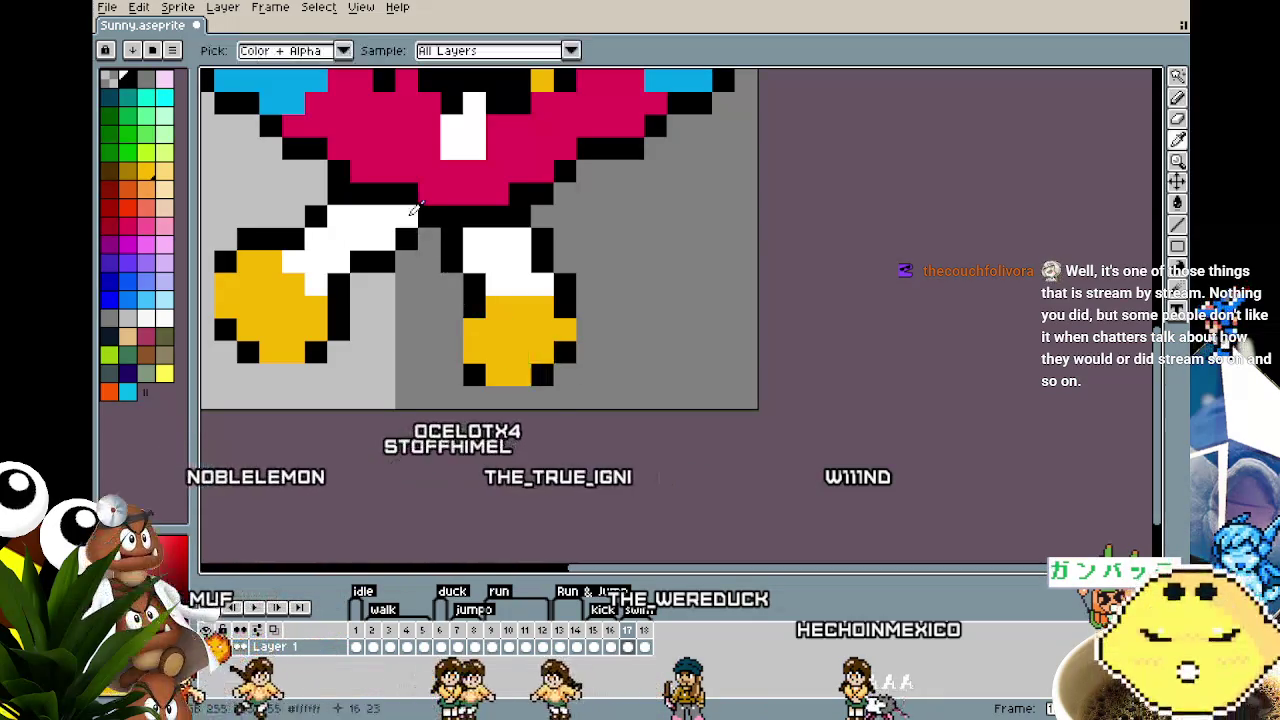
{"action": "left_click", "coordinate": [491, 165]}
{"action": "key", "text": "b"}
{"action": "left_click", "coordinate": [520, 374]}
{"action": "left_click", "coordinate": [543, 351]}
{"action": "left_click", "coordinate": [565, 328]}
{"action": "left_click", "coordinate": [361, 374]}
{"action": "key", "text": "ctrl+z"}
Step: Retry the left shoe's magenta sole and whiten outline pixels where the leg meets the shoe
{"action": "mouse_move", "coordinate": [294, 351]}
{"action": "left_mouse_down"}
{"action": "mouse_move", "coordinate": [251, 350]}
{"action": "mouse_move", "coordinate": [368, 362]}
{"action": "left_mouse_up"}
{"action": "key", "text": "ctrl+z"}
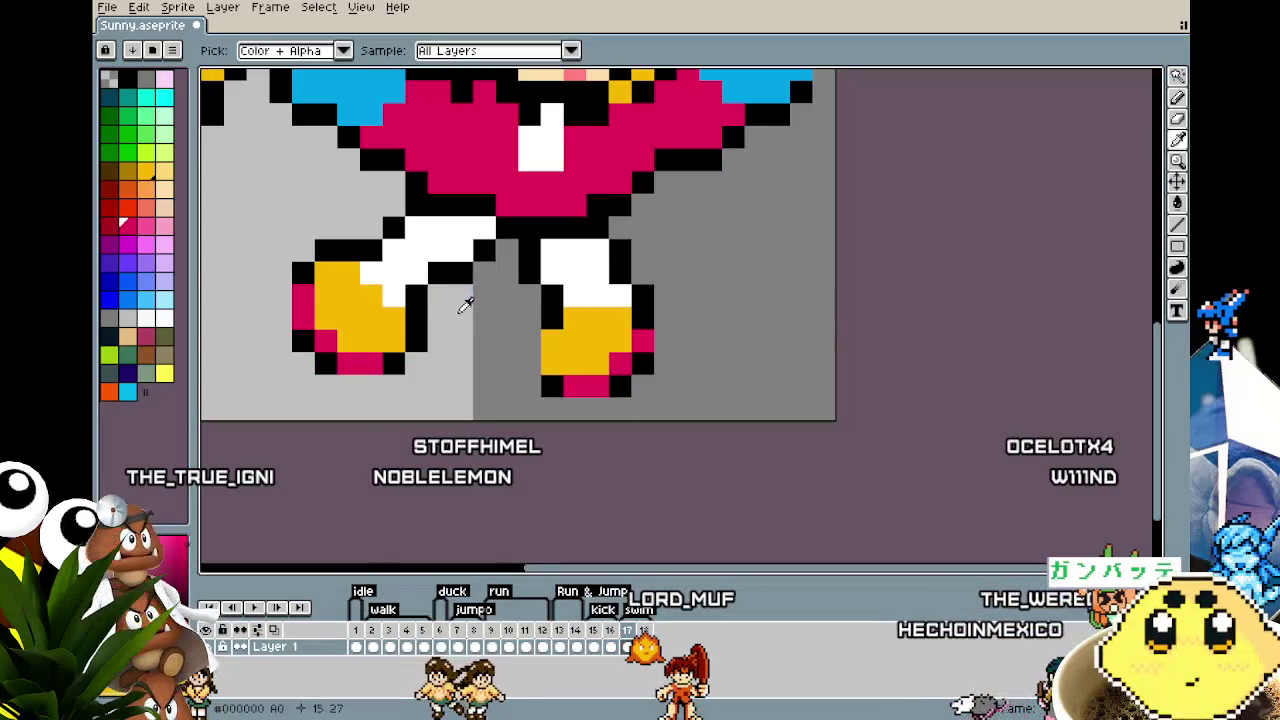
{"action": "left_click_drag", "start_coordinate": [416, 296], "coordinate": [439, 273]}
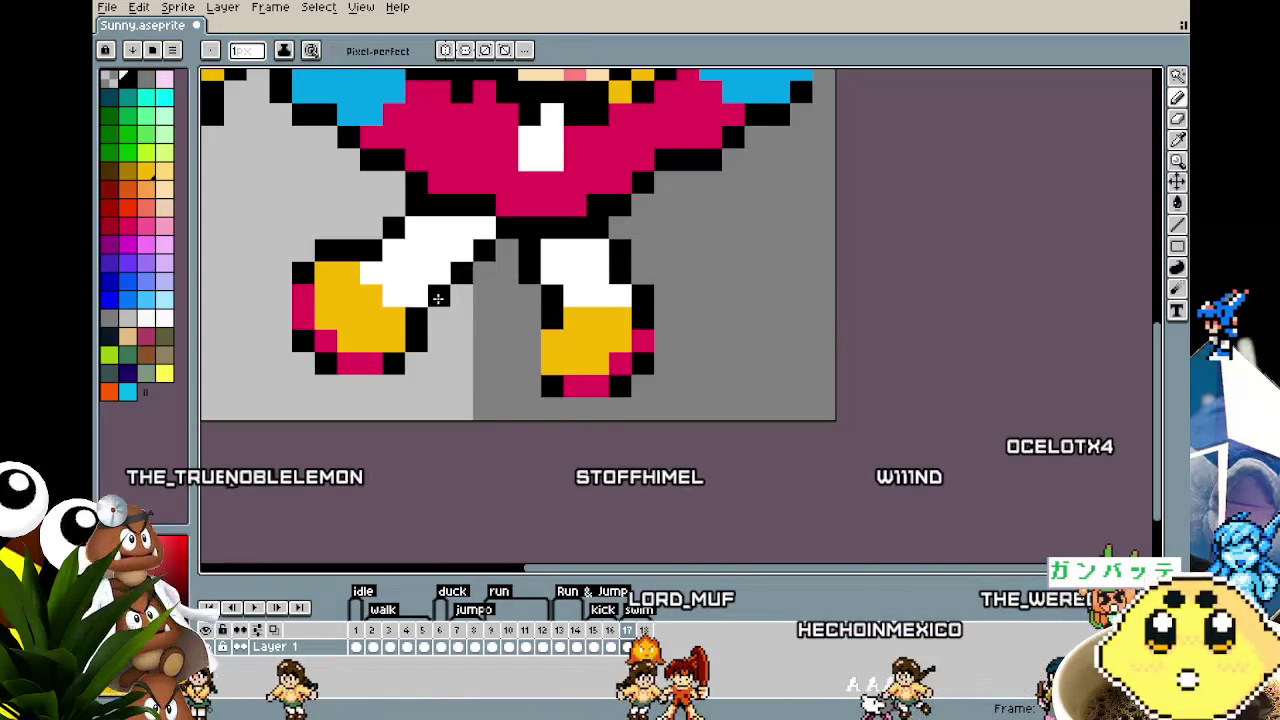
{"action": "scroll", "coordinate": [400, 410], "scroll_direction": "down", "scroll_amount": 4}
{"action": "scroll", "coordinate": [400, 415], "scroll_direction": "down", "scroll_amount": 2}
{"action": "scroll", "coordinate": [400, 415], "scroll_direction": "up", "scroll_amount": 2}
{"action": "scroll", "coordinate": [400, 415], "scroll_direction": "up", "scroll_amount": 2}
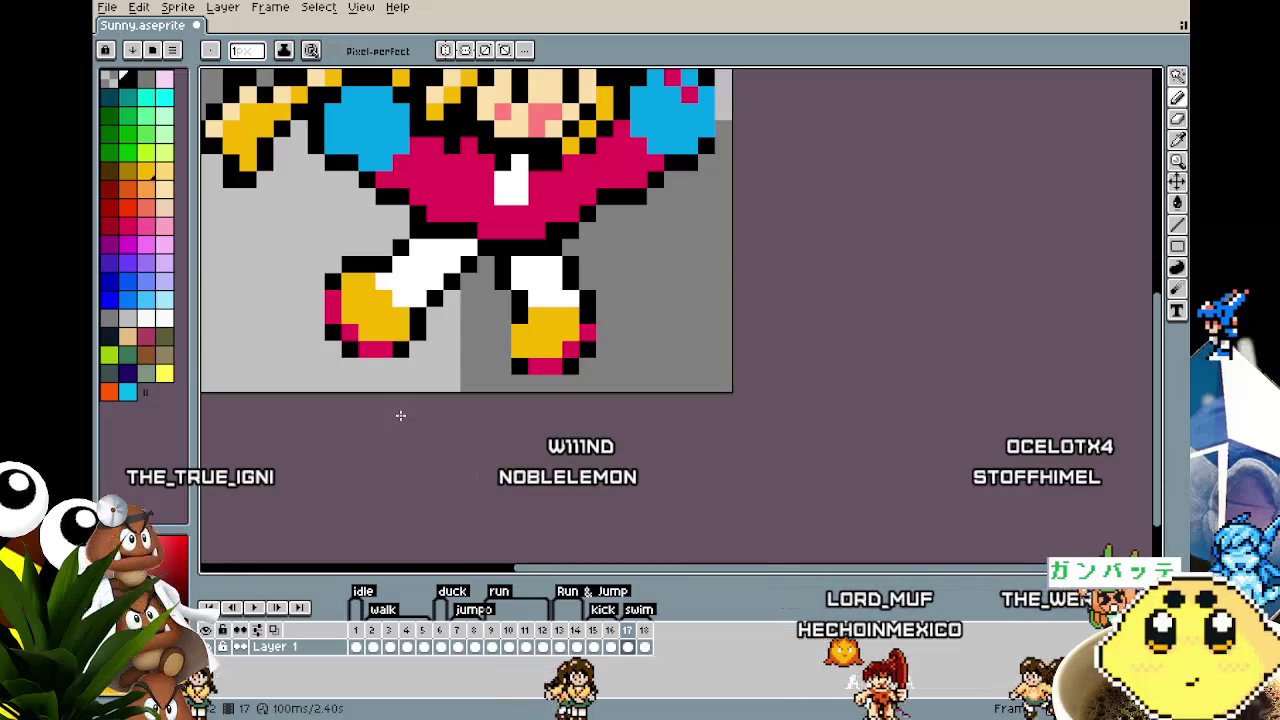
Step: Zoom in on the left shoe and undo two mistaken pixel edits near its outline
{"action": "mouse_move", "coordinate": [400, 415]}
{"action": "left_mouse_down"}
{"action": "mouse_move", "coordinate": [346, 429]}
{"action": "mouse_move", "coordinate": [489, 429]}
{"action": "left_mouse_up"}
{"action": "scroll", "coordinate": [541, 410], "scroll_direction": "down", "scroll_amount": 2}
{"action": "scroll", "coordinate": [541, 410], "scroll_direction": "up", "scroll_amount": 1}
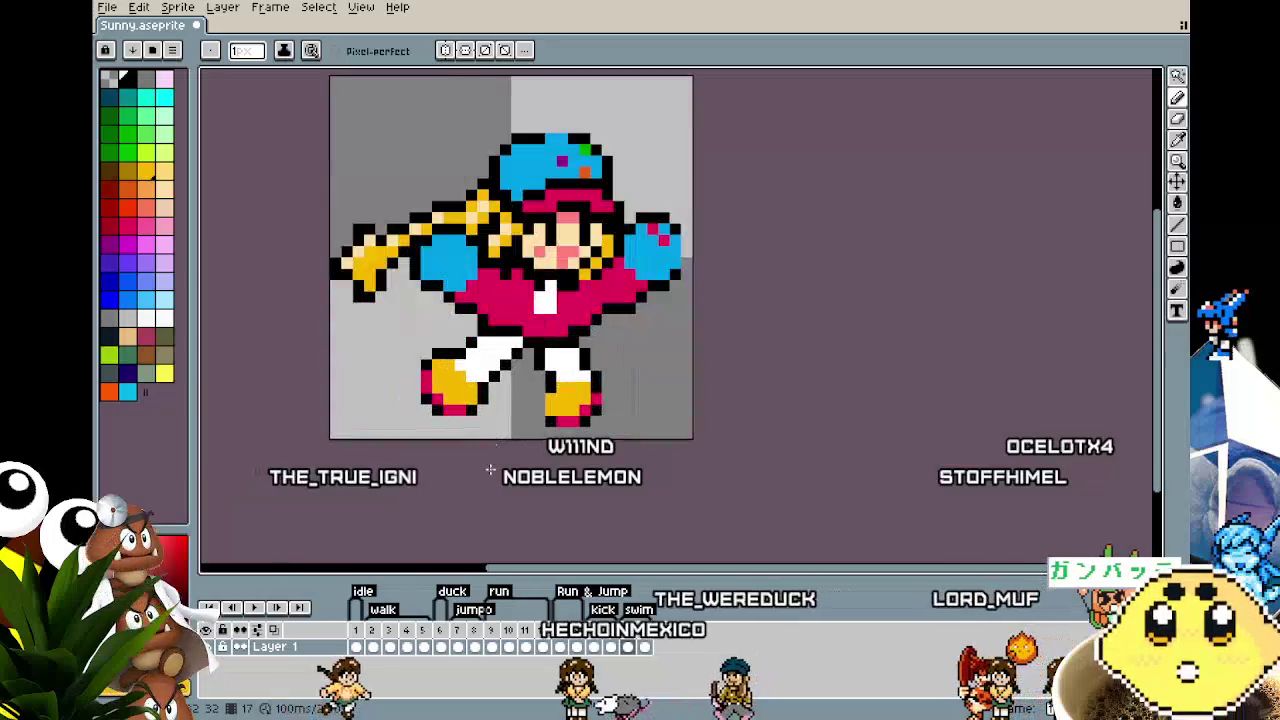
{"action": "scroll", "coordinate": [541, 410], "scroll_direction": "up", "scroll_amount": 1}
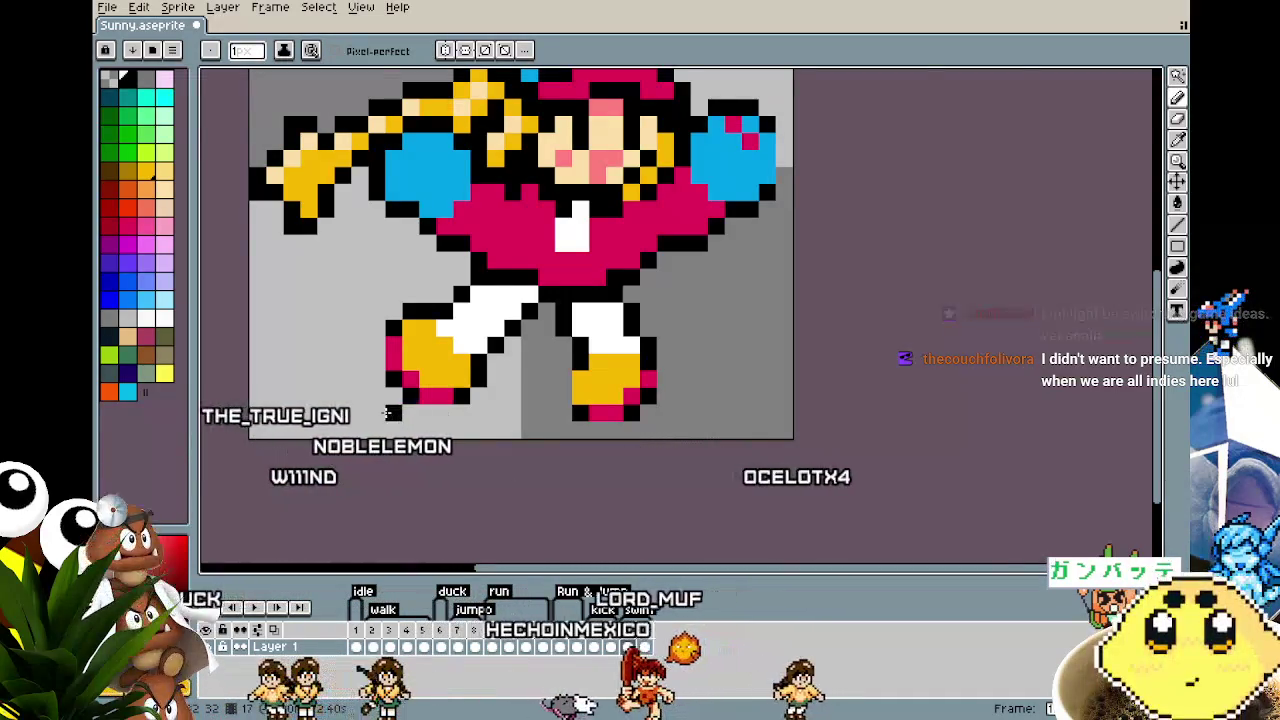
{"action": "scroll", "coordinate": [386, 412], "scroll_direction": "up", "scroll_amount": 2}
{"action": "scroll", "coordinate": [386, 412], "scroll_direction": "down", "scroll_amount": 1}
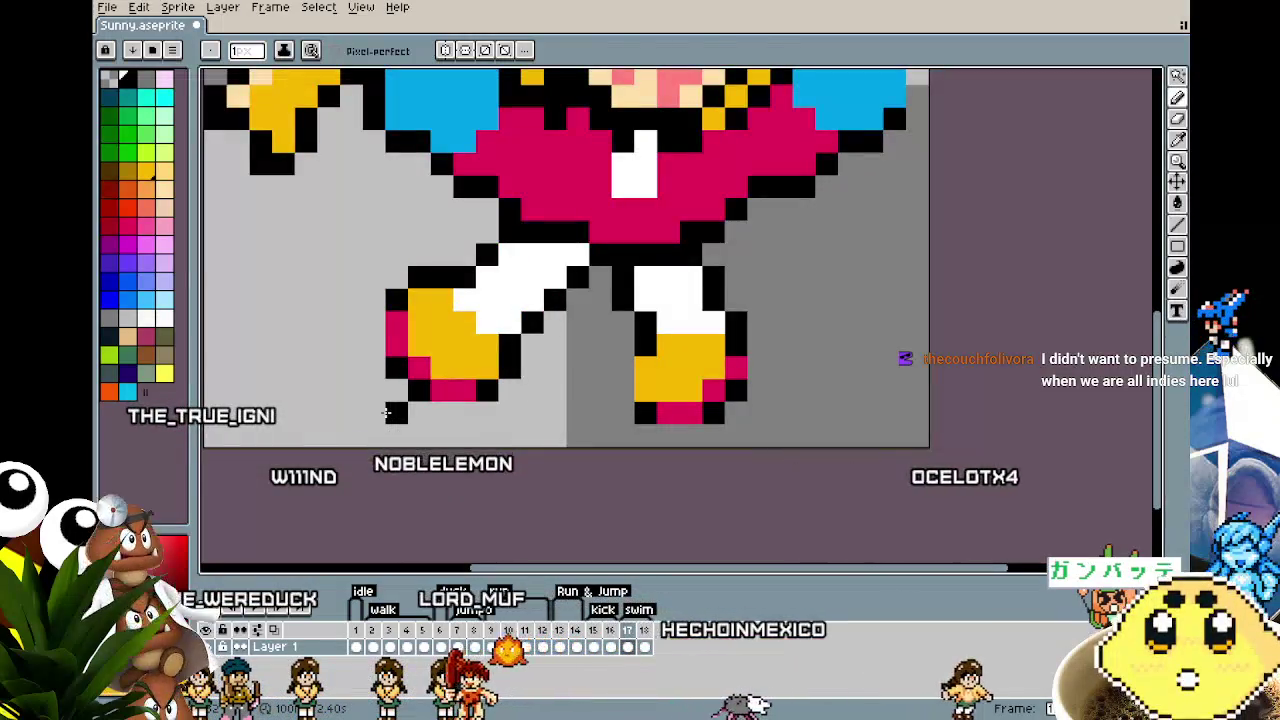
{"action": "key", "text": "alt"}
{"action": "key", "text": "ctrl+z"}
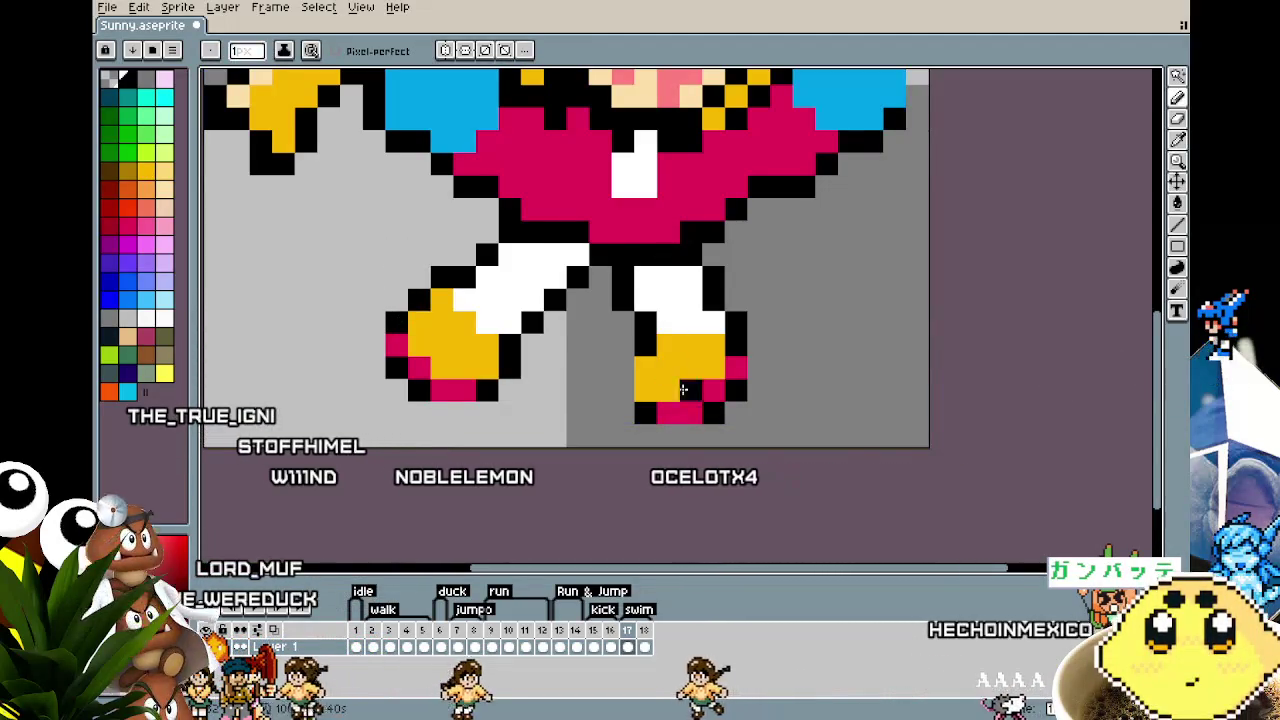
{"action": "scroll", "coordinate": [399, 295], "scroll_direction": "down", "scroll_amount": 2}
{"action": "scroll", "coordinate": [399, 295], "scroll_direction": "up", "scroll_amount": 1}
{"action": "scroll", "coordinate": [663, 199], "scroll_direction": "up", "scroll_amount": 2}
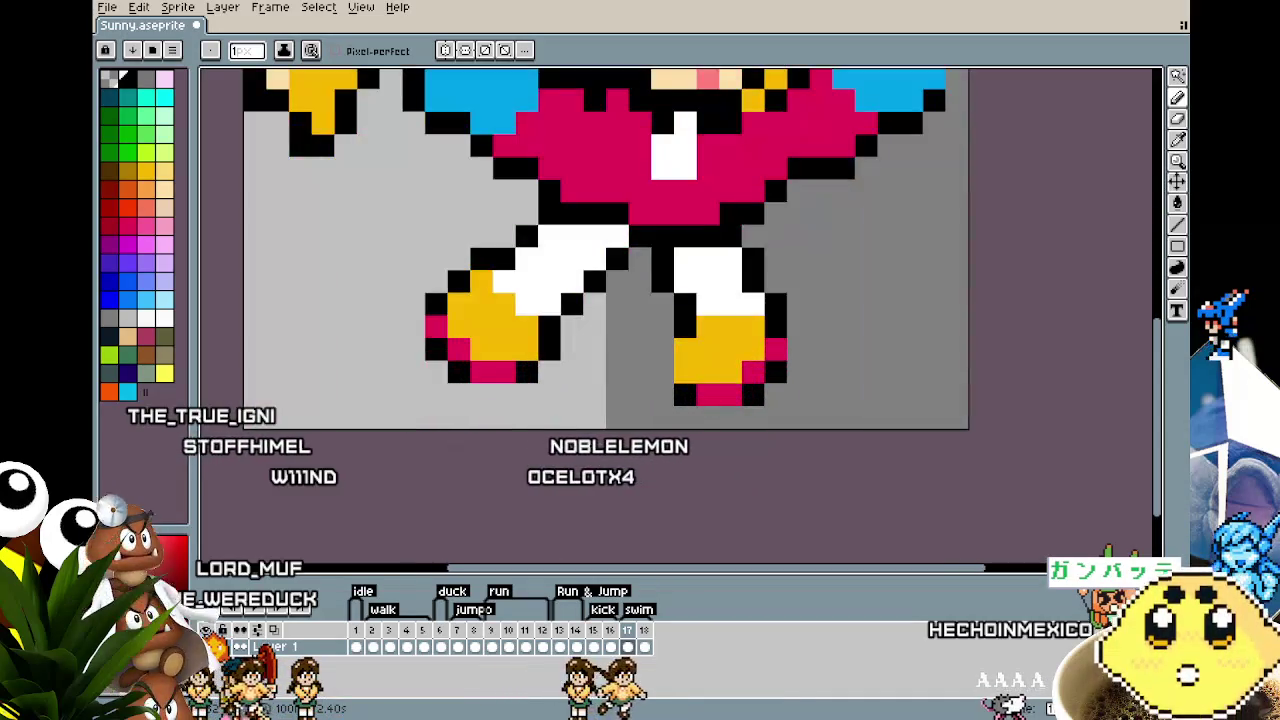
{"action": "scroll", "coordinate": [663, 199], "scroll_direction": "down", "scroll_amount": 1}
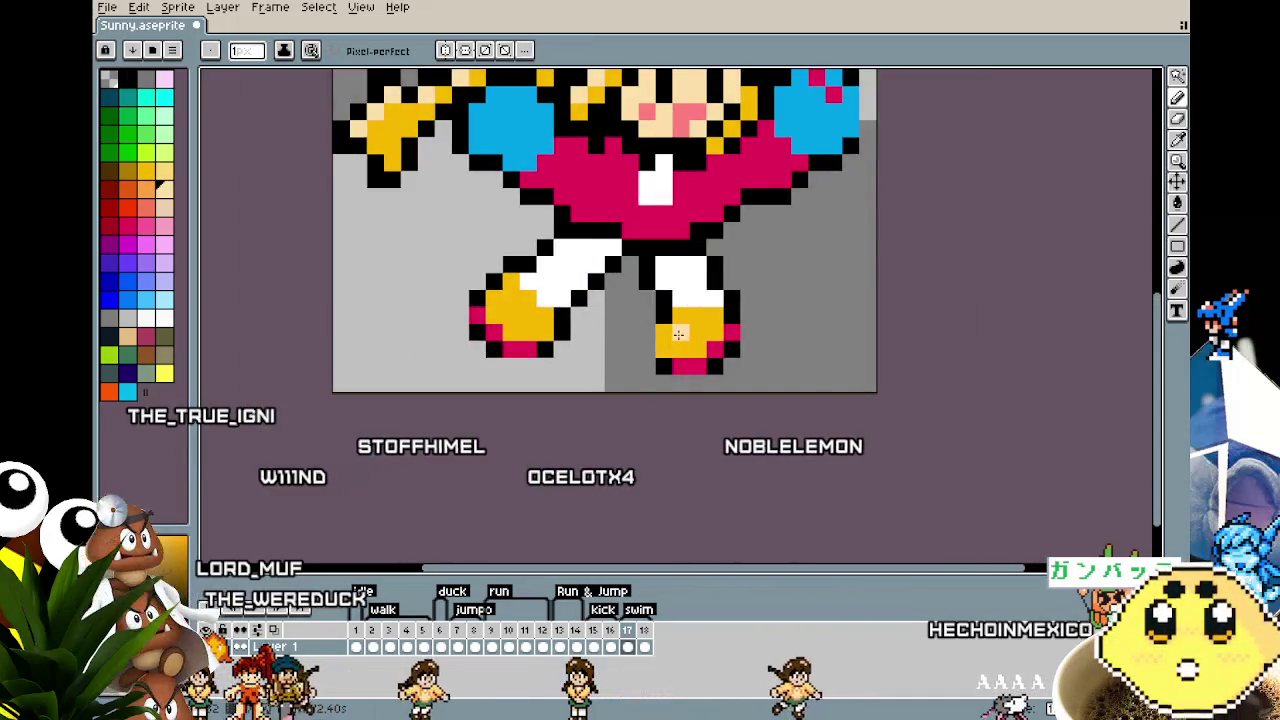
{"action": "scroll", "coordinate": [440, 459], "scroll_direction": "down", "scroll_amount": 3}
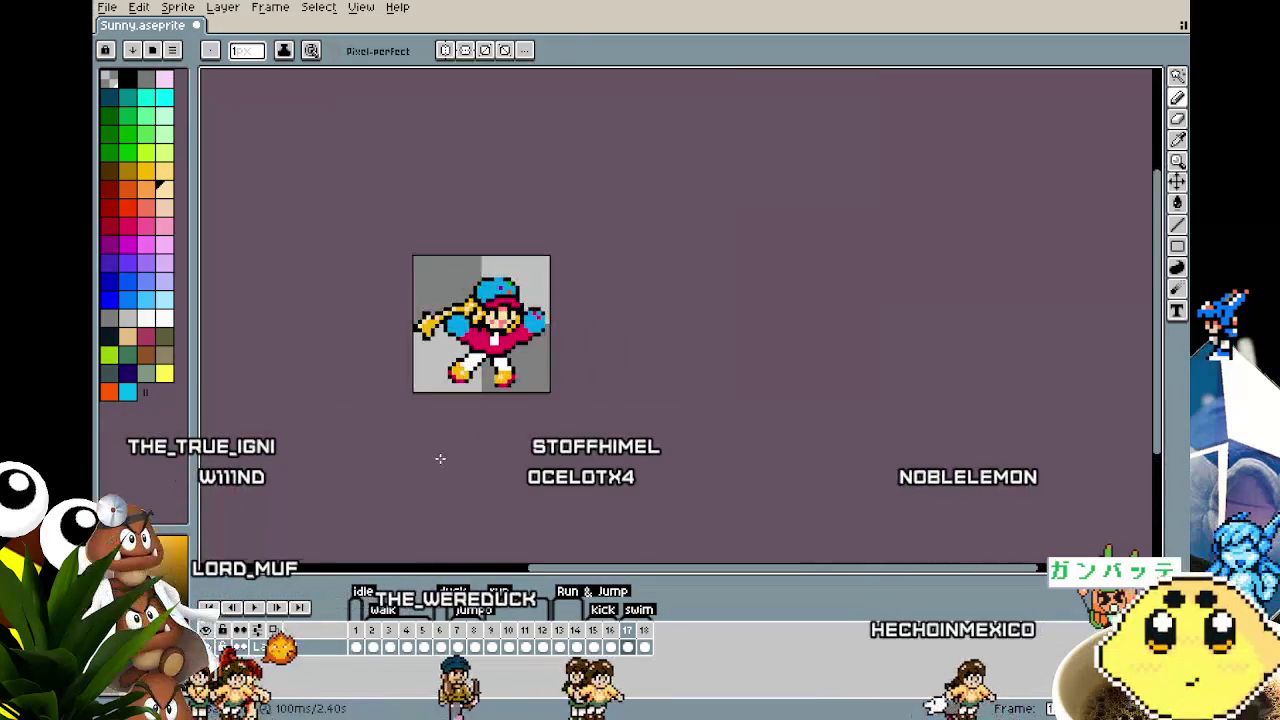
{"action": "scroll", "coordinate": [440, 459], "scroll_direction": "up", "scroll_amount": 1}
{"action": "scroll", "coordinate": [440, 459], "scroll_direction": "up", "scroll_amount": 1}
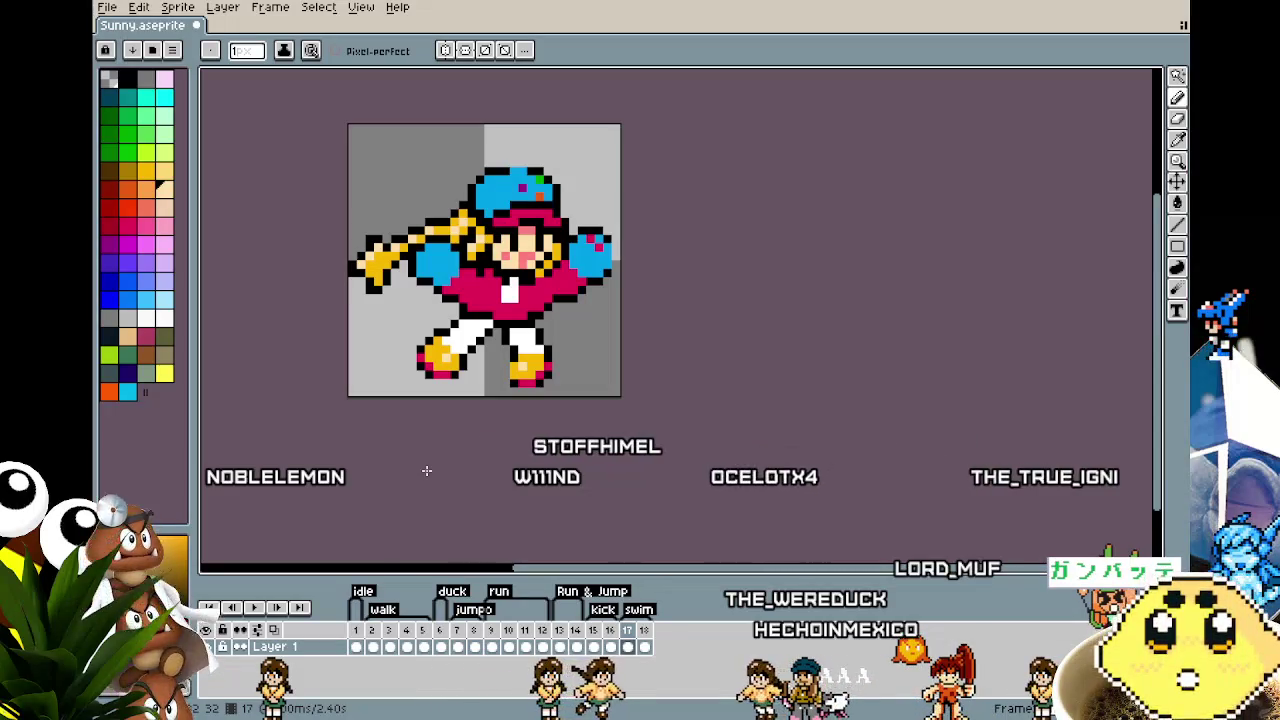
{"action": "scroll", "coordinate": [404, 332], "scroll_direction": "up", "scroll_amount": 1}
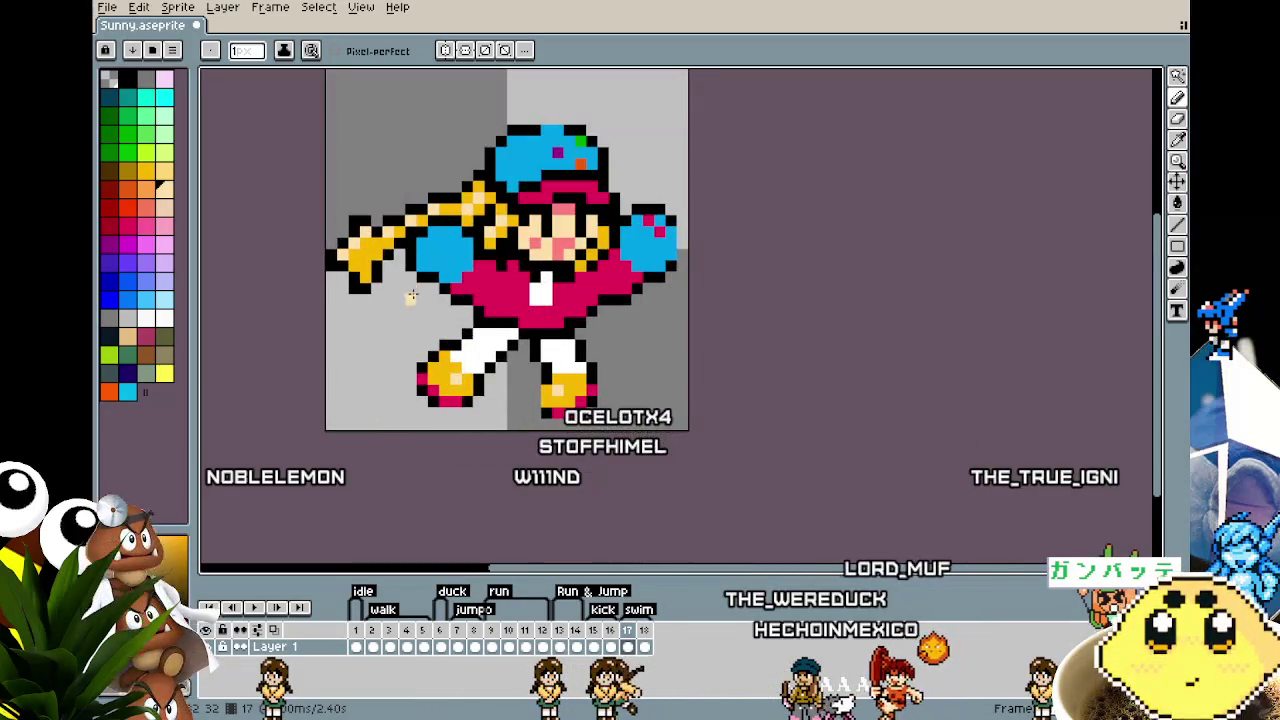
Step: Draw black outline pixels along the pink shirt's lower left edge above the legs
{"action": "scroll", "coordinate": [420, 345], "scroll_direction": "up", "scroll_amount": 1}
{"action": "scroll", "coordinate": [457, 385], "scroll_direction": "up", "scroll_amount": 1}
{"action": "scroll", "coordinate": [538, 370], "scroll_direction": "up", "scroll_amount": 1}
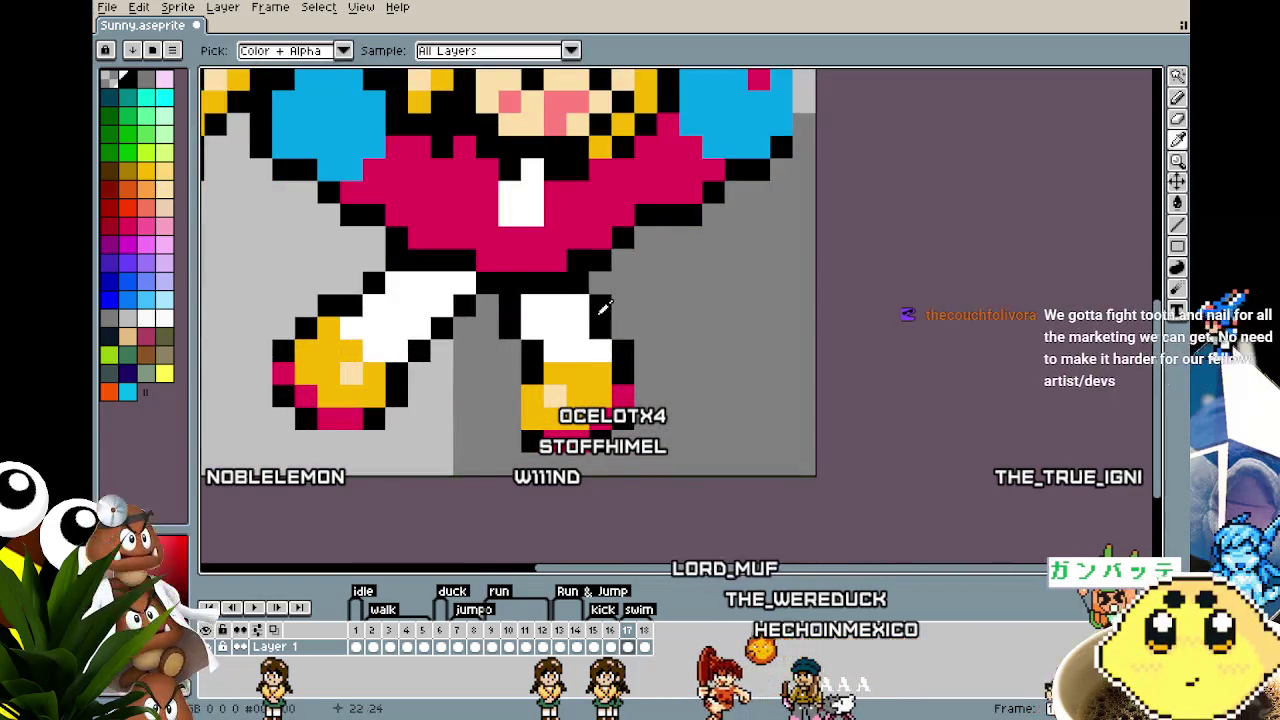
{"action": "scroll", "coordinate": [551, 371], "scroll_direction": "down", "scroll_amount": 2}
{"action": "left_click_drag", "start_coordinate": [543, 455], "coordinate": [524, 449]}
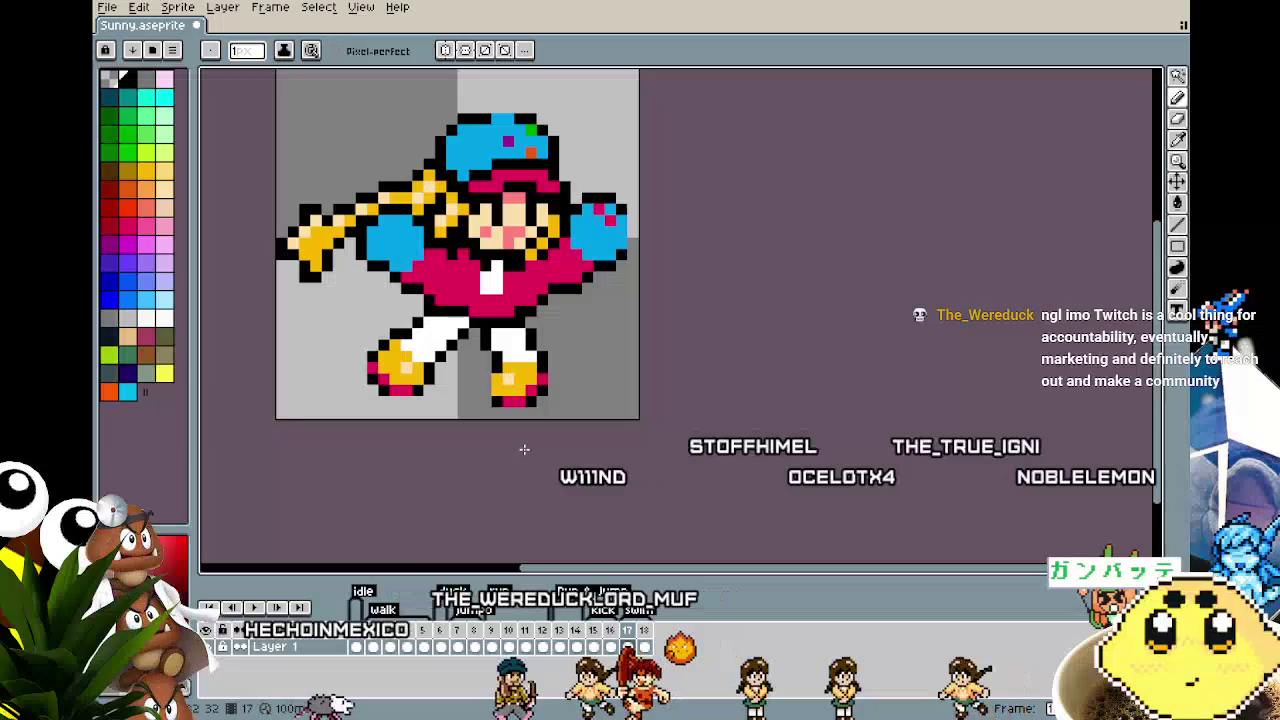
{"action": "key", "text": "alt"}
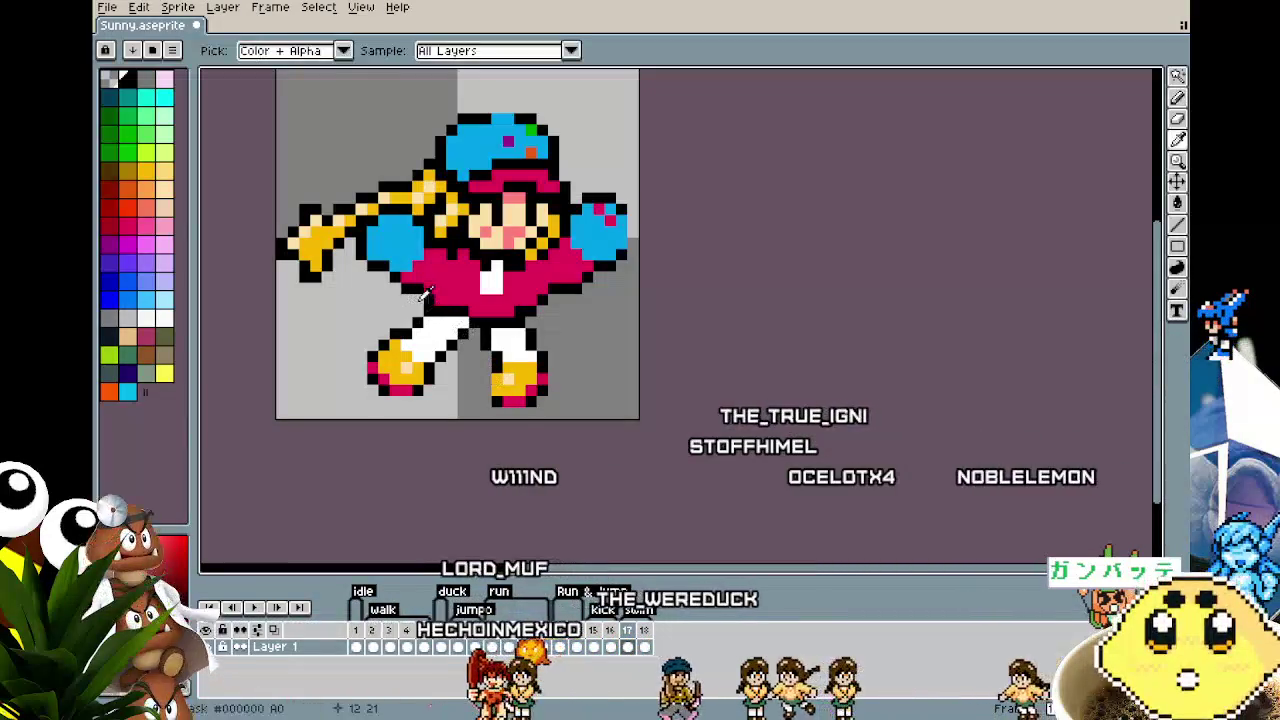
{"action": "scroll", "coordinate": [418, 300], "scroll_direction": "up", "scroll_amount": 1}
{"action": "scroll", "coordinate": [422, 387], "scroll_direction": "down", "scroll_amount": 1}
{"action": "scroll", "coordinate": [422, 387], "scroll_direction": "up", "scroll_amount": 1}
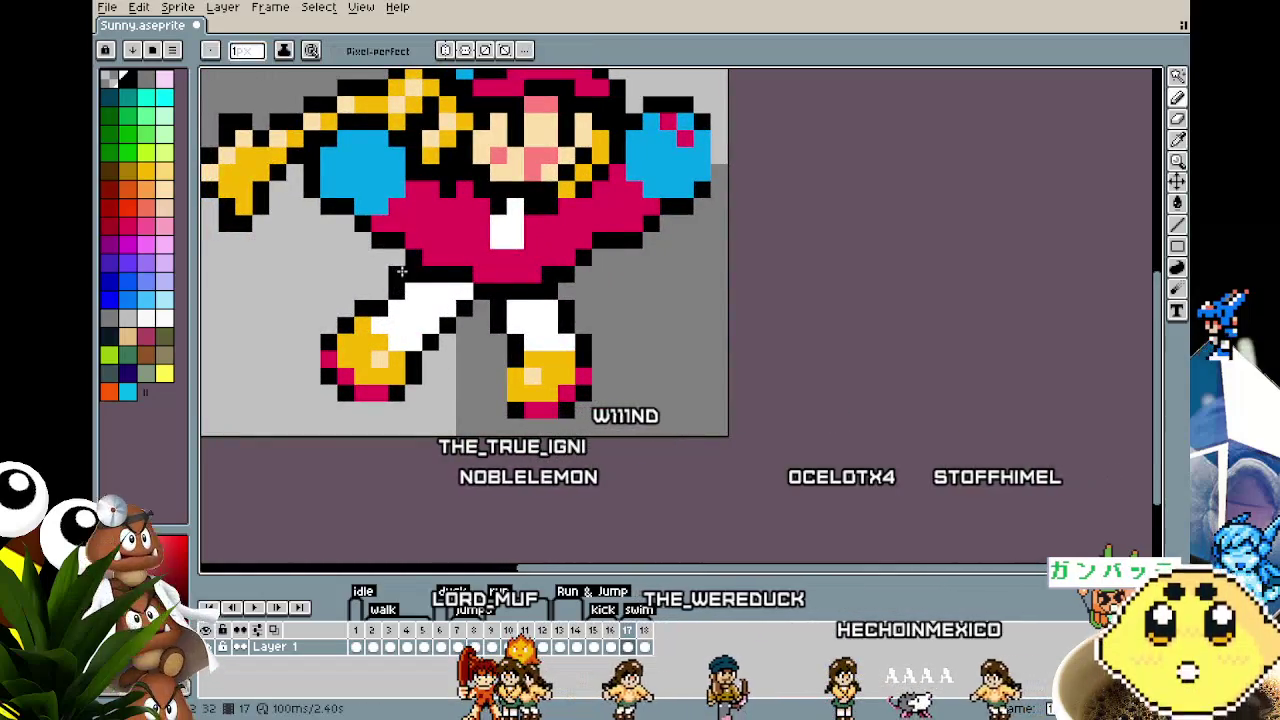
{"action": "left_click_drag", "start_coordinate": [363, 223], "coordinate": [400, 245]}
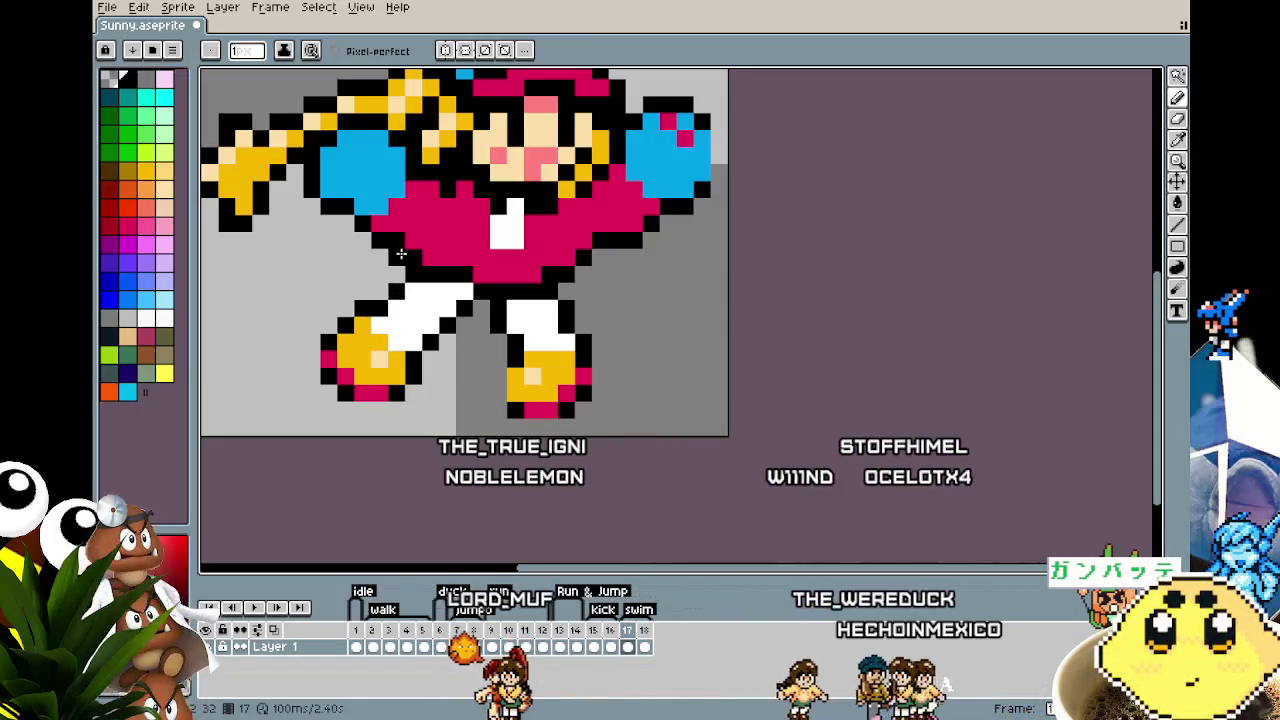
Step: Zoom and pan around the sprite to inspect the pose and frame the whole figure
{"action": "scroll", "coordinate": [375, 355], "scroll_direction": "down", "scroll_amount": 3}
{"action": "scroll", "coordinate": [392, 378], "scroll_direction": "up", "scroll_amount": 1}
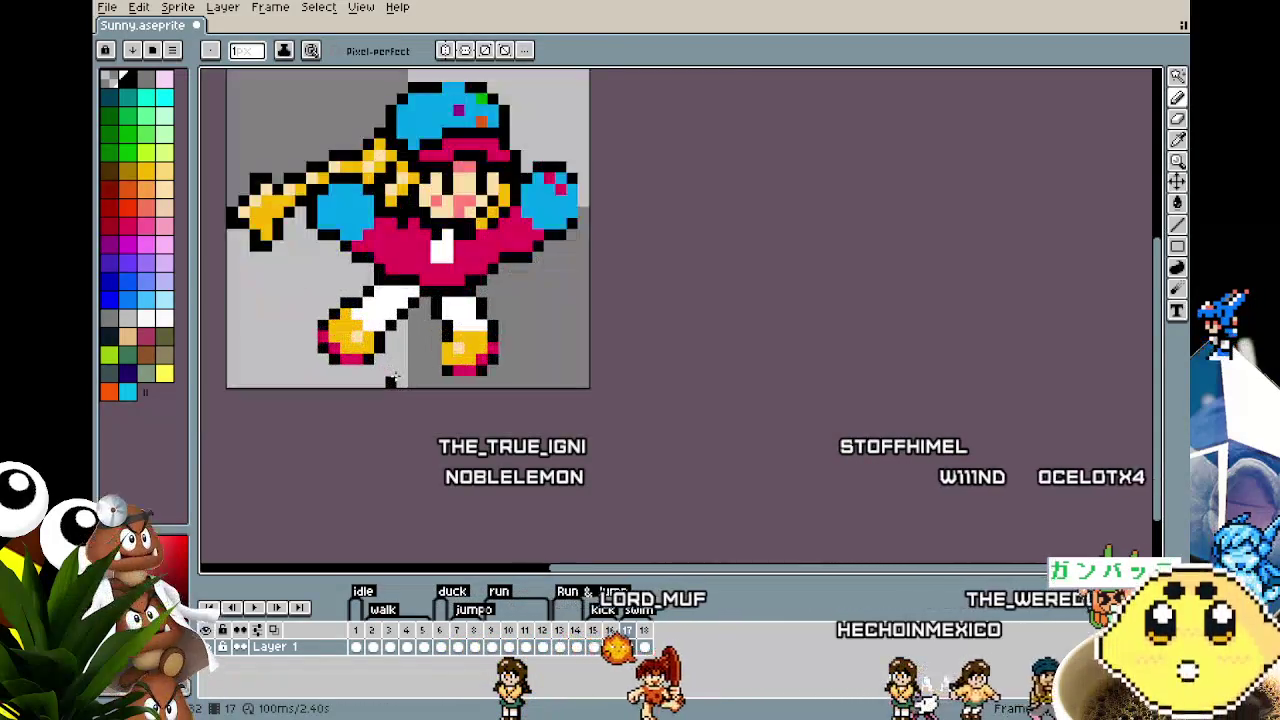
{"action": "scroll", "coordinate": [380, 379], "scroll_direction": "up", "scroll_amount": 1}
{"action": "left_click_drag", "start_coordinate": [365, 381], "coordinate": [404, 401]}
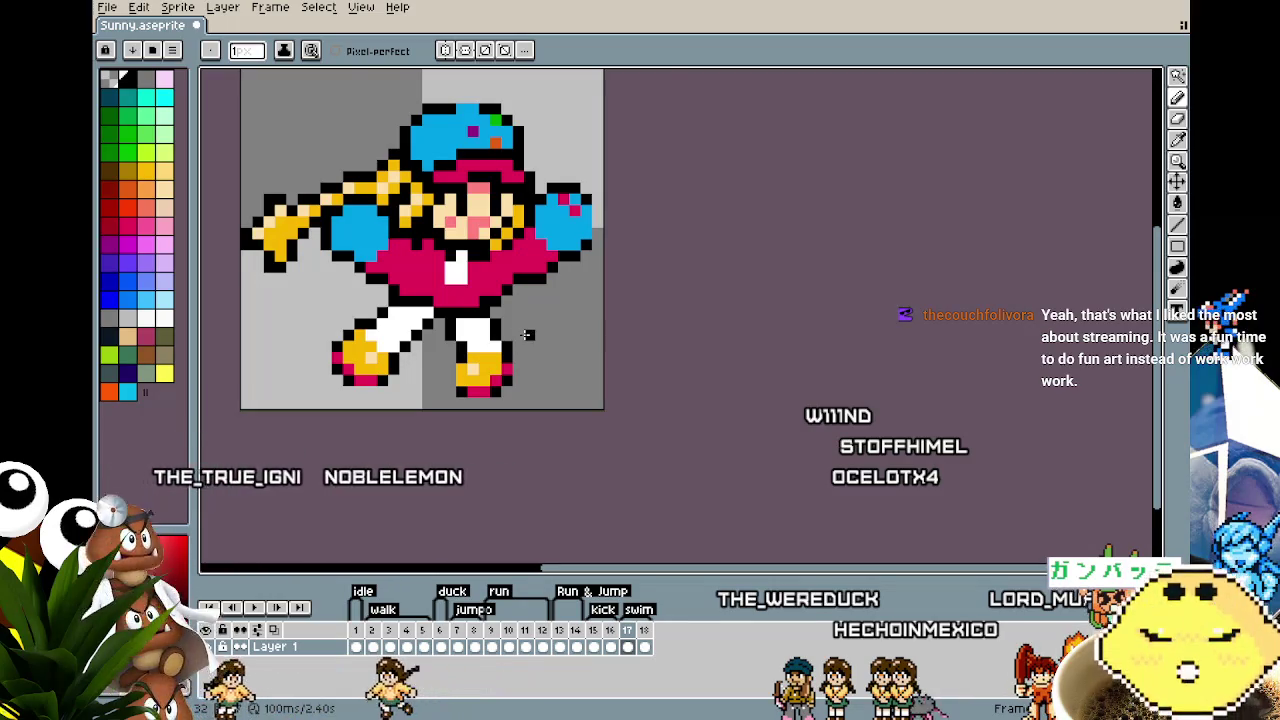
{"action": "scroll", "coordinate": [368, 300], "scroll_direction": "up", "scroll_amount": 1}
{"action": "scroll", "coordinate": [508, 380], "scroll_direction": "down", "scroll_amount": 2}
{"action": "left_click_drag", "start_coordinate": [545, 388], "coordinate": [500, 384]}
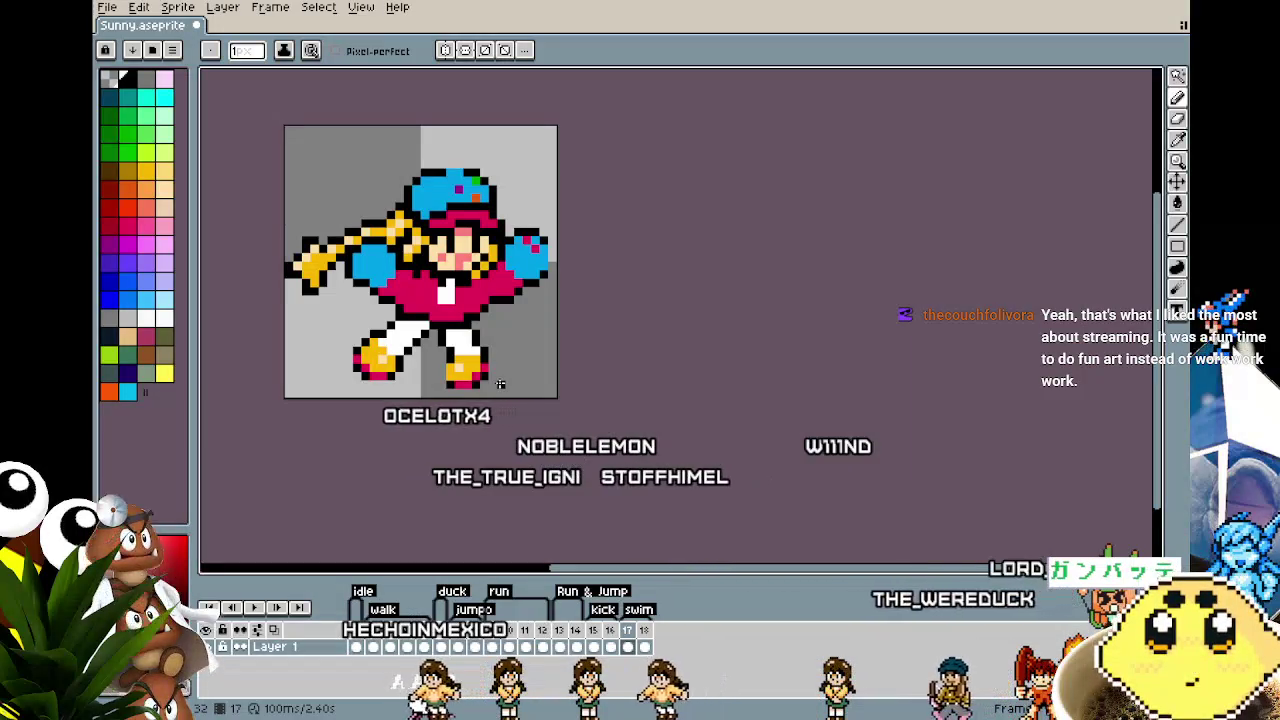
{"action": "scroll", "coordinate": [500, 384], "scroll_direction": "down", "scroll_amount": 1}
{"action": "scroll", "coordinate": [450, 330], "scroll_direction": "up", "scroll_amount": 1}
{"action": "scroll", "coordinate": [400, 290], "scroll_direction": "up", "scroll_amount": 1}
{"action": "scroll", "coordinate": [352, 244], "scroll_direction": "up", "scroll_amount": 1}
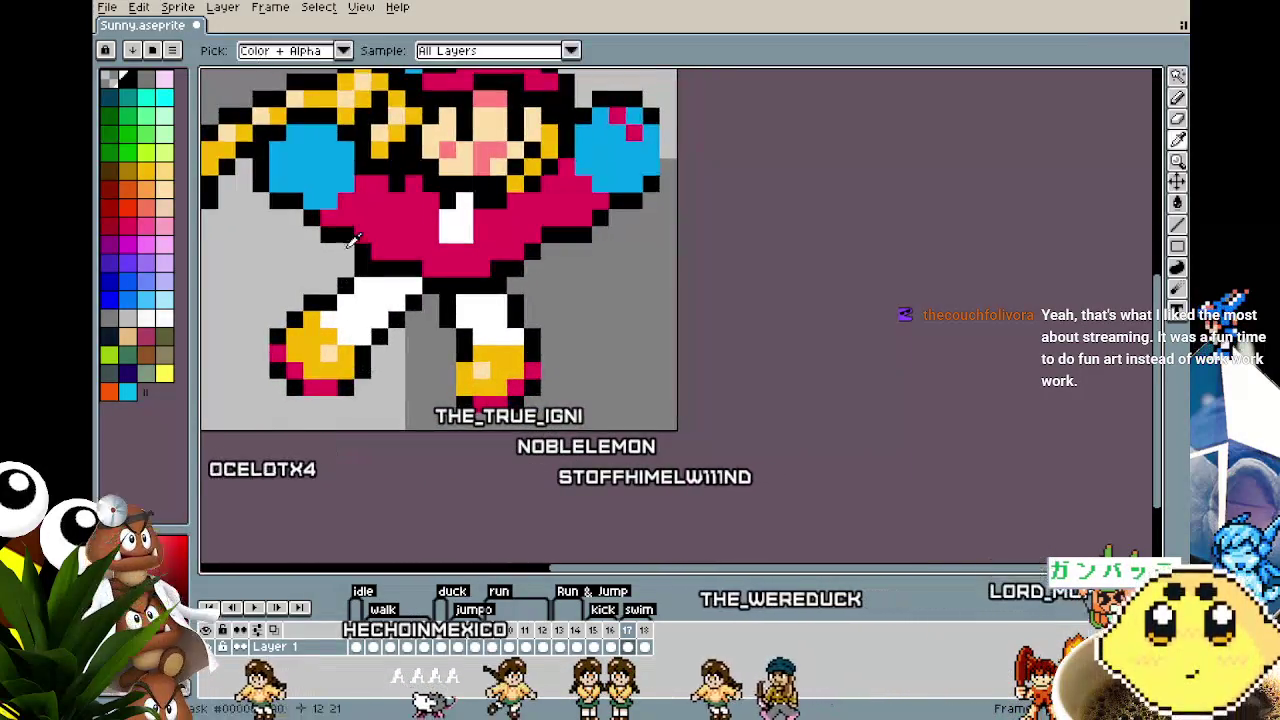
{"action": "scroll", "coordinate": [448, 408], "scroll_direction": "down", "scroll_amount": 2}
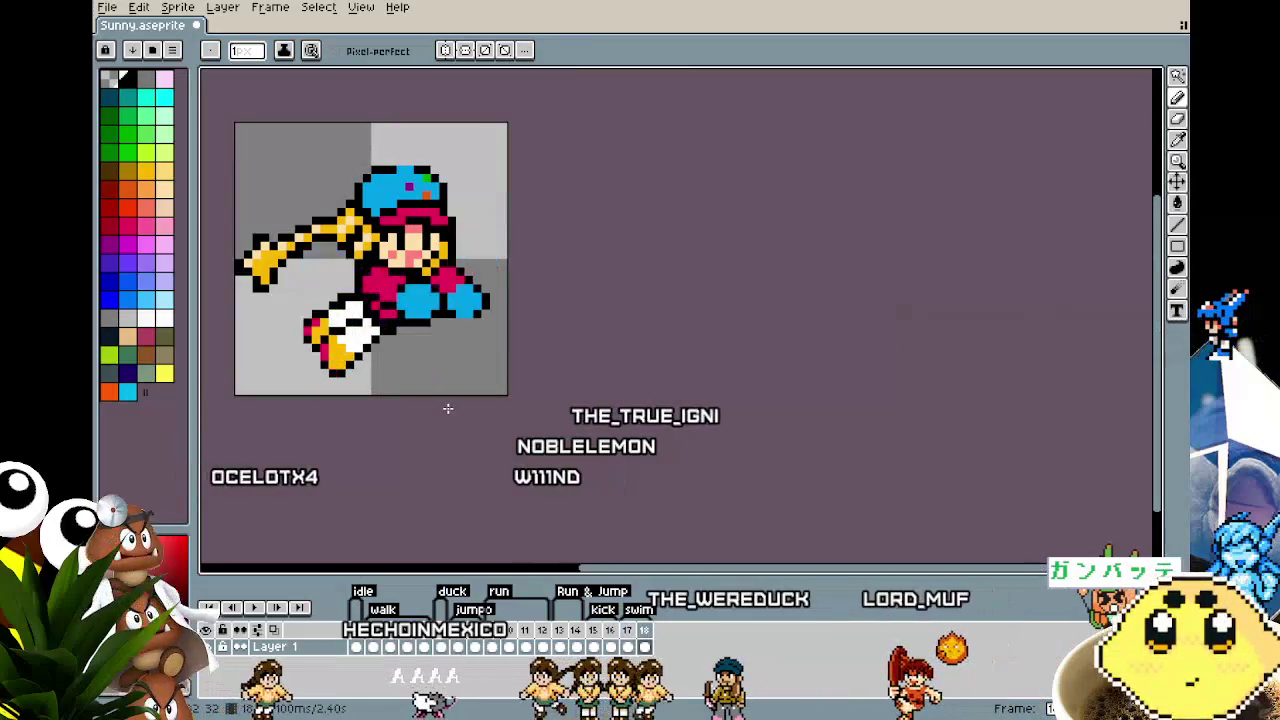
{"action": "key", "text": "Right"}
{"action": "key", "text": "Left"}
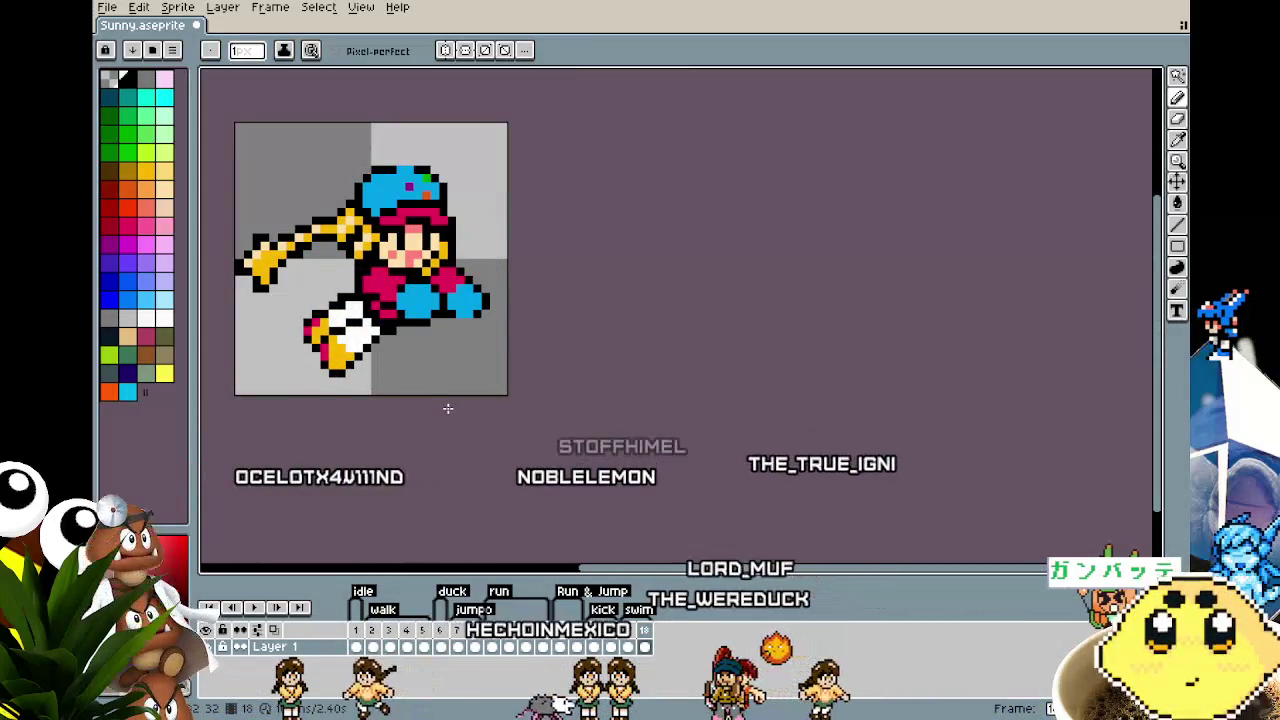
{"action": "key", "text": "Right"}
{"action": "key", "text": "Left"}
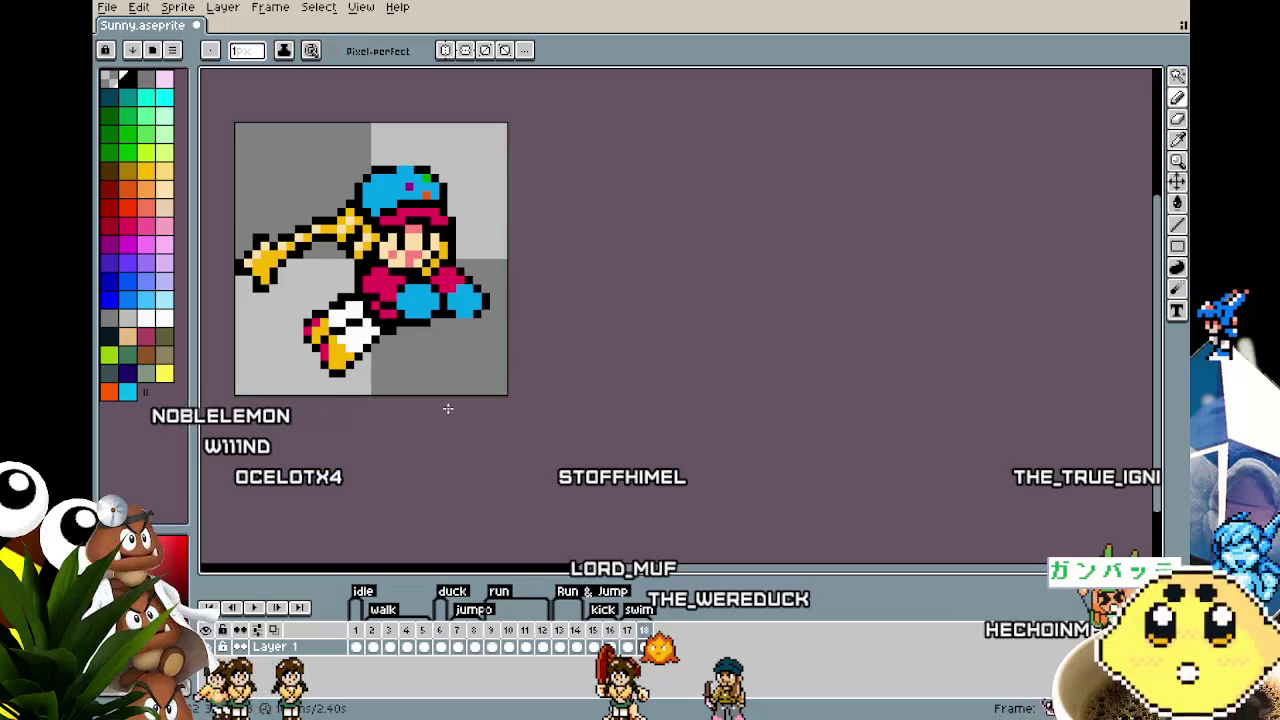
{"action": "key", "text": "Left"}
{"action": "key", "text": "Right"}
{"action": "key", "text": "Left"}
{"action": "key", "text": "Left"}
{"action": "key", "text": "Right"}
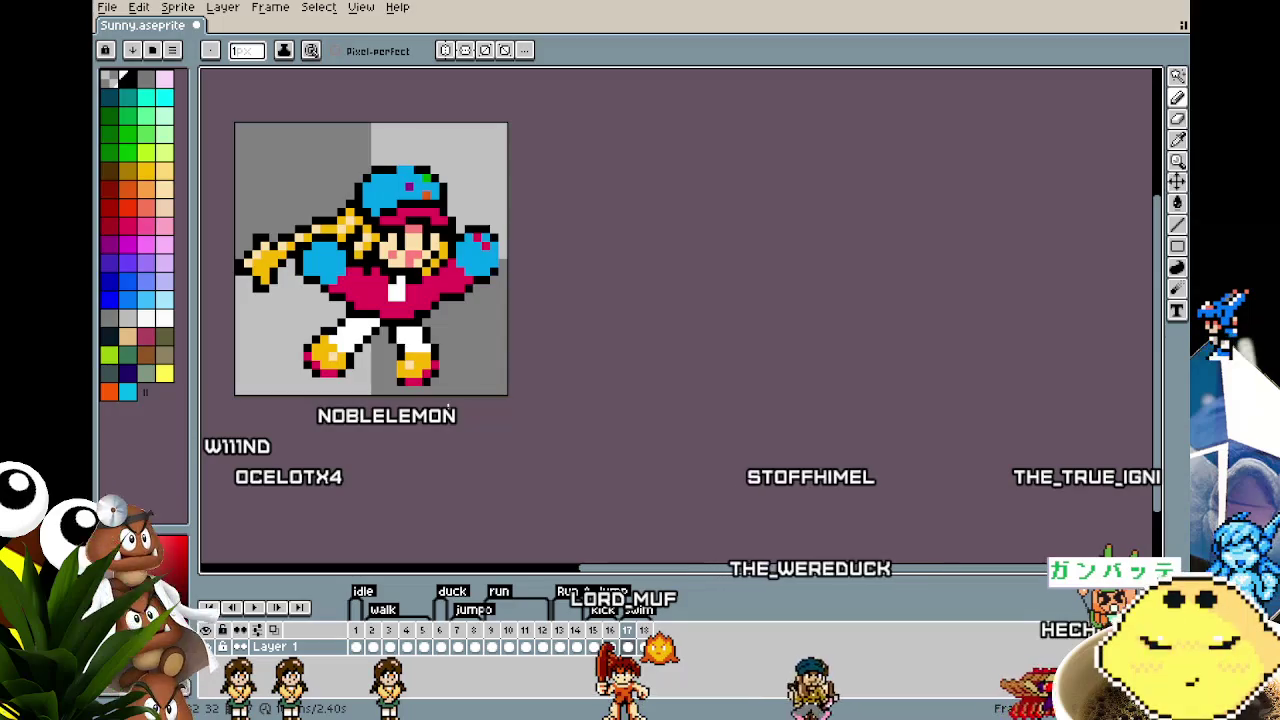
{"action": "key", "text": "Right"}
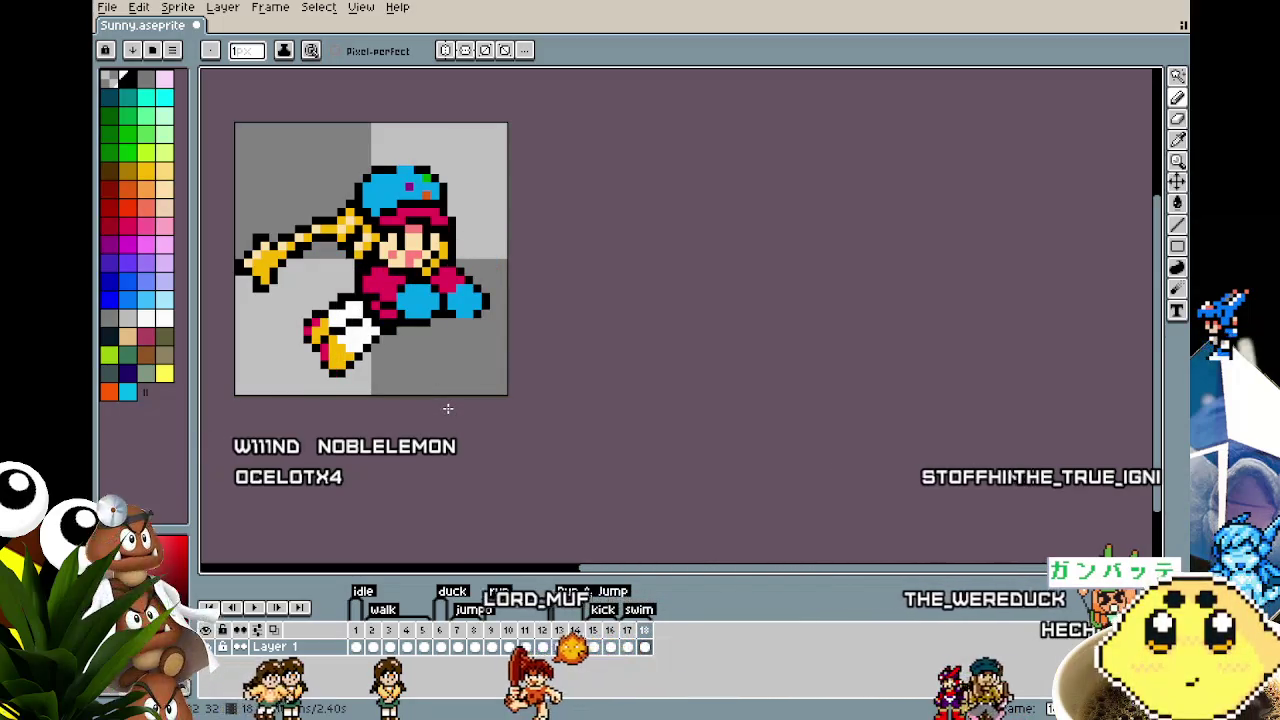
{"action": "key", "text": "Left"}
{"action": "key", "text": "Right"}
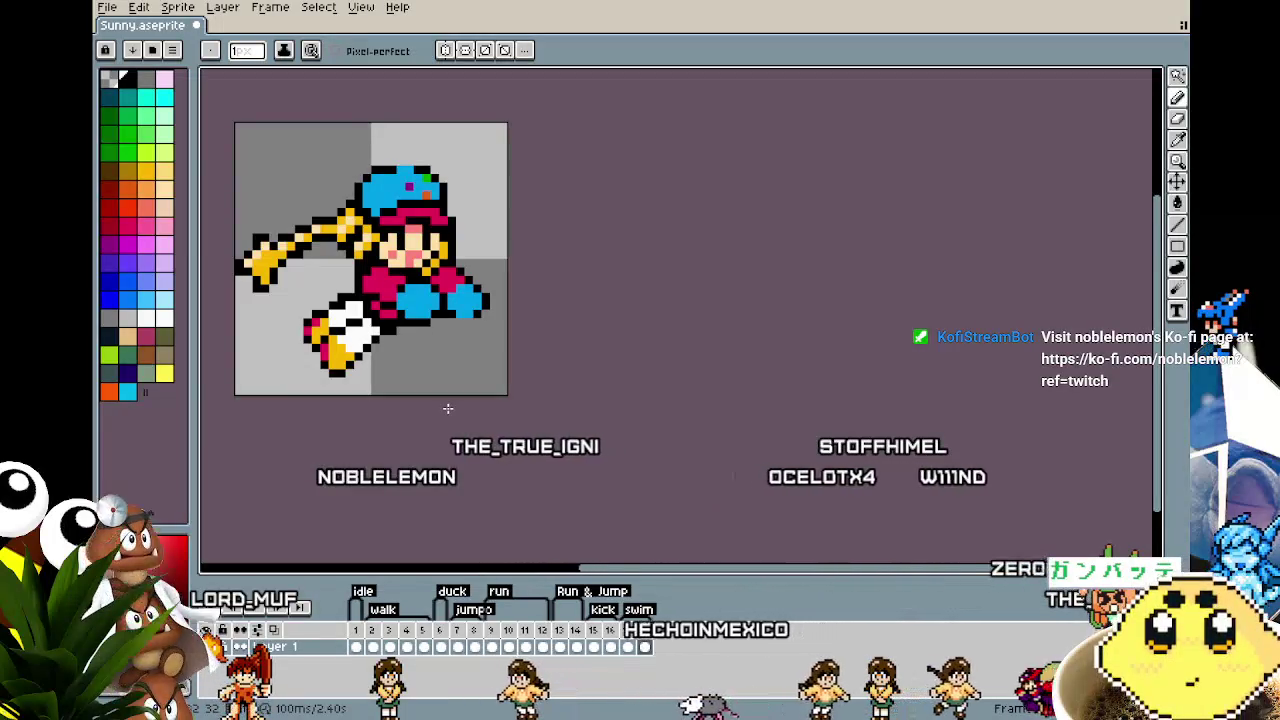
{"action": "key", "text": "Left"}
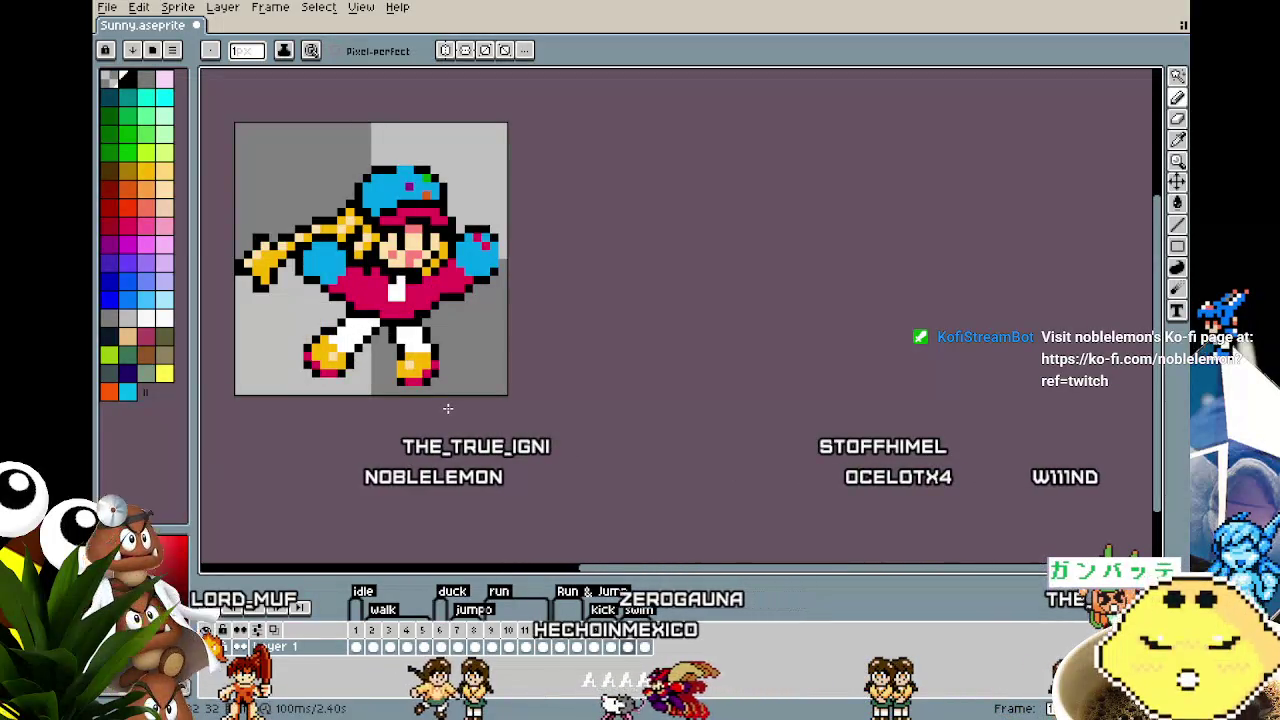
{"action": "key", "text": "Left"}
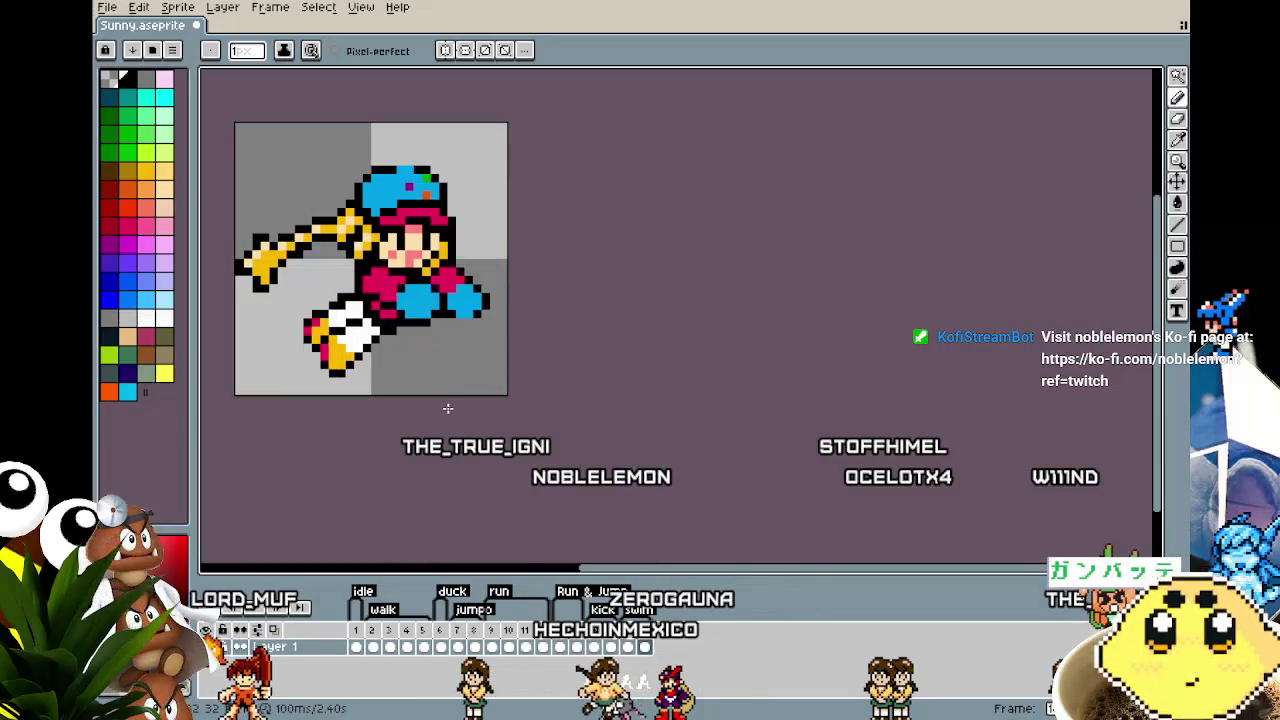
{"action": "key", "text": "Left"}
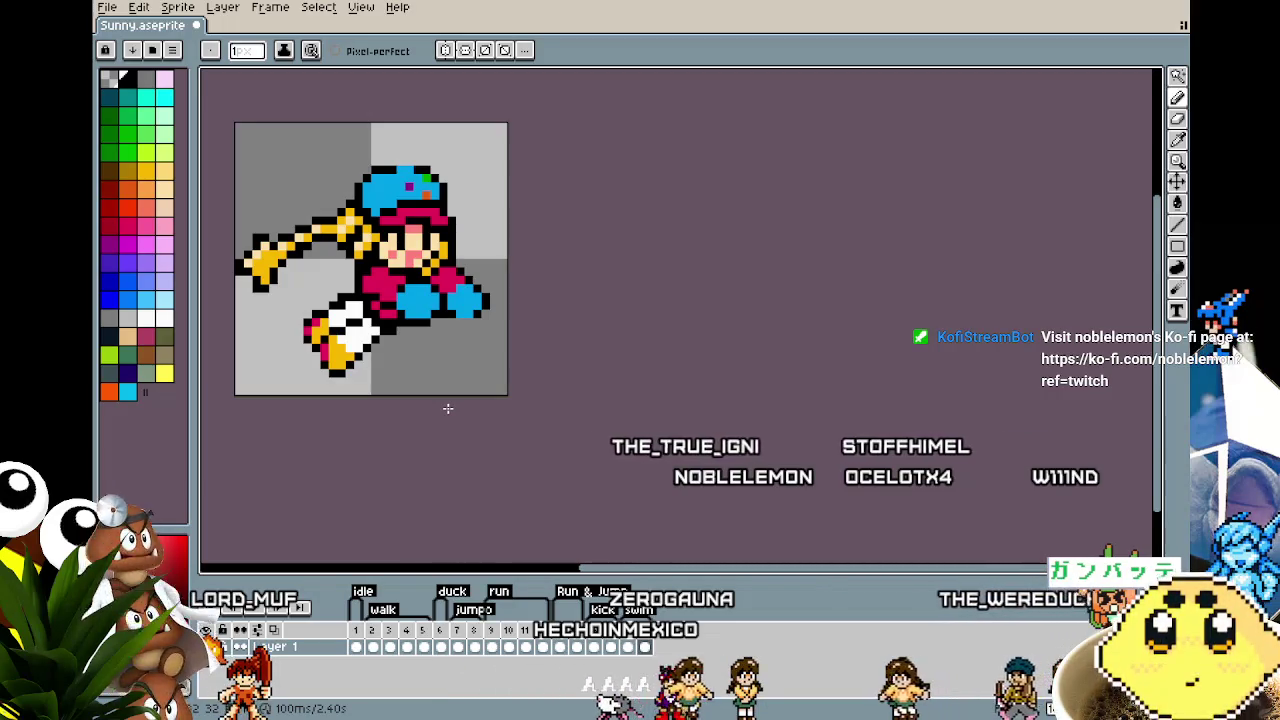
{"action": "key", "text": "Left"}
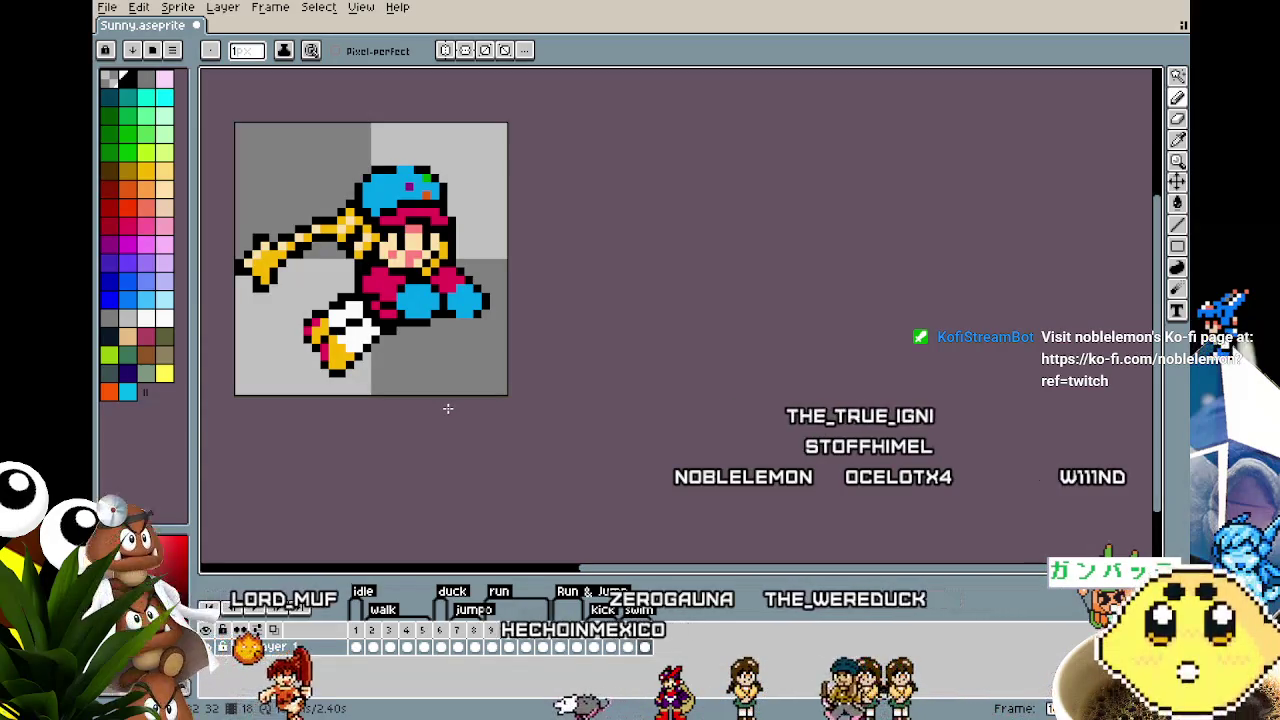
{"action": "key", "text": "Right"}
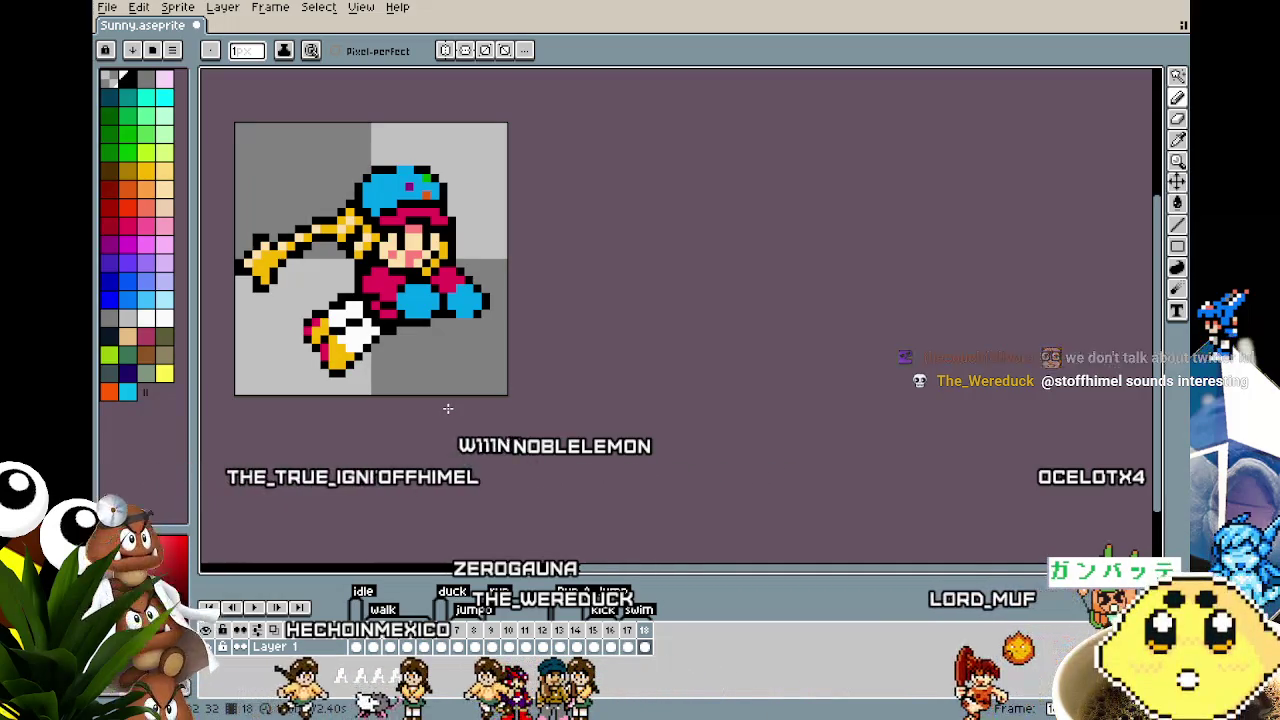
{"action": "scroll", "coordinate": [400, 230], "scroll_direction": "up", "scroll_amount": 2}
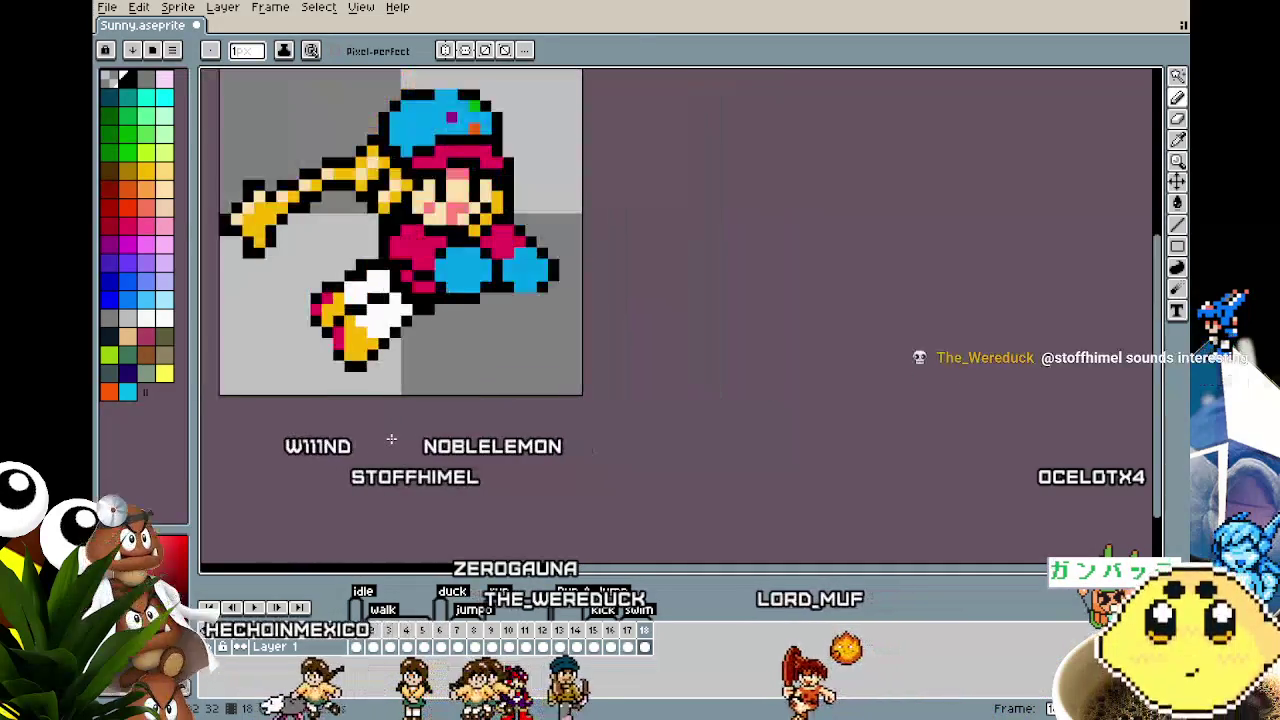
{"action": "key", "text": "period"}
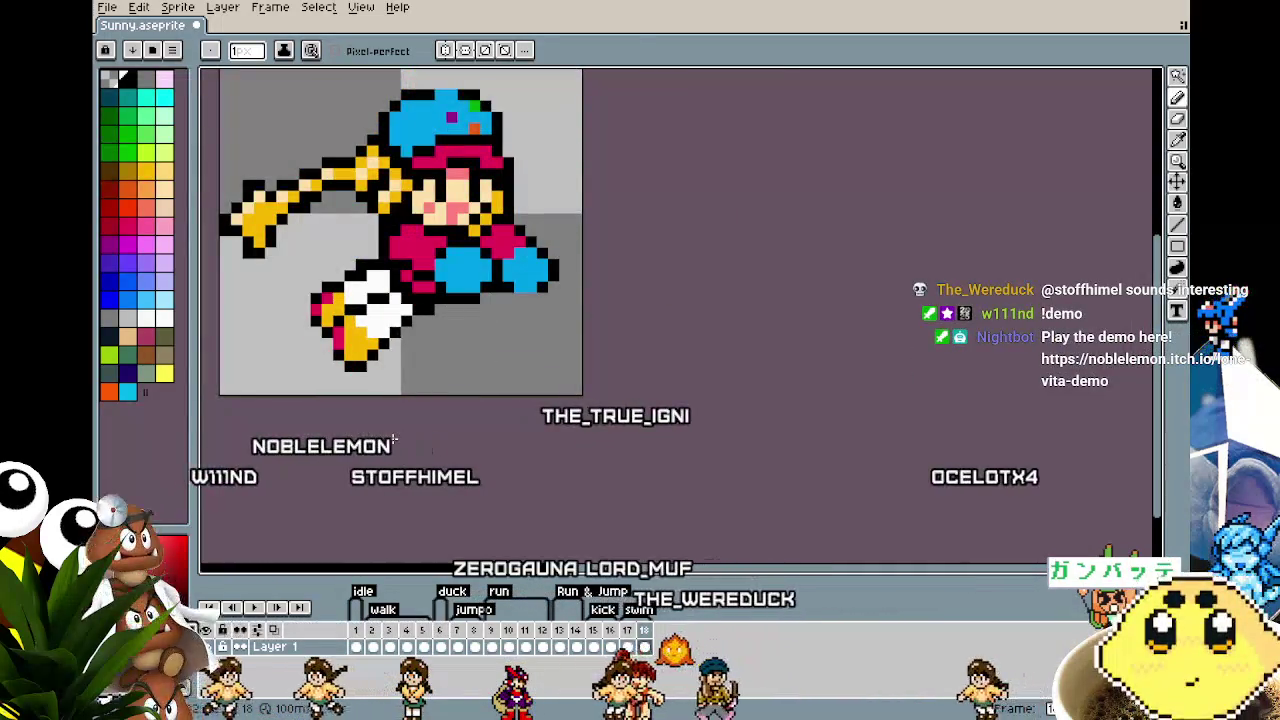
{"action": "key", "text": "comma"}
{"action": "key", "text": "period"}
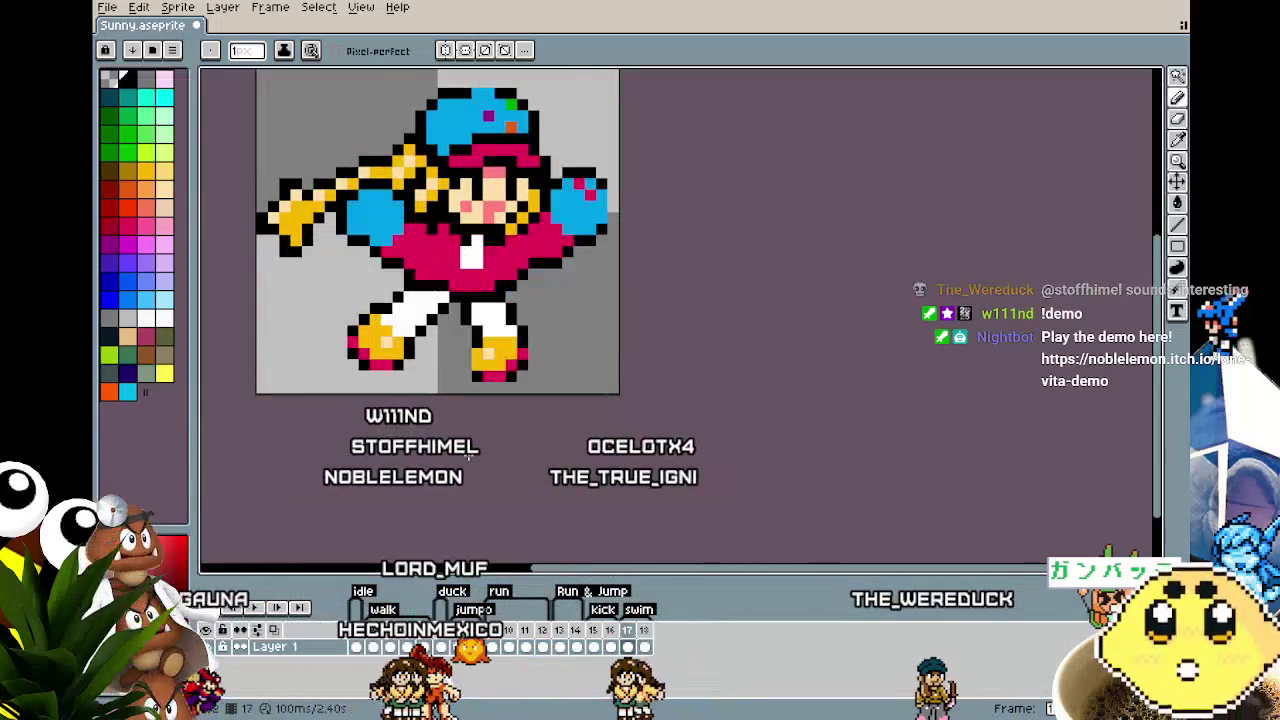
{"action": "scroll", "coordinate": [397, 383], "scroll_direction": "up", "scroll_amount": 3}
{"action": "scroll", "coordinate": [513, 229], "scroll_direction": "down", "scroll_amount": 3}
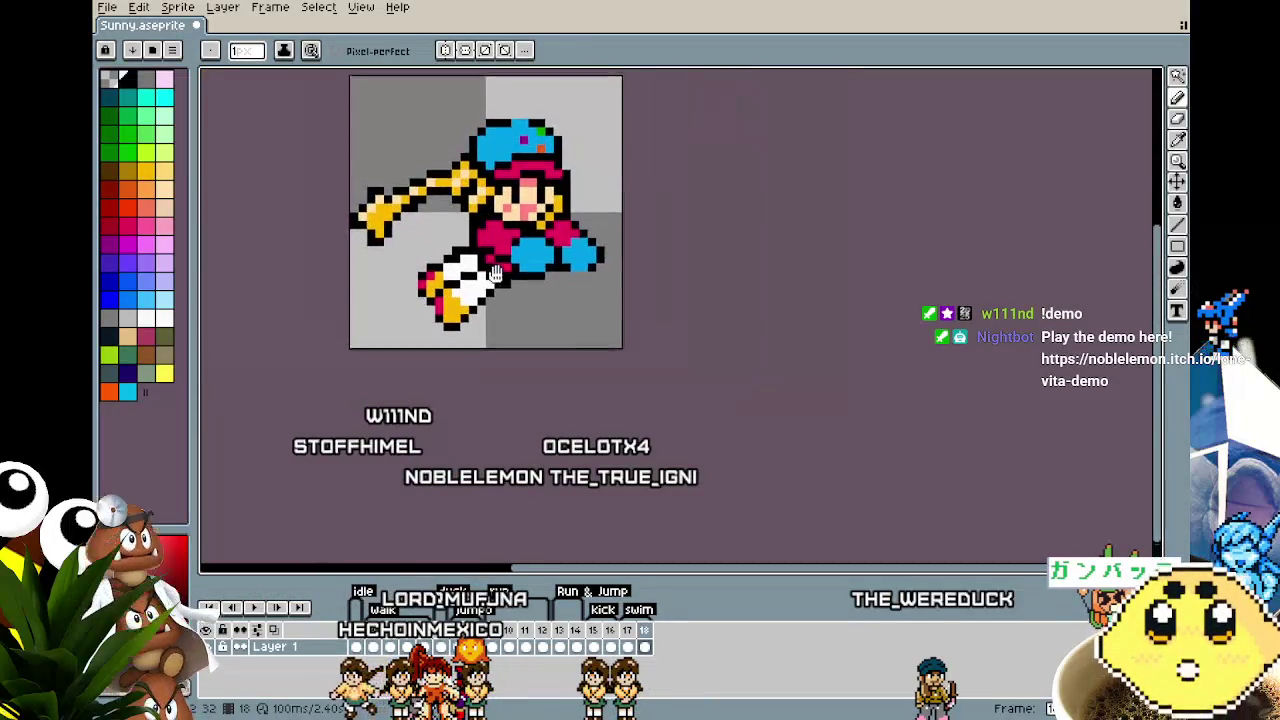
{"action": "key", "text": "i"}
{"action": "scroll", "coordinate": [483, 297], "scroll_direction": "up", "scroll_amount": 2}
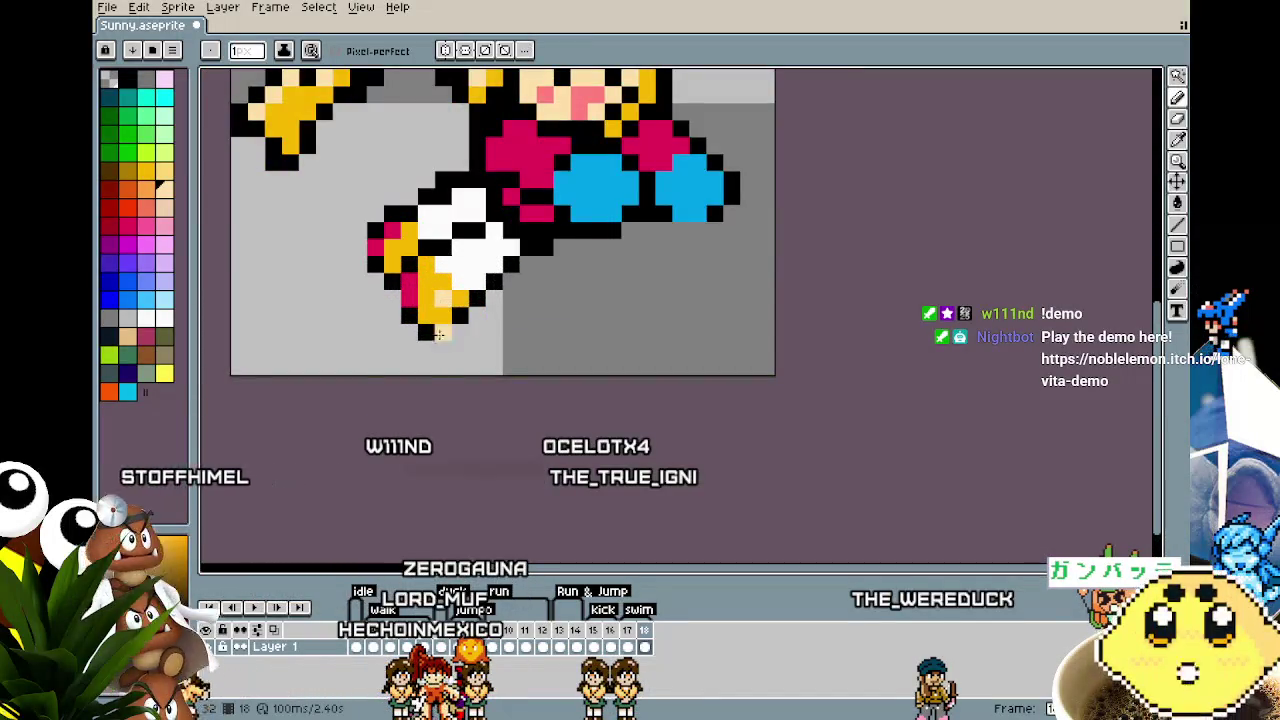
{"action": "scroll", "coordinate": [439, 314], "scroll_direction": "down", "scroll_amount": 3}
{"action": "scroll", "coordinate": [475, 376], "scroll_direction": "up", "scroll_amount": 1}
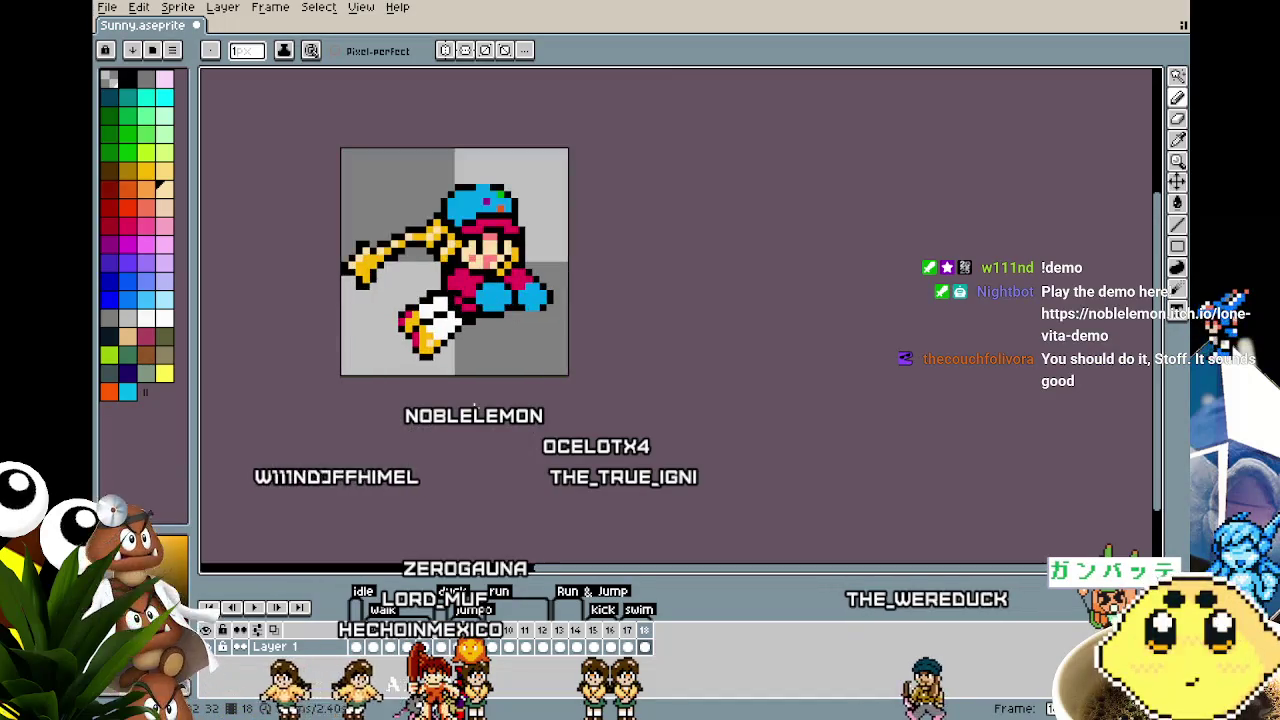
{"action": "left_click_drag", "start_coordinate": [474, 405], "coordinate": [502, 403]}
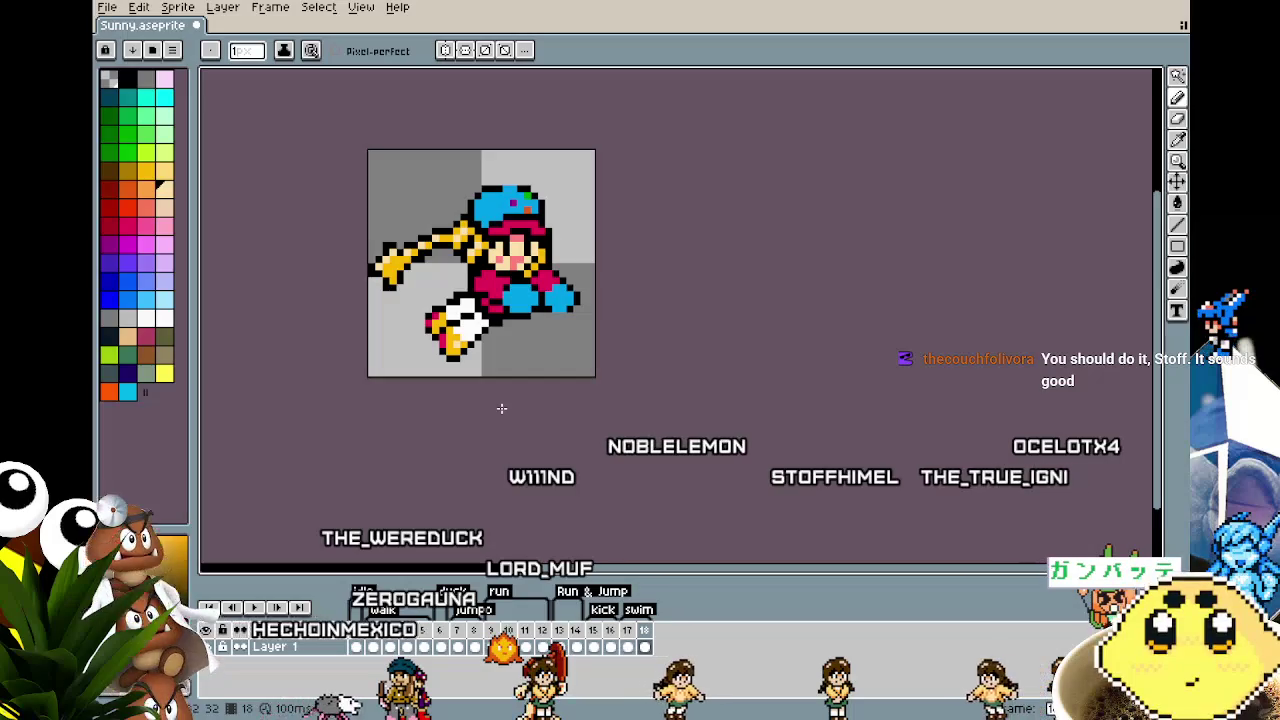
{"action": "scroll", "coordinate": [405, 291], "scroll_direction": "up", "scroll_amount": 1}
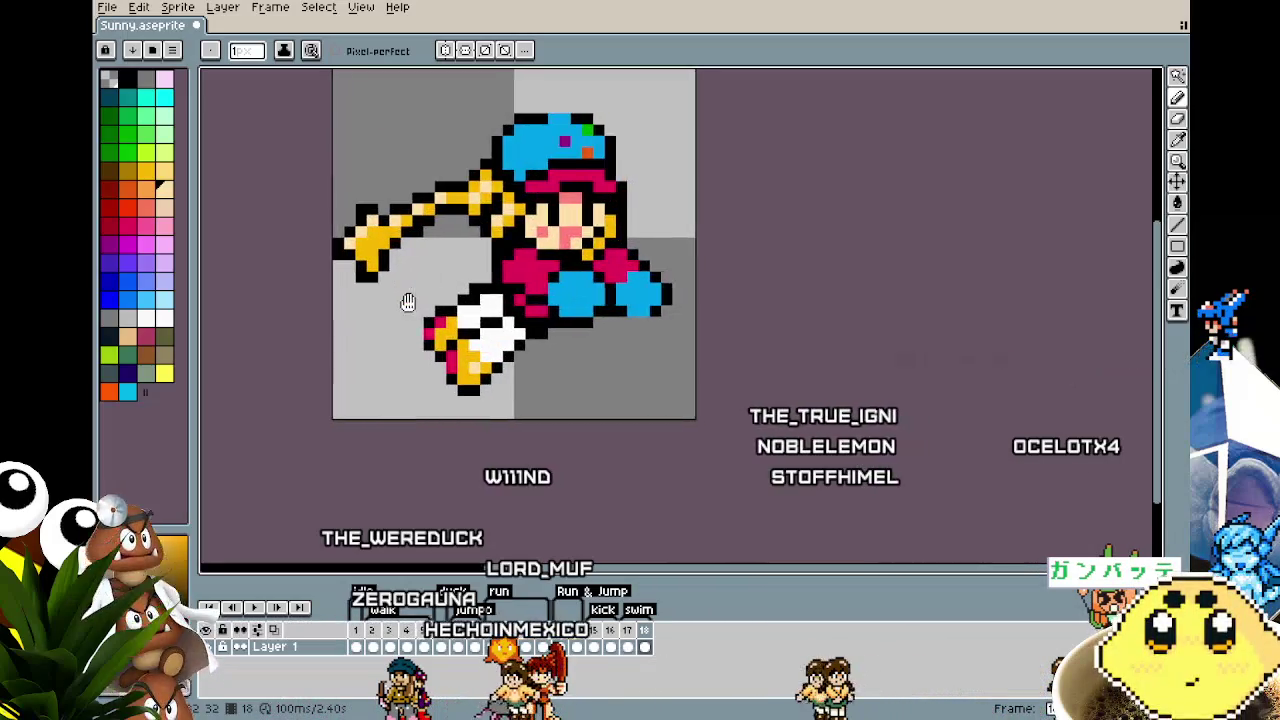
{"action": "left_click_drag", "start_coordinate": [403, 300], "coordinate": [340, 289]}
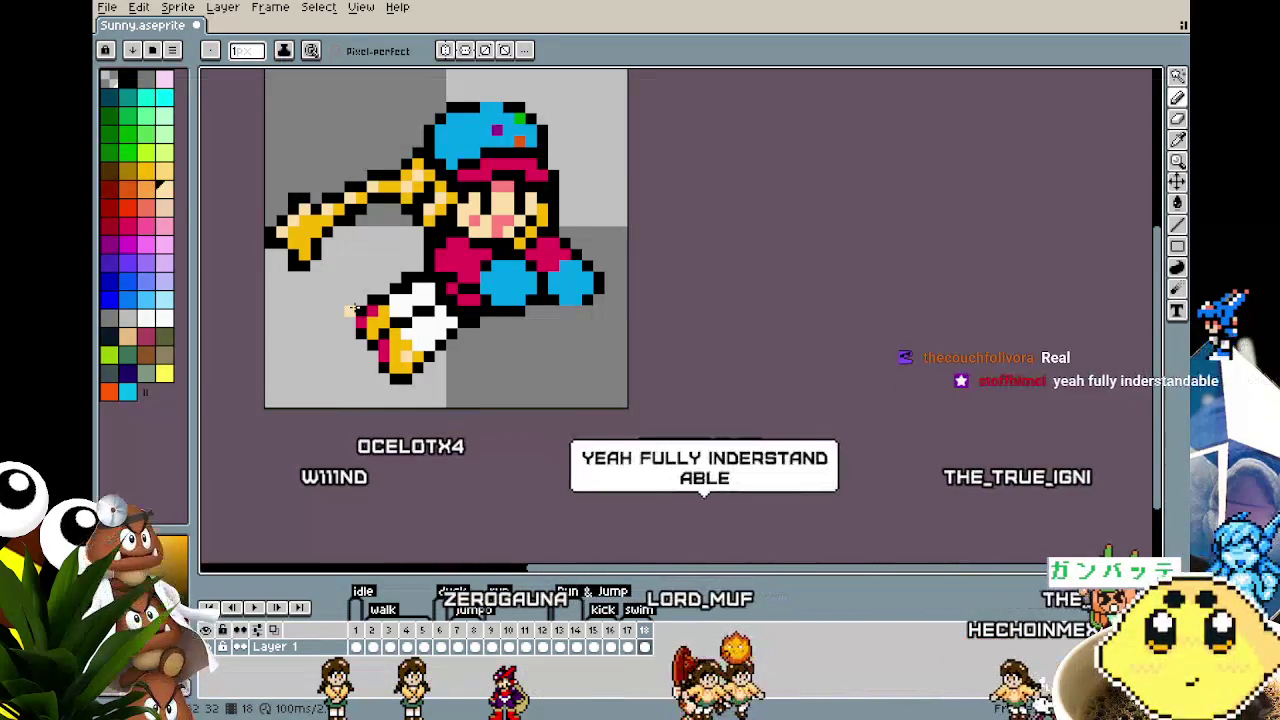
Step: Sample red from the sprite as the drawing colour and zoom in on the blue gloves
{"action": "scroll", "coordinate": [355, 310], "scroll_direction": "up", "scroll_amount": 1}
{"action": "scroll", "coordinate": [358, 296], "scroll_direction": "down", "scroll_amount": 1}
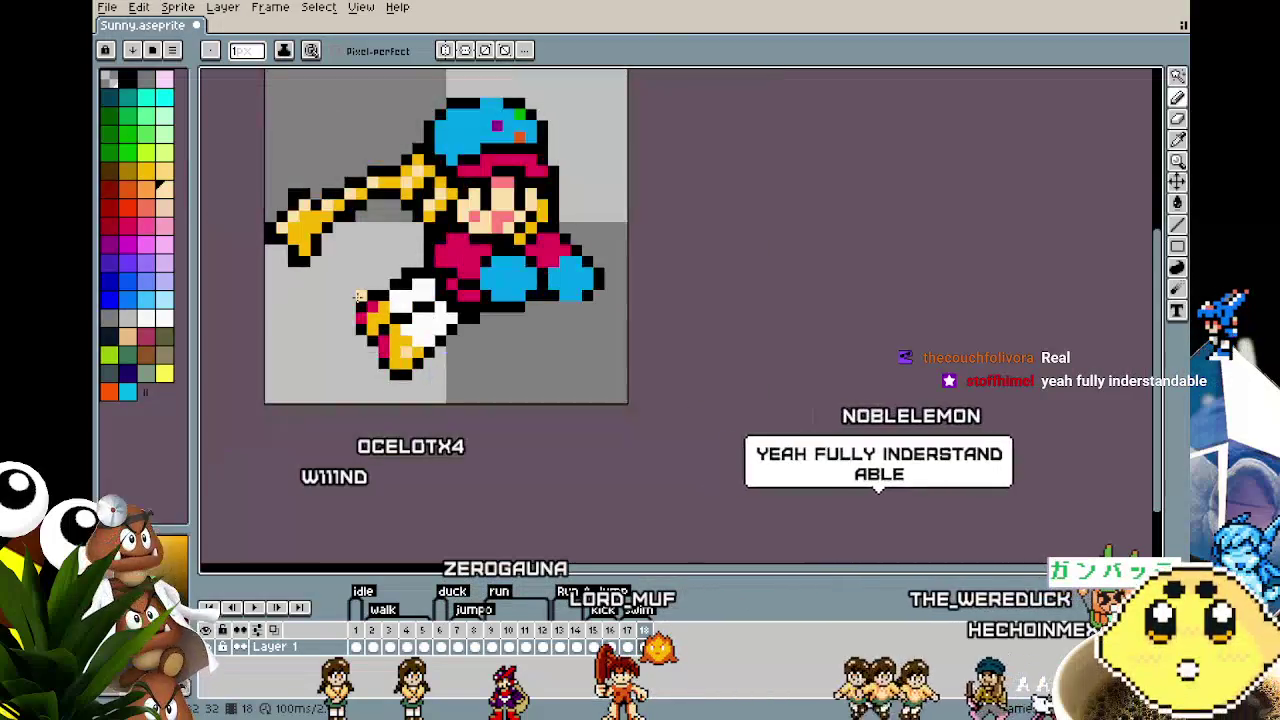
{"action": "scroll", "coordinate": [360, 298], "scroll_direction": "up", "scroll_amount": 1}
{"action": "key", "text": "i"}
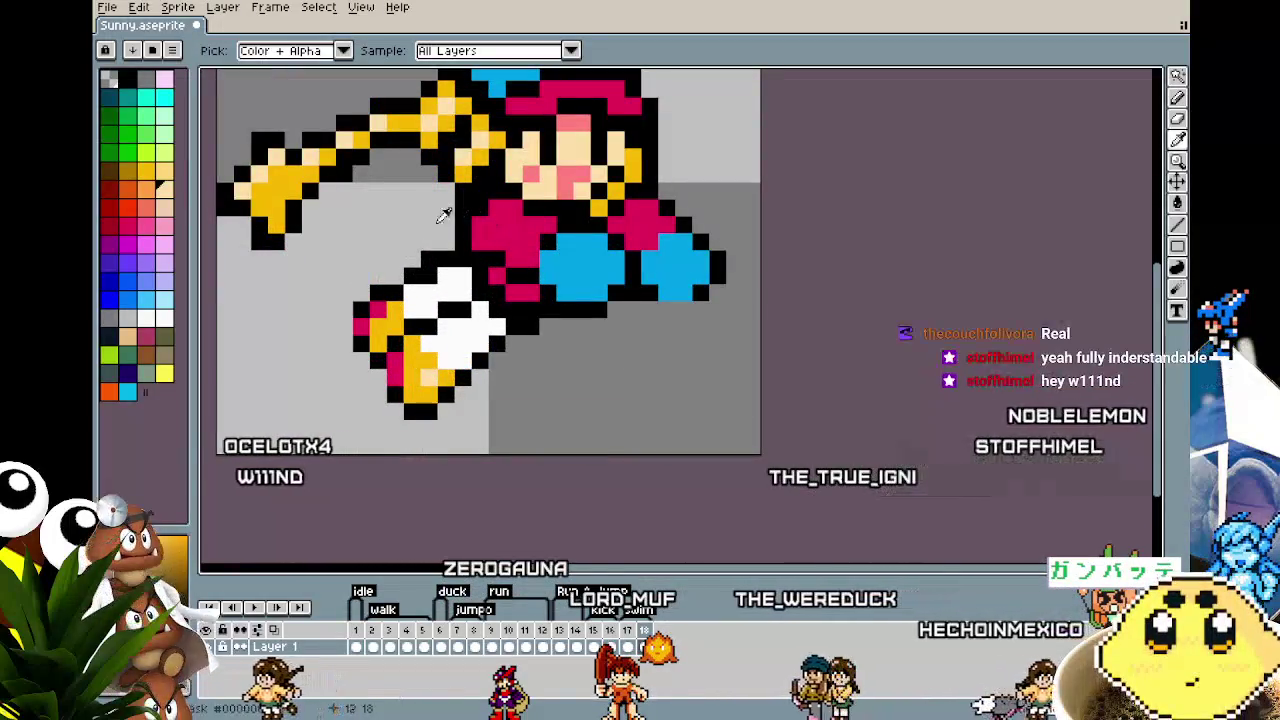
{"action": "left_click", "coordinate": [460, 216], "text": "alt"}
{"action": "scroll", "coordinate": [389, 272], "scroll_direction": "down", "scroll_amount": 2}
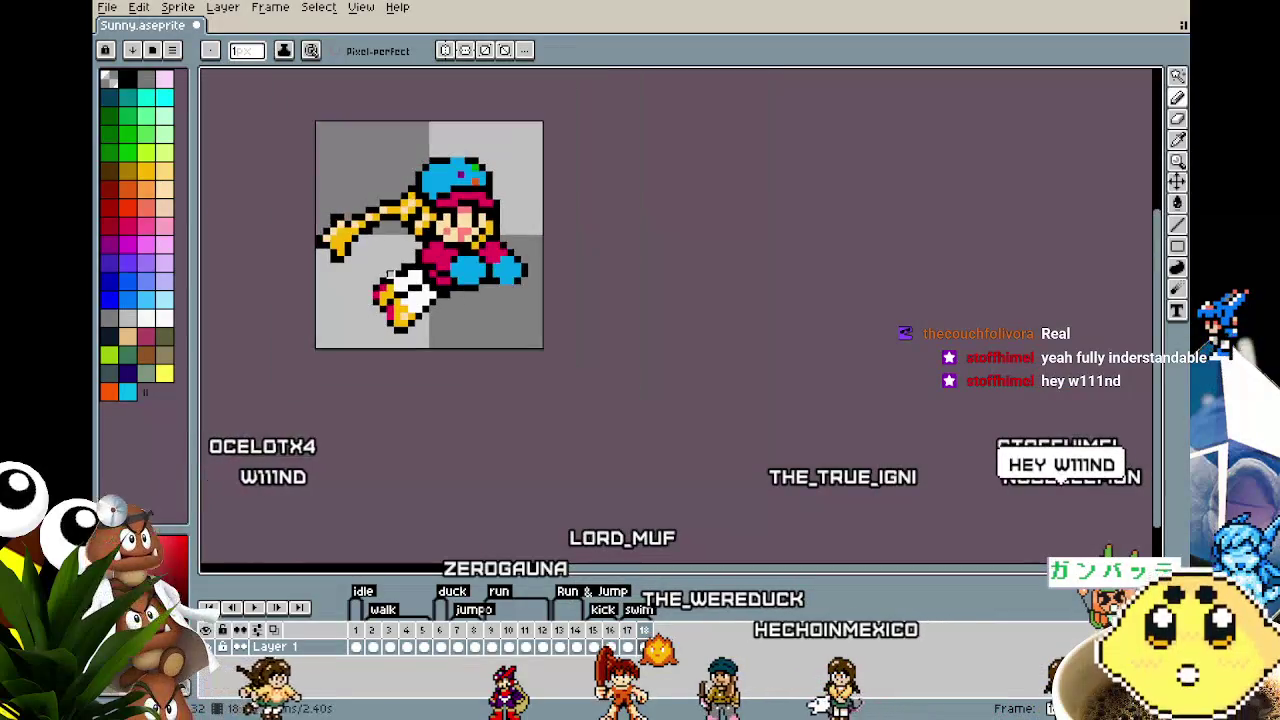
{"action": "scroll", "coordinate": [361, 274], "scroll_direction": "up", "scroll_amount": 1}
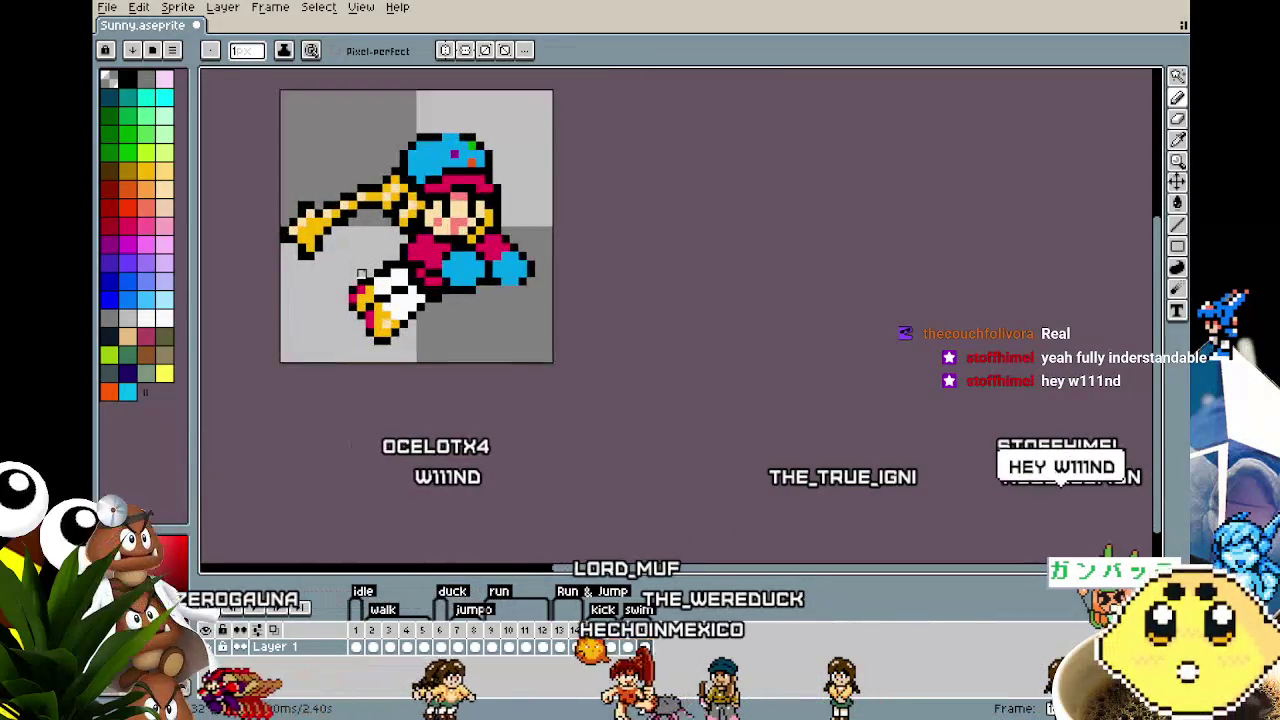
{"action": "scroll", "coordinate": [361, 274], "scroll_direction": "up", "scroll_amount": 1}
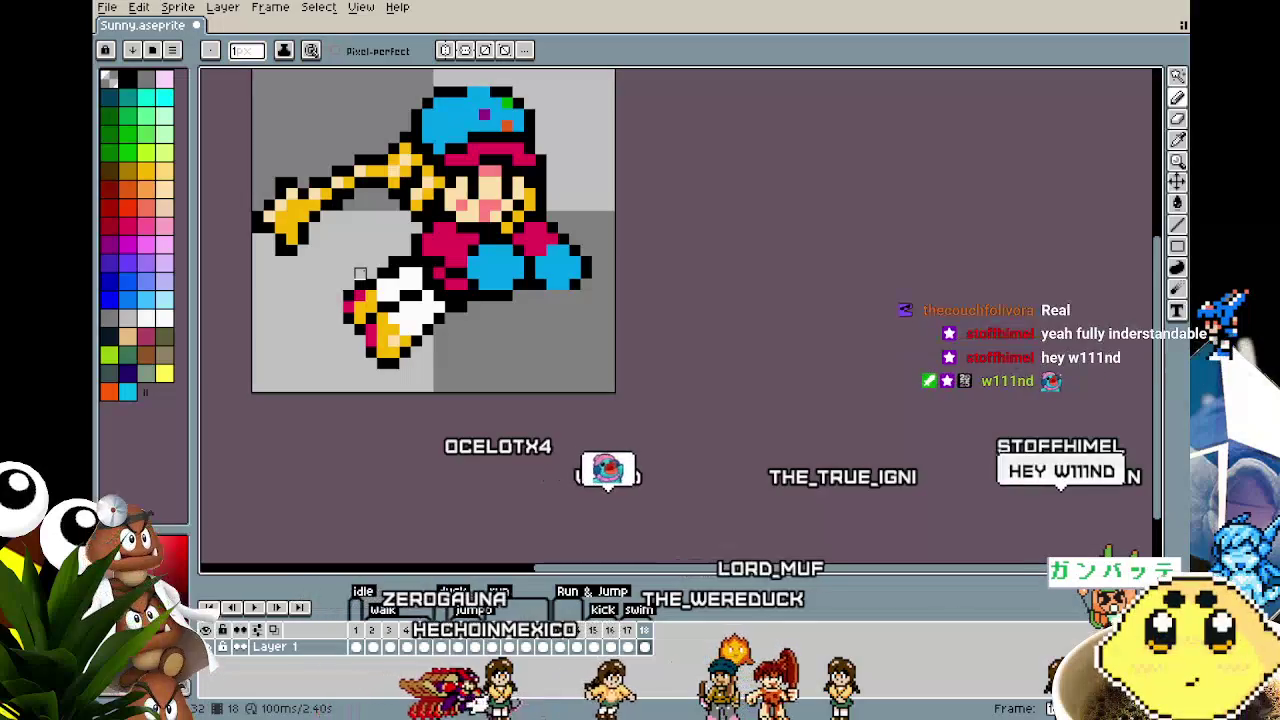
{"action": "left_click_drag", "start_coordinate": [362, 270], "coordinate": [332, 273]}
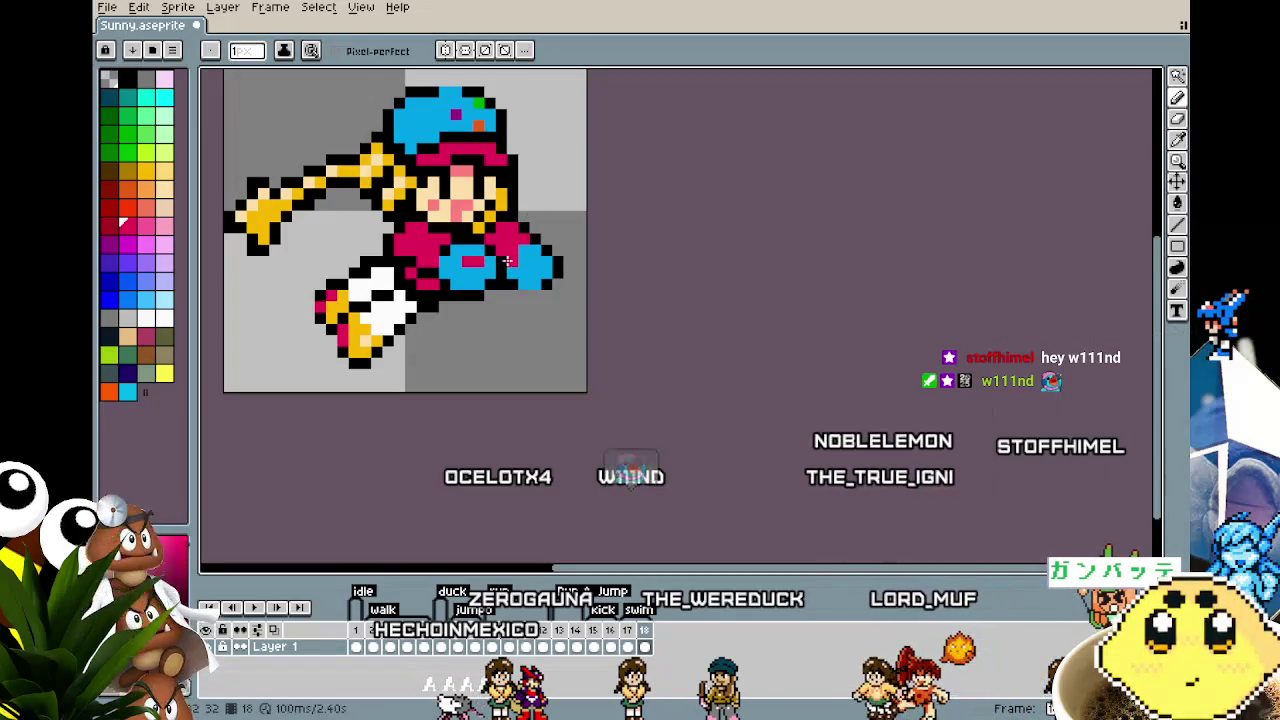
{"action": "key", "text": "ctrl"}
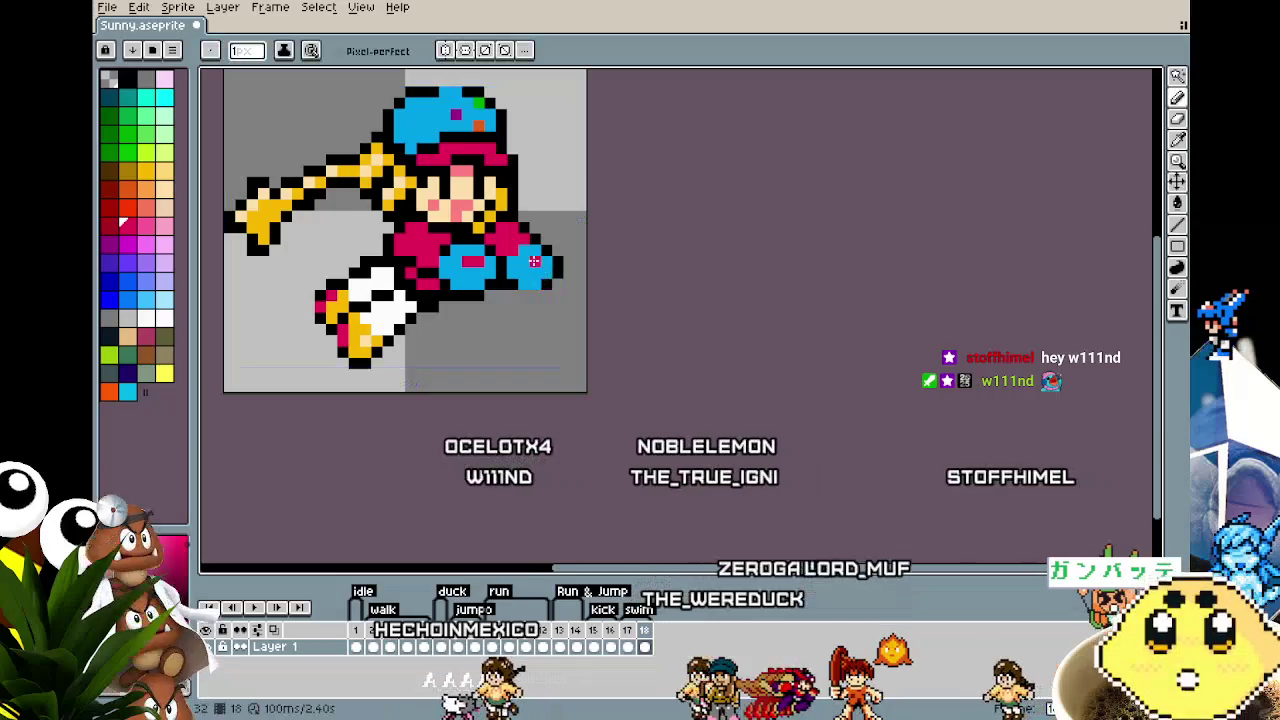
{"action": "scroll", "coordinate": [460, 328], "scroll_direction": "down", "scroll_amount": 3}
{"action": "scroll", "coordinate": [455, 335], "scroll_direction": "up", "scroll_amount": 1}
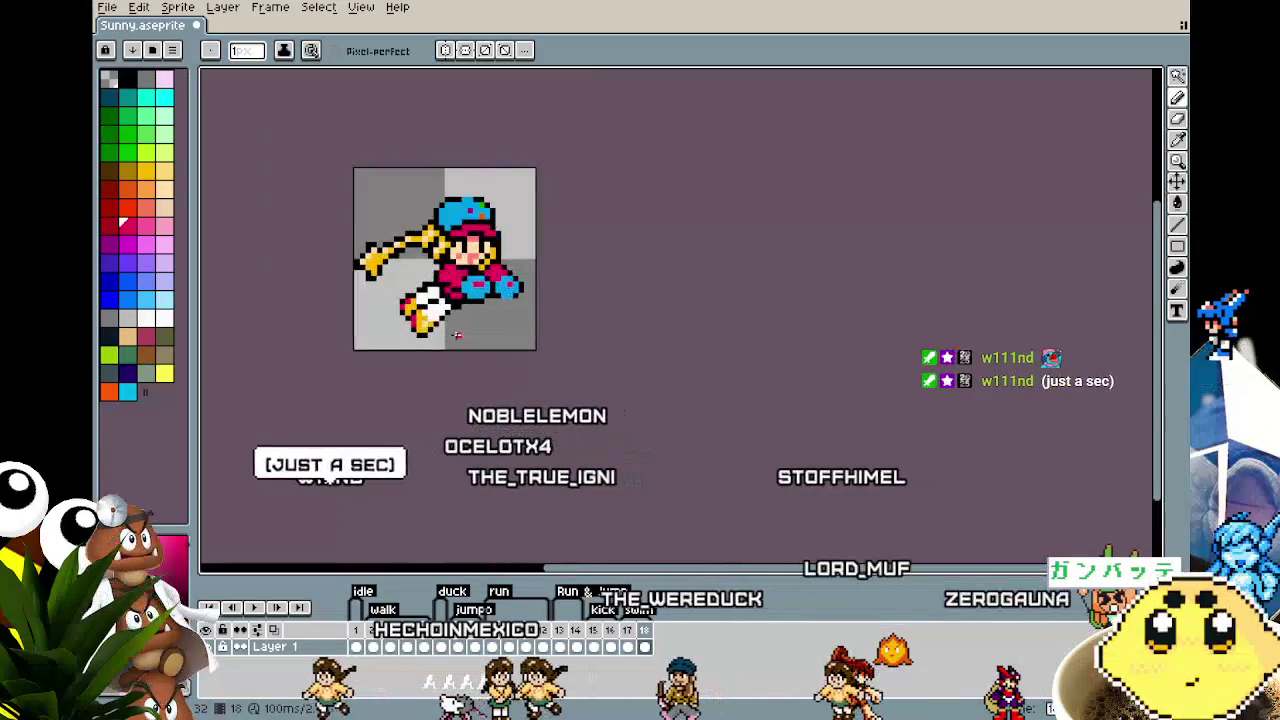
{"action": "scroll", "coordinate": [456, 335], "scroll_direction": "up", "scroll_amount": 1}
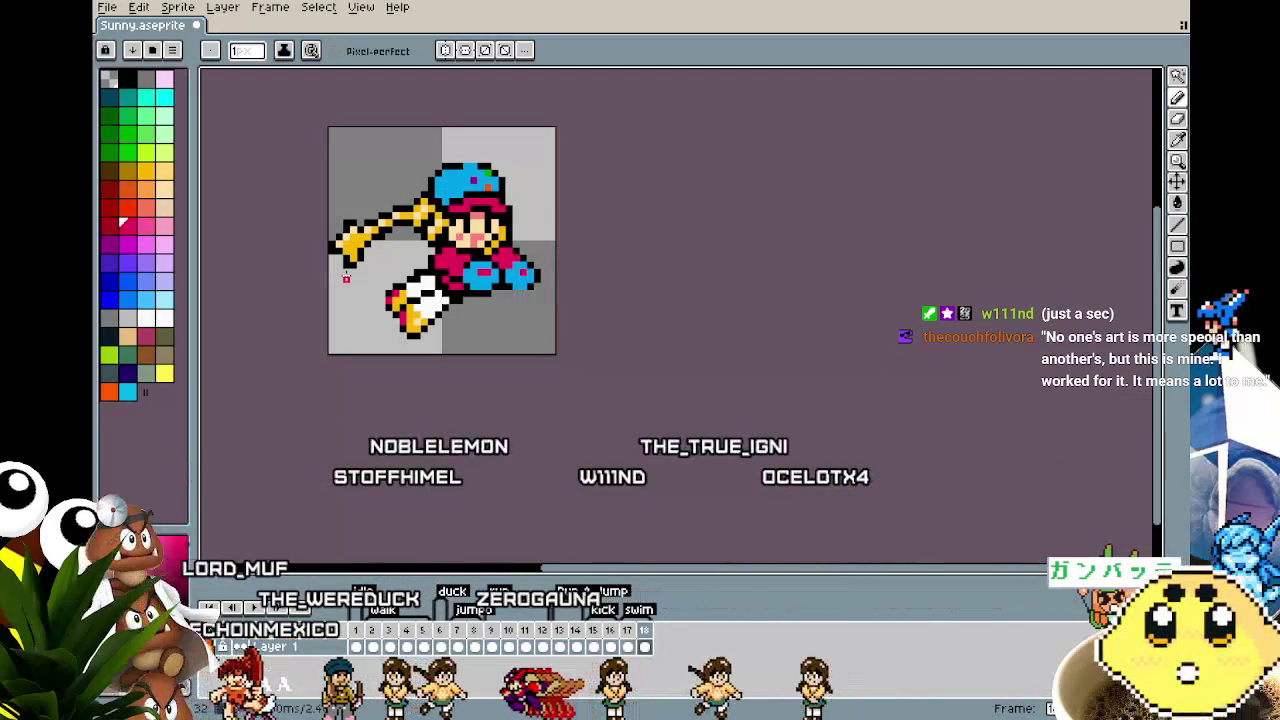
Step: Step forward through the animation frames to find the lunging swing pose
{"action": "key", "text": "Right"}
{"action": "key", "text": "Right"}
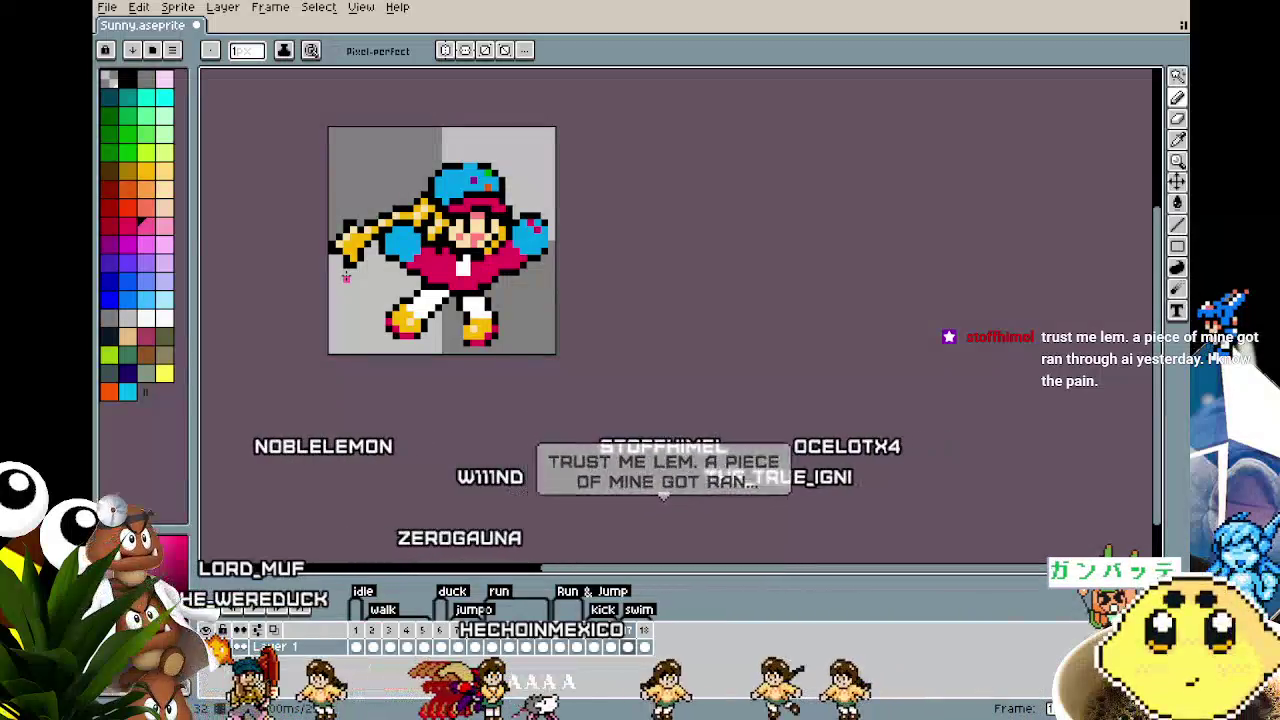
{"action": "key", "text": "Right"}
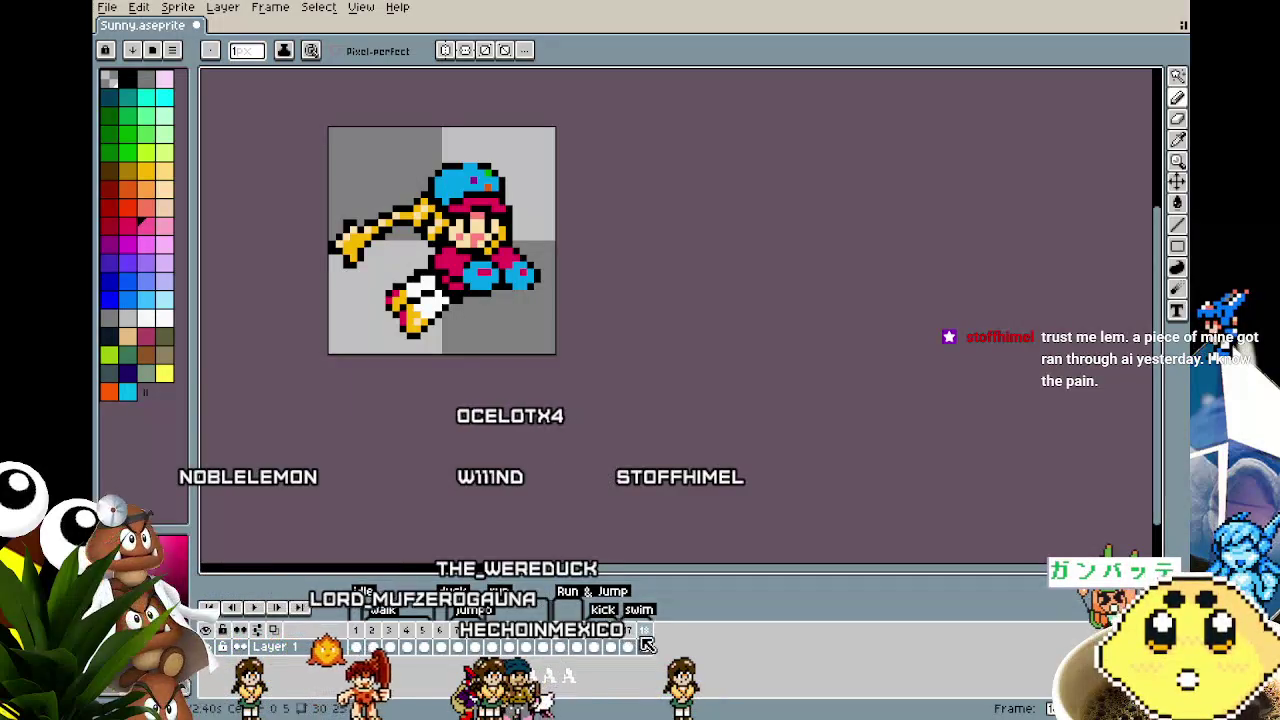
{"action": "left_click", "coordinate": [628, 646]}
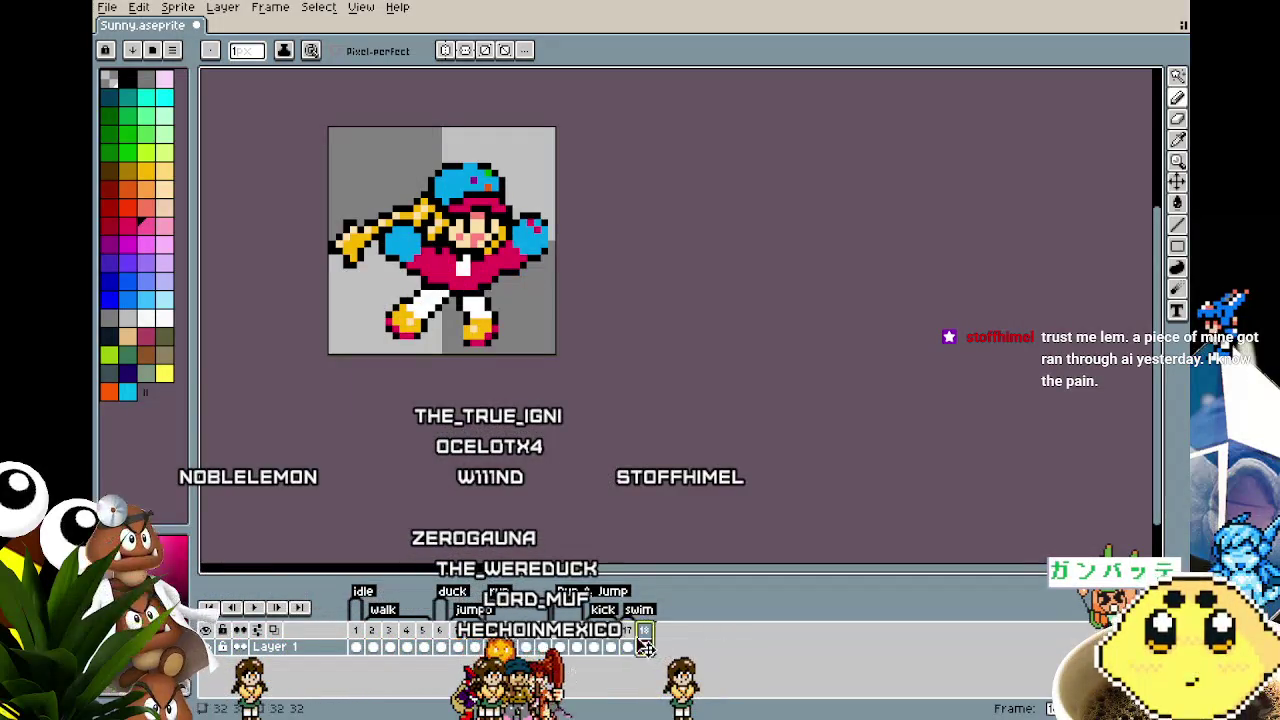
Step: Open frame 17 and zoom in and out to examine its stretched leg and yellow shoe
{"action": "left_click", "coordinate": [628, 645]}
{"action": "scroll", "coordinate": [420, 268], "scroll_direction": "up", "scroll_amount": 1}
{"action": "scroll", "coordinate": [420, 268], "scroll_direction": "up", "scroll_amount": 1}
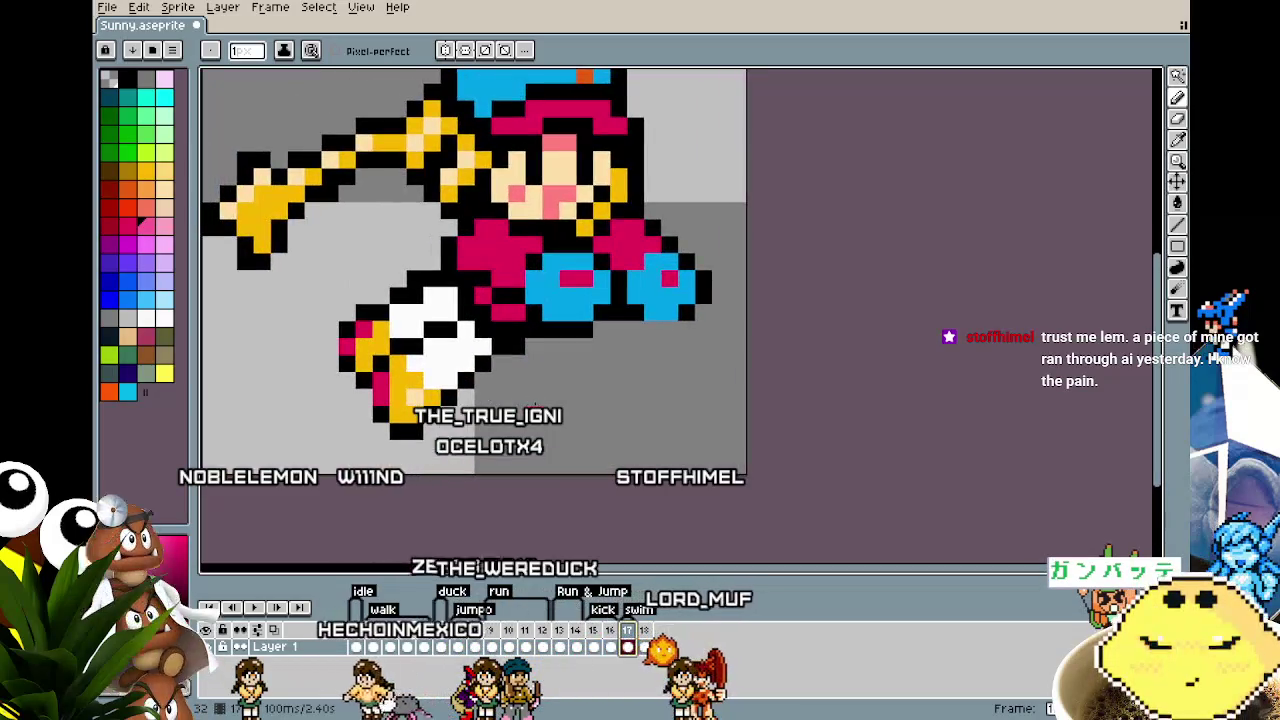
{"action": "scroll", "coordinate": [533, 410], "scroll_direction": "down", "scroll_amount": 1}
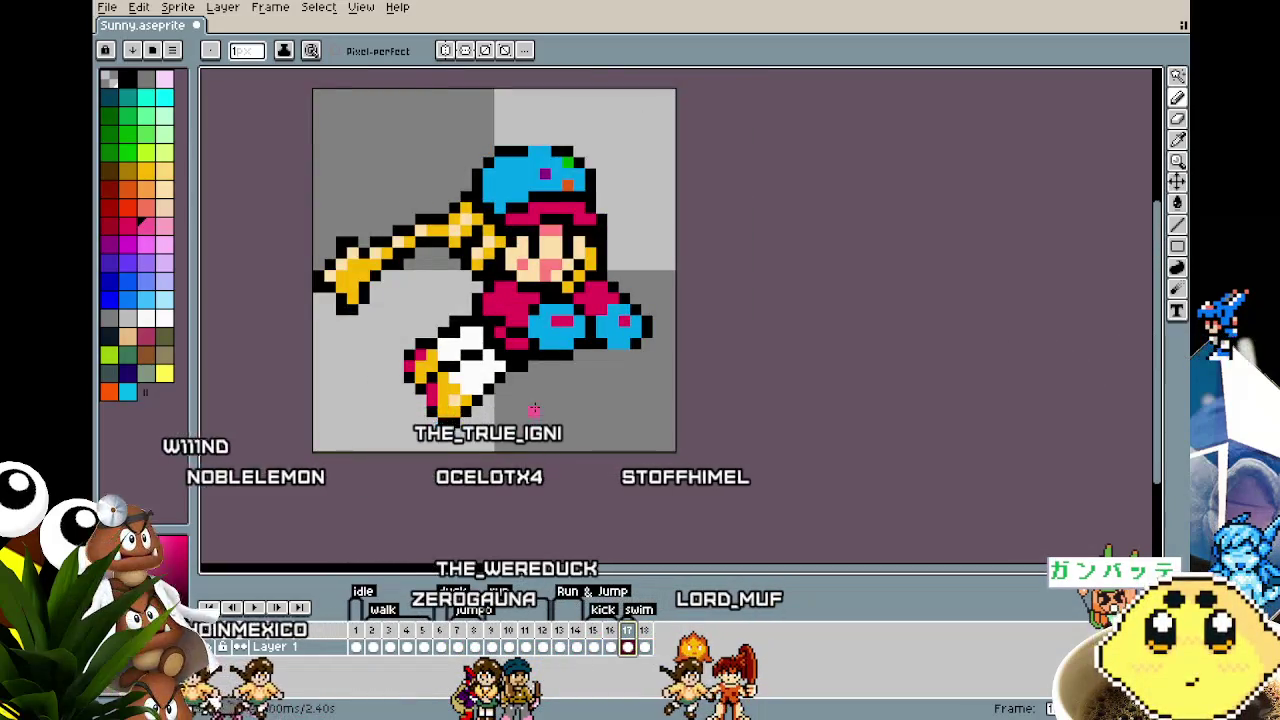
{"action": "scroll", "coordinate": [533, 410], "scroll_direction": "up", "scroll_amount": 1}
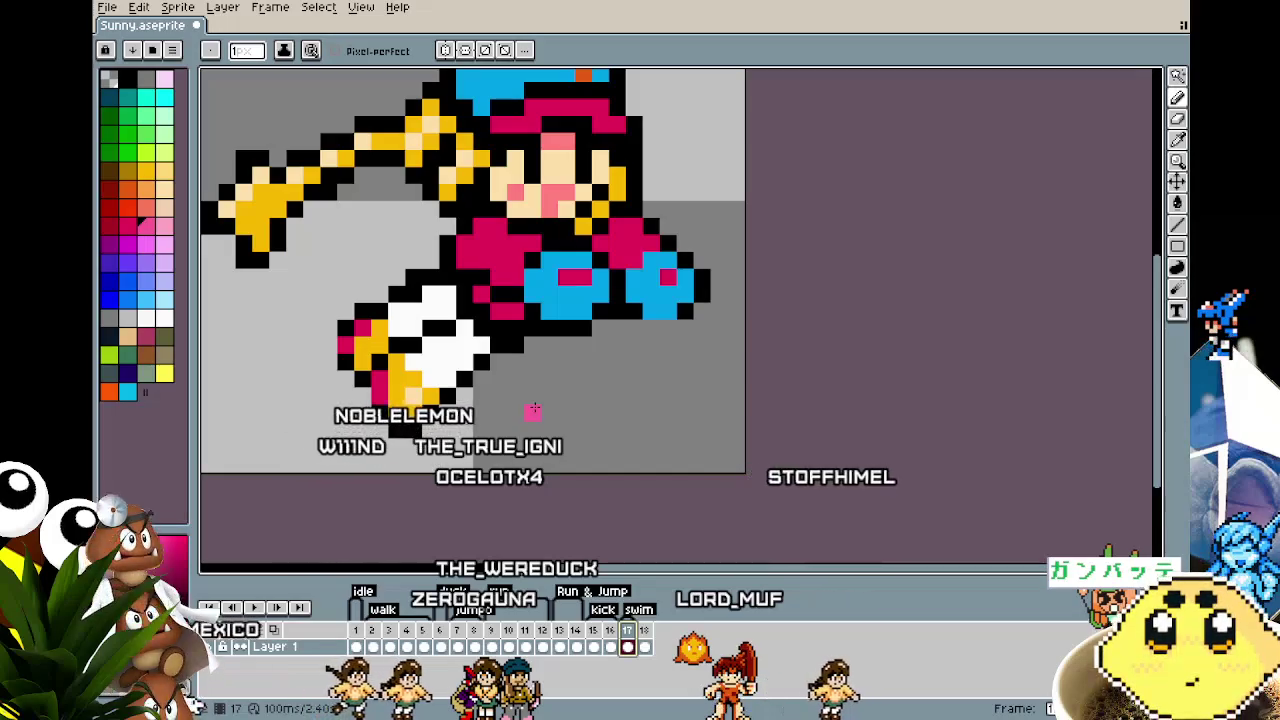
{"action": "scroll", "coordinate": [533, 410], "scroll_direction": "down", "scroll_amount": 1}
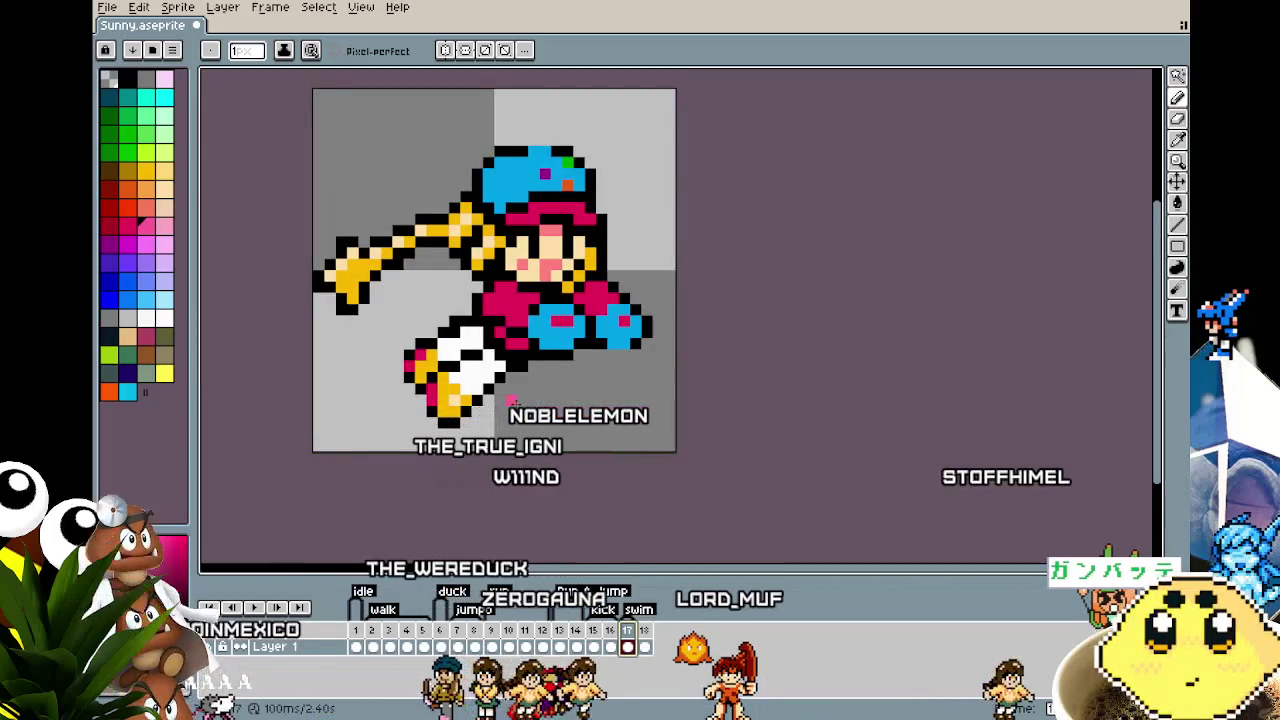
{"action": "scroll", "coordinate": [472, 380], "scroll_direction": "up", "scroll_amount": 1}
{"action": "scroll", "coordinate": [470, 340], "scroll_direction": "up", "scroll_amount": 1}
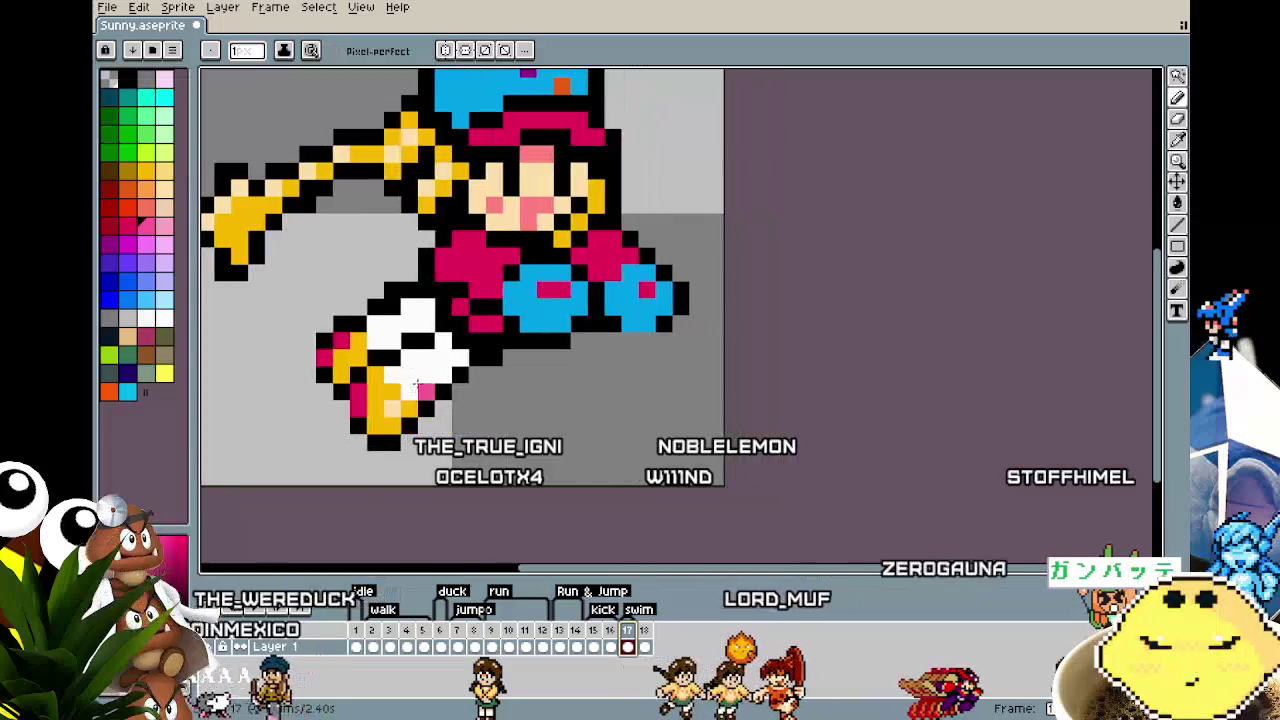
{"action": "key", "text": "i"}
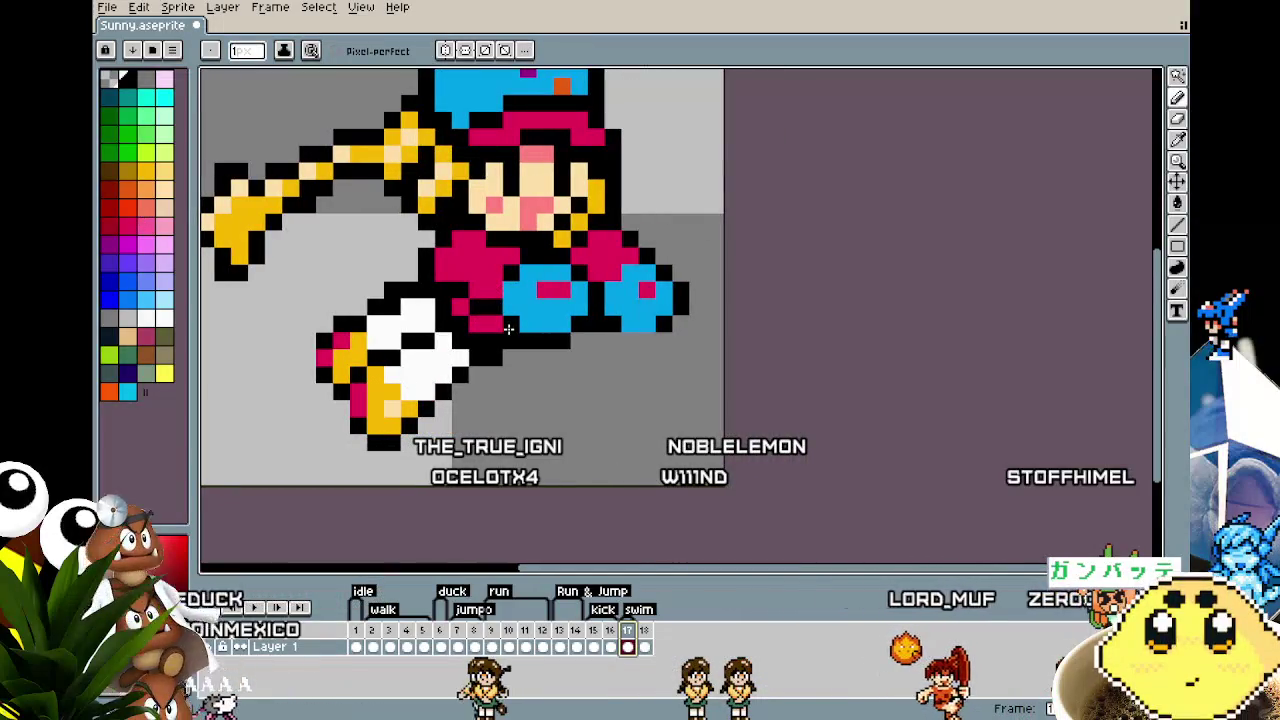
{"action": "scroll", "coordinate": [510, 350], "scroll_direction": "down", "scroll_amount": 1}
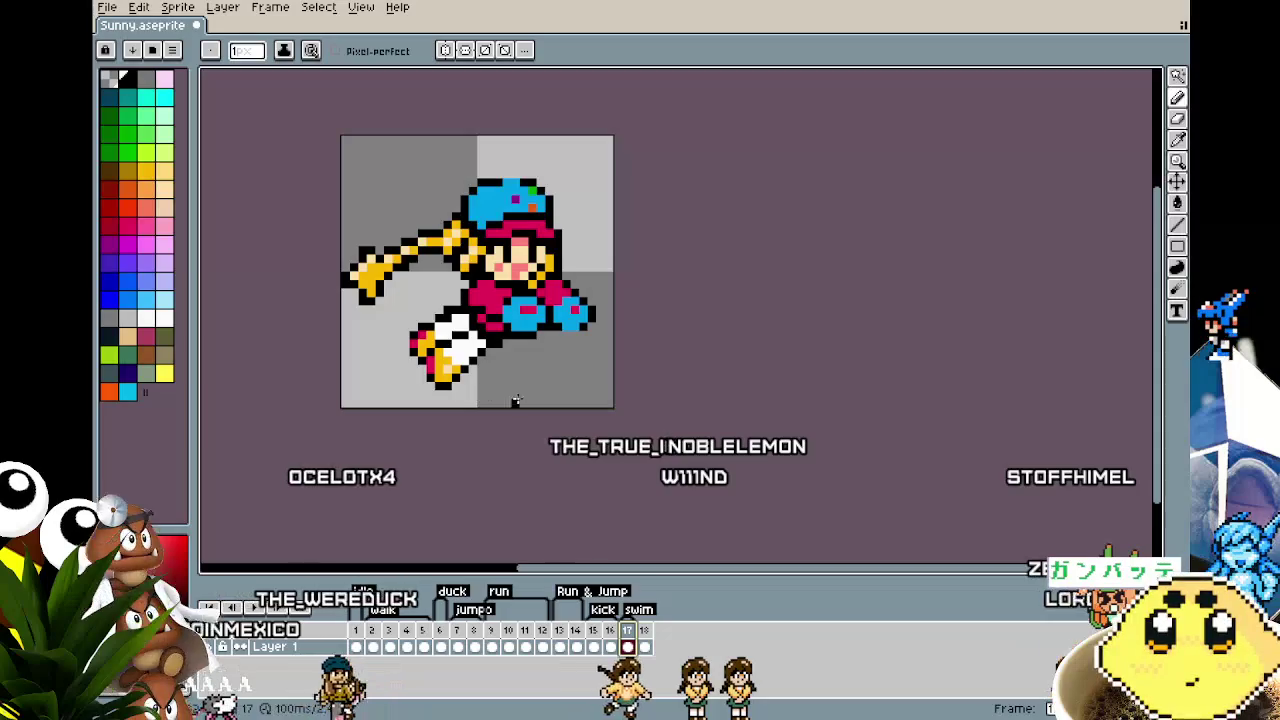
Step: Duplicate lunge frame 17 into a new frame 18 and recentre the sprite
{"action": "right_click", "coordinate": [630, 630]}
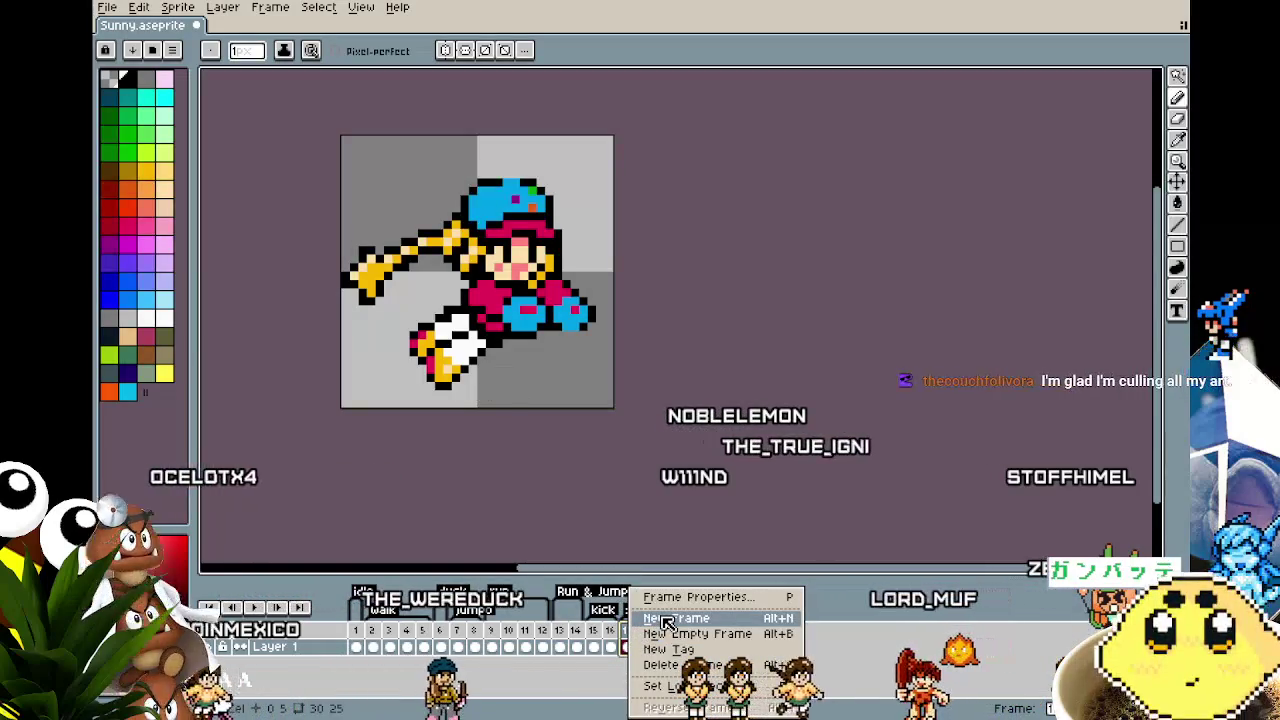
{"action": "left_click", "coordinate": [667, 620]}
{"action": "scroll", "coordinate": [455, 394], "scroll_direction": "up", "scroll_amount": 1}
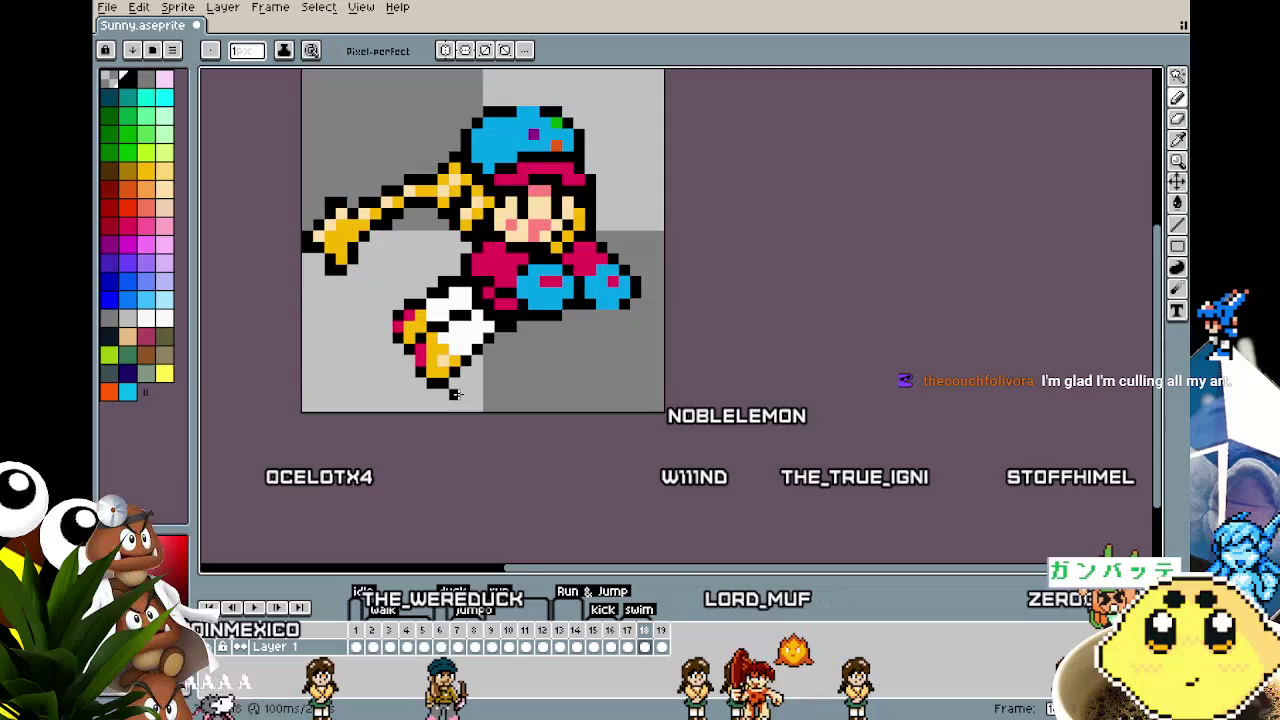
{"action": "left_click_drag", "start_coordinate": [455, 394], "coordinate": [416, 394]}
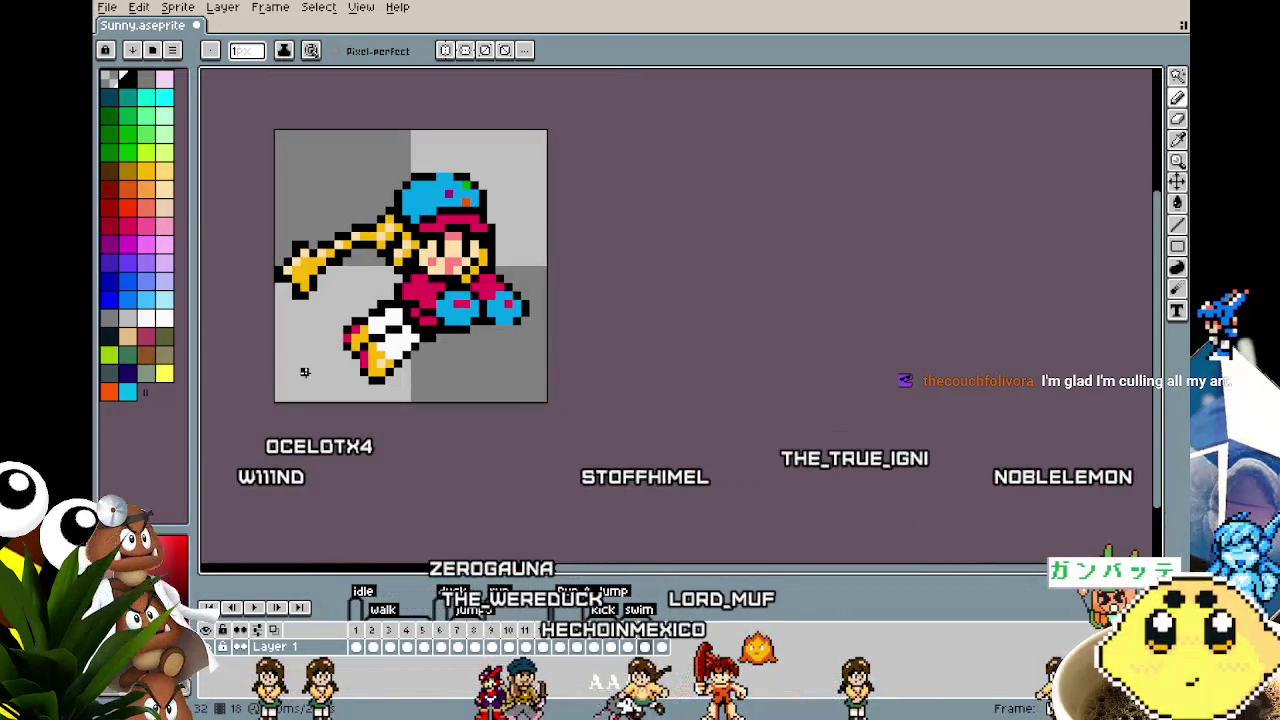
Step: Flip between frames 17 and 18 to compare the boots
{"action": "scroll", "coordinate": [357, 350], "scroll_direction": "up", "scroll_amount": 4}
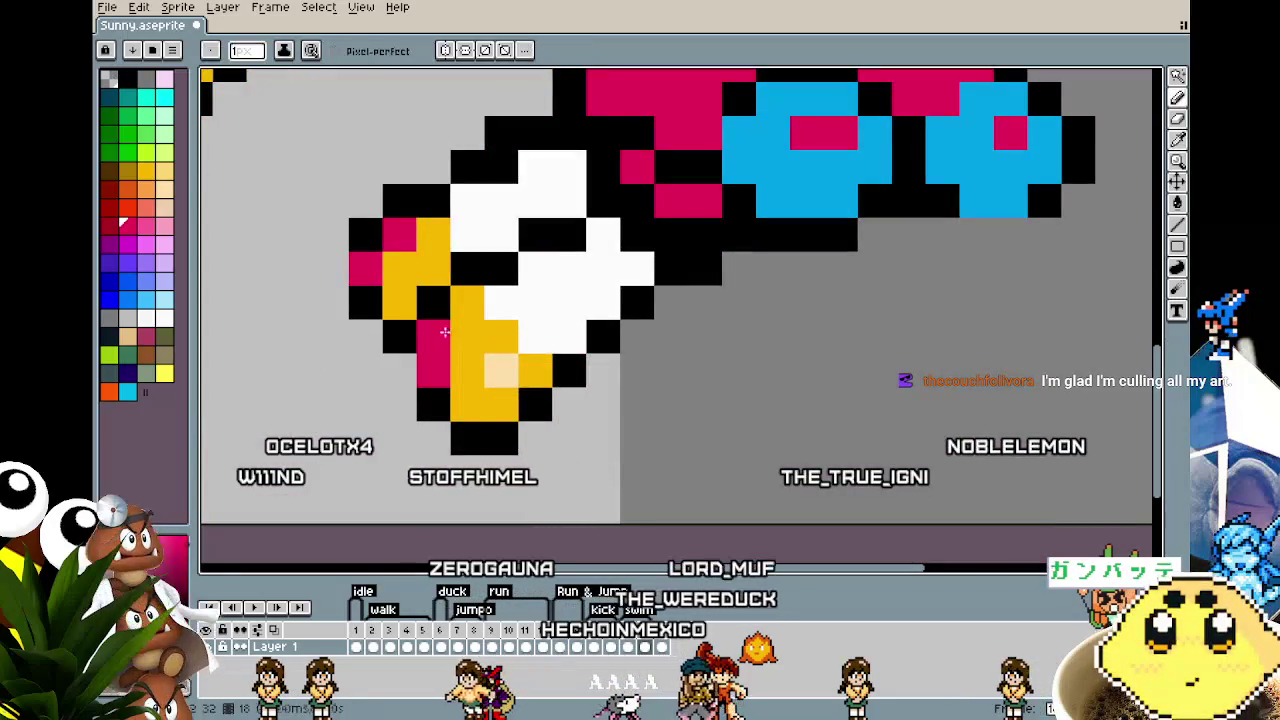
{"action": "scroll", "coordinate": [440, 340], "scroll_direction": "down", "scroll_amount": 3}
{"action": "scroll", "coordinate": [380, 440], "scroll_direction": "down", "scroll_amount": 1}
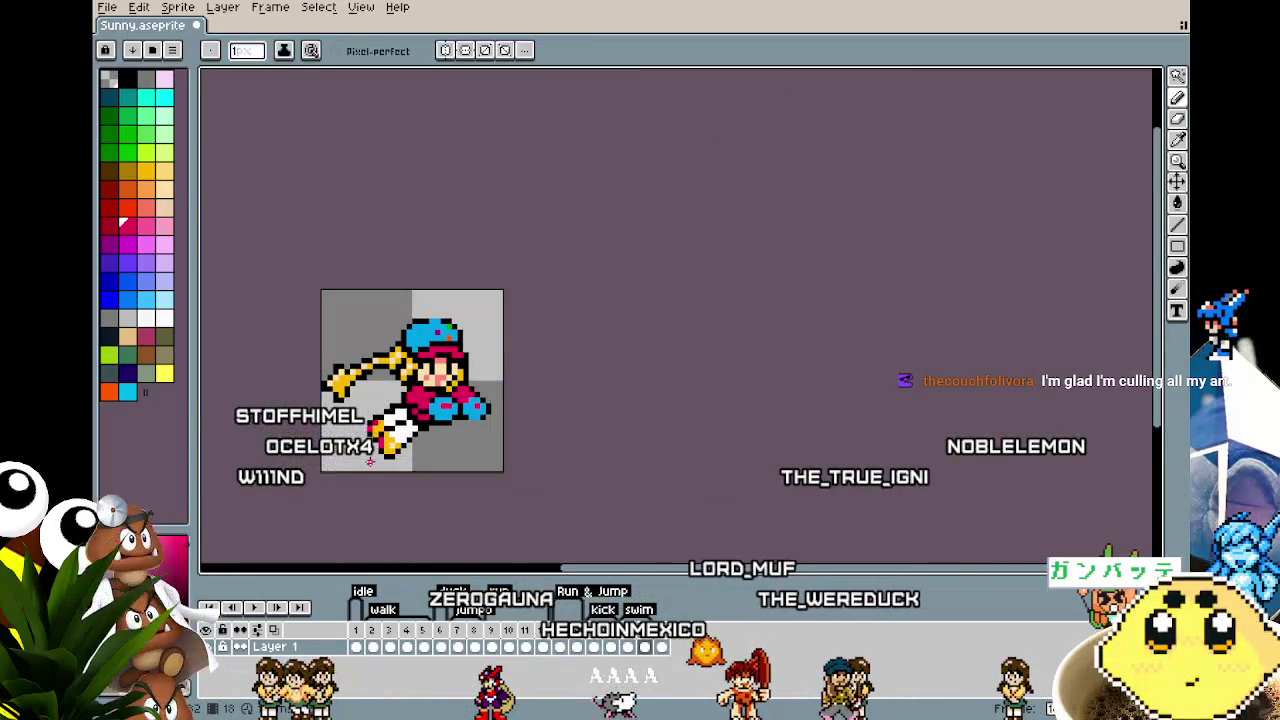
{"action": "scroll", "coordinate": [390, 445], "scroll_direction": "up", "scroll_amount": 1}
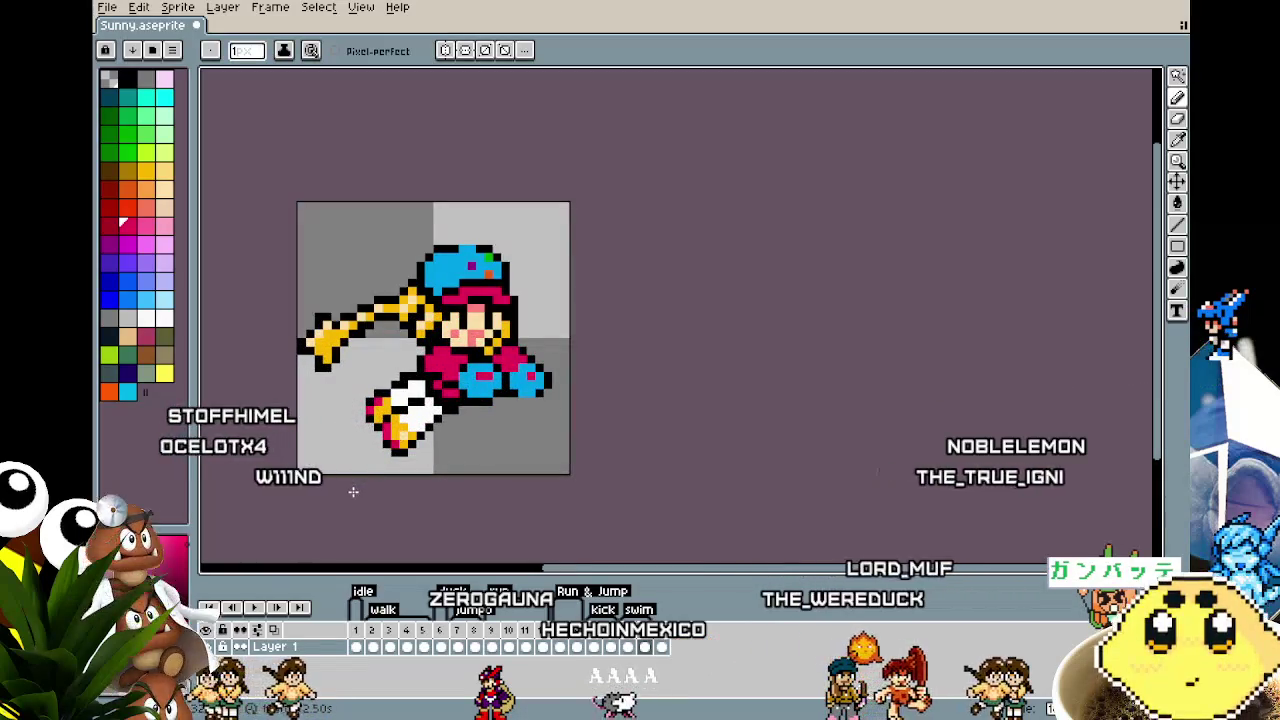
{"action": "scroll", "coordinate": [353, 491], "scroll_direction": "down", "scroll_amount": 1}
{"action": "scroll", "coordinate": [353, 491], "scroll_direction": "up", "scroll_amount": 1}
{"action": "scroll", "coordinate": [353, 491], "scroll_direction": "up", "scroll_amount": 1}
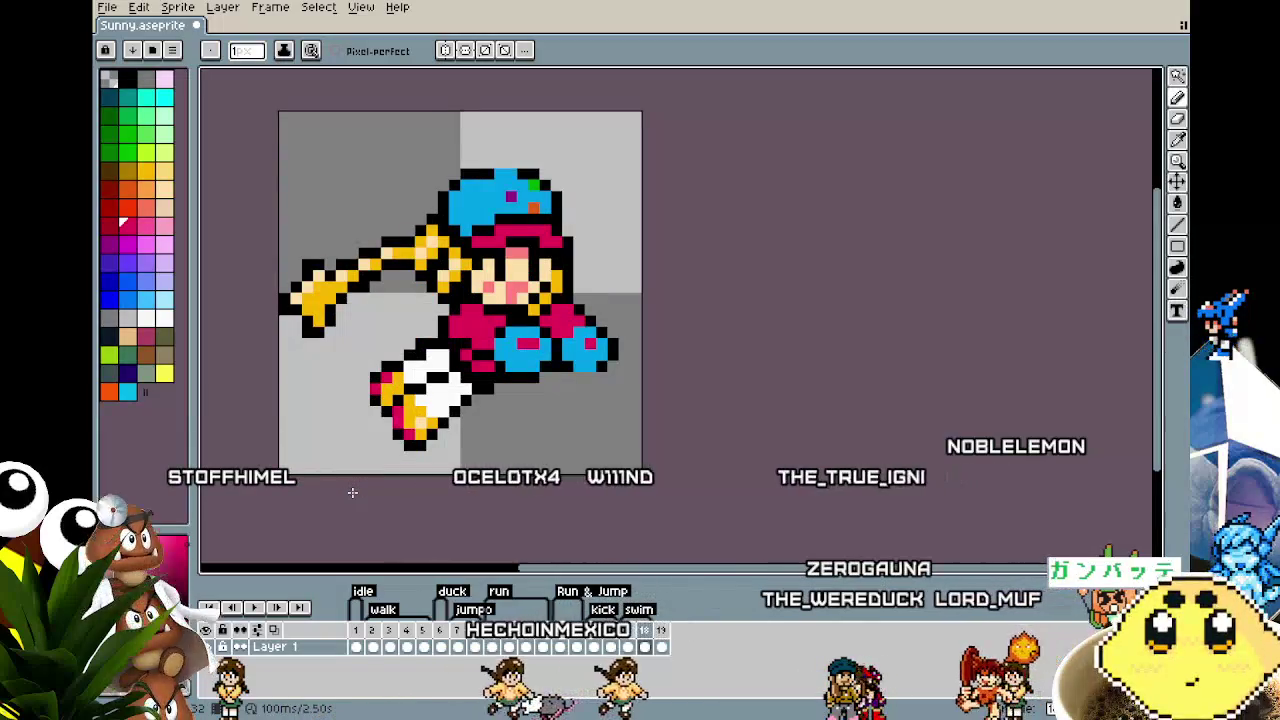
{"action": "left_click_drag", "start_coordinate": [352, 492], "coordinate": [397, 508]}
{"action": "key", "text": "Left"}
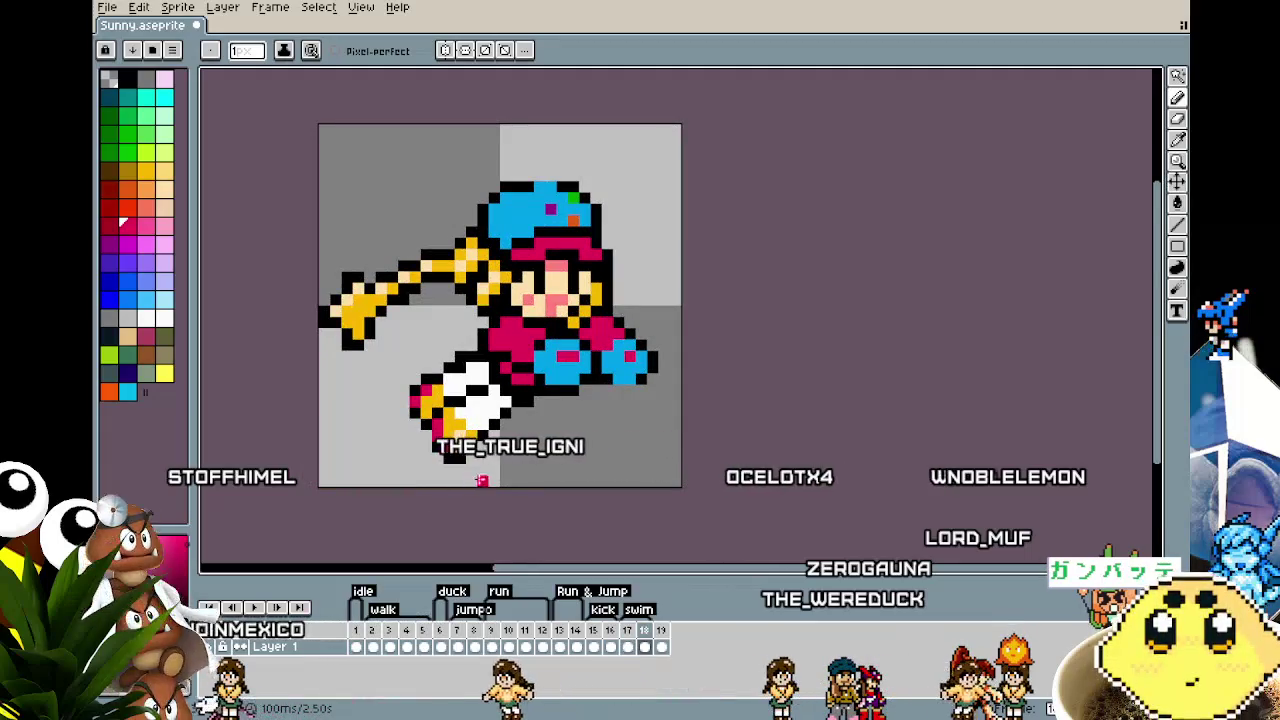
{"action": "key", "text": "Left"}
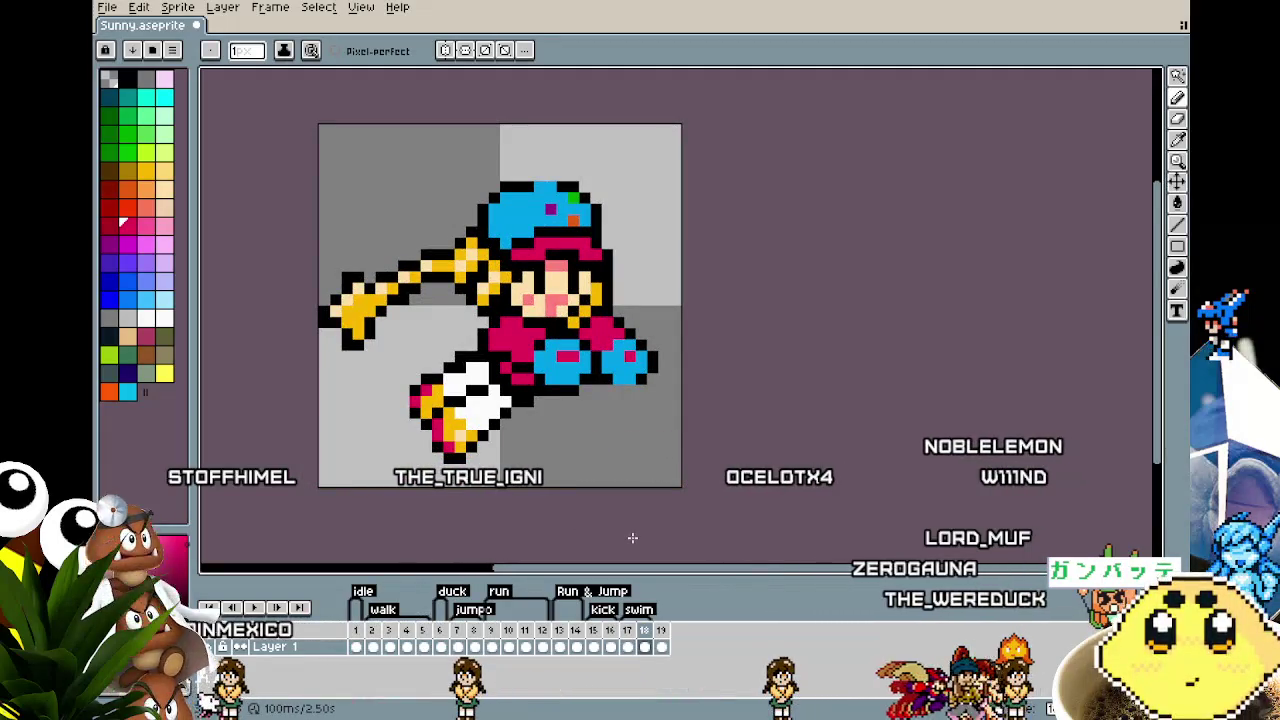
{"action": "scroll", "coordinate": [599, 520], "scroll_direction": "up", "scroll_amount": 2}
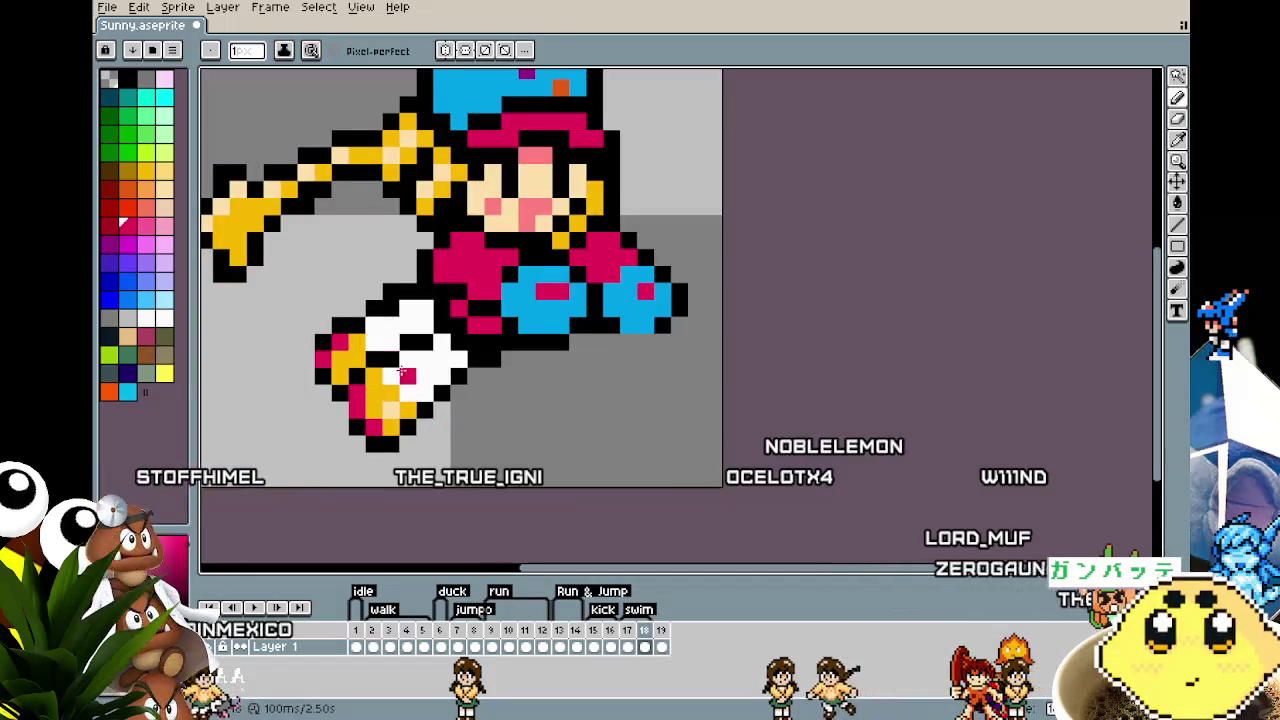
Step: Select the back-leg boot, move it down-right and rotate it about 69° as a forward foot
{"action": "key", "text": "m"}
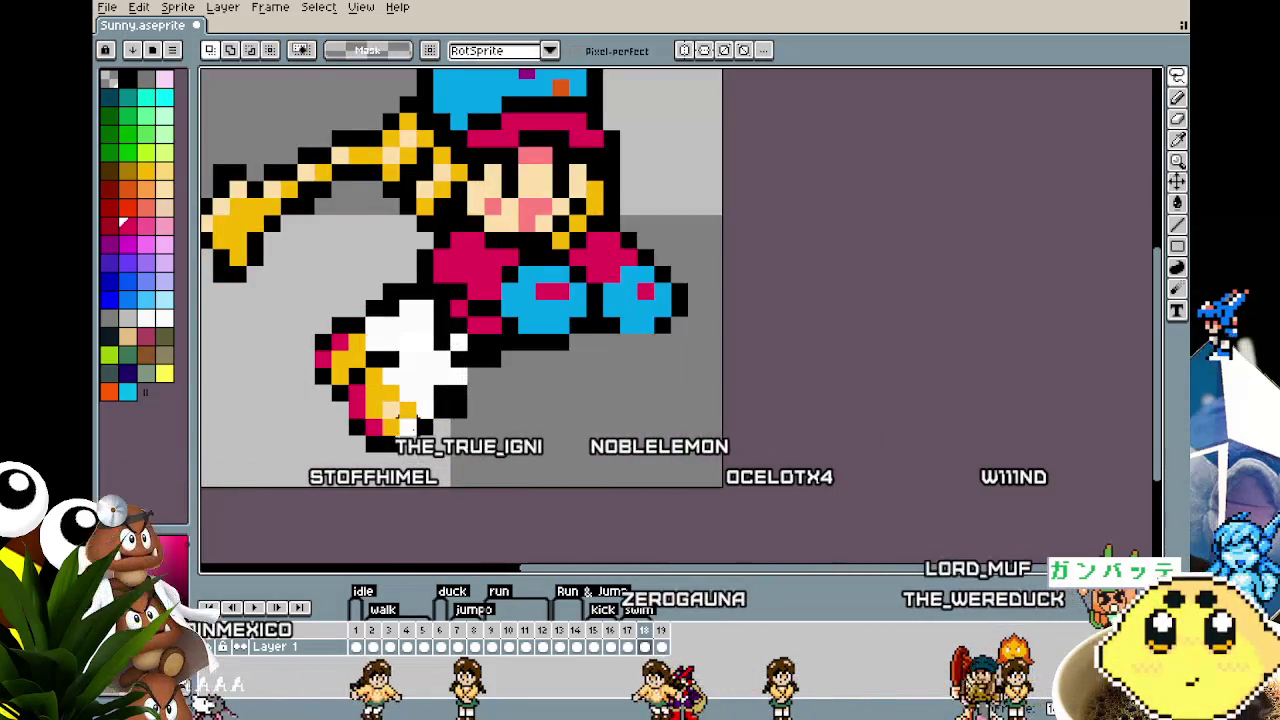
{"action": "mouse_move", "coordinate": [345, 455]}
{"action": "left_mouse_down"}
{"action": "mouse_move", "coordinate": [470, 330]}
{"action": "mouse_move", "coordinate": [500, 337]}
{"action": "left_mouse_up"}
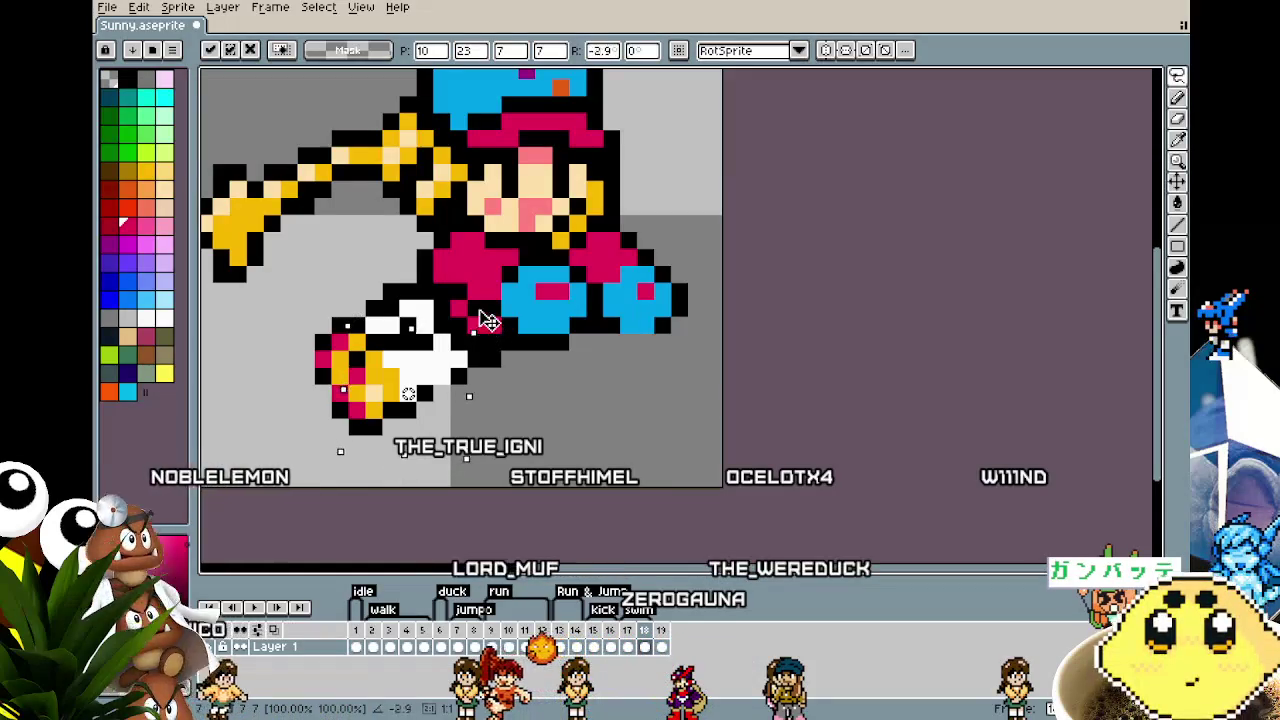
{"action": "left_click_drag", "start_coordinate": [487, 322], "coordinate": [487, 311]}
{"action": "key", "text": "Return"}
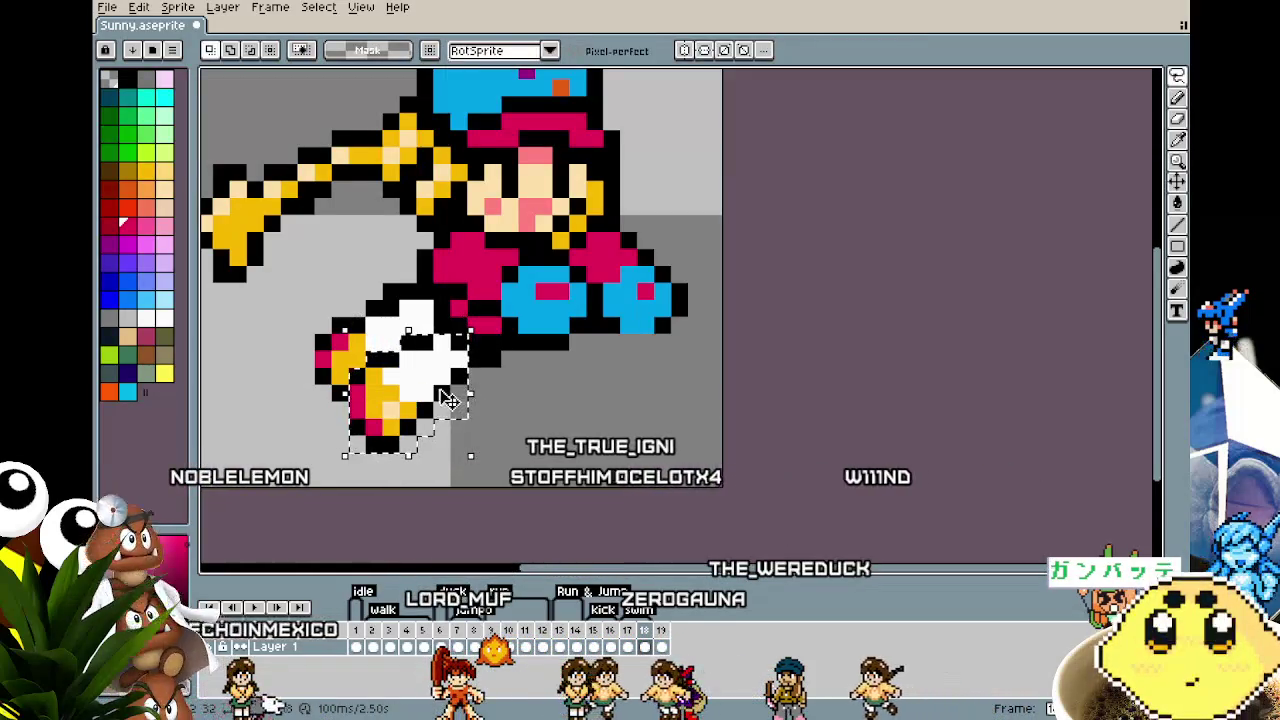
{"action": "left_click_drag", "start_coordinate": [447, 398], "coordinate": [647, 425]}
{"action": "mouse_move", "coordinate": [705, 360]}
{"action": "left_mouse_down"}
{"action": "mouse_move", "coordinate": [722, 452]}
{"action": "mouse_move", "coordinate": [674, 437]}
{"action": "left_mouse_up"}
{"action": "left_click", "coordinate": [390, 408]}
Step: Sample white, yellow-orange, crimson and black from the sprite for repainting the back shoe
{"action": "key", "text": "i"}
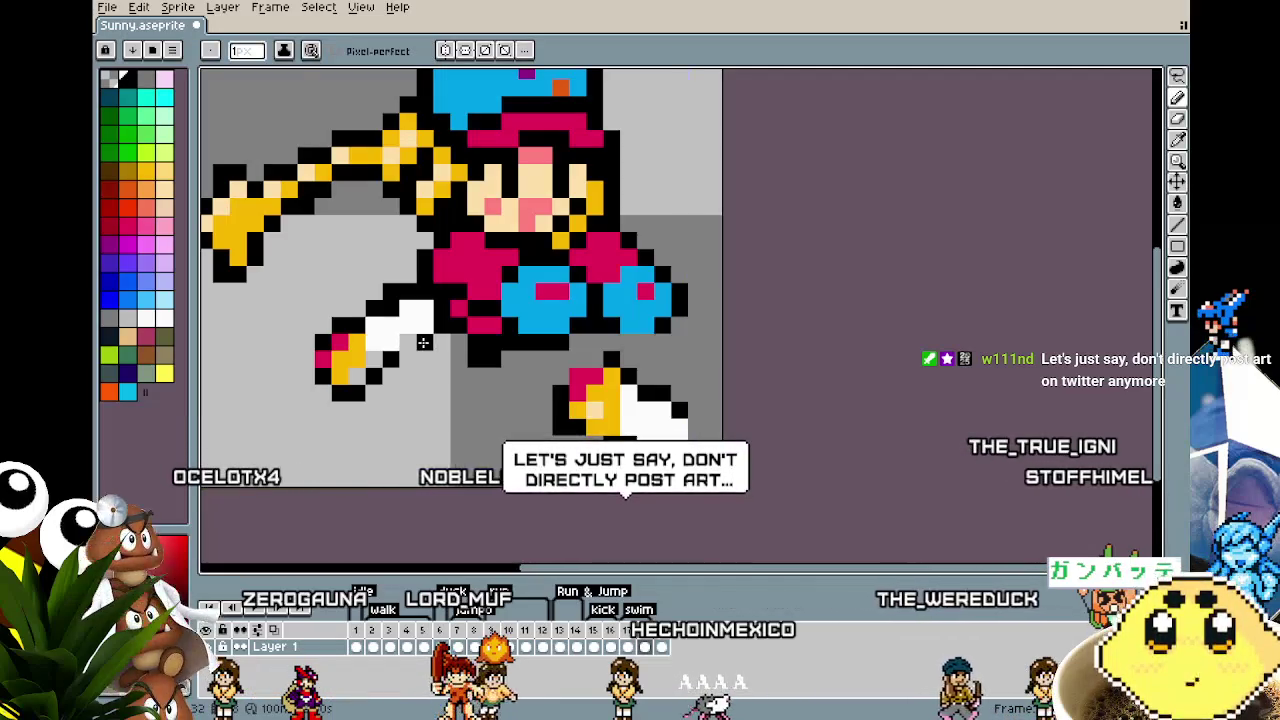
{"action": "left_click", "coordinate": [415, 332], "text": "alt"}
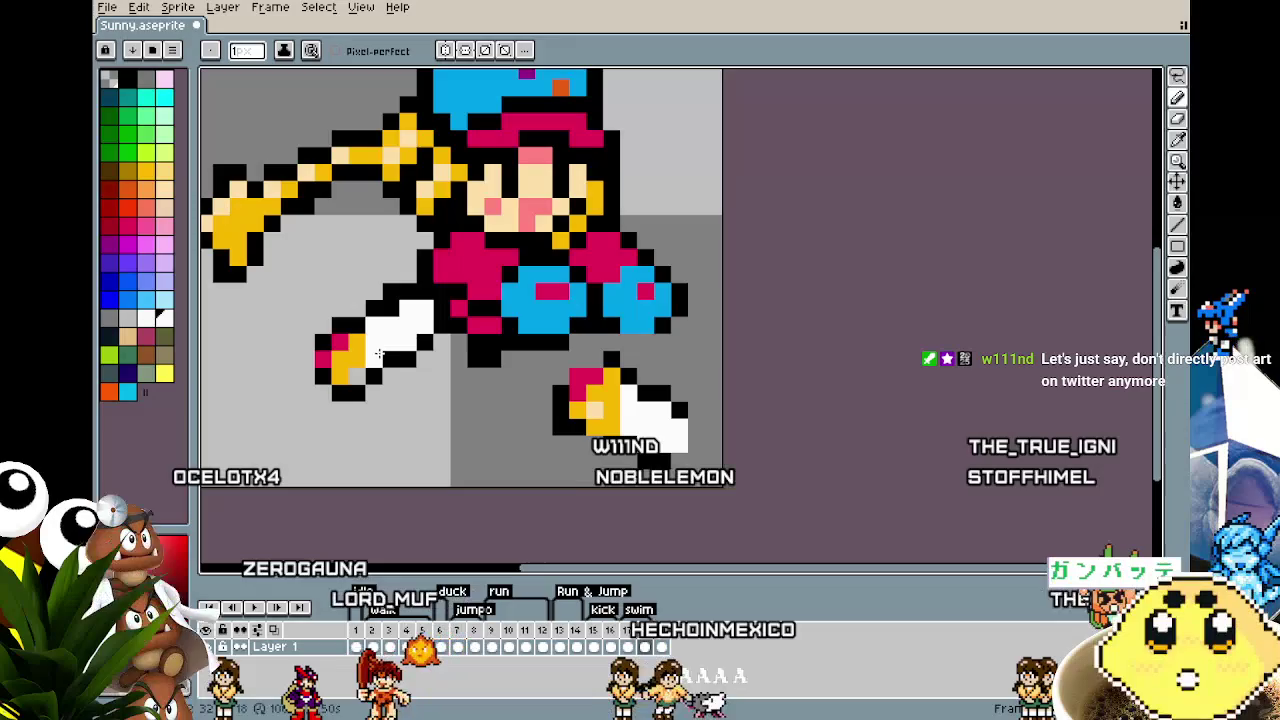
{"action": "left_click", "coordinate": [352, 372], "text": "alt"}
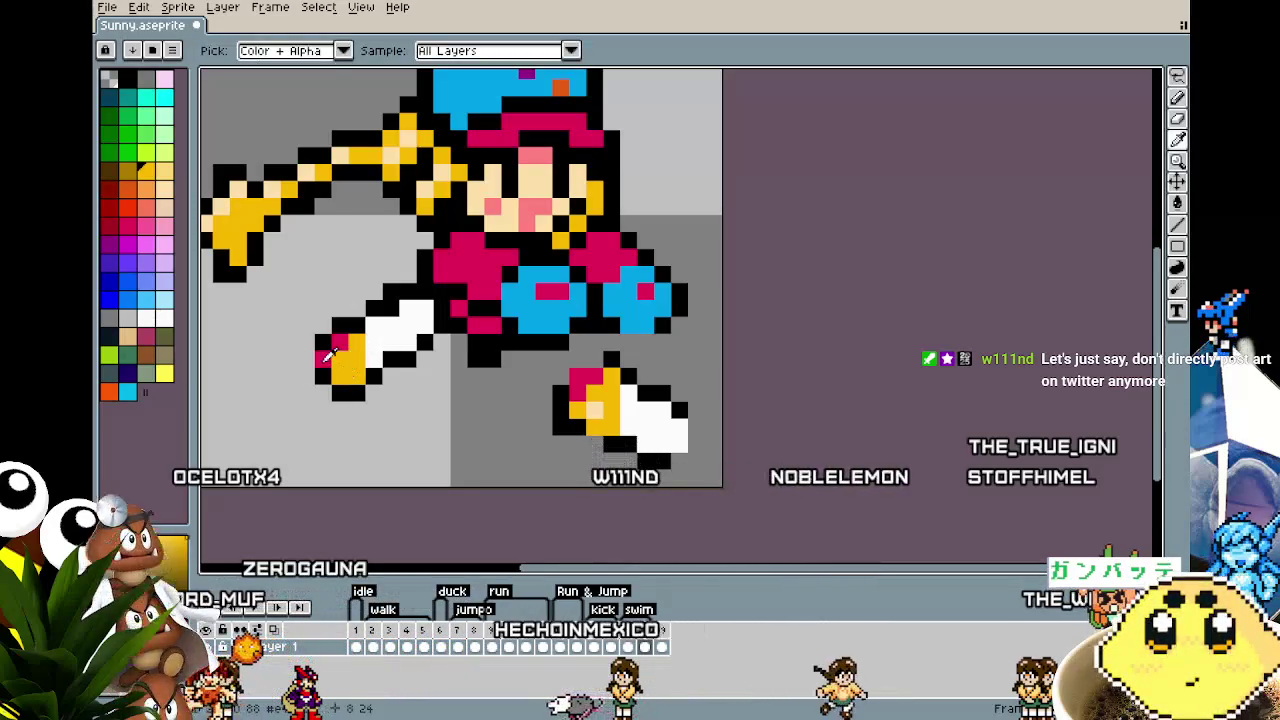
{"action": "left_click", "coordinate": [325, 357], "text": "alt"}
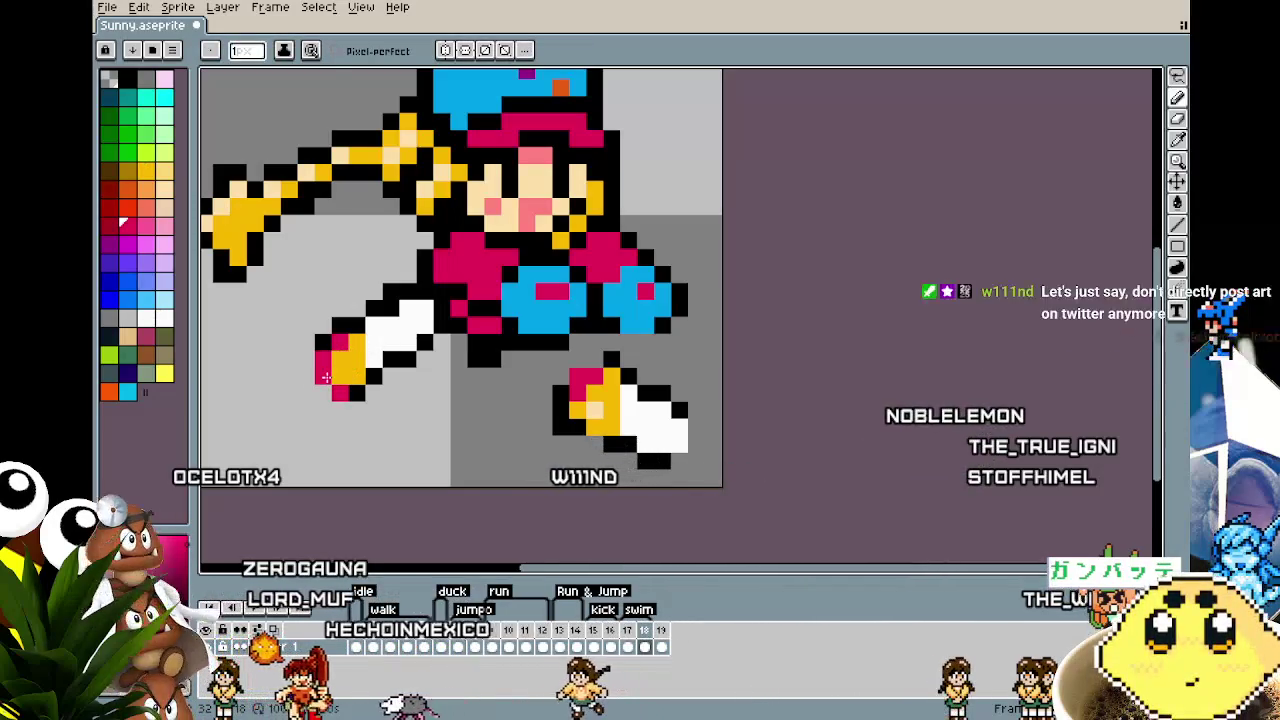
{"action": "left_click", "coordinate": [328, 395], "text": "alt"}
{"action": "scroll", "coordinate": [328, 395], "scroll_direction": "down", "scroll_amount": 3}
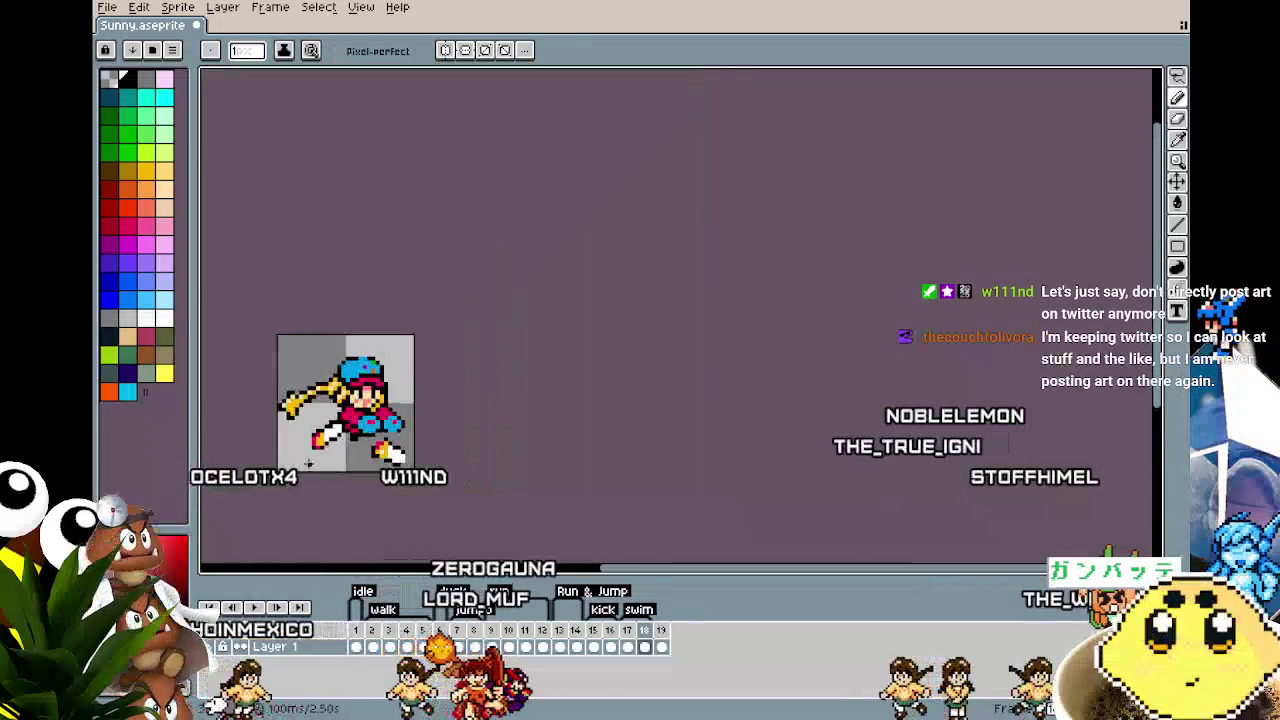
{"action": "scroll", "coordinate": [309, 466], "scroll_direction": "up", "scroll_amount": 2}
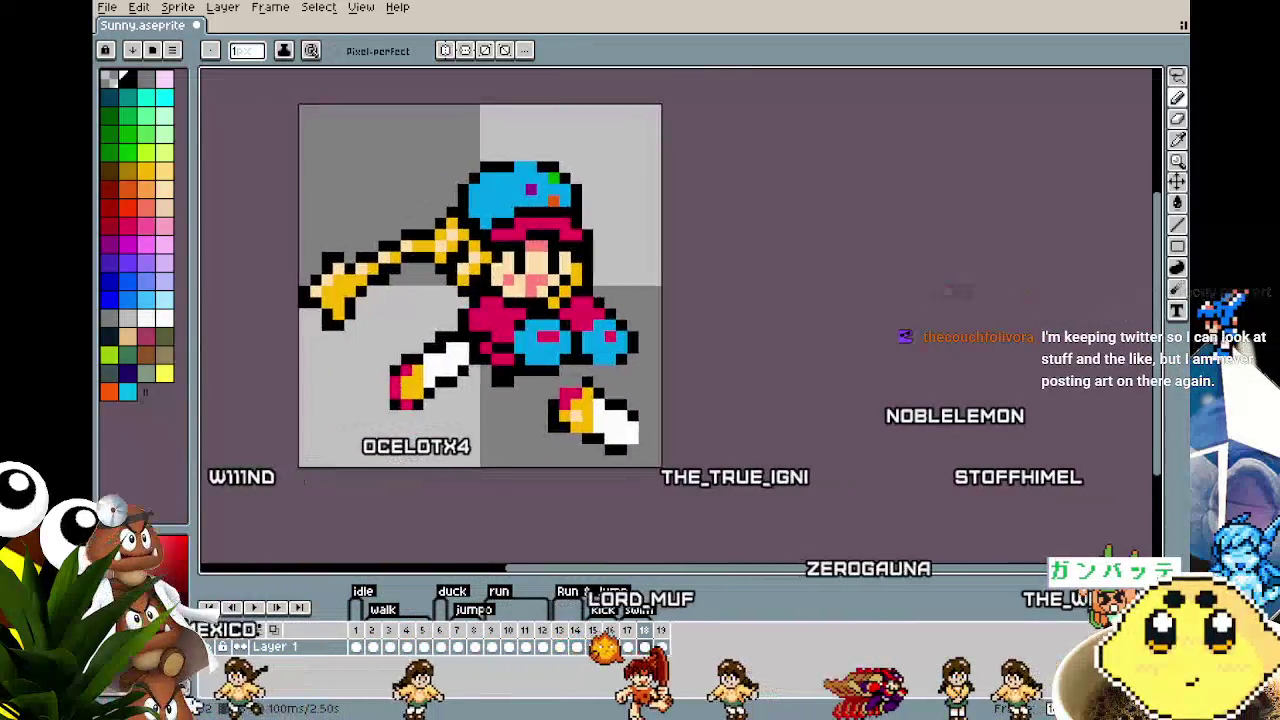
{"action": "scroll", "coordinate": [330, 440], "scroll_direction": "up", "scroll_amount": 2}
{"action": "mouse_move", "coordinate": [360, 430]}
{"action": "left_mouse_down"}
{"action": "mouse_move", "coordinate": [402, 412]}
{"action": "mouse_move", "coordinate": [337, 388]}
{"action": "left_mouse_up"}
Step: Select the back leg, rotate it slightly and nudge it one pixel left
{"action": "key", "text": "m"}
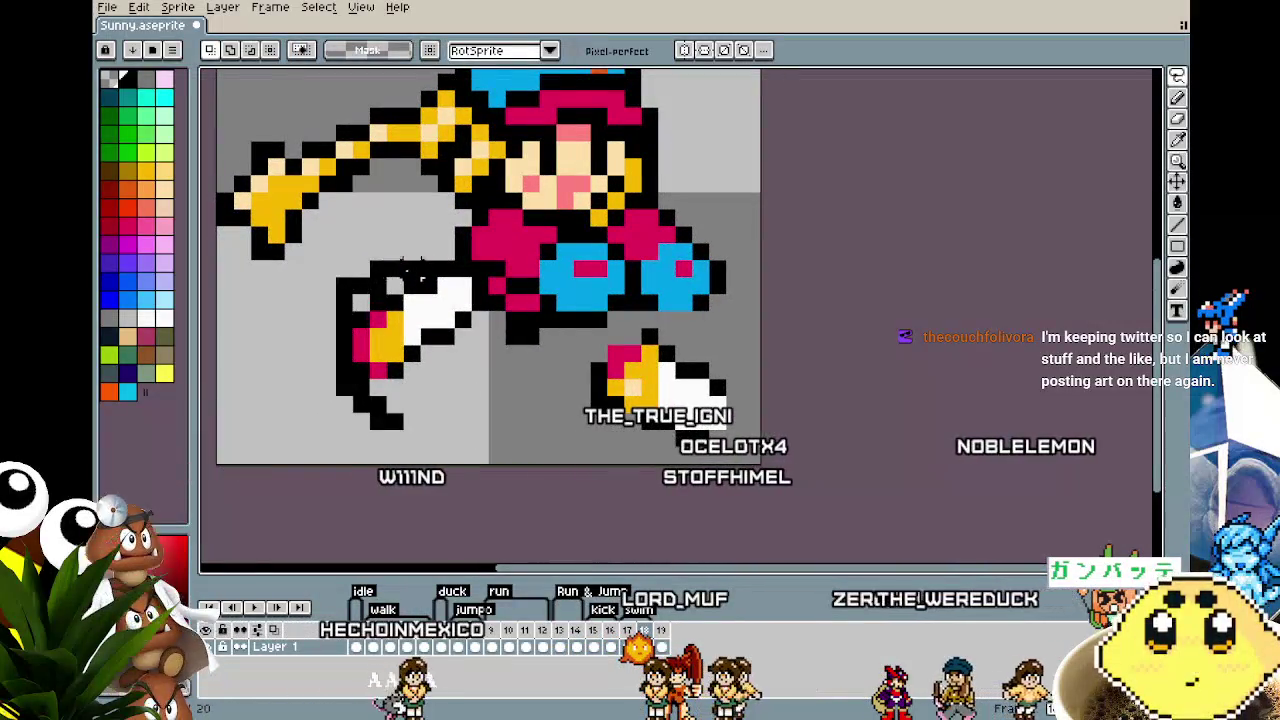
{"action": "left_click_drag", "start_coordinate": [437, 350], "coordinate": [410, 428]}
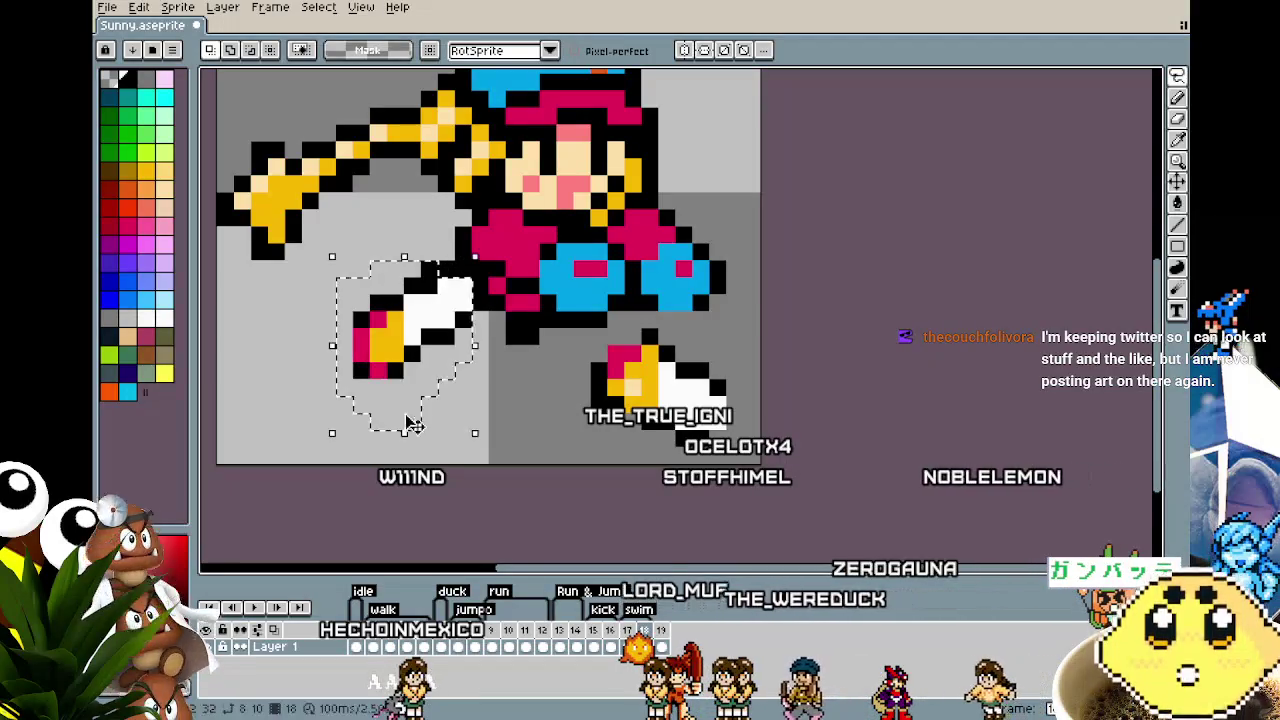
{"action": "left_click_drag", "start_coordinate": [481, 249], "coordinate": [481, 257]}
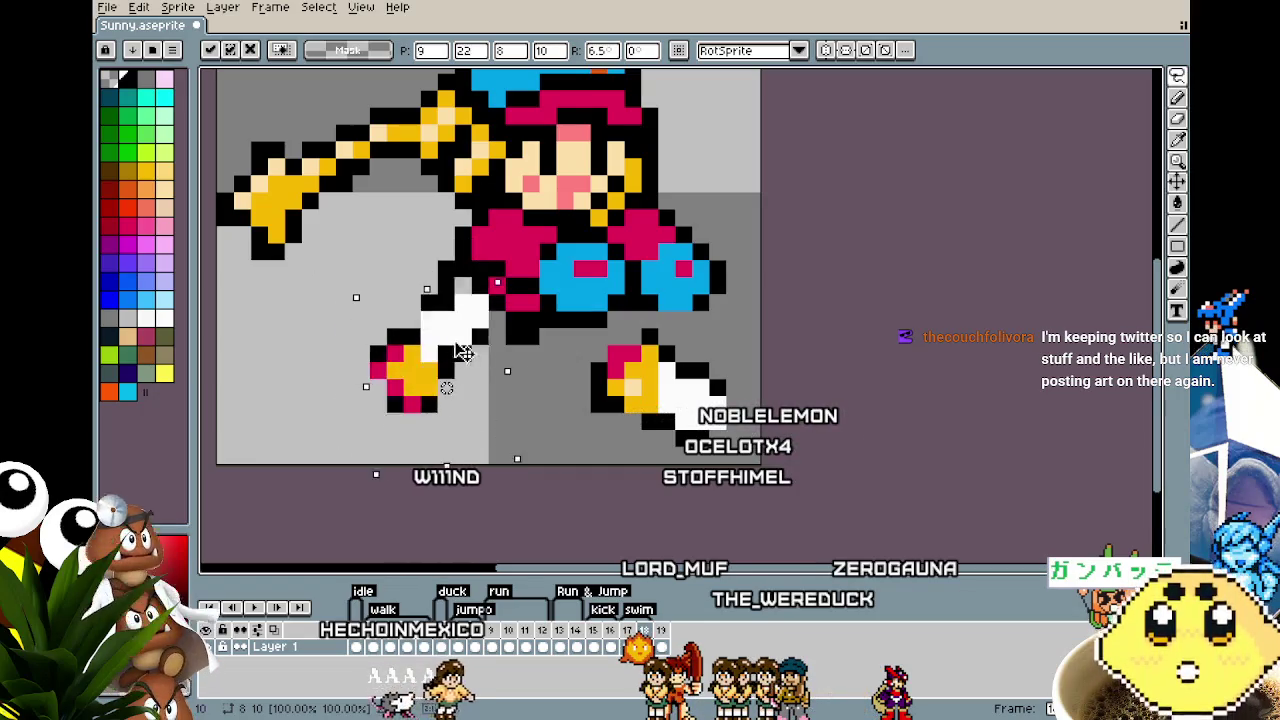
{"action": "key", "text": "Left"}
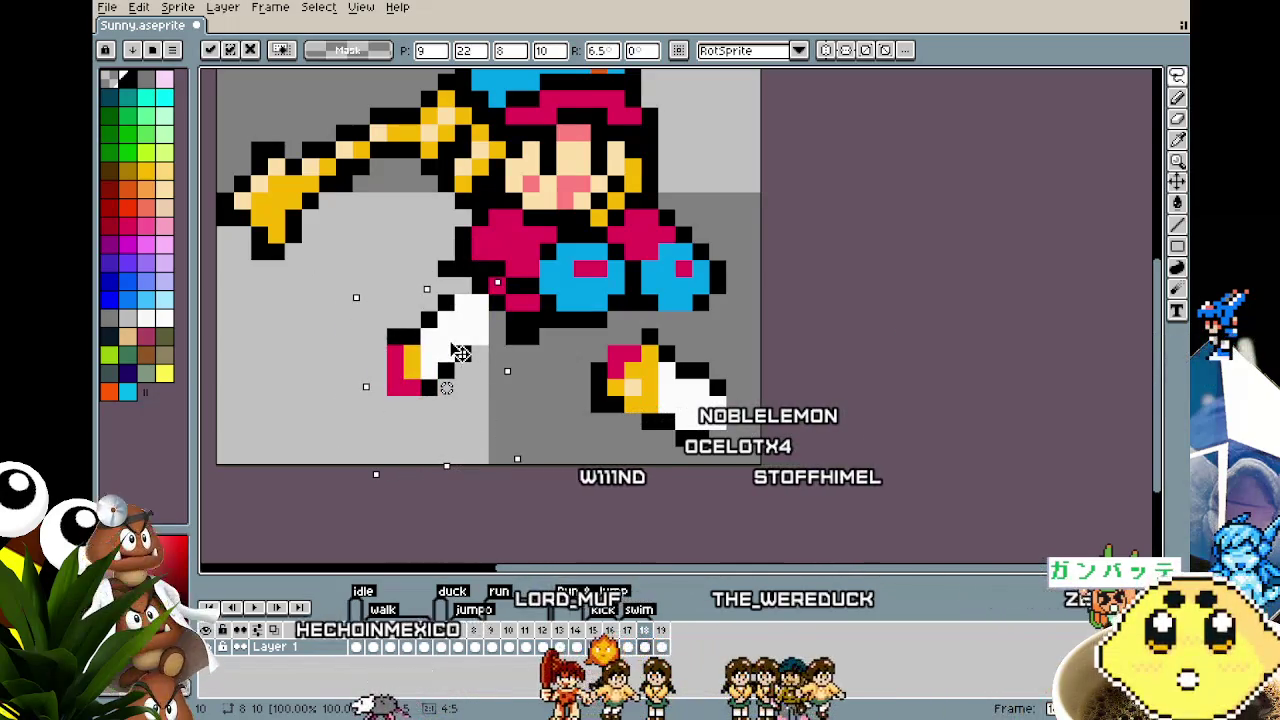
{"action": "key", "text": "ctrl+d"}
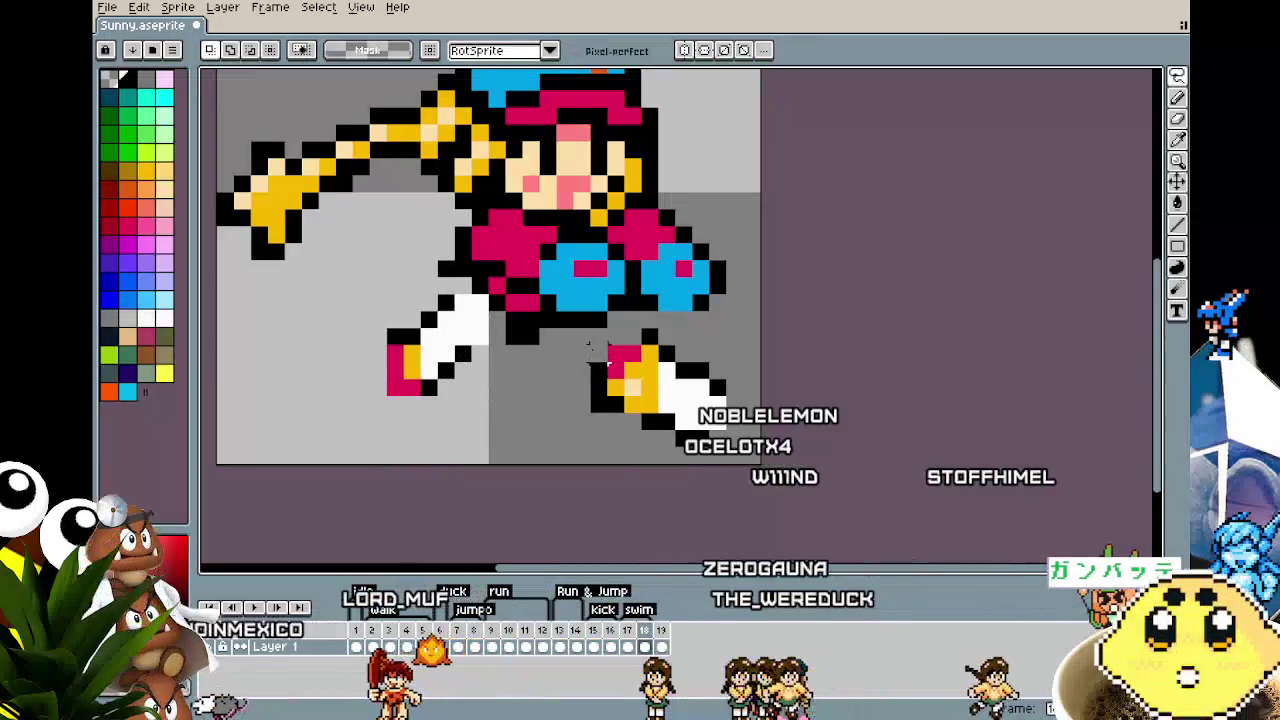
Step: Lift the other shoe up and left, then outline the lower shoe's left edge in black
{"action": "mouse_move", "coordinate": [590, 460]}
{"action": "left_mouse_down"}
{"action": "mouse_move", "coordinate": [614, 366]}
{"action": "mouse_move", "coordinate": [490, 340]}
{"action": "mouse_move", "coordinate": [423, 290]}
{"action": "left_mouse_up"}
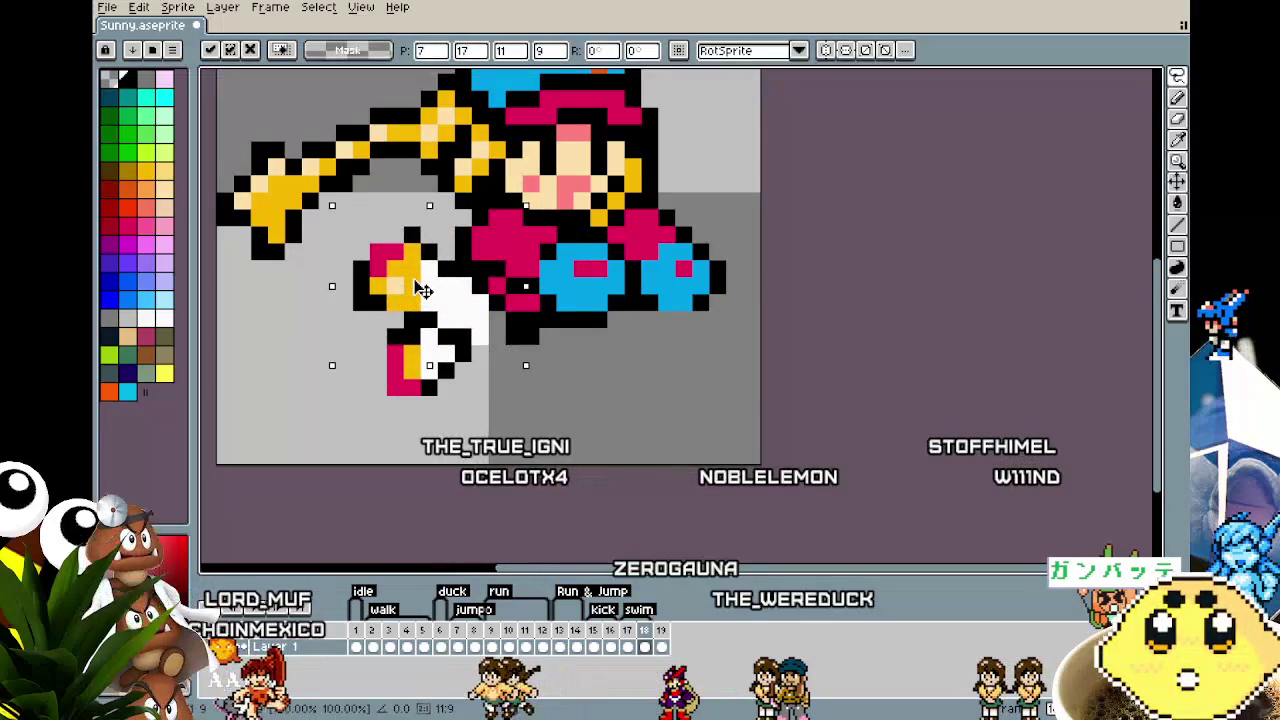
{"action": "left_click_drag", "start_coordinate": [418, 288], "coordinate": [408, 289]}
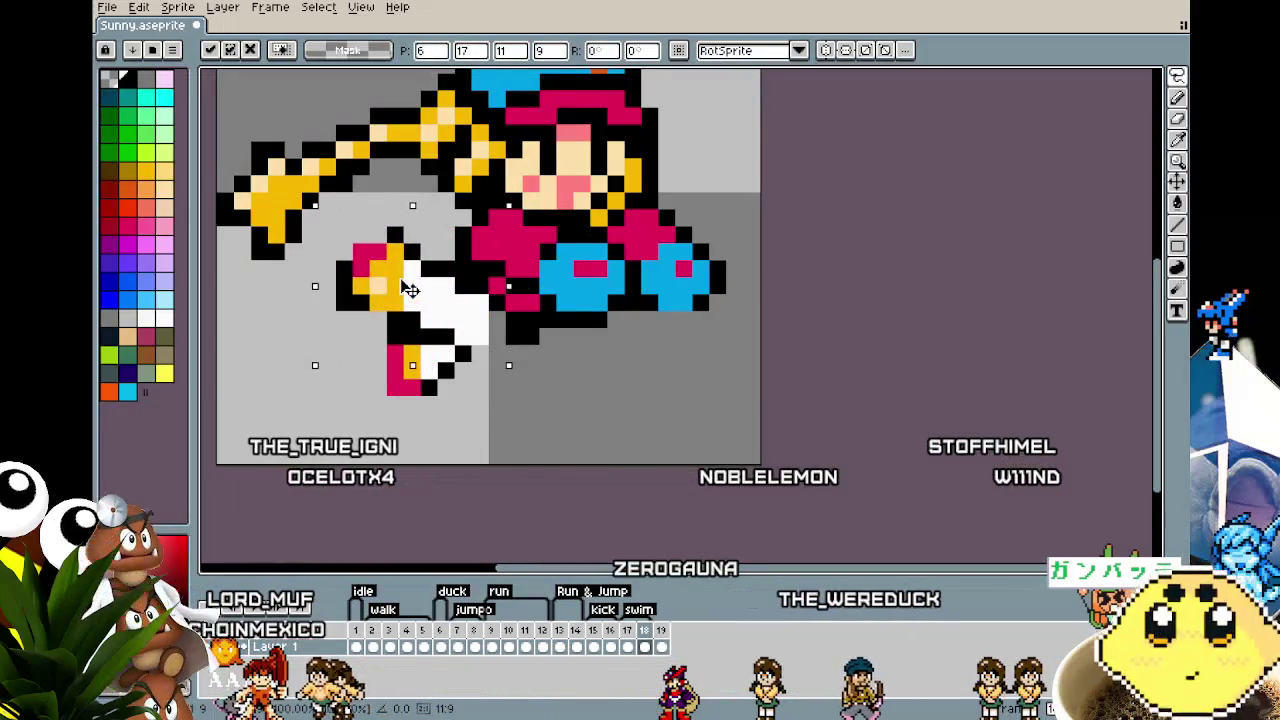
{"action": "key", "text": "ctrl+d"}
{"action": "key", "text": "i"}
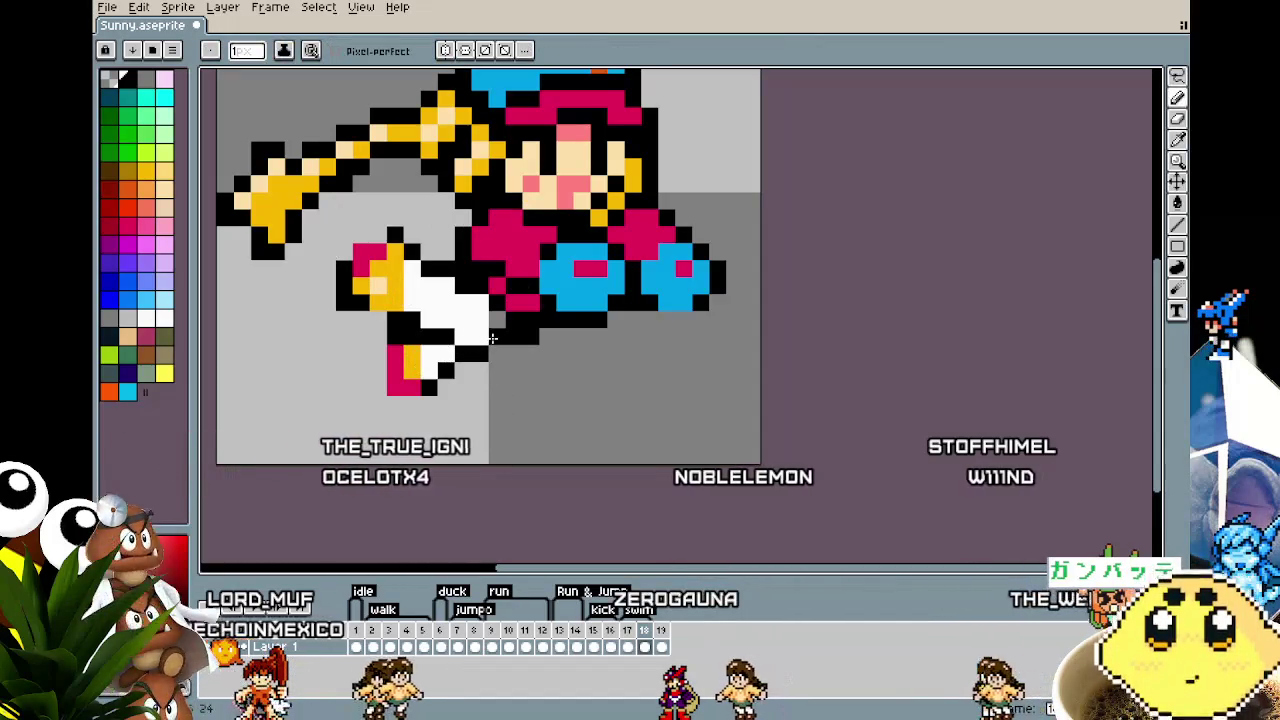
{"action": "left_click_drag", "start_coordinate": [378, 388], "coordinate": [372, 350]}
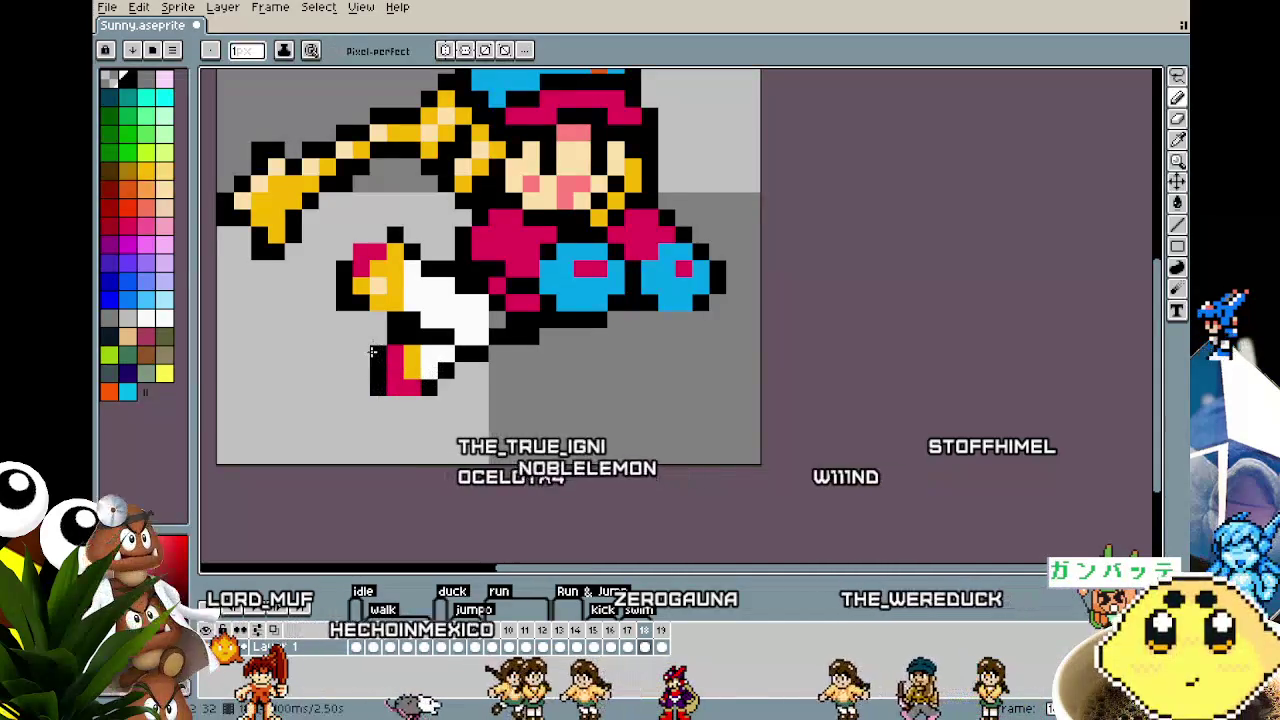
Step: Add a black outline pixel atop the raised shoe, then sample the shoe's red
{"action": "scroll", "coordinate": [372, 350], "scroll_direction": "down", "scroll_amount": 3}
{"action": "scroll", "coordinate": [395, 440], "scroll_direction": "up", "scroll_amount": 1}
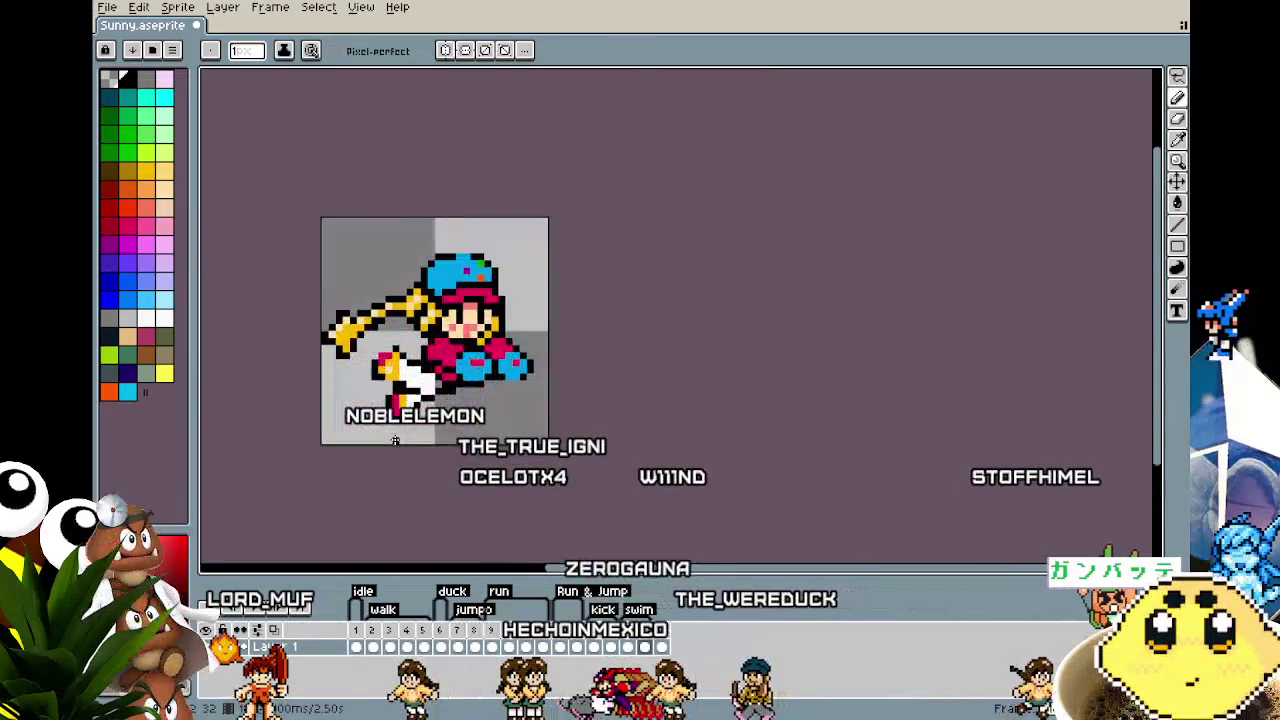
{"action": "scroll", "coordinate": [395, 440], "scroll_direction": "up", "scroll_amount": 2}
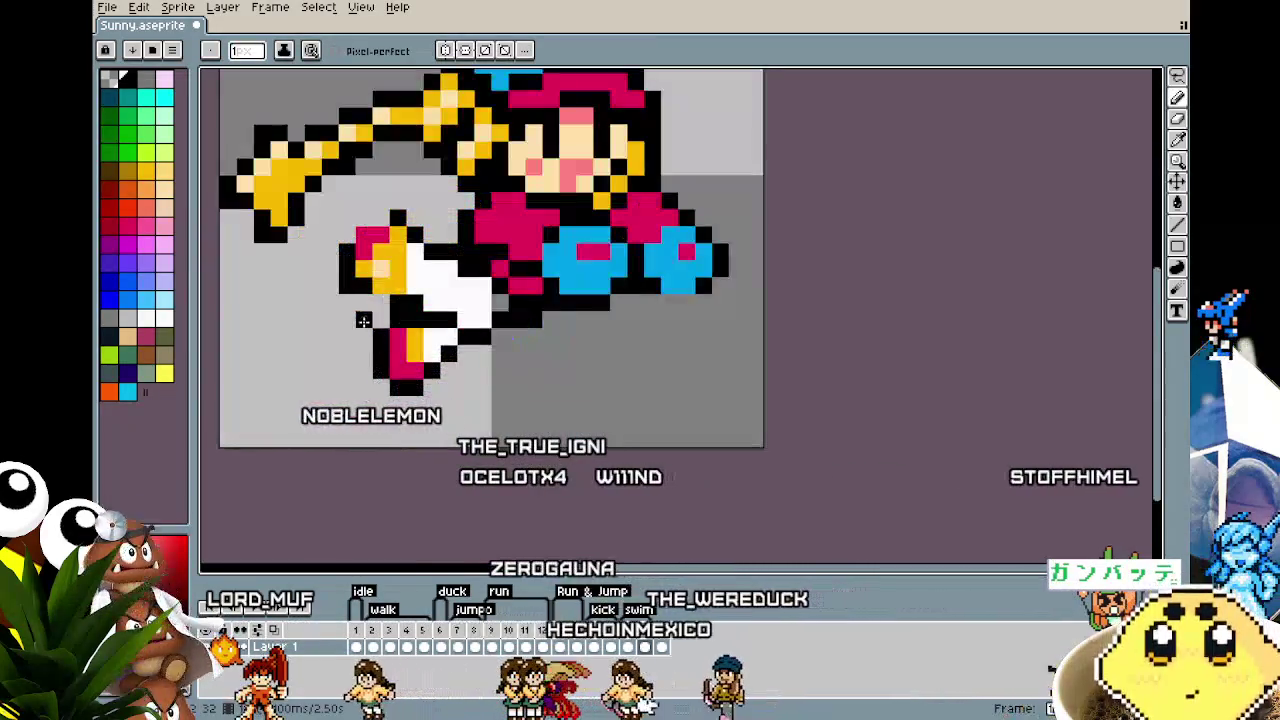
{"action": "left_click", "coordinate": [381, 219]}
{"action": "left_click", "coordinate": [382, 233], "text": "alt"}
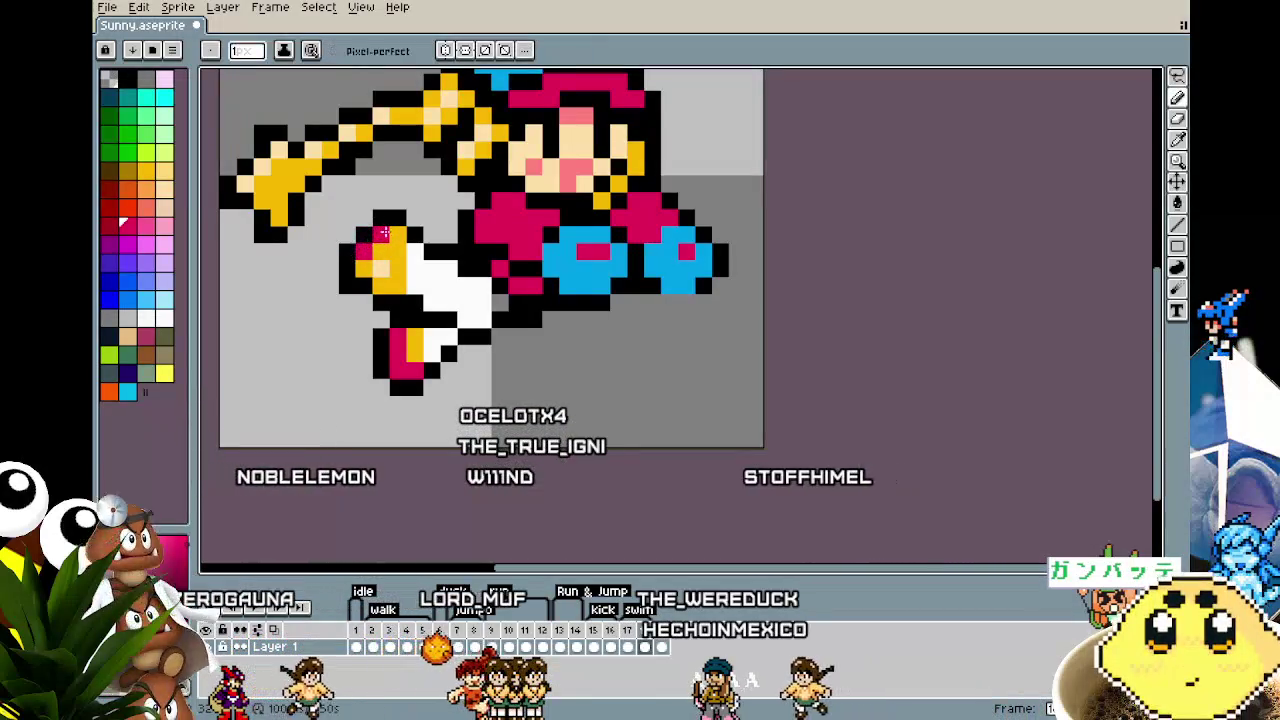
{"action": "key", "text": "alt"}
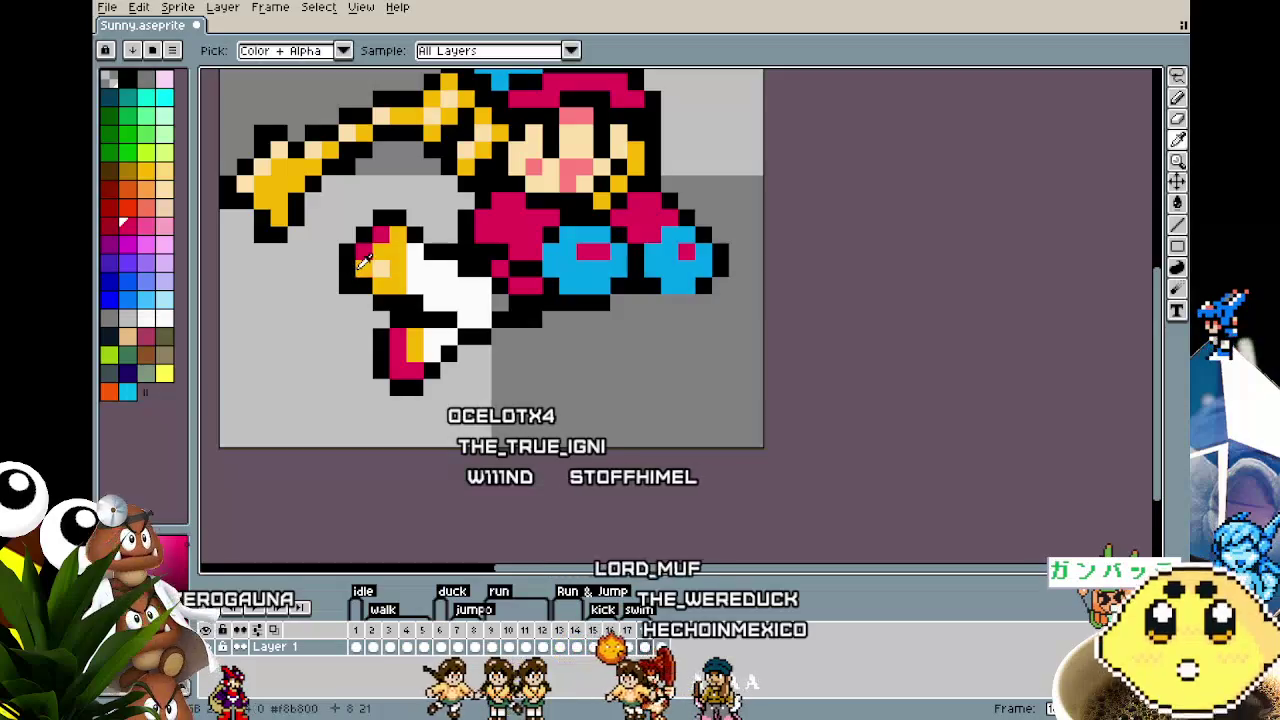
{"action": "left_click", "coordinate": [367, 257], "text": "alt"}
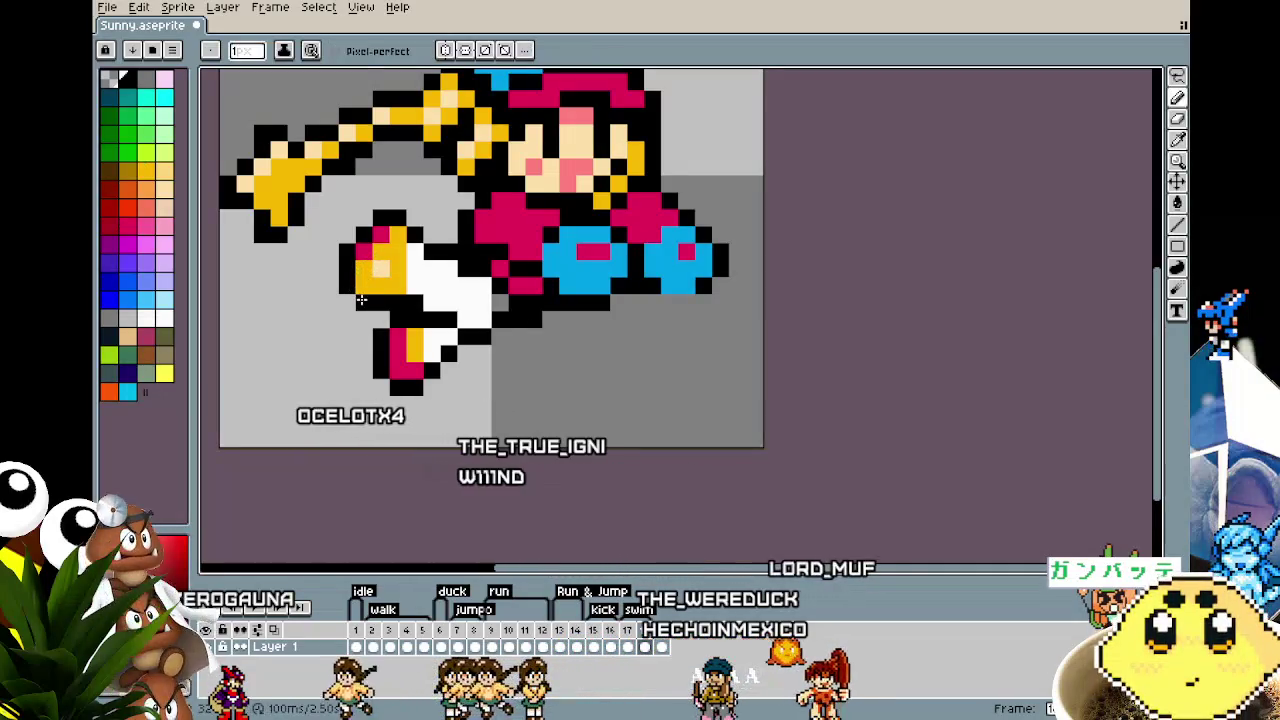
{"action": "scroll", "coordinate": [330, 386], "scroll_direction": "down", "scroll_amount": 3}
{"action": "scroll", "coordinate": [332, 383], "scroll_direction": "up", "scroll_amount": 1}
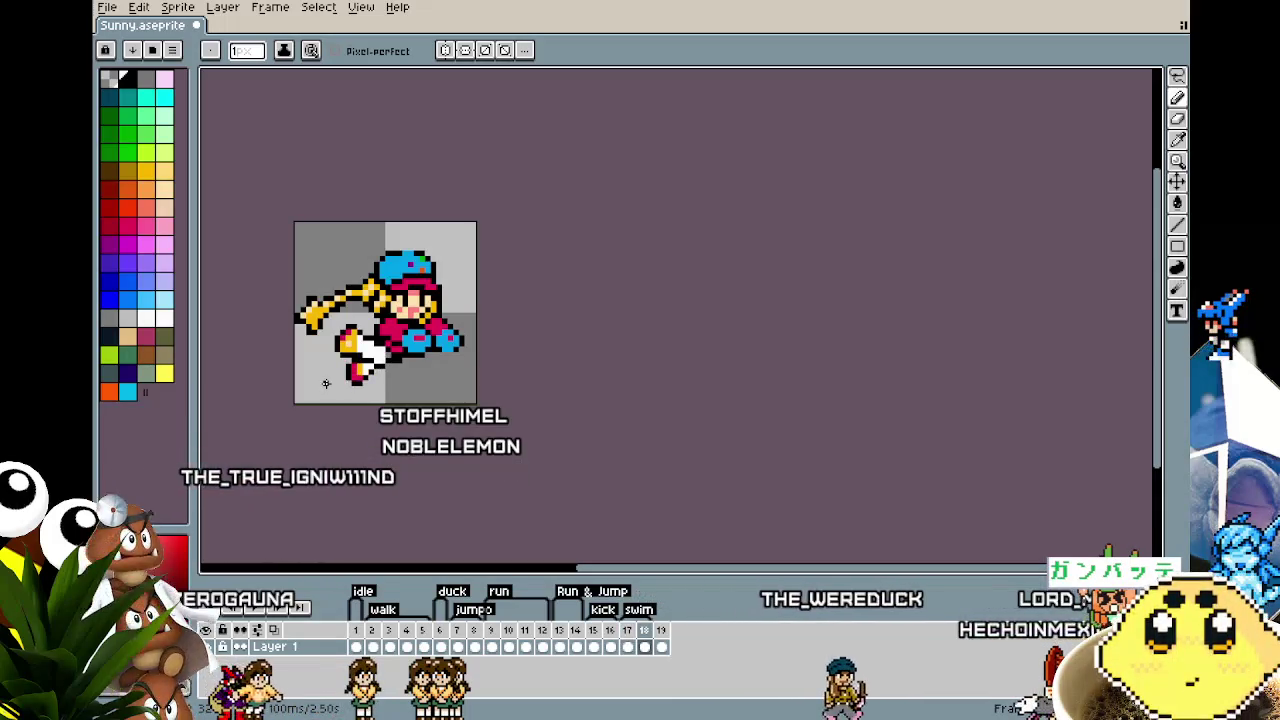
Step: Rotate the front shoe about 60° to point up-left and move it up against the body
{"action": "scroll", "coordinate": [325, 383], "scroll_direction": "up", "scroll_amount": 2}
{"action": "scroll", "coordinate": [455, 228], "scroll_direction": "up", "scroll_amount": 2}
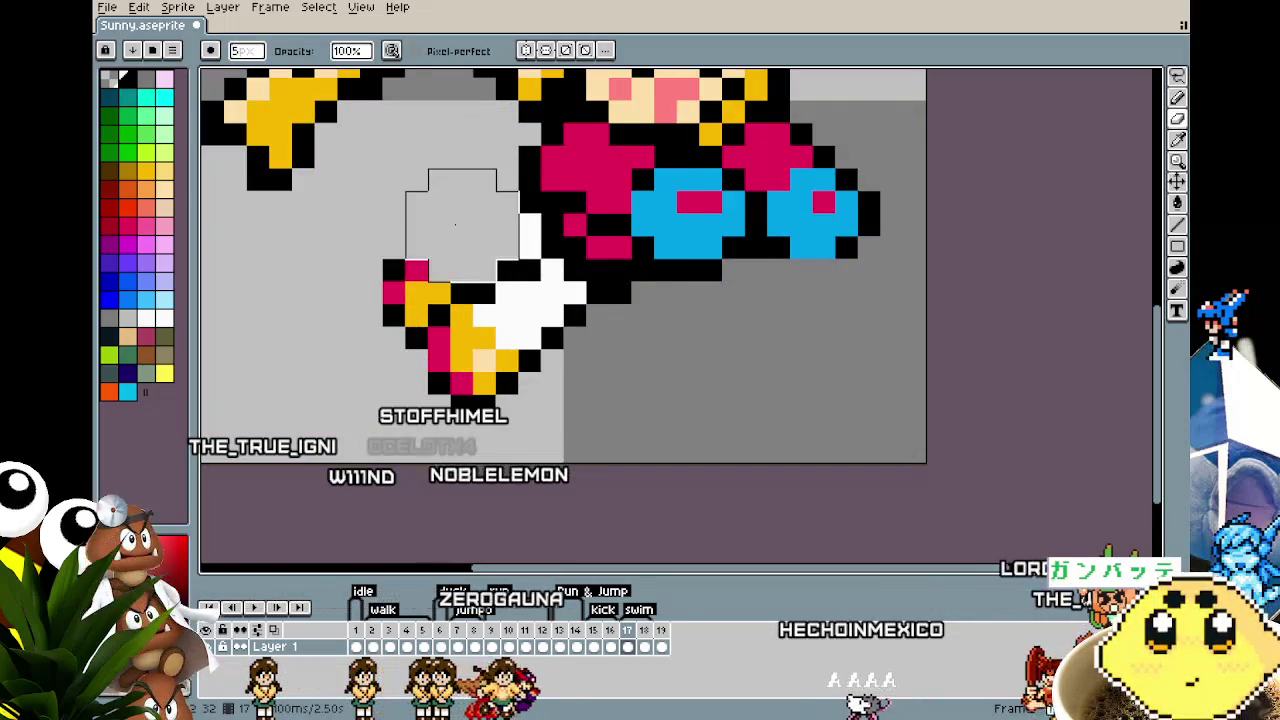
{"action": "scroll", "coordinate": [455, 228], "scroll_direction": "down", "scroll_amount": 1}
{"action": "scroll", "coordinate": [457, 234], "scroll_direction": "down", "scroll_amount": 3}
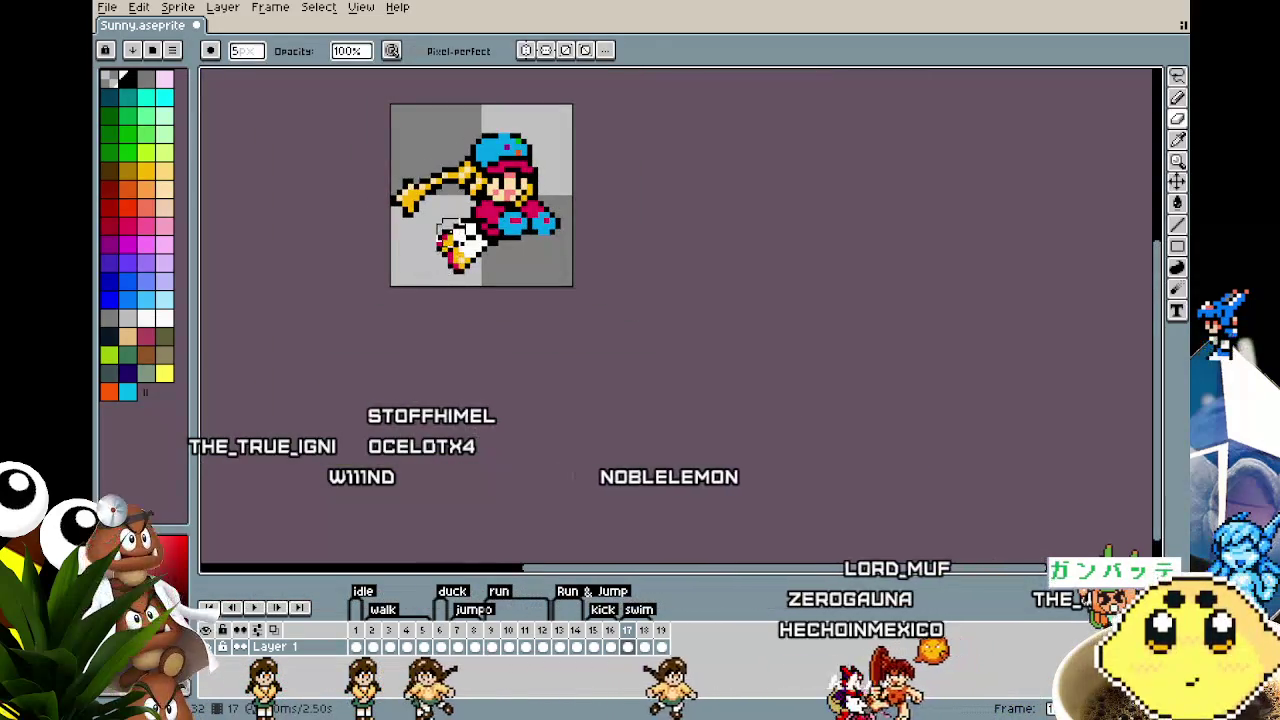
{"action": "scroll", "coordinate": [447, 230], "scroll_direction": "up", "scroll_amount": 2}
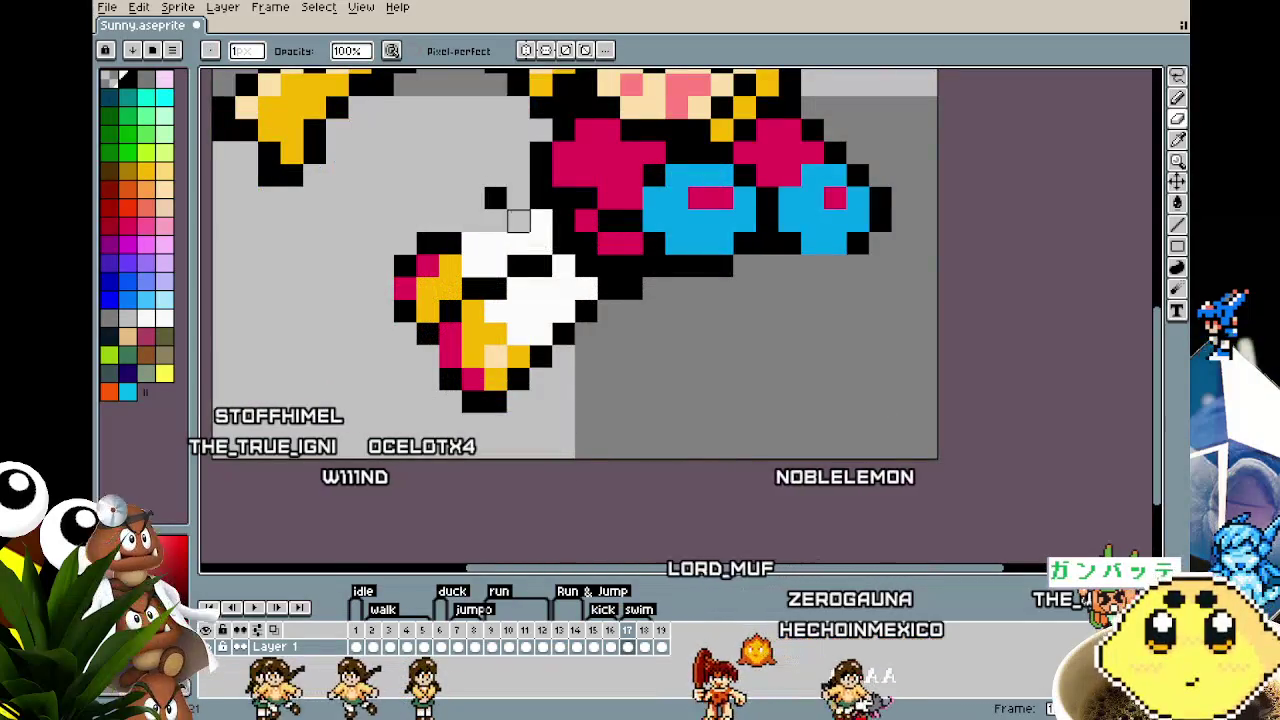
{"action": "mouse_move", "coordinate": [474, 237]}
{"action": "left_mouse_down"}
{"action": "mouse_move", "coordinate": [550, 198]}
{"action": "mouse_move", "coordinate": [425, 290]}
{"action": "left_mouse_up"}
{"action": "key", "text": "m"}
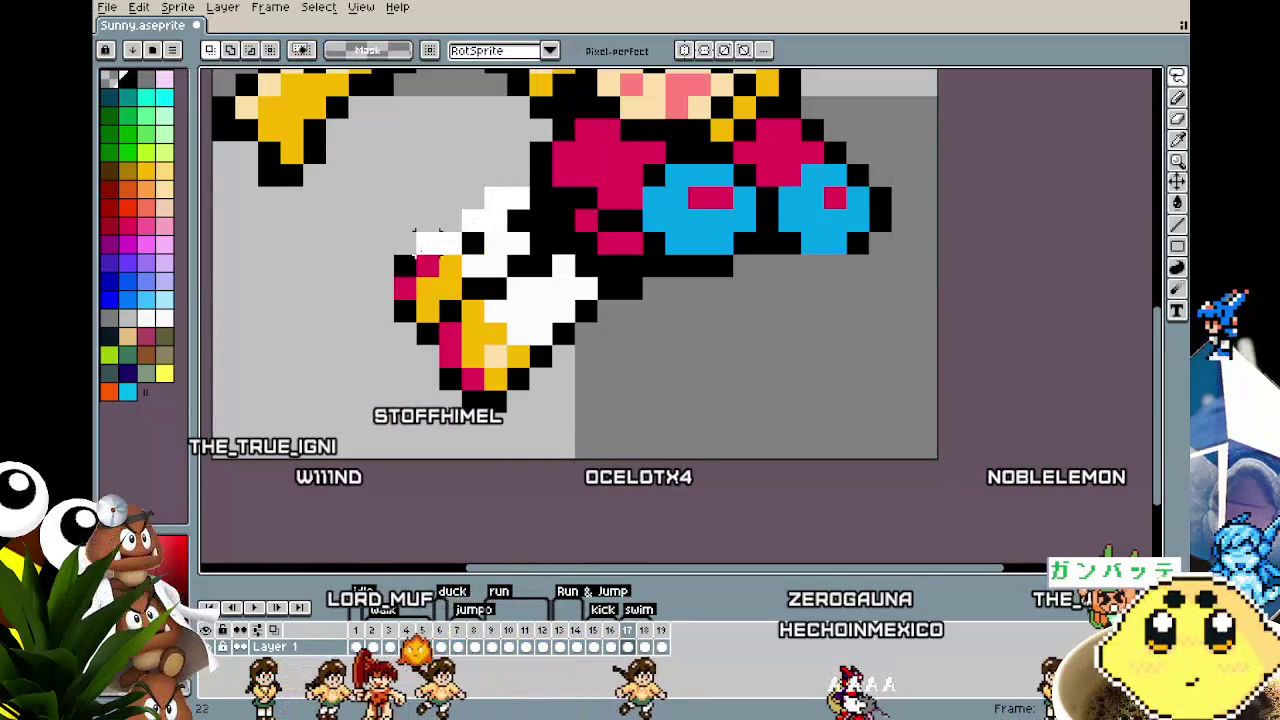
{"action": "key", "text": "ctrl+z"}
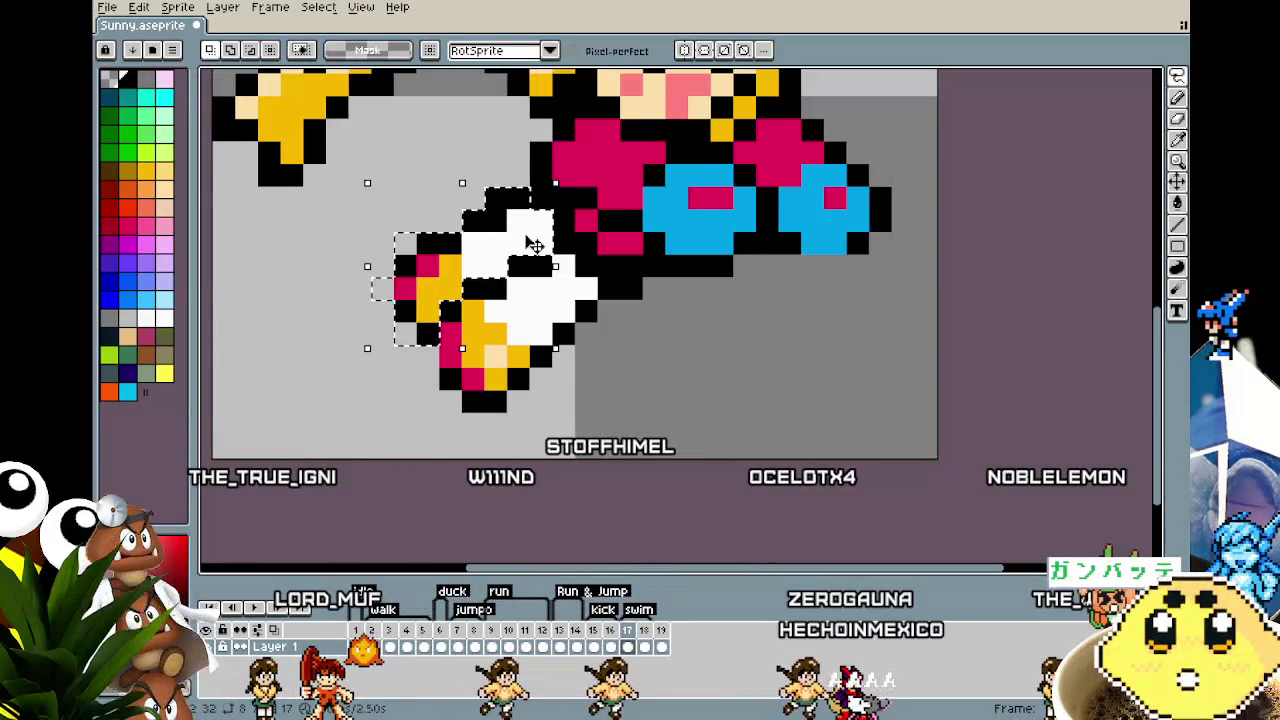
{"action": "mouse_move", "coordinate": [565, 175]}
{"action": "left_mouse_down"}
{"action": "mouse_move", "coordinate": [608, 228]}
{"action": "mouse_move", "coordinate": [630, 307]}
{"action": "left_mouse_up"}
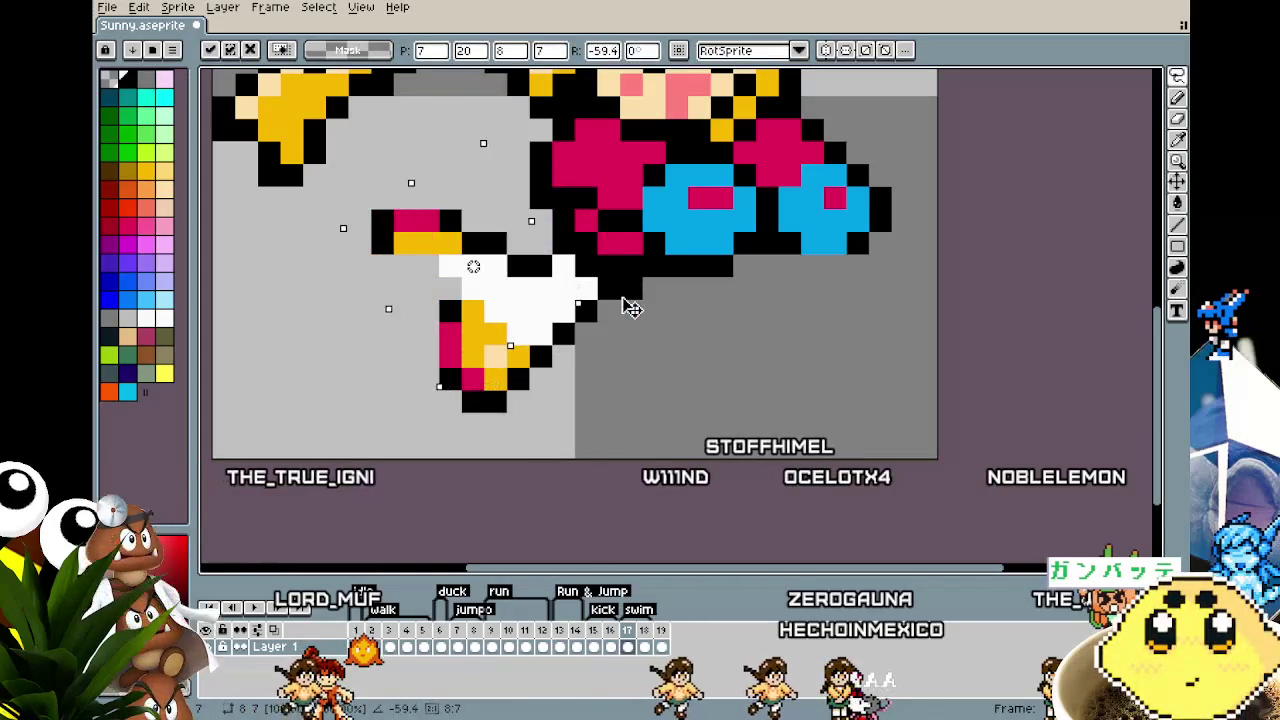
{"action": "left_click_drag", "start_coordinate": [498, 263], "coordinate": [520, 197]}
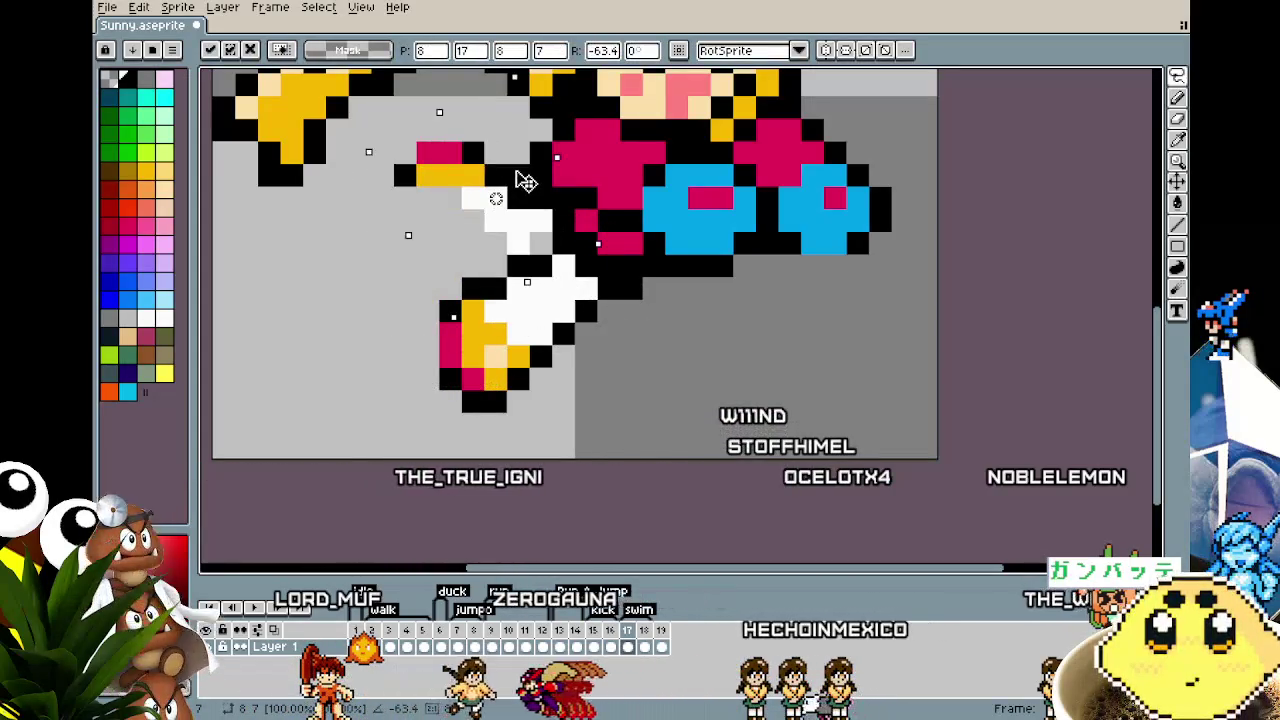
{"action": "key", "text": "b"}
Step: Draw the bent leg's black outline beneath the shoe, undoing stray pixels
{"action": "left_click", "coordinate": [403, 218]}
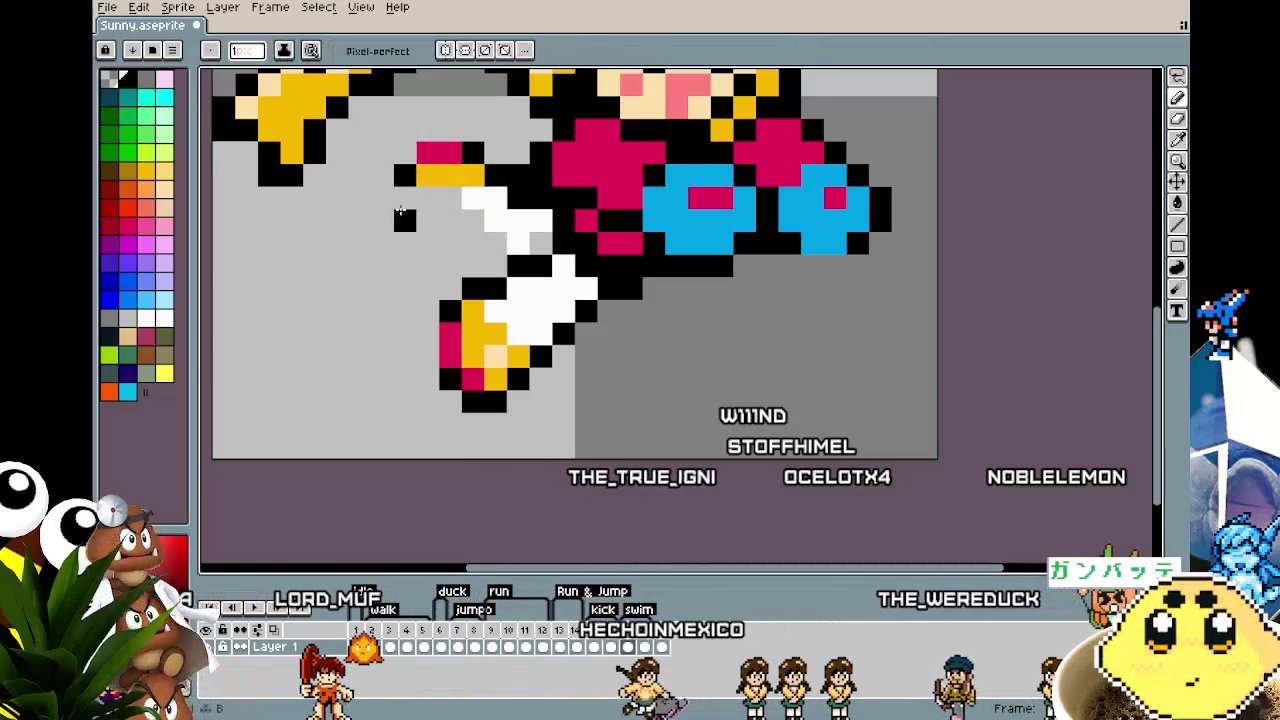
{"action": "key", "text": "ctrl+z"}
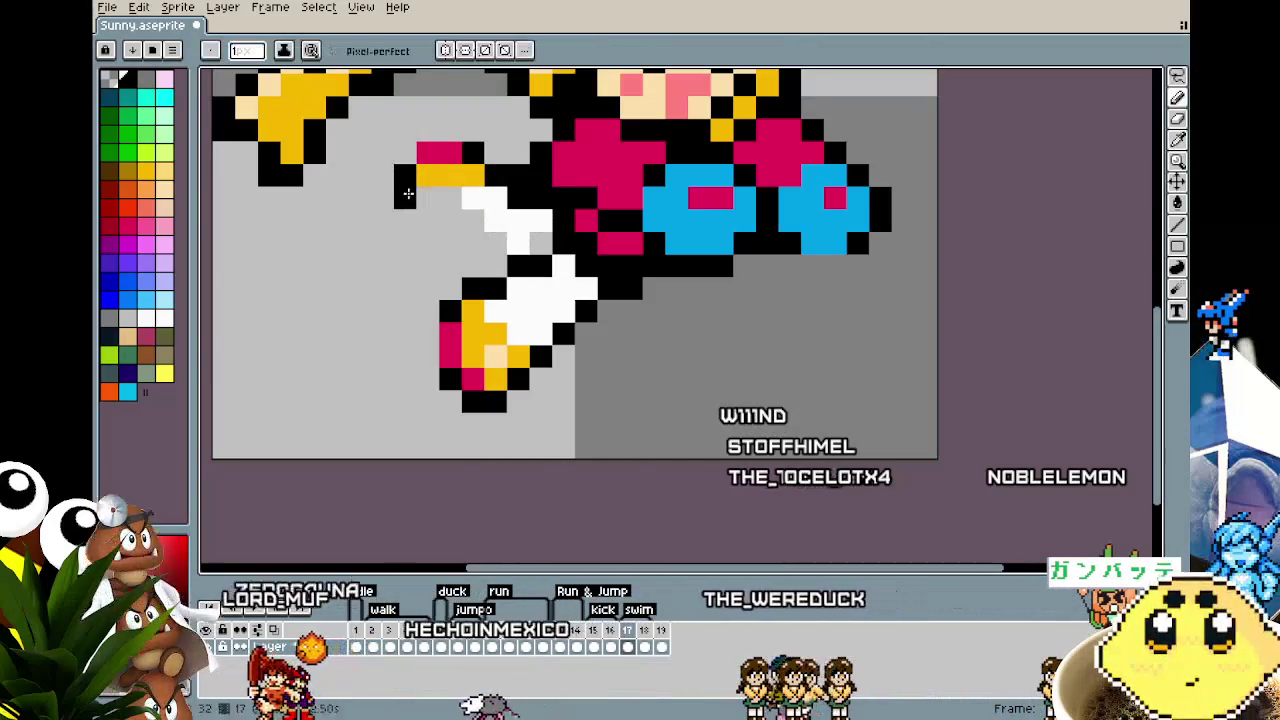
{"action": "mouse_move", "coordinate": [400, 242]}
{"action": "left_mouse_down"}
{"action": "mouse_move", "coordinate": [449, 216]}
{"action": "mouse_move", "coordinate": [480, 237]}
{"action": "left_mouse_up"}
{"action": "key", "text": "ctrl+z"}
{"action": "left_click_drag", "start_coordinate": [473, 242], "coordinate": [503, 265]}
{"action": "scroll", "coordinate": [503, 265], "scroll_direction": "down", "scroll_amount": 1}
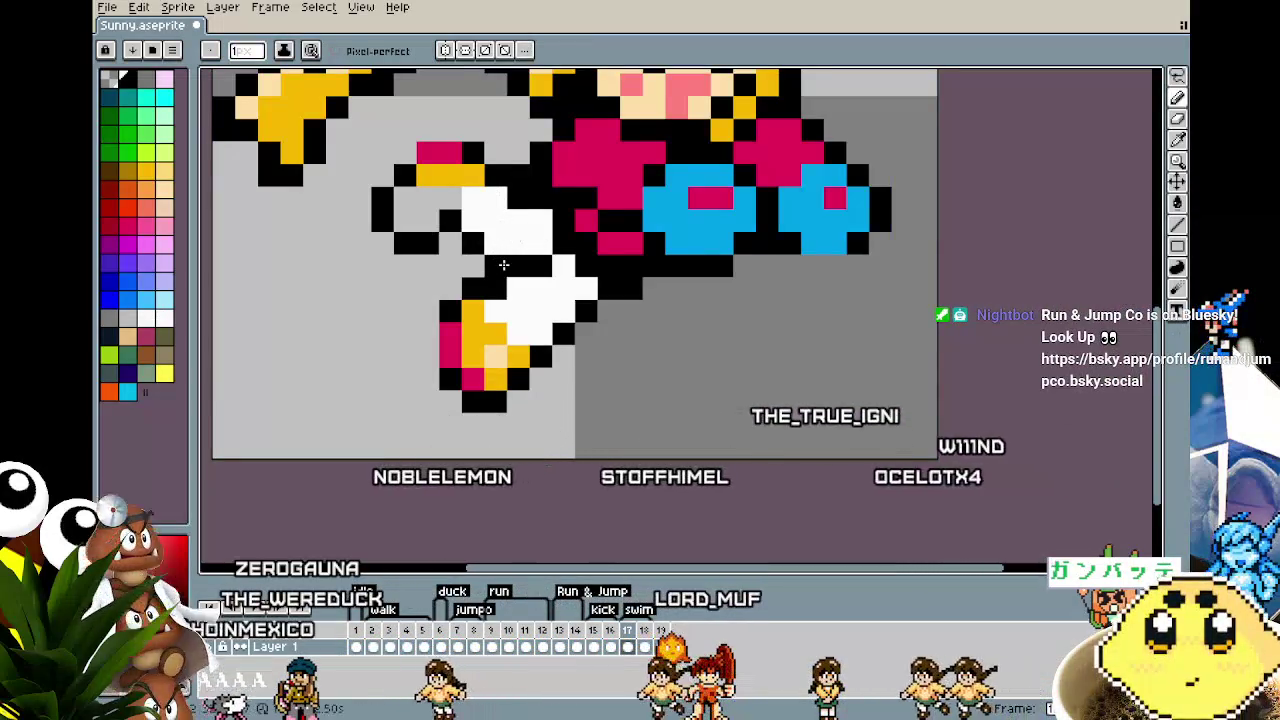
{"action": "scroll", "coordinate": [503, 265], "scroll_direction": "down", "scroll_amount": 2}
{"action": "scroll", "coordinate": [538, 226], "scroll_direction": "up", "scroll_amount": 1}
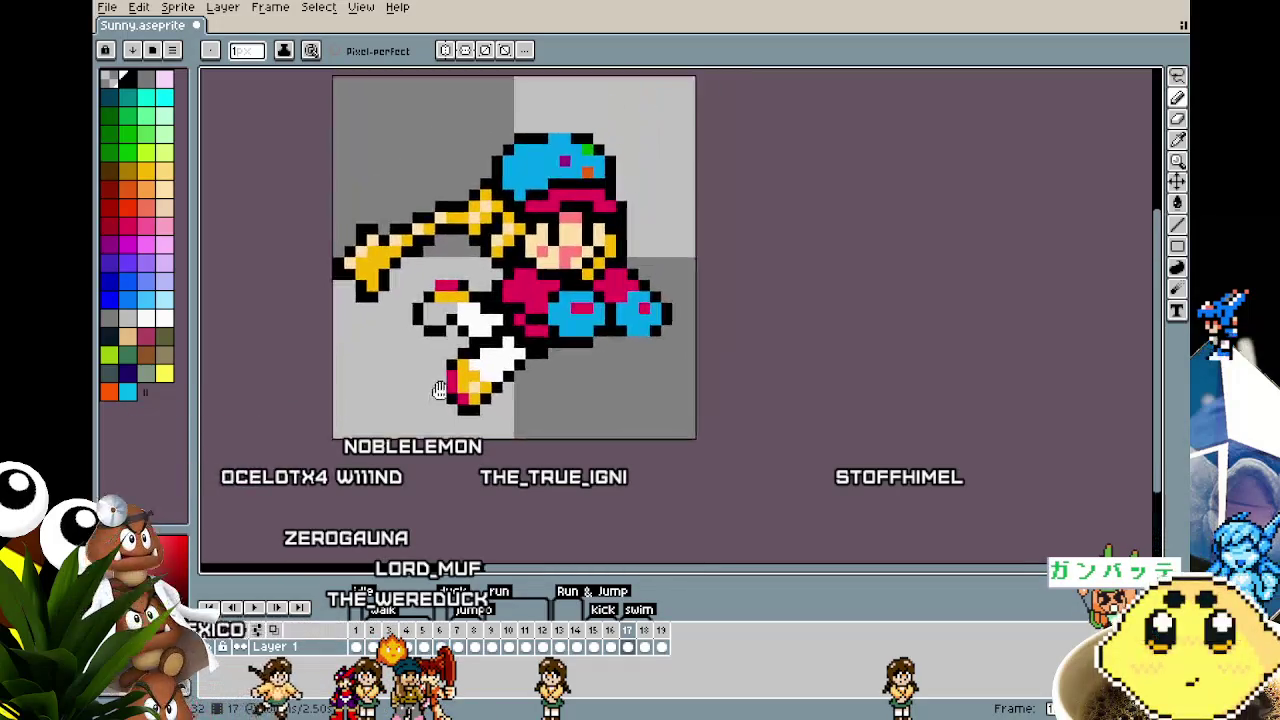
Step: Extend the shoe's black outline and fill the shoe with red and yellow
{"action": "scroll", "coordinate": [424, 338], "scroll_direction": "up", "scroll_amount": 1}
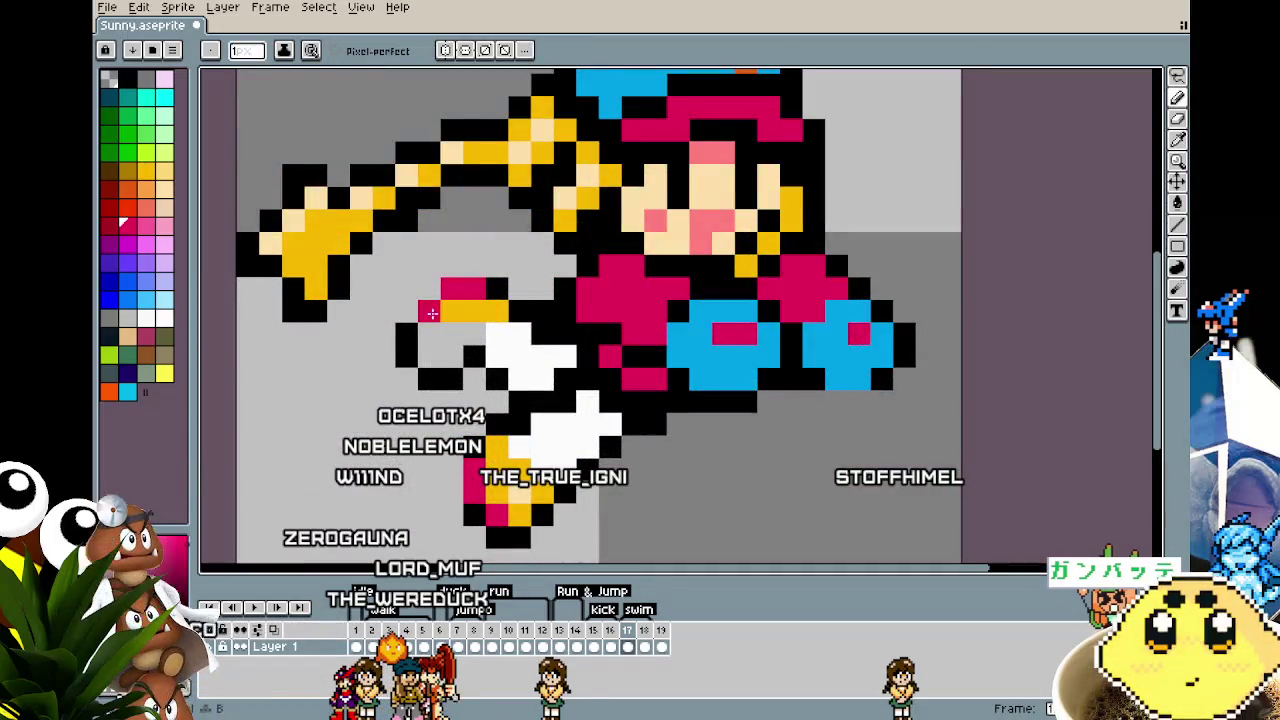
{"action": "key", "text": "x"}
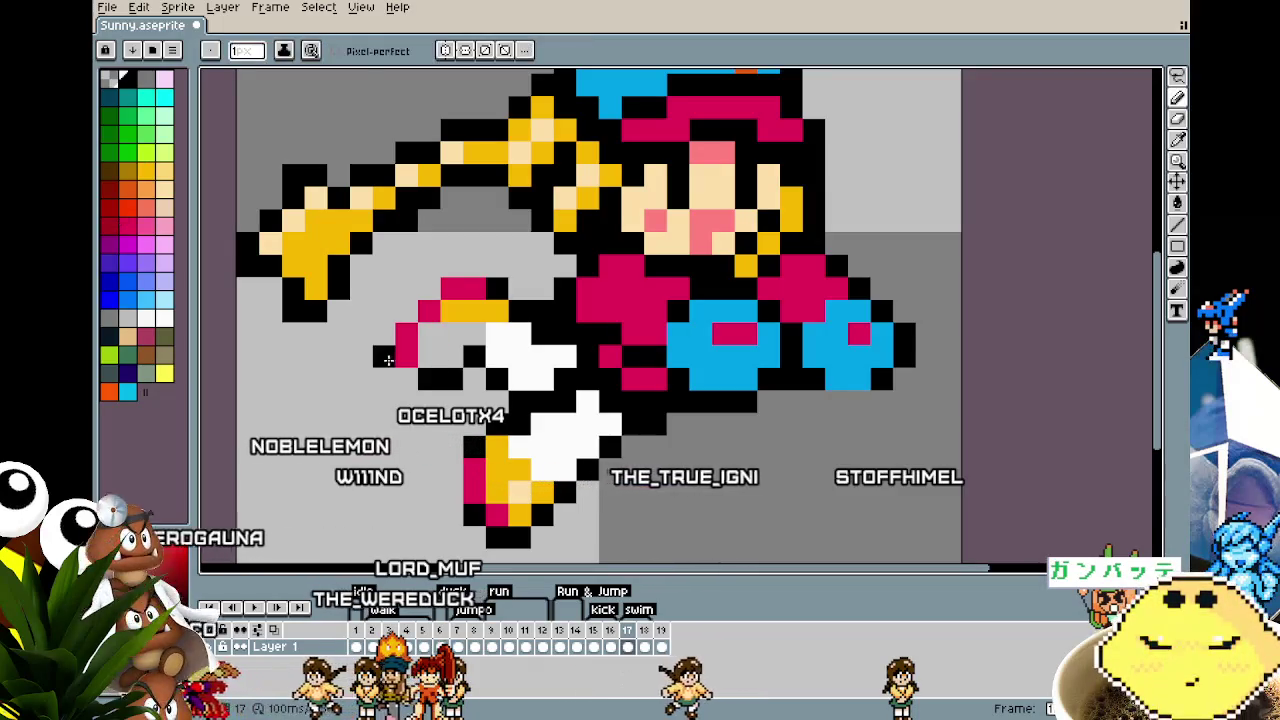
{"action": "left_click", "coordinate": [389, 353]}
{"action": "left_click_drag", "start_coordinate": [399, 327], "coordinate": [441, 345]}
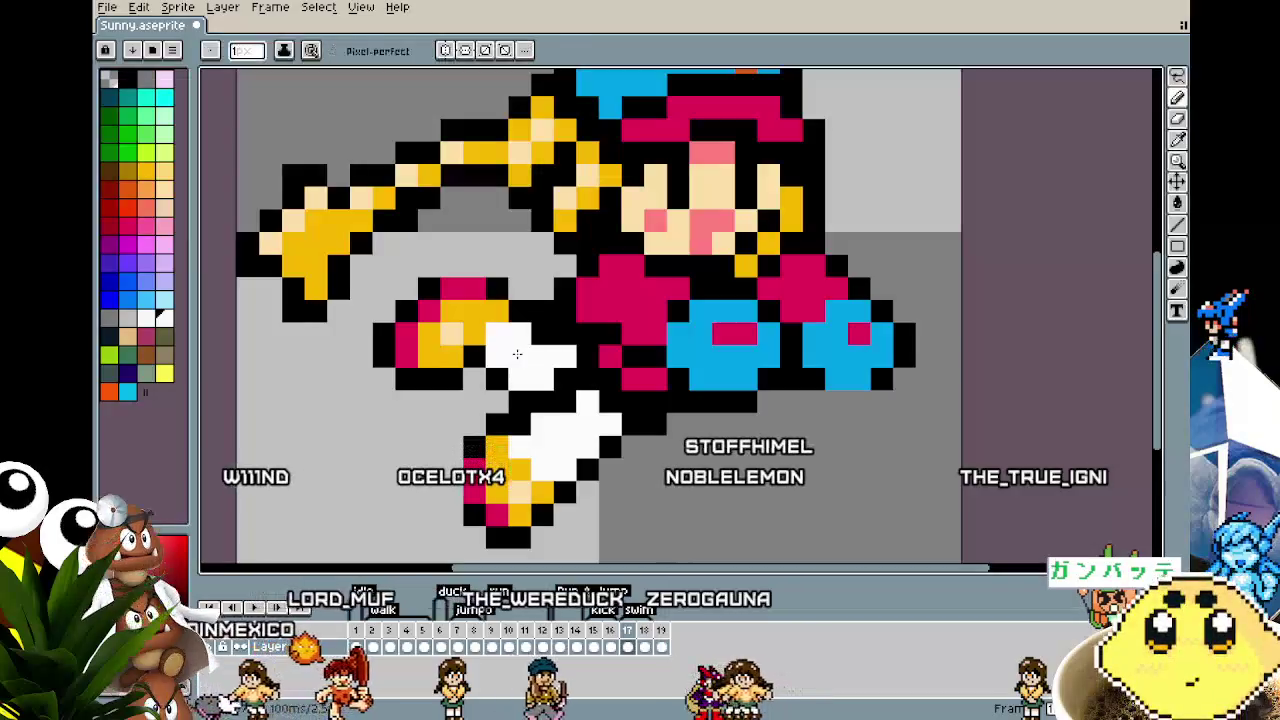
Step: Sample the shoe's red from the sprite and check the pose in frame 18
{"action": "scroll", "coordinate": [580, 467], "scroll_direction": "down", "scroll_amount": 3}
{"action": "key", "text": "ctrl"}
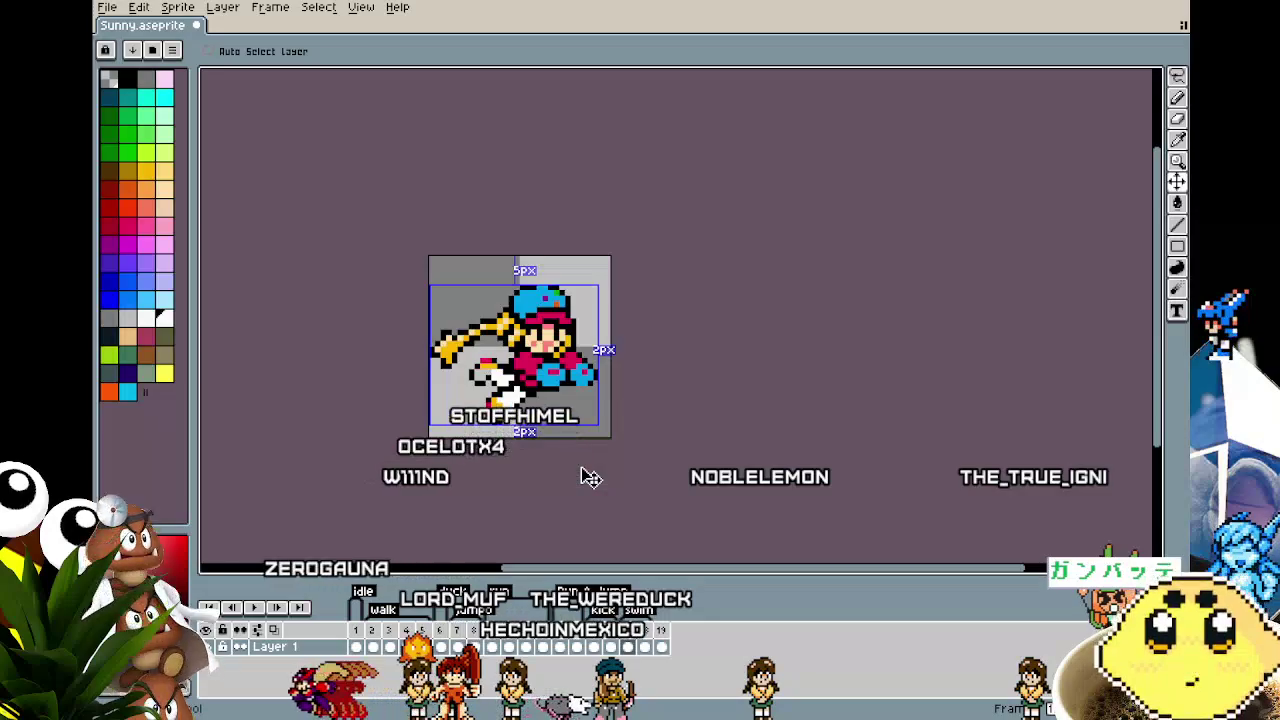
{"action": "scroll", "coordinate": [529, 440], "scroll_direction": "up", "scroll_amount": 4}
{"action": "key", "text": "alt"}
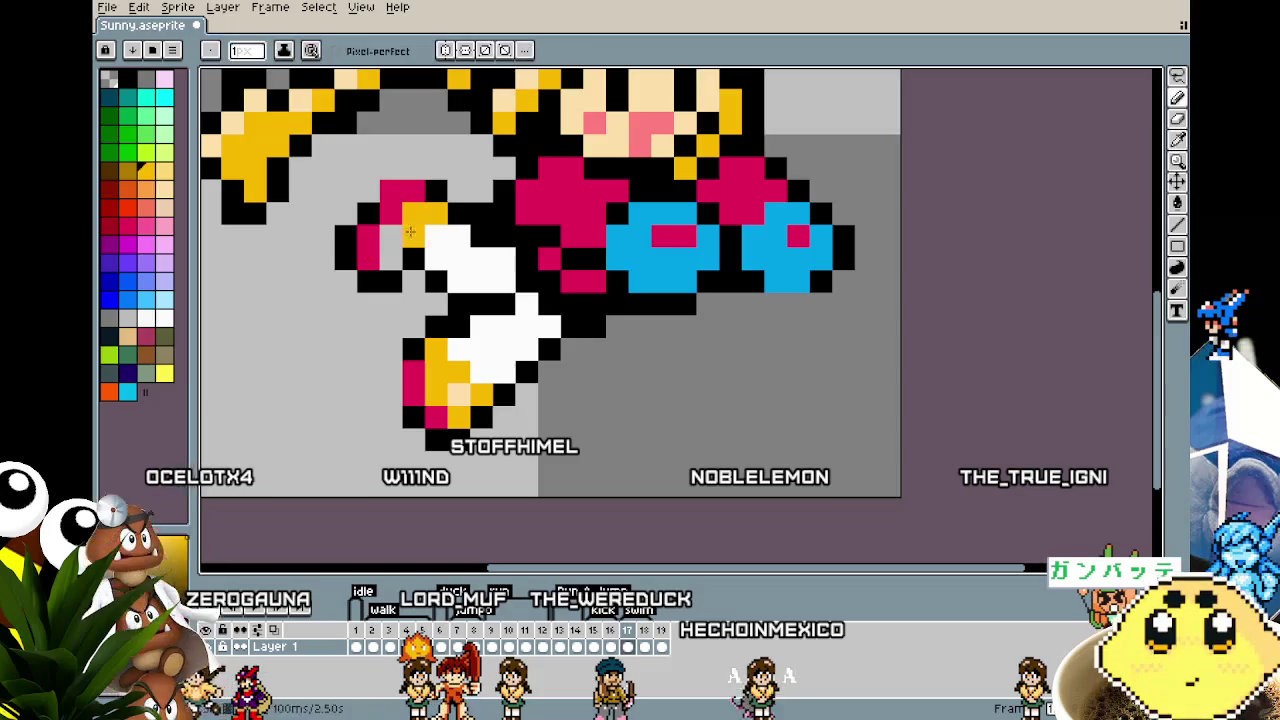
{"action": "left_click", "coordinate": [383, 241], "text": "alt"}
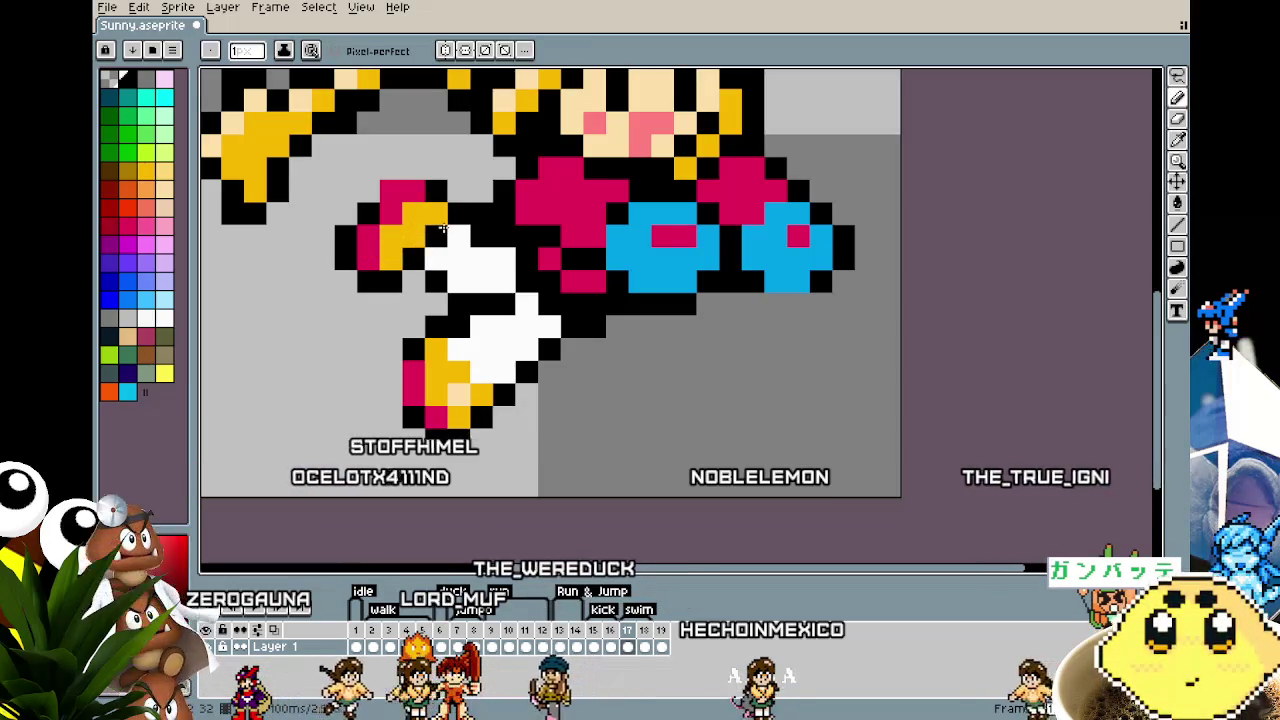
{"action": "scroll", "coordinate": [433, 300], "scroll_direction": "down", "scroll_amount": 8}
{"action": "scroll", "coordinate": [440, 330], "scroll_direction": "up", "scroll_amount": 2}
{"action": "scroll", "coordinate": [480, 350], "scroll_direction": "up", "scroll_amount": 2}
{"action": "scroll", "coordinate": [495, 373], "scroll_direction": "down", "scroll_amount": 2}
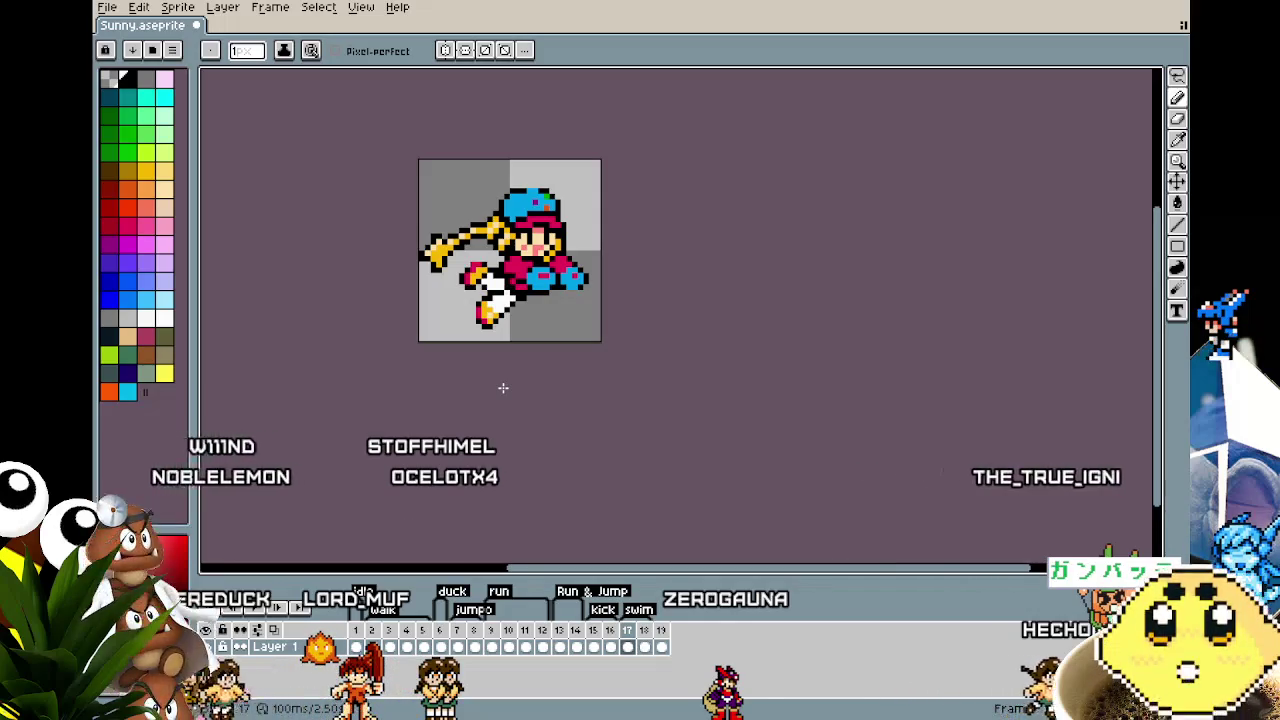
{"action": "scroll", "coordinate": [461, 309], "scroll_direction": "up", "scroll_amount": 3}
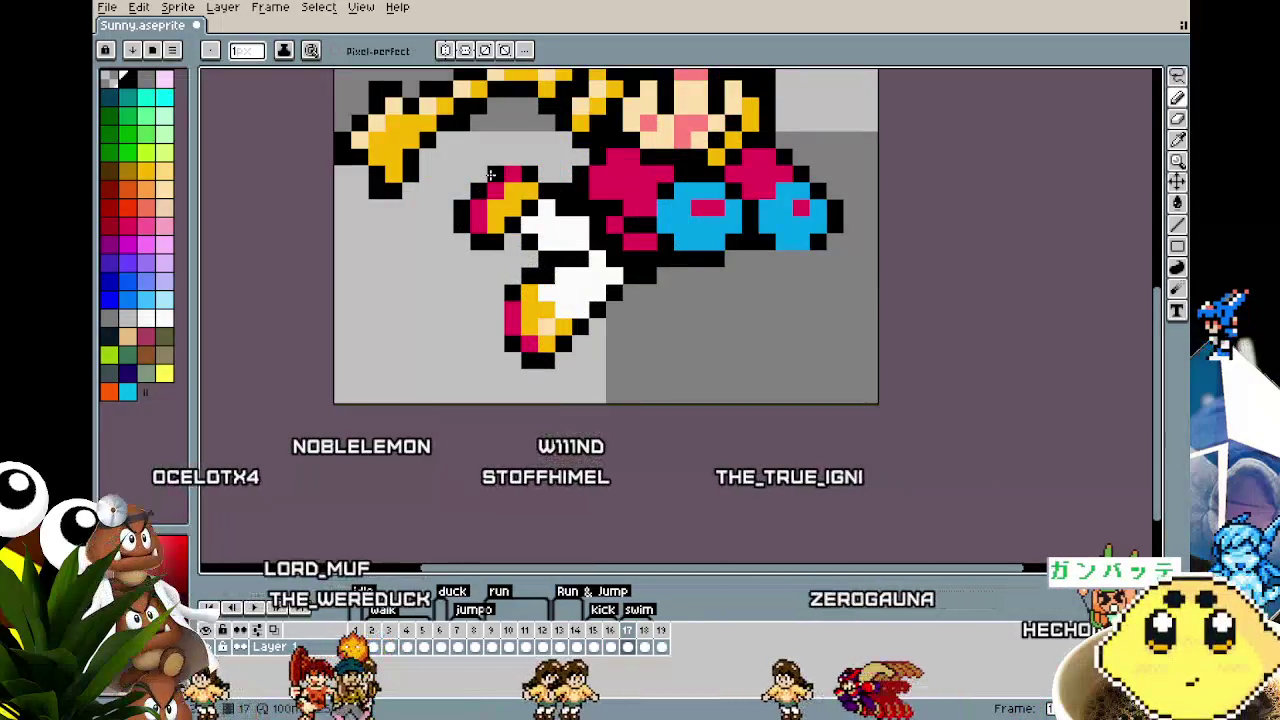
{"action": "scroll", "coordinate": [493, 176], "scroll_direction": "down", "scroll_amount": 2}
{"action": "scroll", "coordinate": [523, 250], "scroll_direction": "up", "scroll_amount": 1}
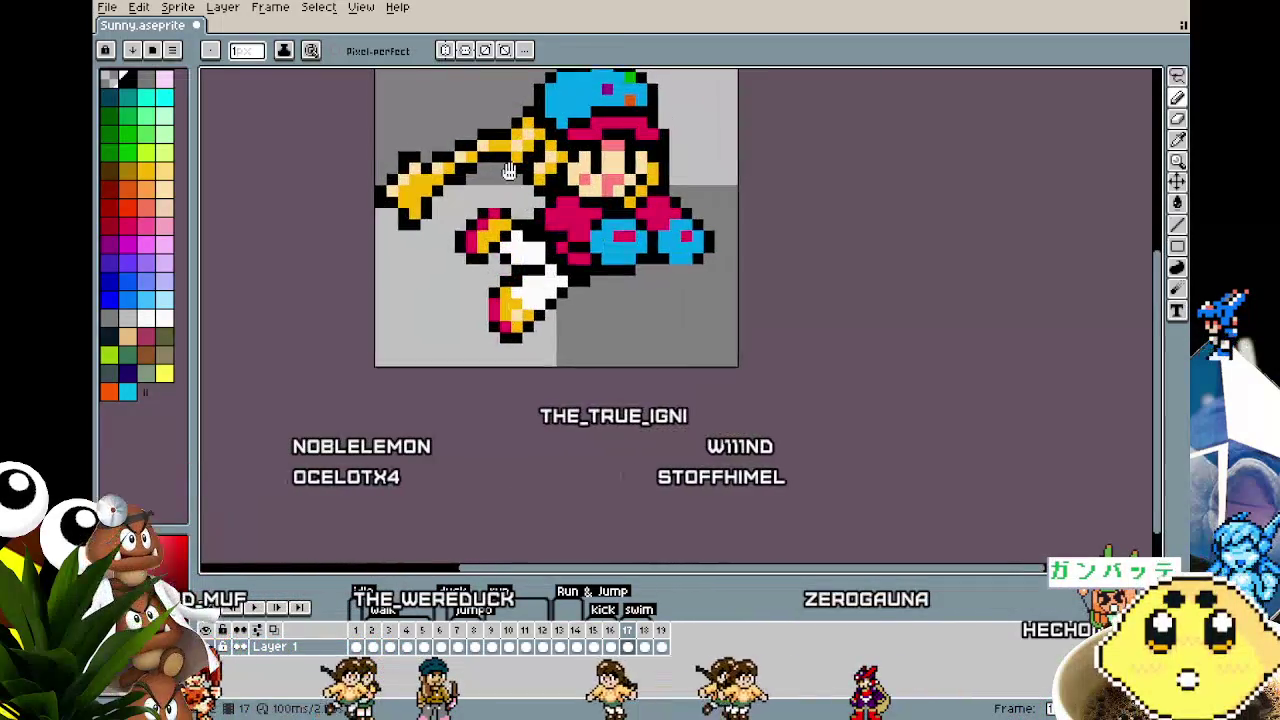
{"action": "left_click", "coordinate": [645, 632]}
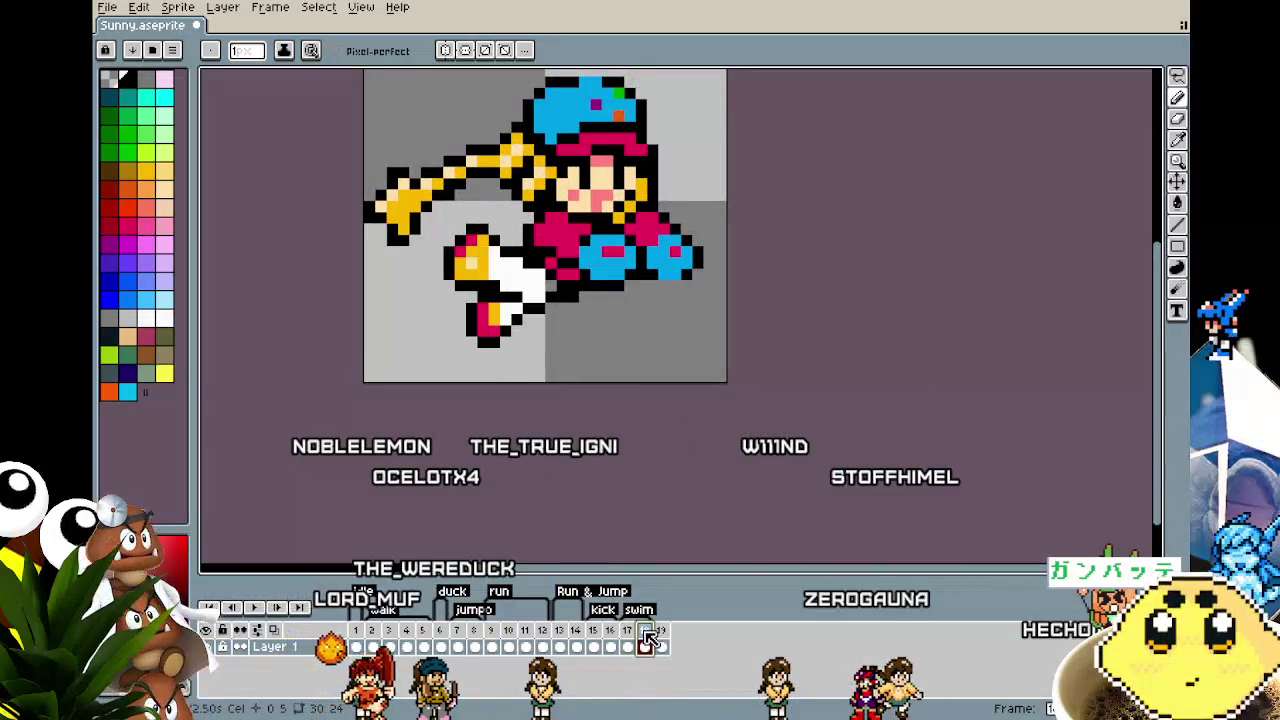
Step: Compare the poses in frames 16–19, then add a new animation frame
{"action": "left_click", "coordinate": [630, 642]}
{"action": "left_click", "coordinate": [662, 641]}
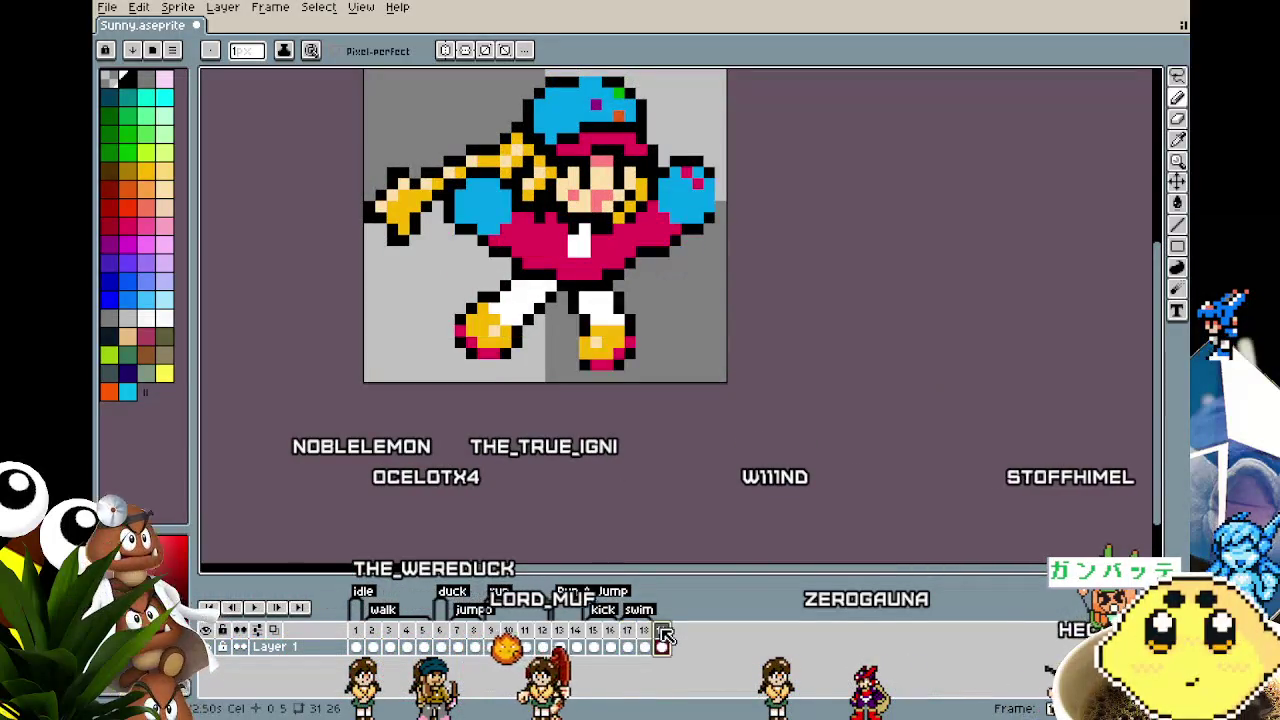
{"action": "left_click", "coordinate": [643, 640]}
{"action": "left_click", "coordinate": [610, 640]}
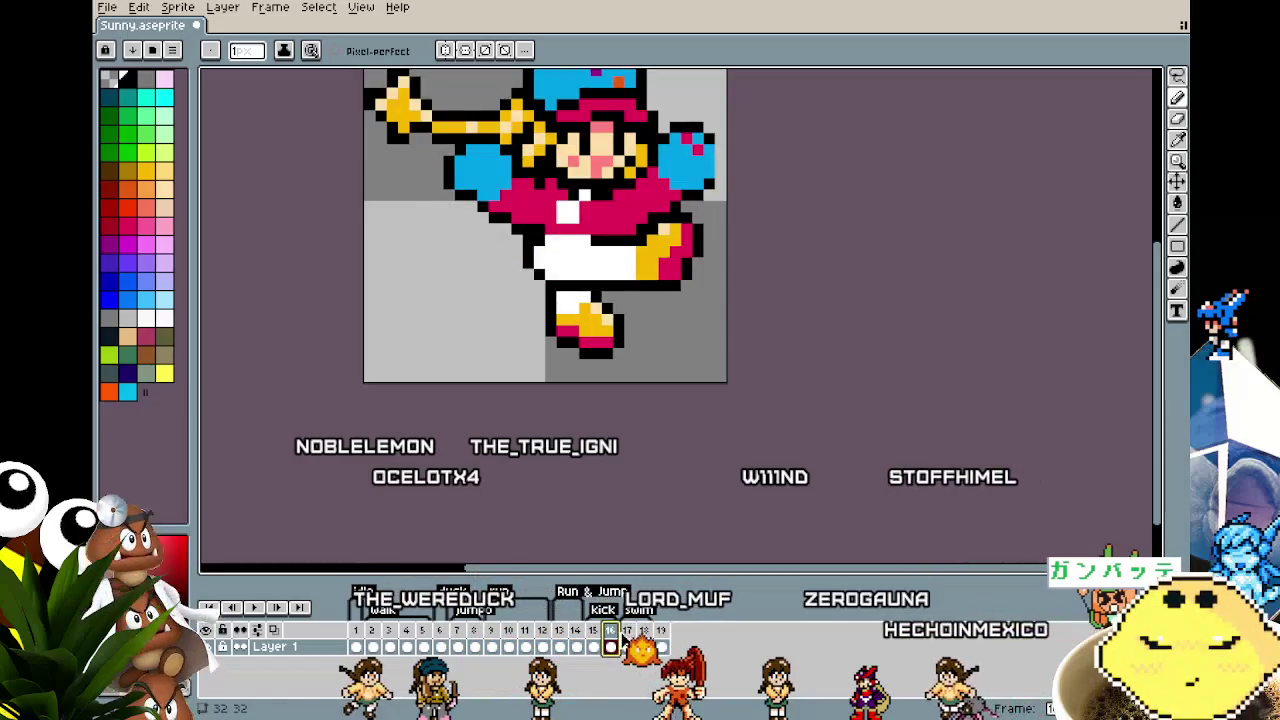
{"action": "left_click", "coordinate": [627, 641]}
{"action": "right_click", "coordinate": [628, 630]}
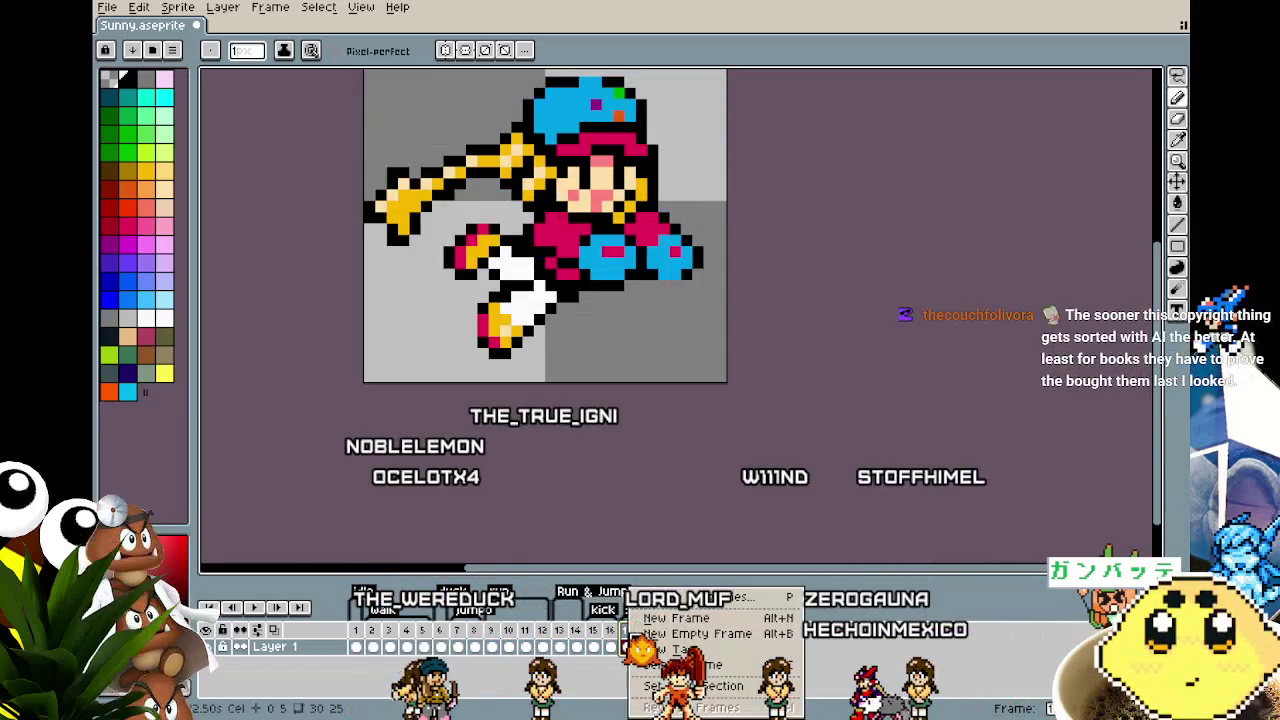
{"action": "left_click", "coordinate": [670, 618]}
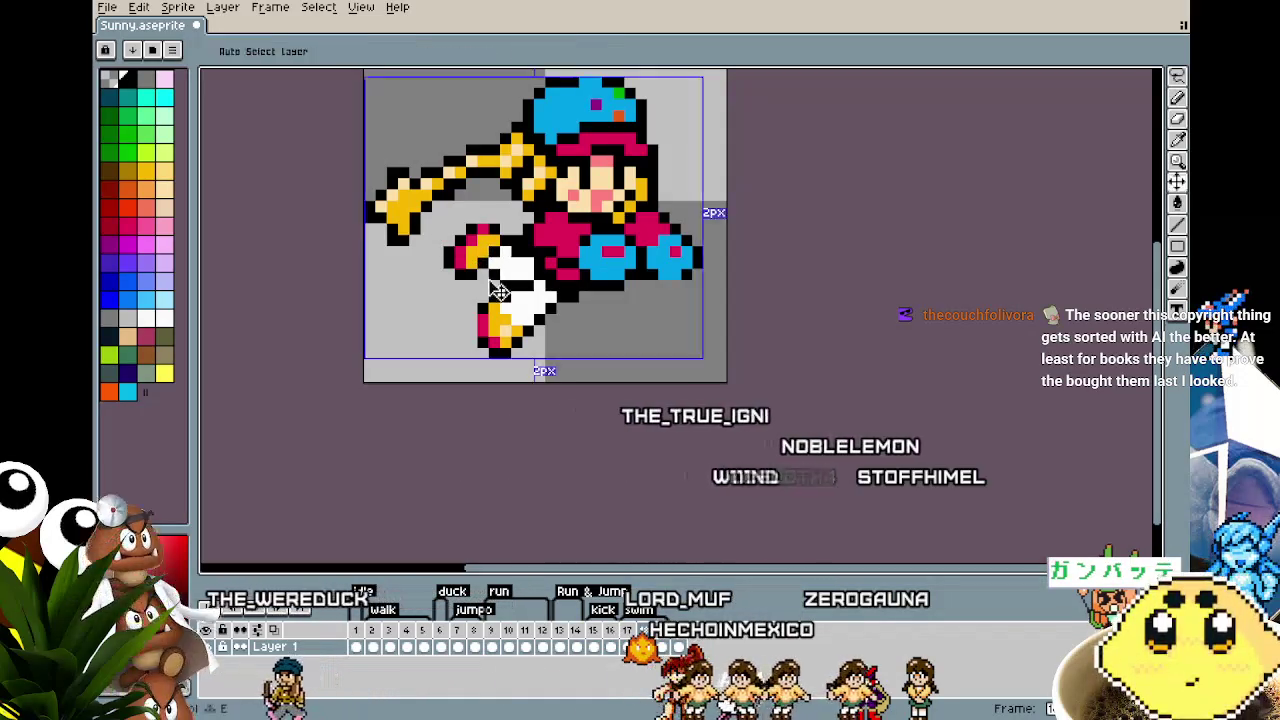
Step: Erase the old legs and shoe in the new frame and paste the copied leg-and-shoe piece
{"action": "mouse_move", "coordinate": [465, 240]}
{"action": "left_mouse_down"}
{"action": "mouse_move", "coordinate": [478, 325]}
{"action": "mouse_move", "coordinate": [531, 294]}
{"action": "left_mouse_up"}
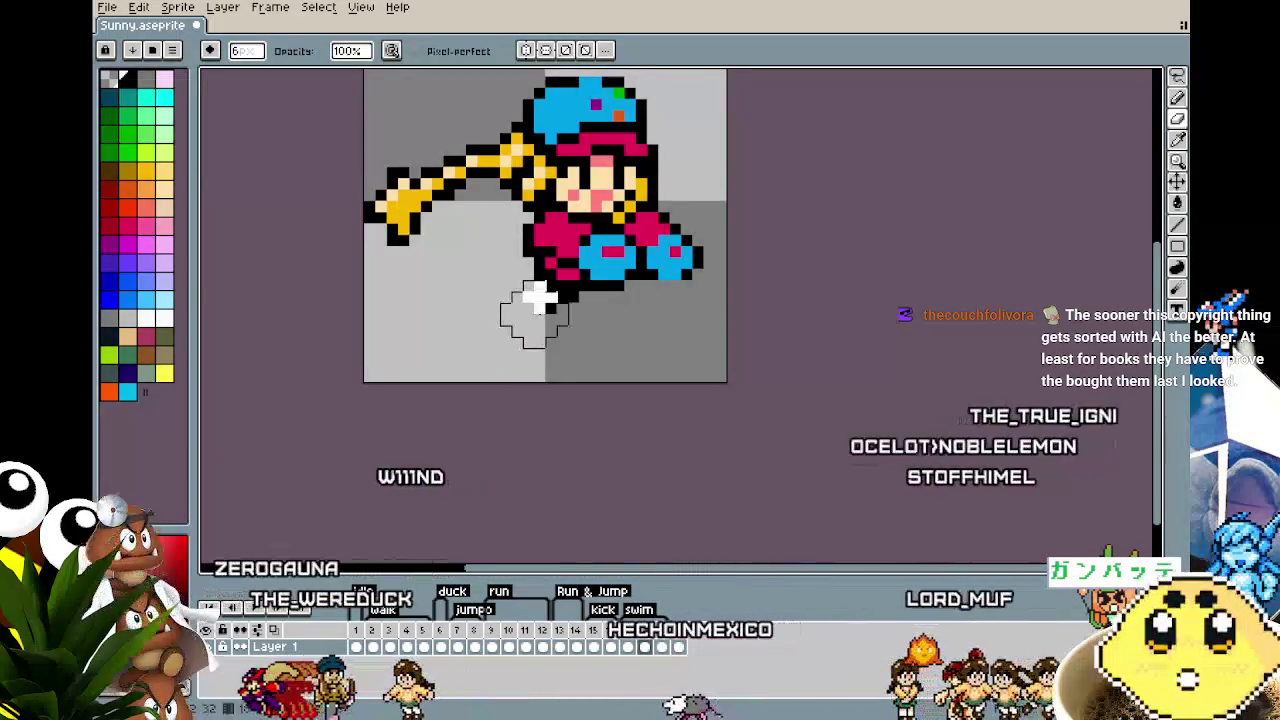
{"action": "left_click_drag", "start_coordinate": [442, 343], "coordinate": [410, 343]}
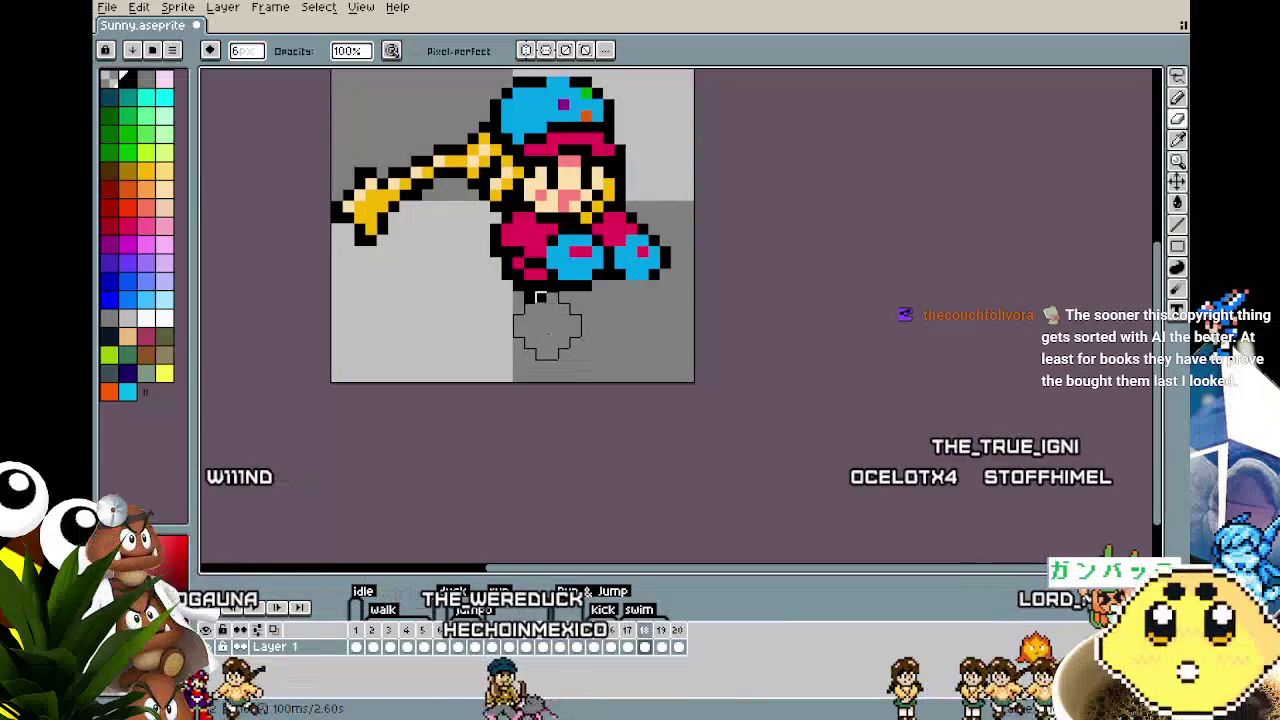
{"action": "key", "text": "m"}
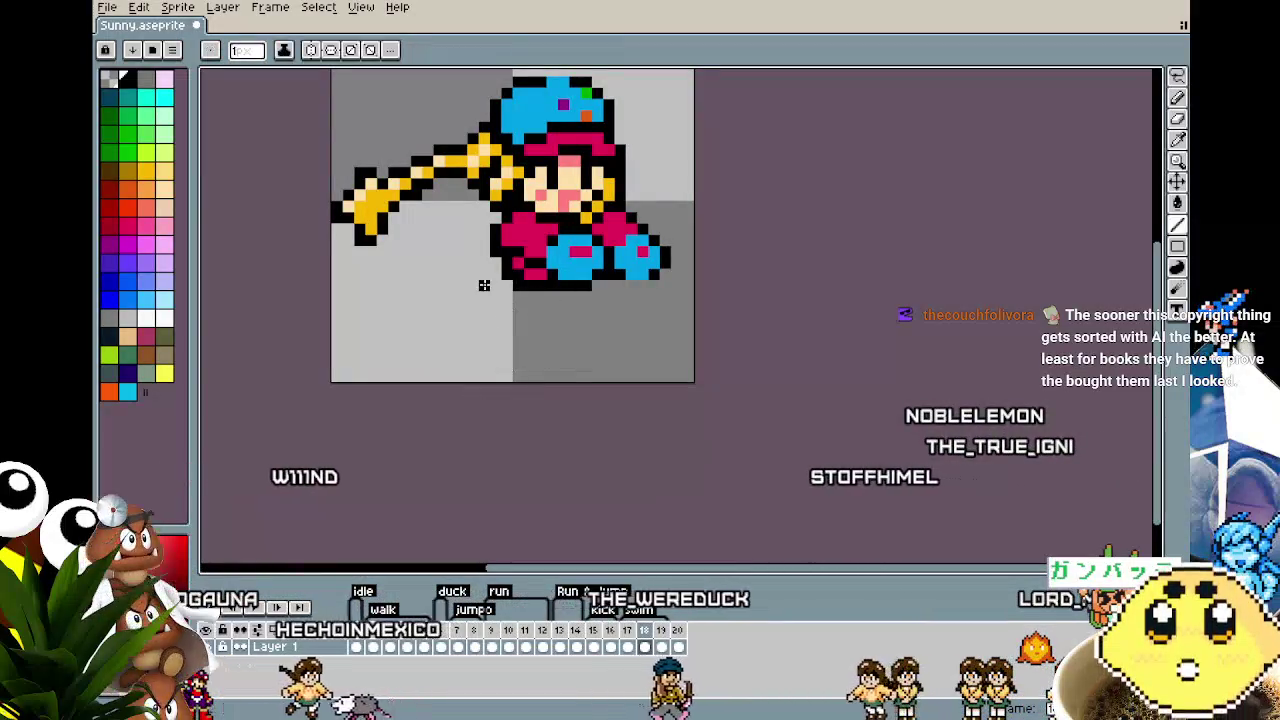
{"action": "key", "text": "ctrl+v"}
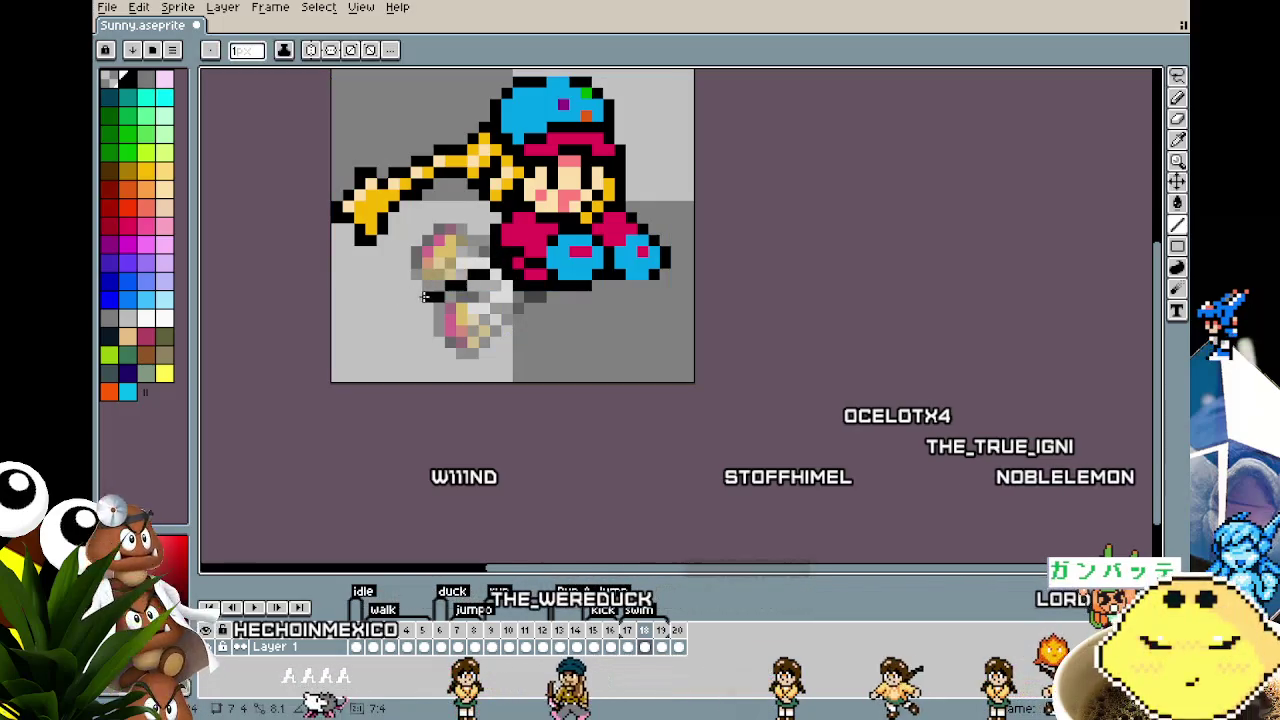
{"action": "scroll", "coordinate": [424, 320], "scroll_direction": "up", "scroll_amount": 1}
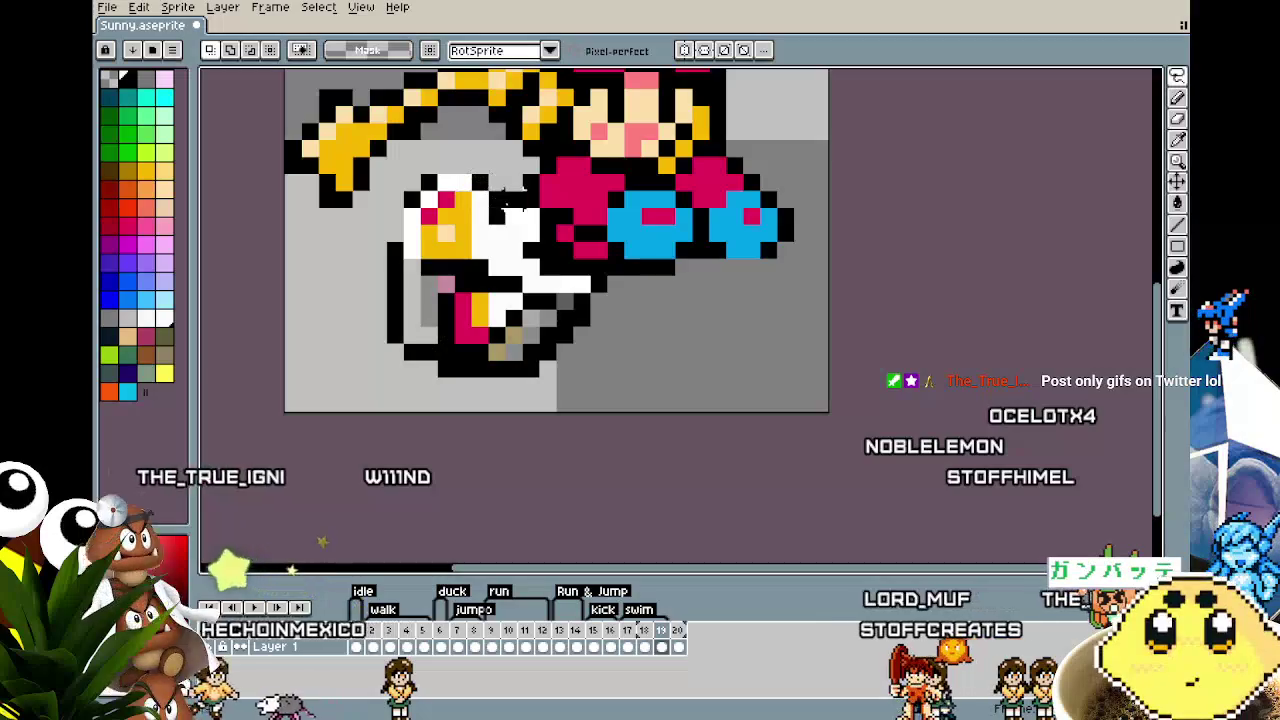
Step: Rotate the pasted legs, fit them under the body one pixel left, and commit them
{"action": "left_click_drag", "start_coordinate": [522, 220], "coordinate": [537, 253]}
{"action": "left_click_drag", "start_coordinate": [518, 298], "coordinate": [513, 298]}
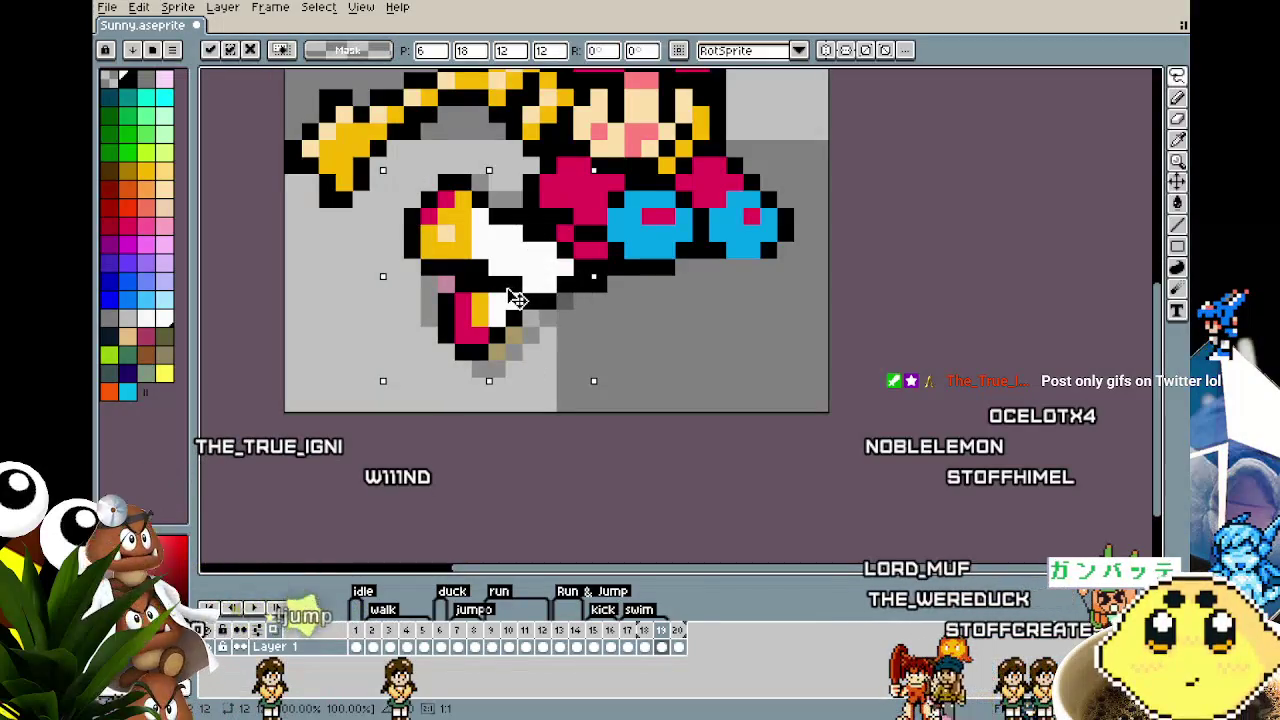
{"action": "key", "text": "Left"}
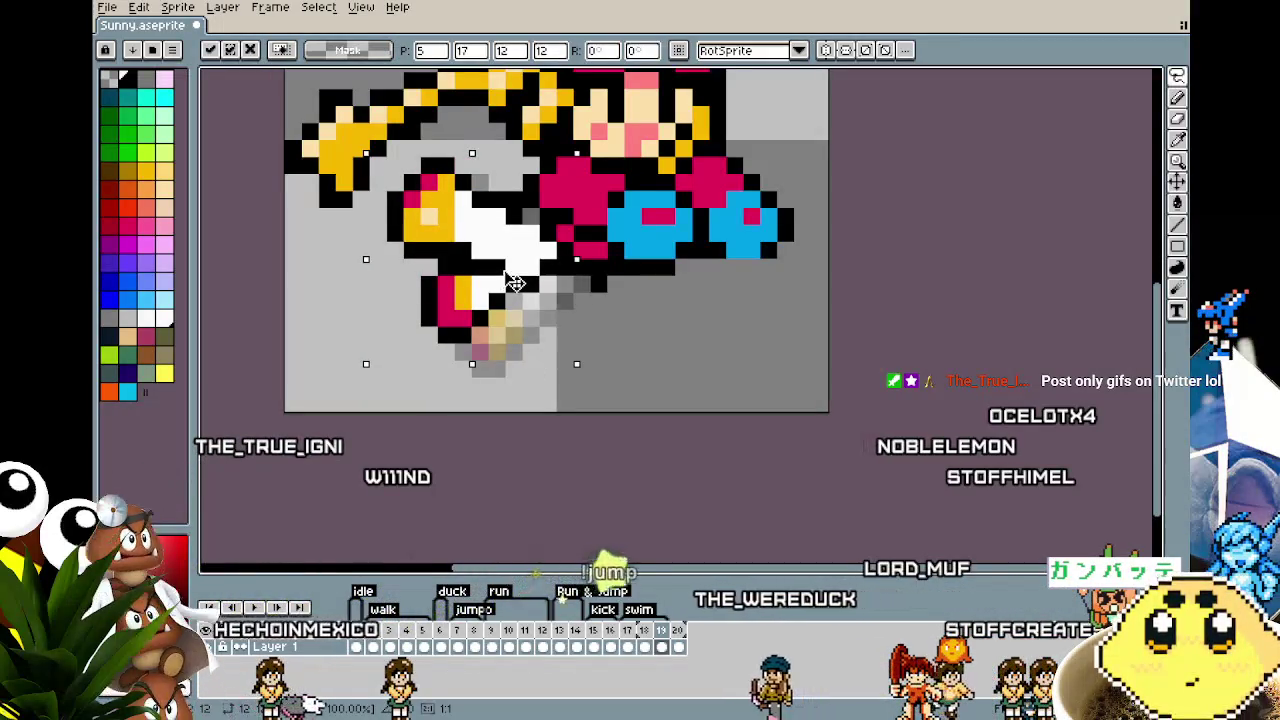
{"action": "key", "text": "Return"}
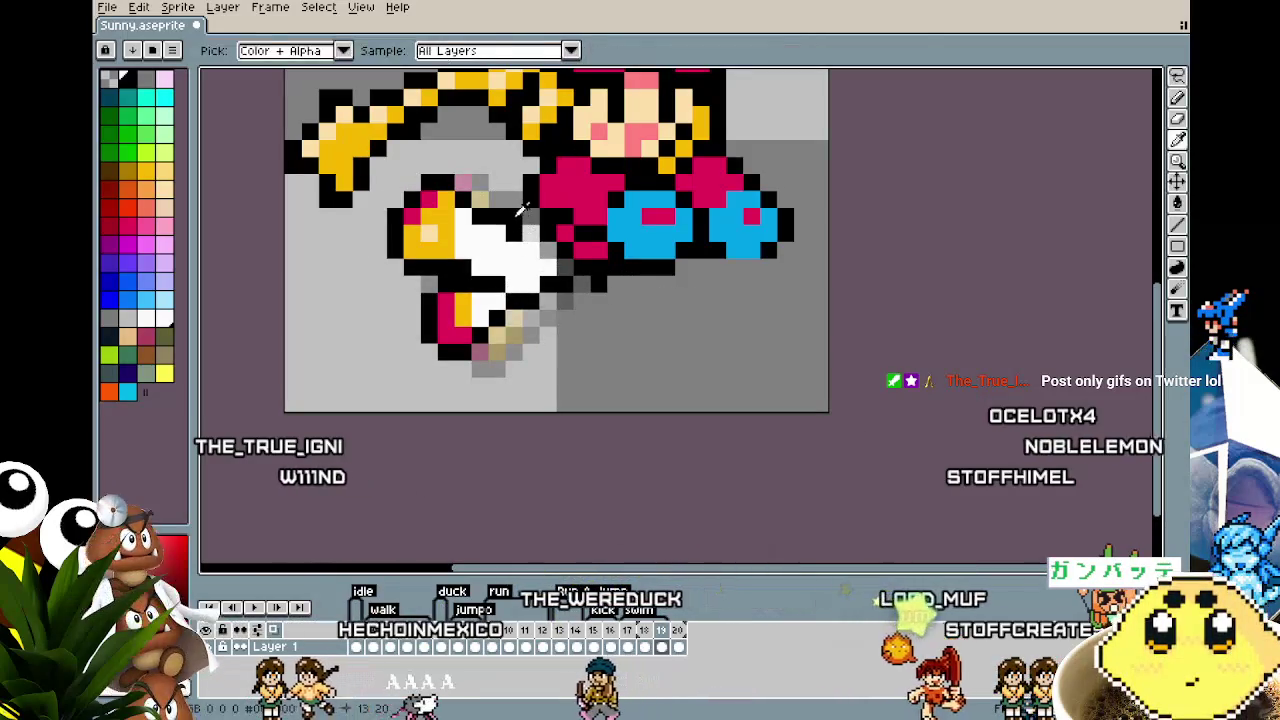
Step: Pick white, then sample black from the artwork, as pencil colours for the legs
{"action": "key", "text": "b"}
{"action": "left_click", "coordinate": [533, 229], "text": "alt"}
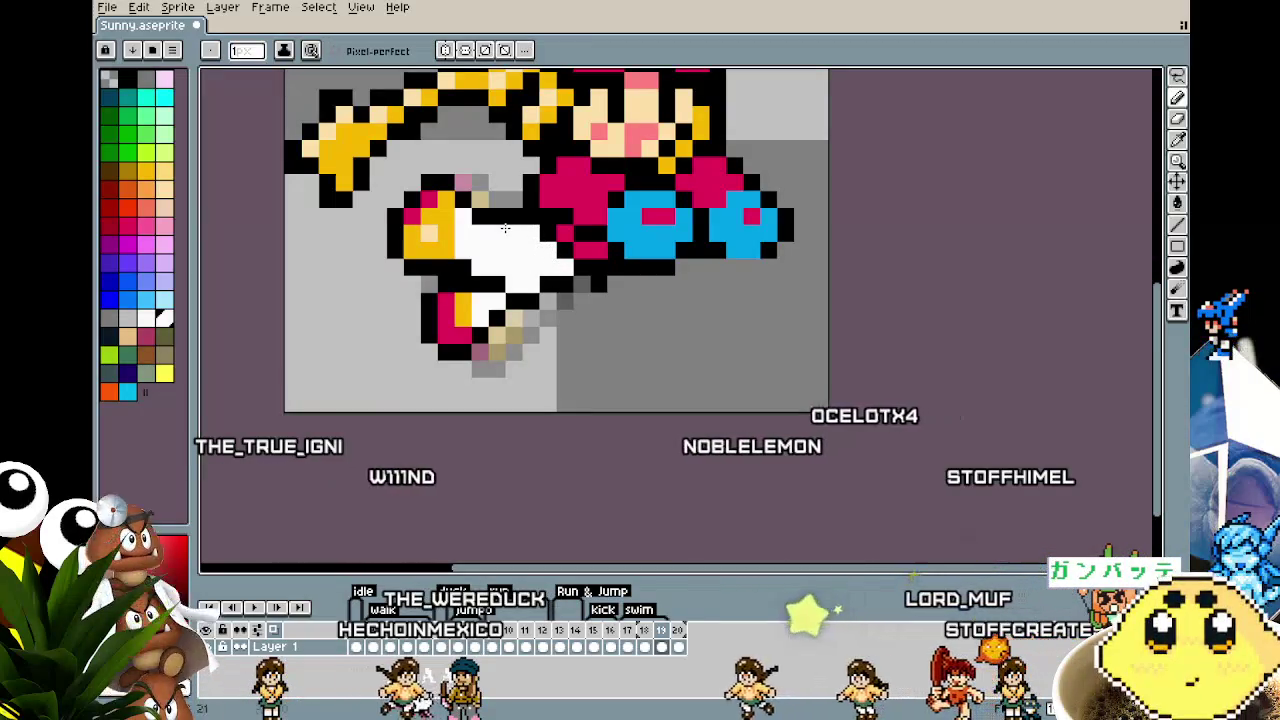
{"action": "scroll", "coordinate": [460, 358], "scroll_direction": "down", "scroll_amount": 4}
{"action": "scroll", "coordinate": [458, 358], "scroll_direction": "down", "scroll_amount": 3}
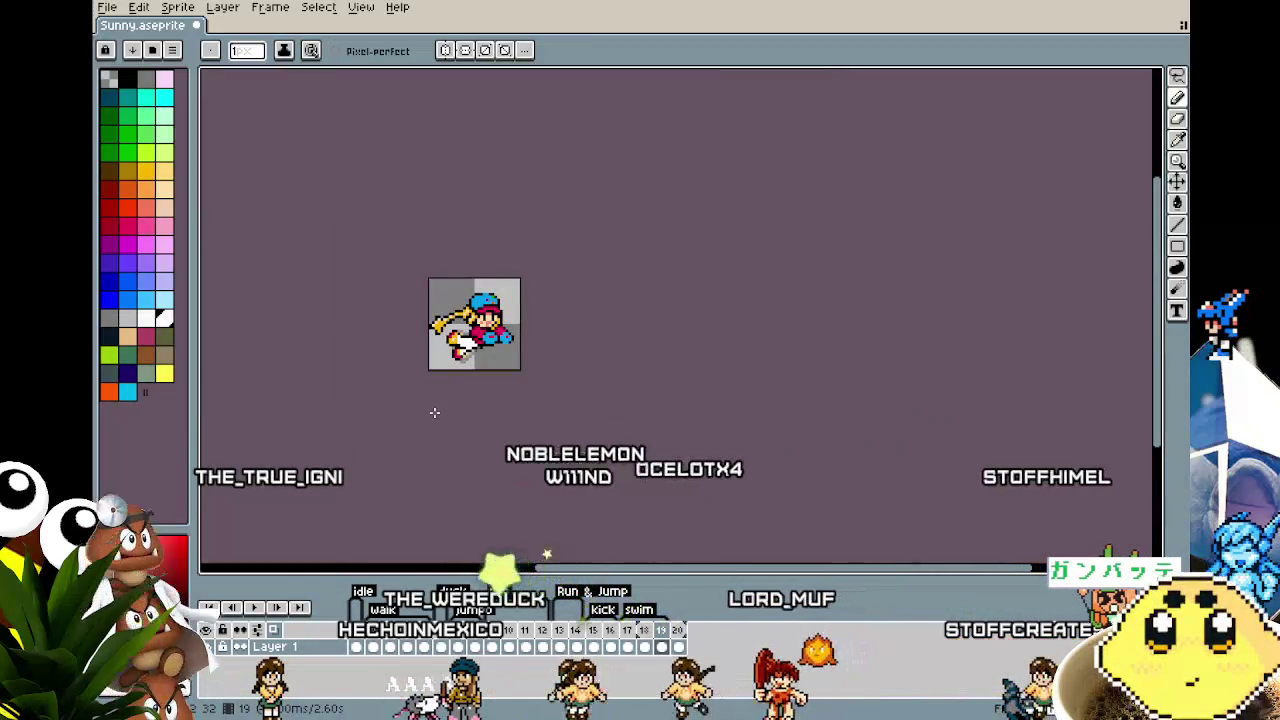
{"action": "scroll", "coordinate": [434, 413], "scroll_direction": "up", "scroll_amount": 3}
{"action": "scroll", "coordinate": [457, 371], "scroll_direction": "up", "scroll_amount": 1}
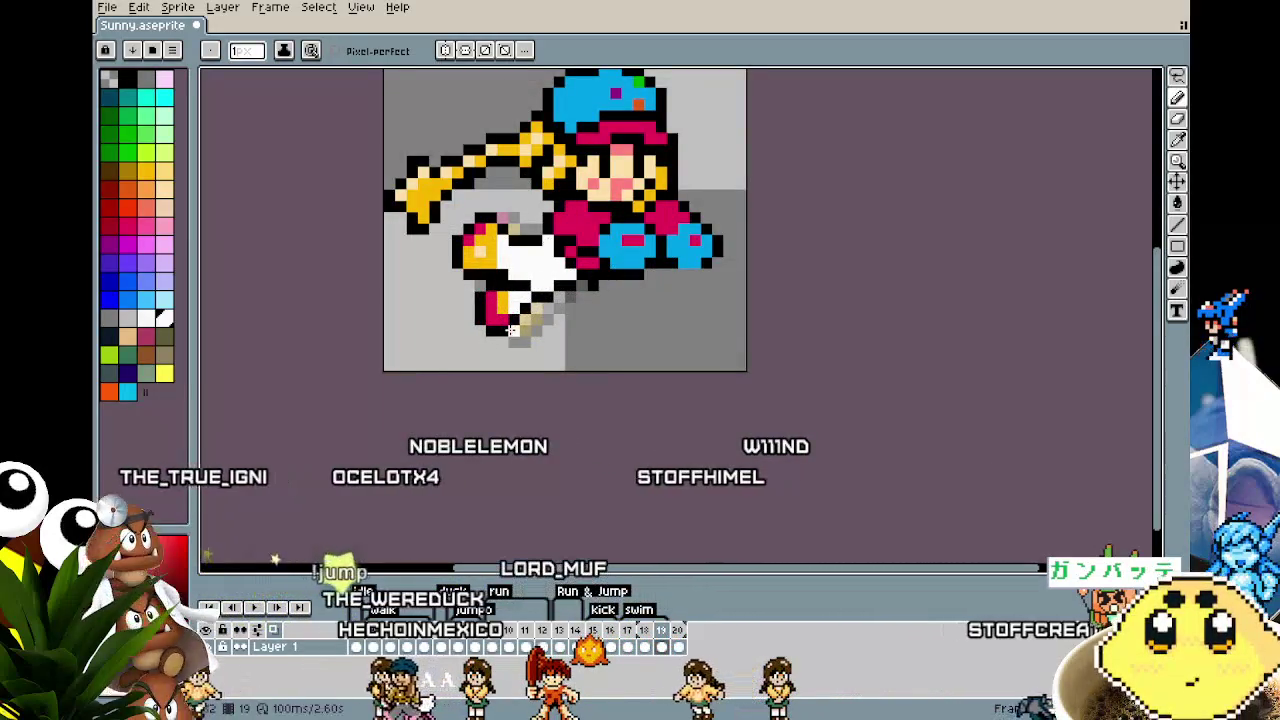
{"action": "scroll", "coordinate": [509, 300], "scroll_direction": "down", "scroll_amount": 3}
{"action": "scroll", "coordinate": [509, 305], "scroll_direction": "down", "scroll_amount": 1}
{"action": "scroll", "coordinate": [509, 313], "scroll_direction": "up", "scroll_amount": 3}
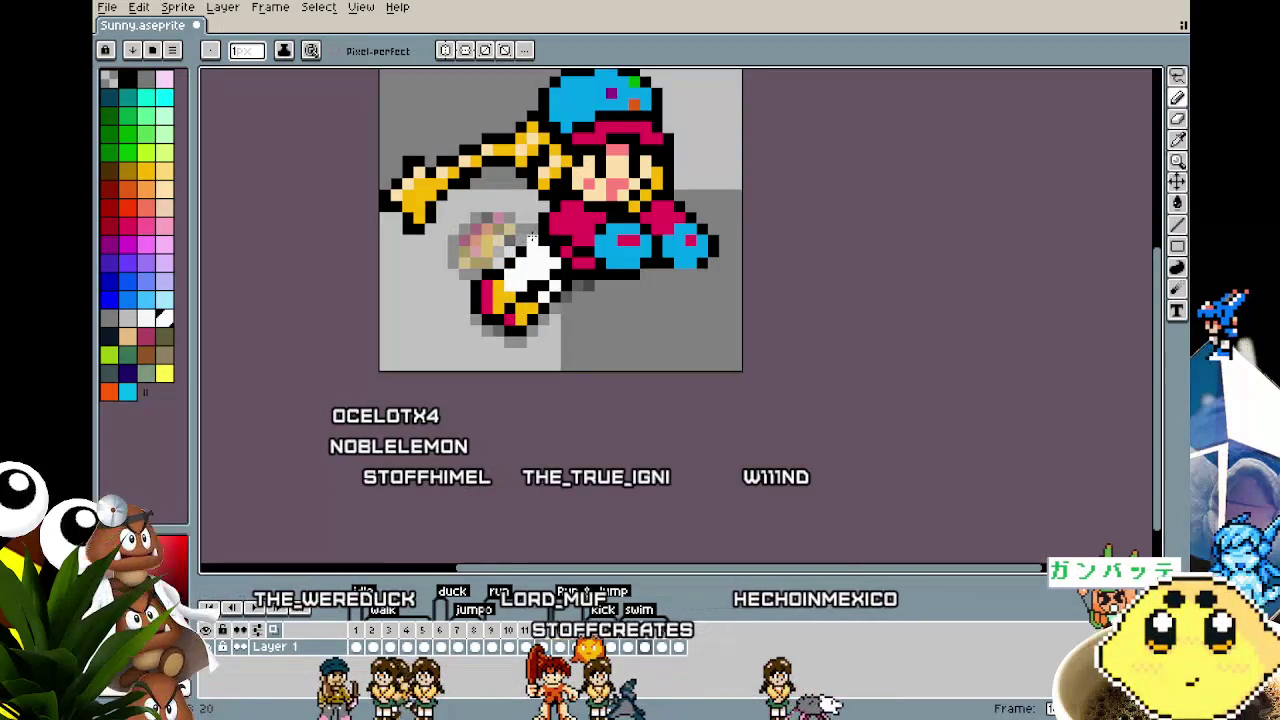
{"action": "left_click", "coordinate": [521, 240], "text": "alt"}
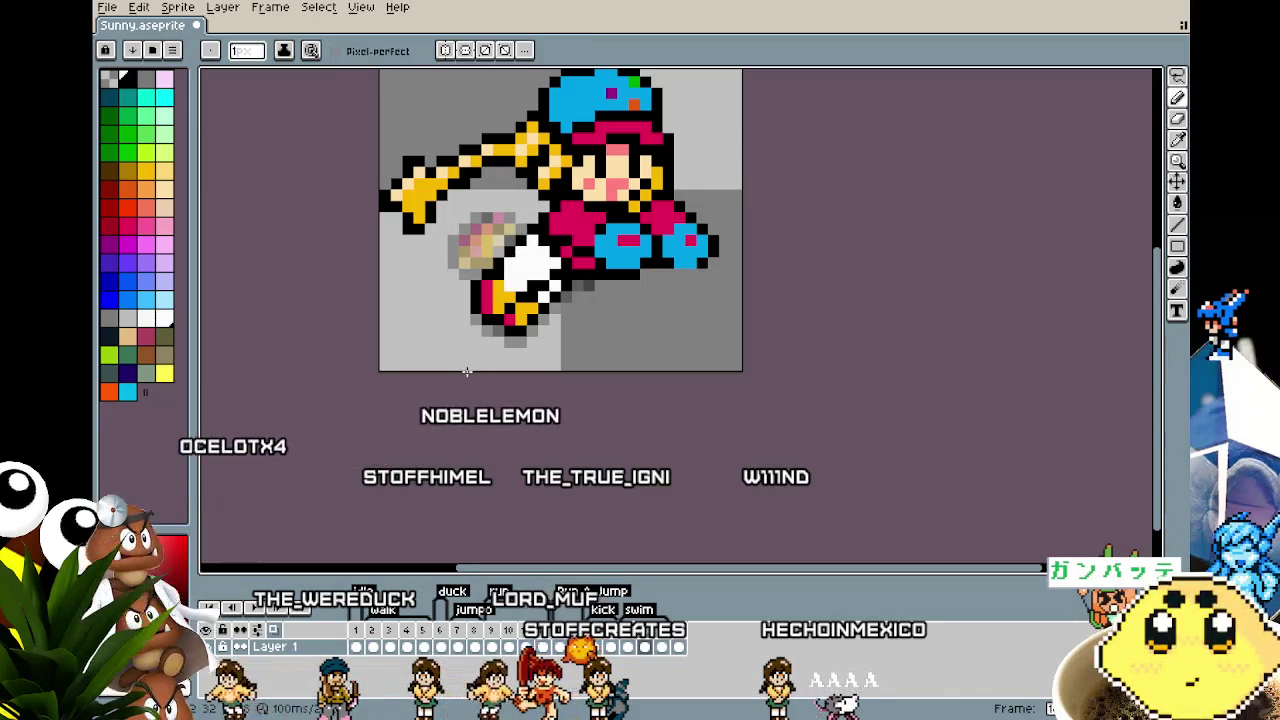
{"action": "scroll", "coordinate": [495, 315], "scroll_direction": "down", "scroll_amount": 2}
{"action": "scroll", "coordinate": [477, 357], "scroll_direction": "down", "scroll_amount": 1}
{"action": "scroll", "coordinate": [477, 357], "scroll_direction": "up", "scroll_amount": 1}
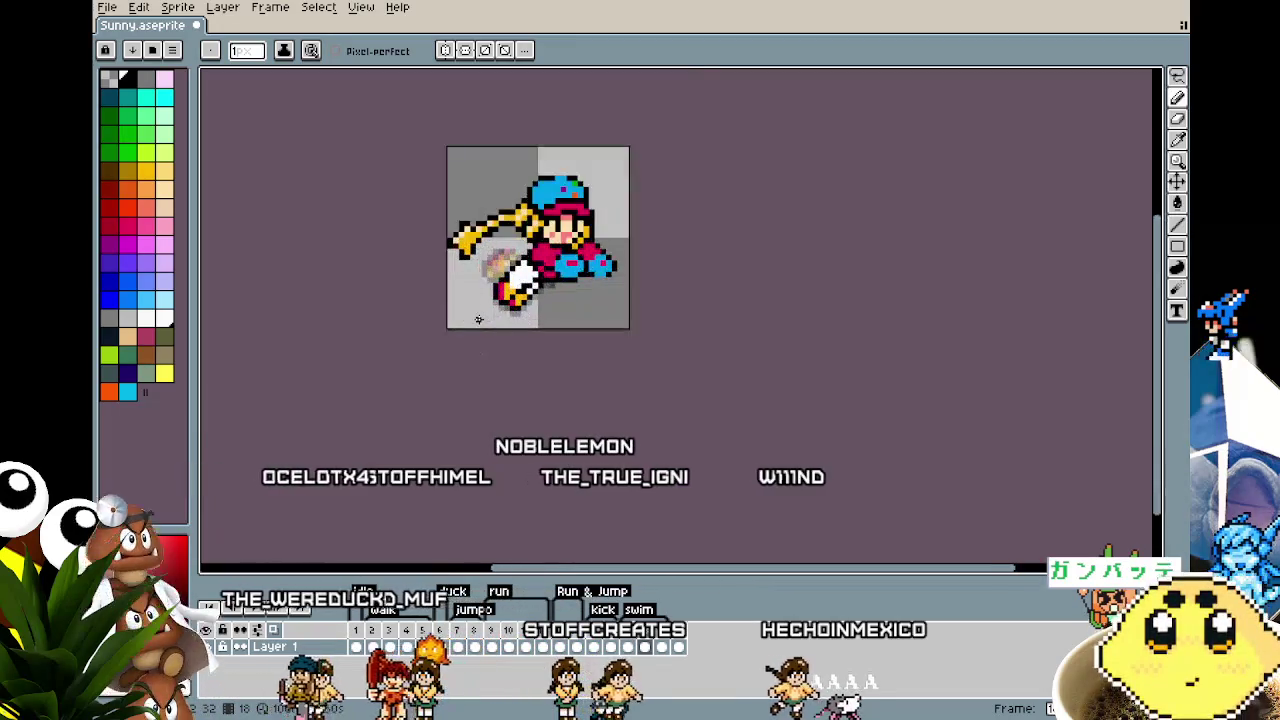
{"action": "scroll", "coordinate": [478, 330], "scroll_direction": "up", "scroll_amount": 1}
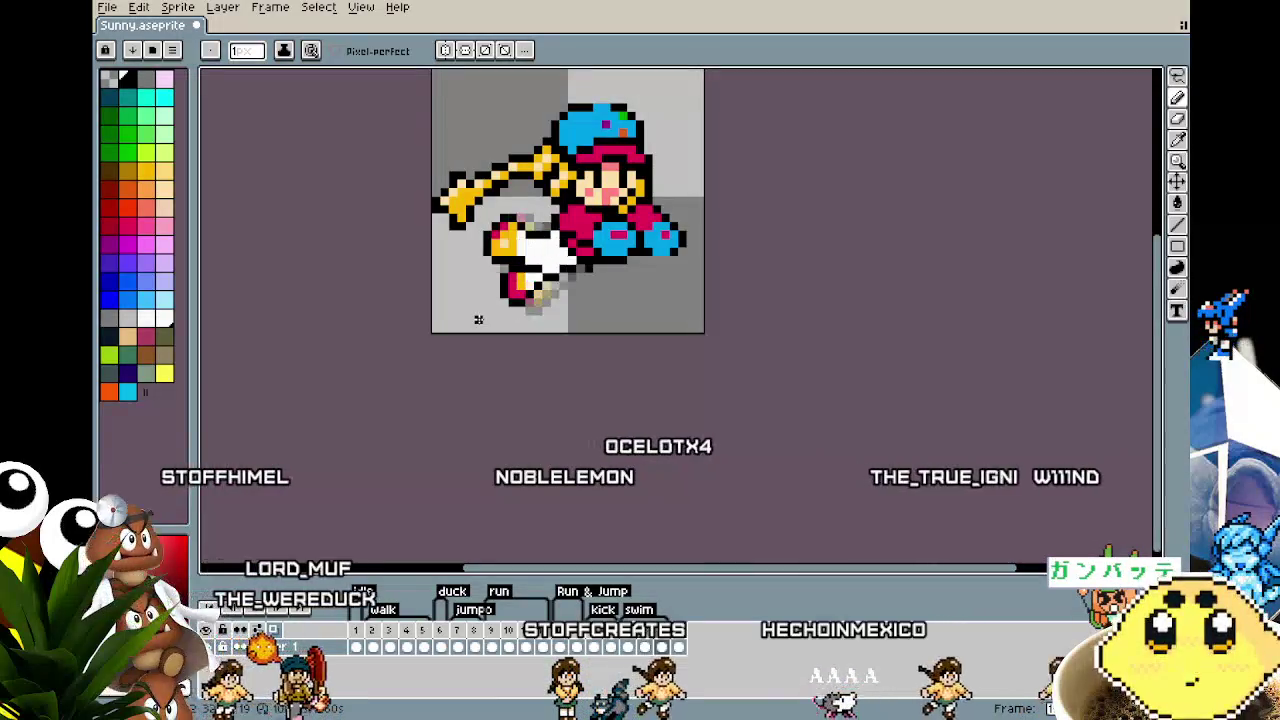
{"action": "scroll", "coordinate": [594, 287], "scroll_direction": "up", "scroll_amount": 3}
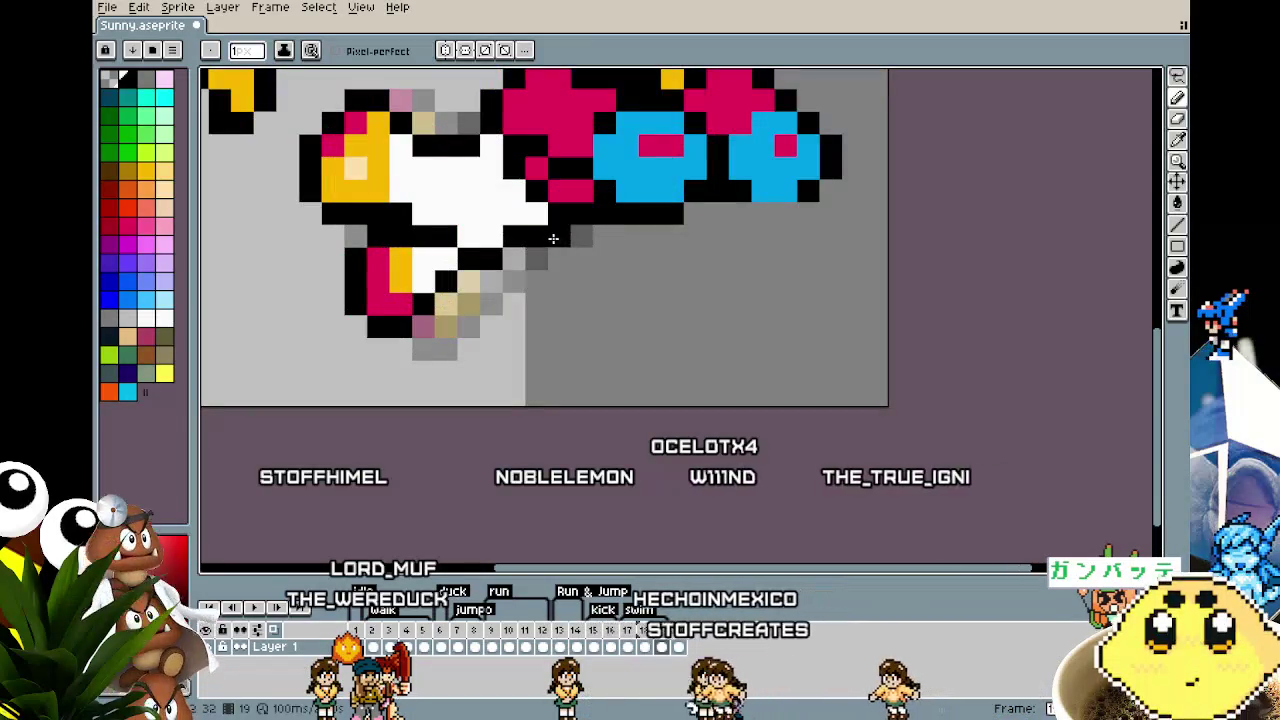
{"action": "scroll", "coordinate": [533, 287], "scroll_direction": "down", "scroll_amount": 1}
{"action": "scroll", "coordinate": [533, 287], "scroll_direction": "down", "scroll_amount": 3}
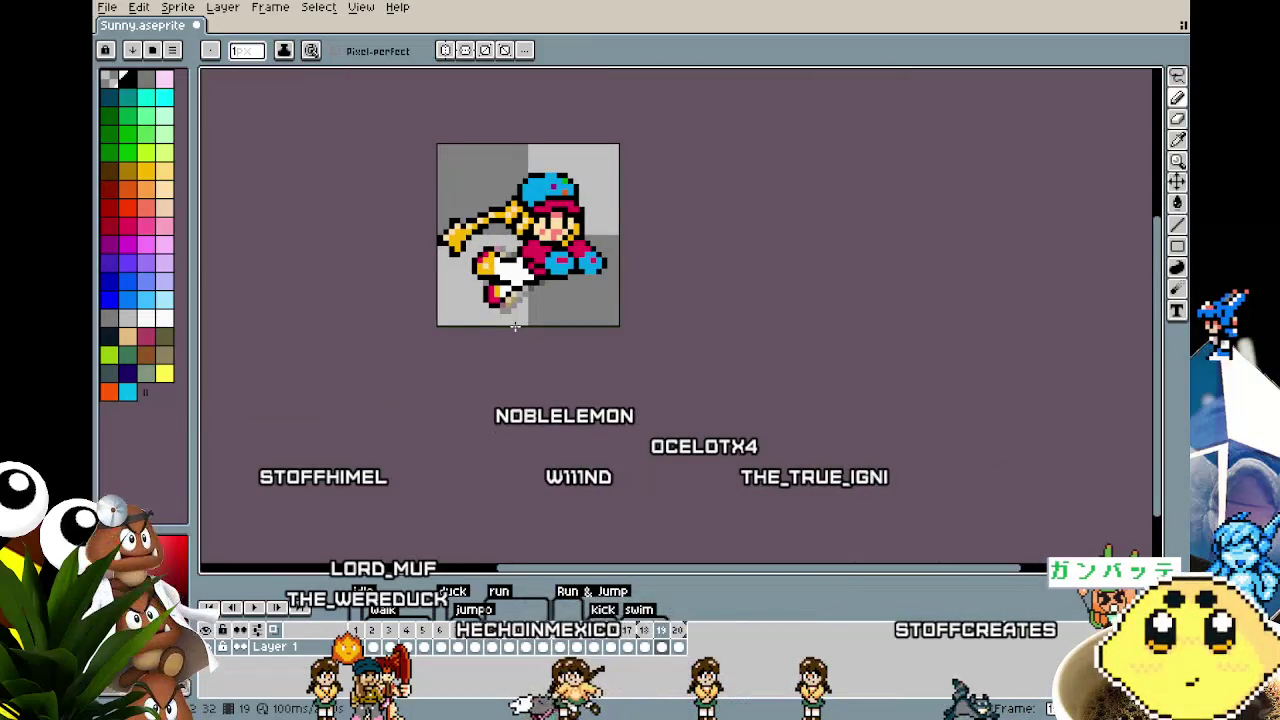
{"action": "scroll", "coordinate": [515, 326], "scroll_direction": "up", "scroll_amount": 2}
{"action": "scroll", "coordinate": [530, 280], "scroll_direction": "up", "scroll_amount": 1}
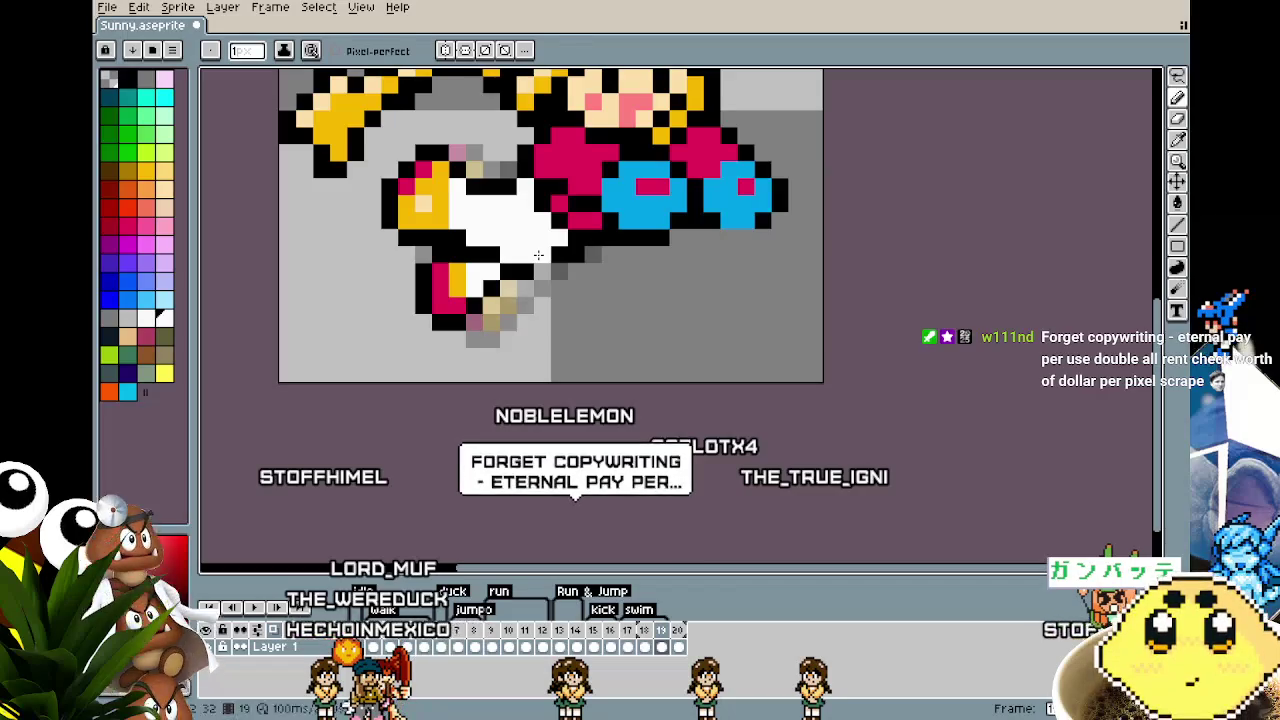
{"action": "scroll", "coordinate": [496, 350], "scroll_direction": "down", "scroll_amount": 3}
{"action": "scroll", "coordinate": [496, 395], "scroll_direction": "up", "scroll_amount": 1}
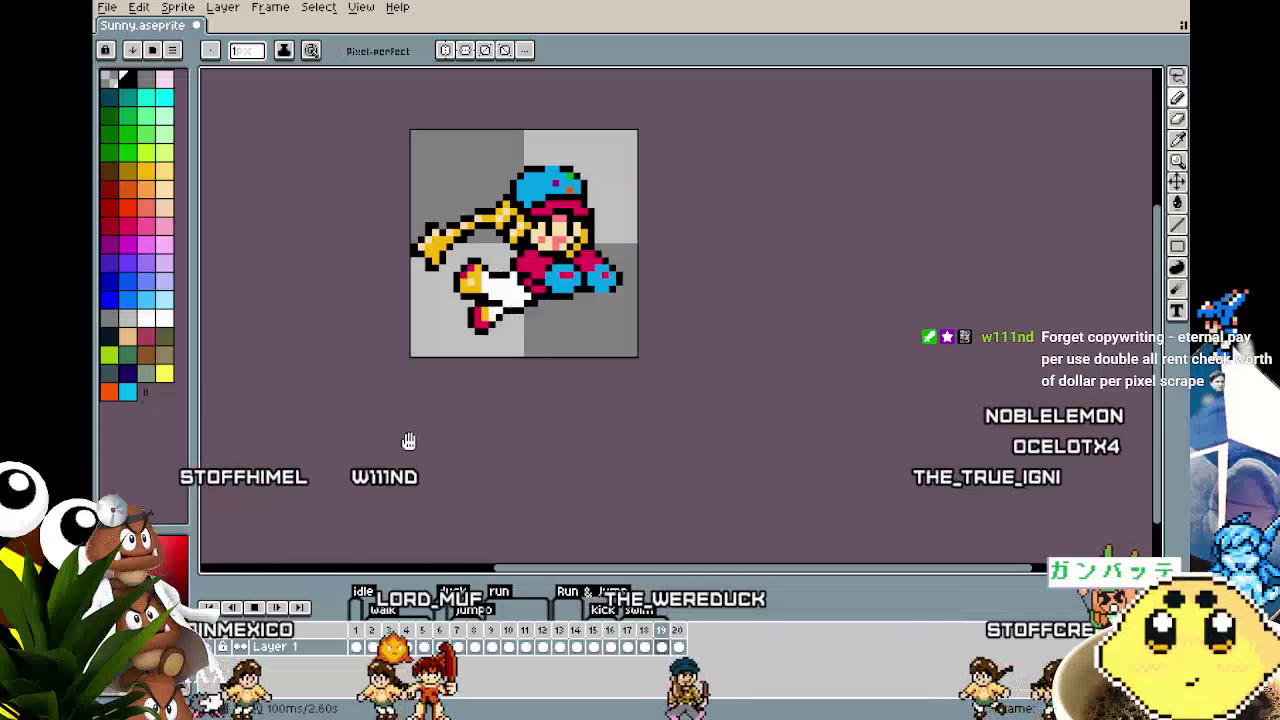
Step: Add a new frame, making 21 frames, and play the batting swing to review it
{"action": "right_click", "coordinate": [648, 630]}
{"action": "left_click", "coordinate": [698, 619]}
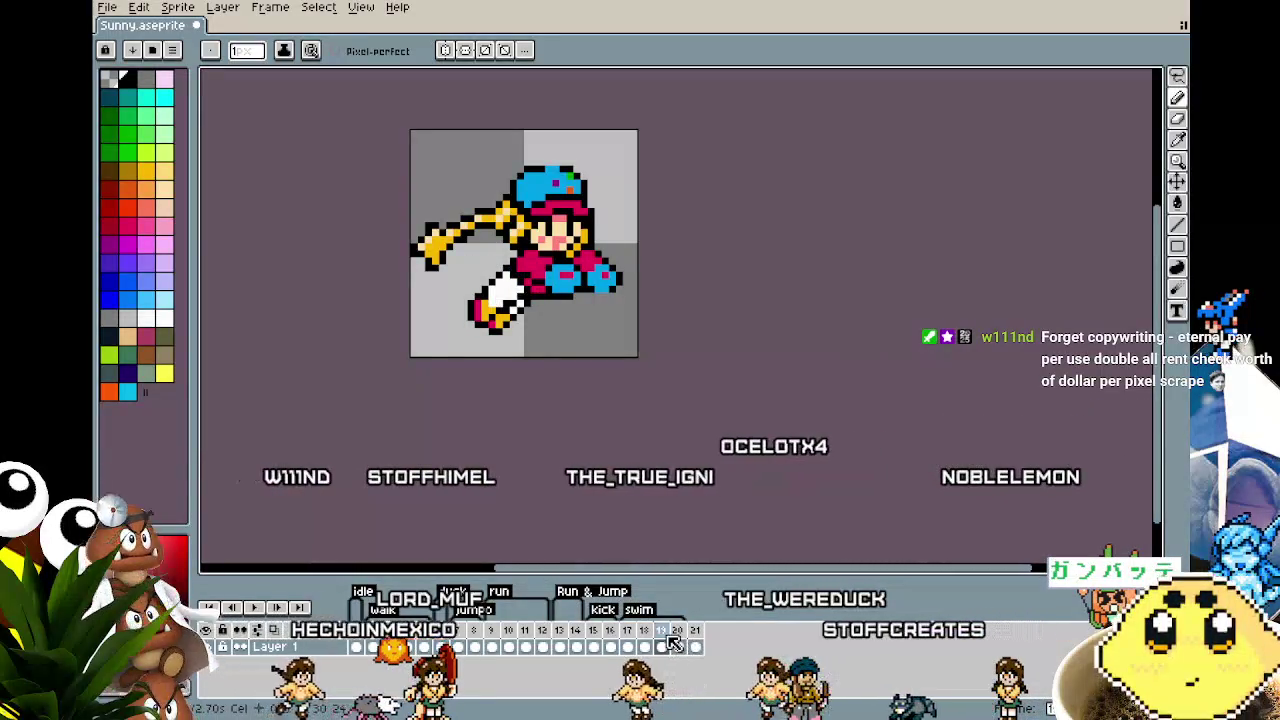
{"action": "key", "text": "Return"}
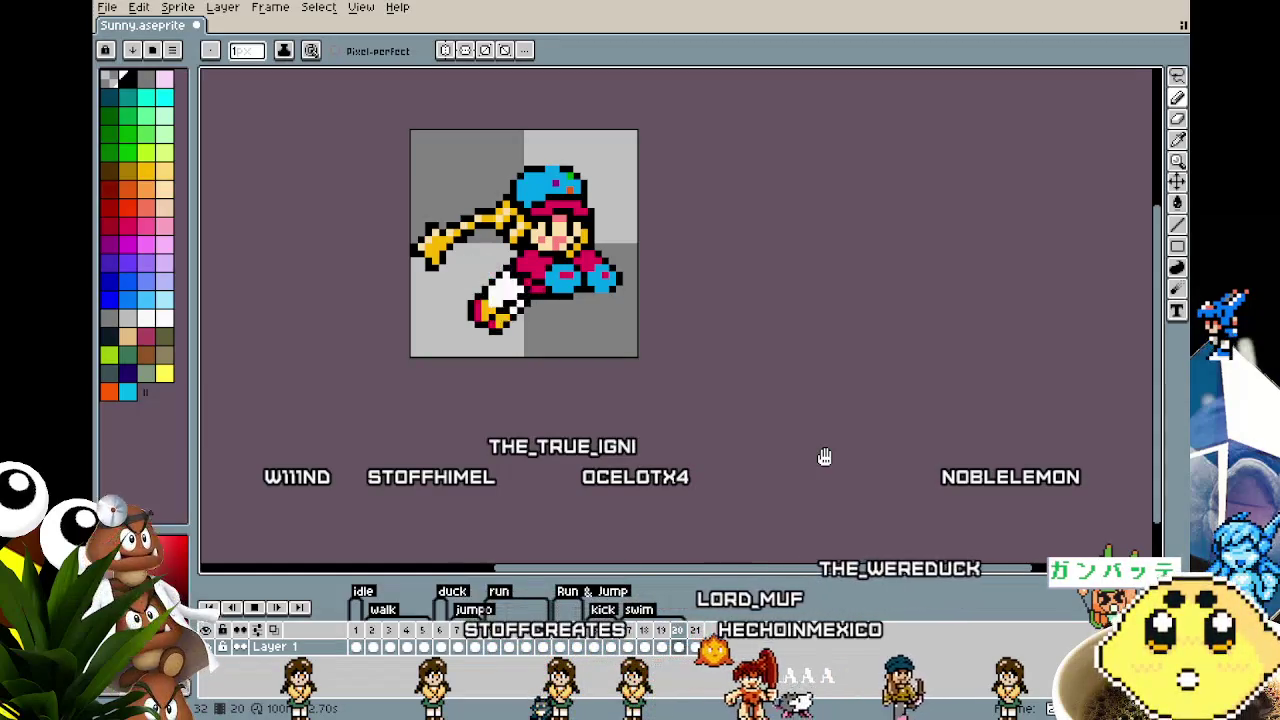
{"action": "key", "text": "v"}
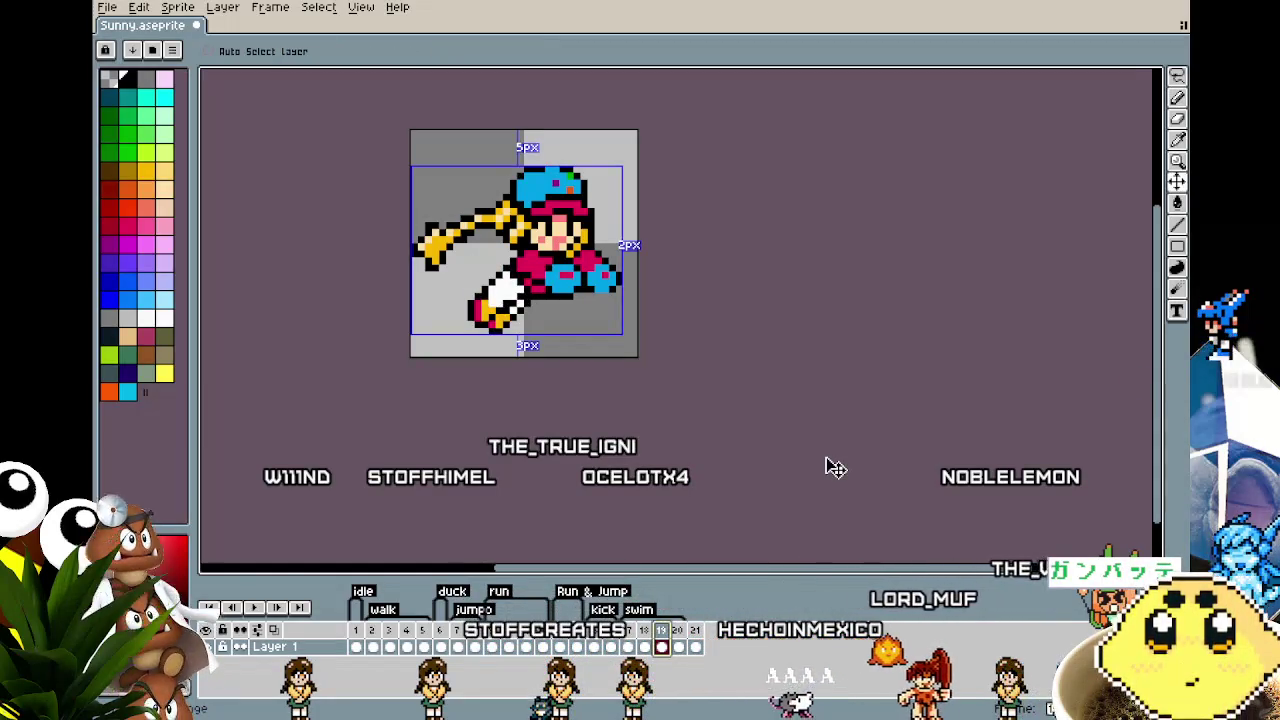
{"action": "key", "text": "b"}
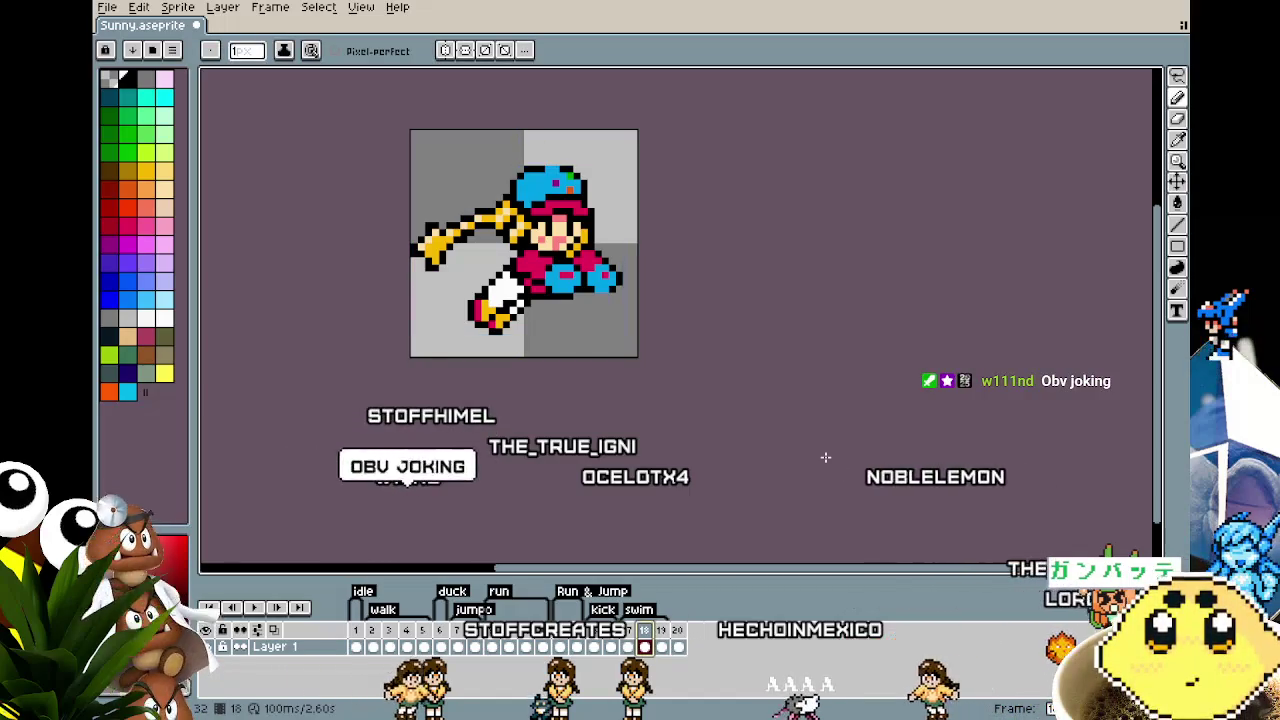
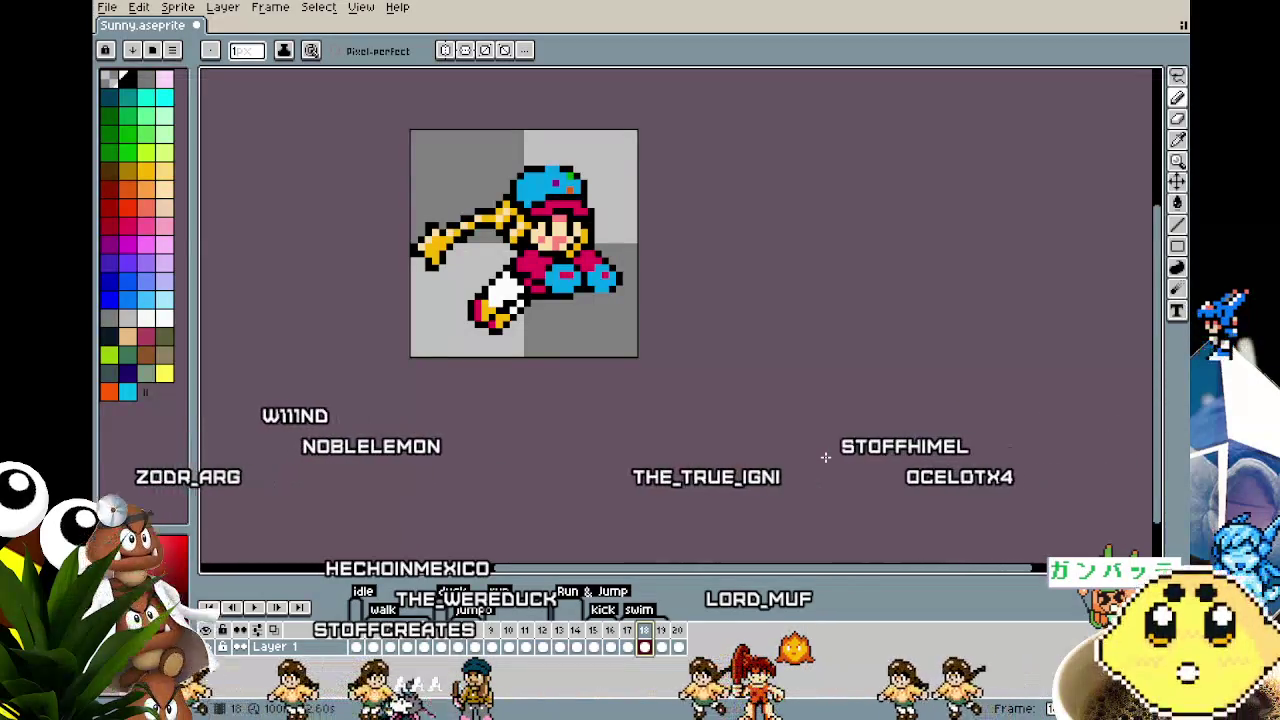
Step: Advance to frame 19 of the swimming animation
{"action": "scroll", "coordinate": [414, 343], "scroll_direction": "up", "scroll_amount": 2}
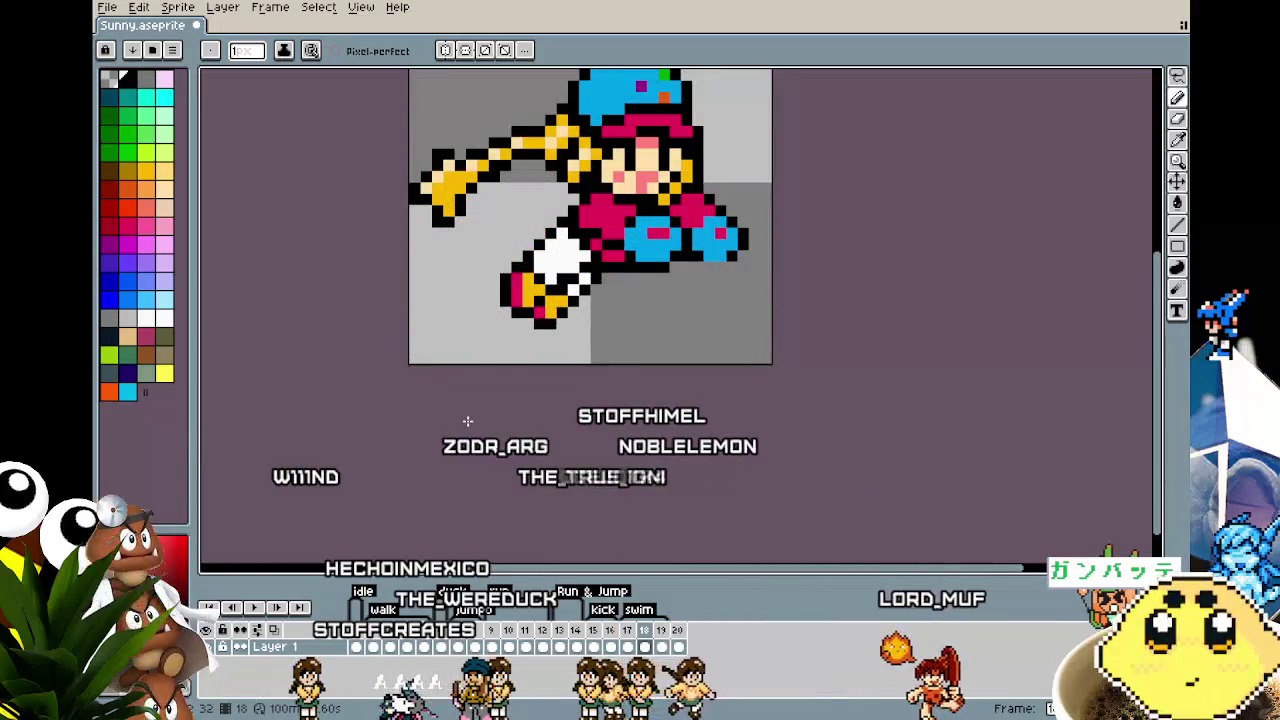
{"action": "scroll", "coordinate": [548, 277], "scroll_direction": "up", "scroll_amount": 1}
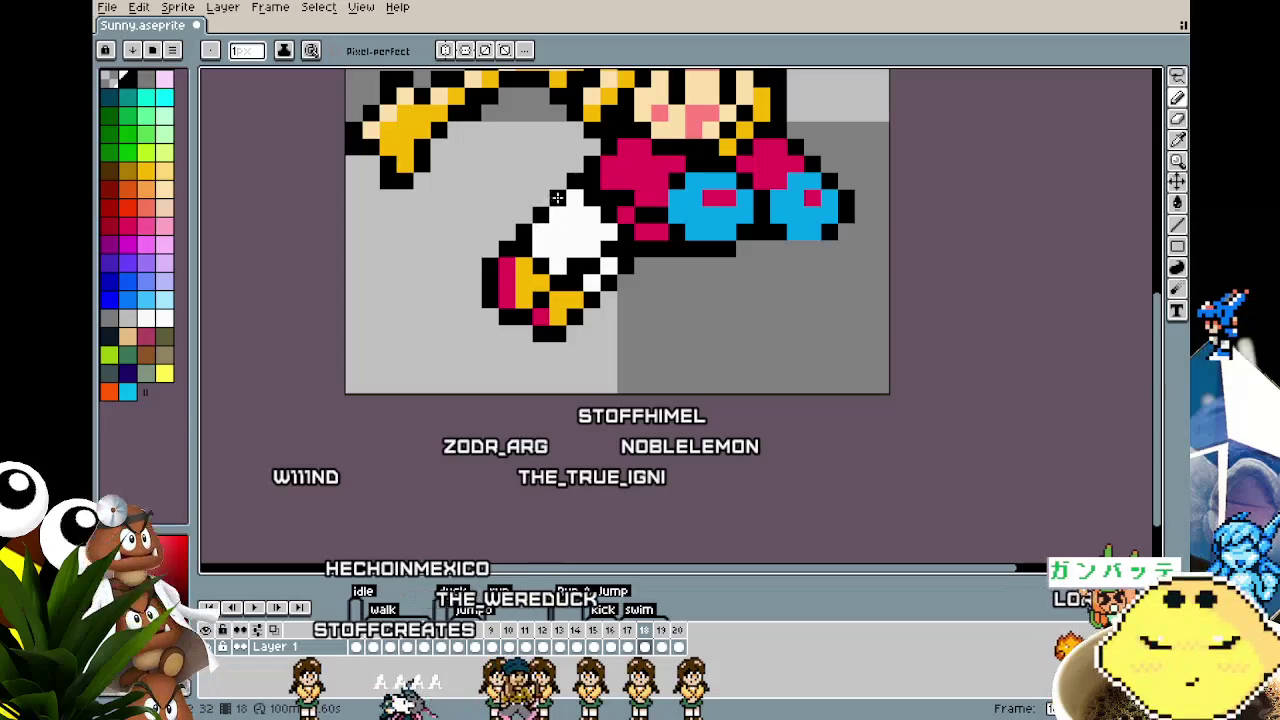
{"action": "scroll", "coordinate": [558, 216], "scroll_direction": "down", "scroll_amount": 2}
{"action": "scroll", "coordinate": [558, 216], "scroll_direction": "down", "scroll_amount": 3}
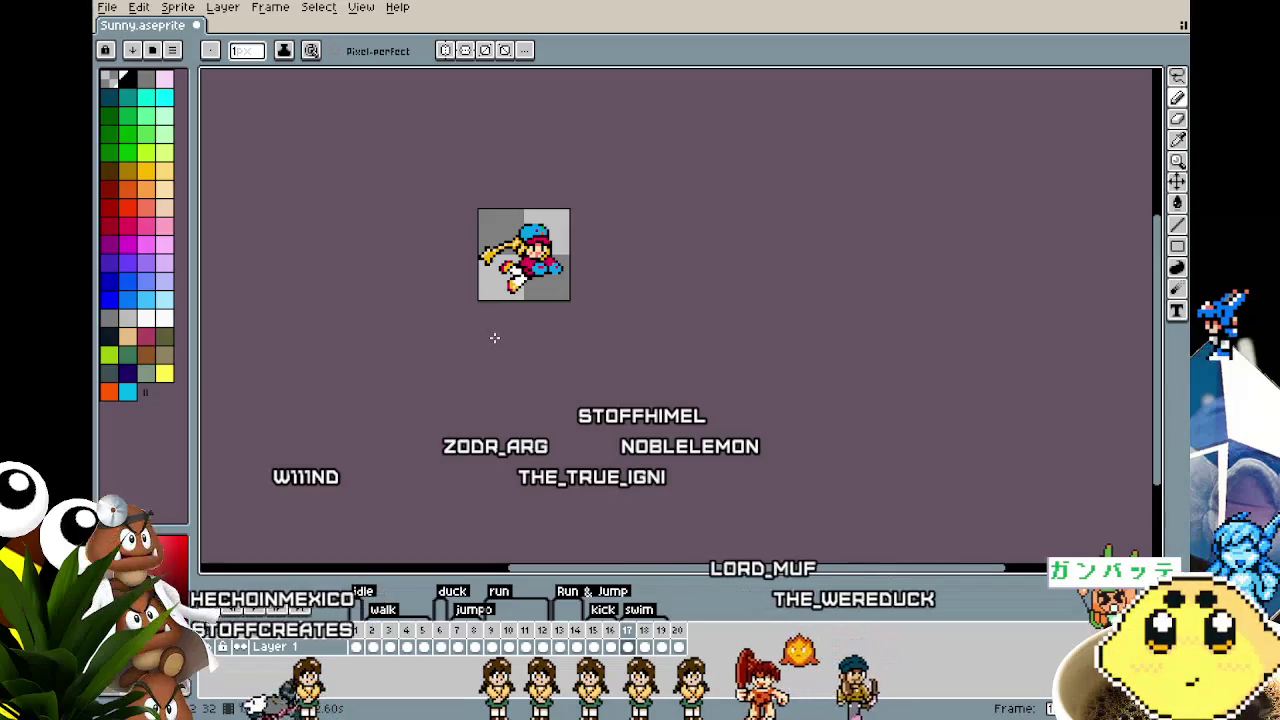
{"action": "key", "text": "Right"}
Step: With the Pencil active, sample two colours from the kicking leg
{"action": "scroll", "coordinate": [507, 304], "scroll_direction": "up", "scroll_amount": 1}
{"action": "scroll", "coordinate": [537, 235], "scroll_direction": "up", "scroll_amount": 1}
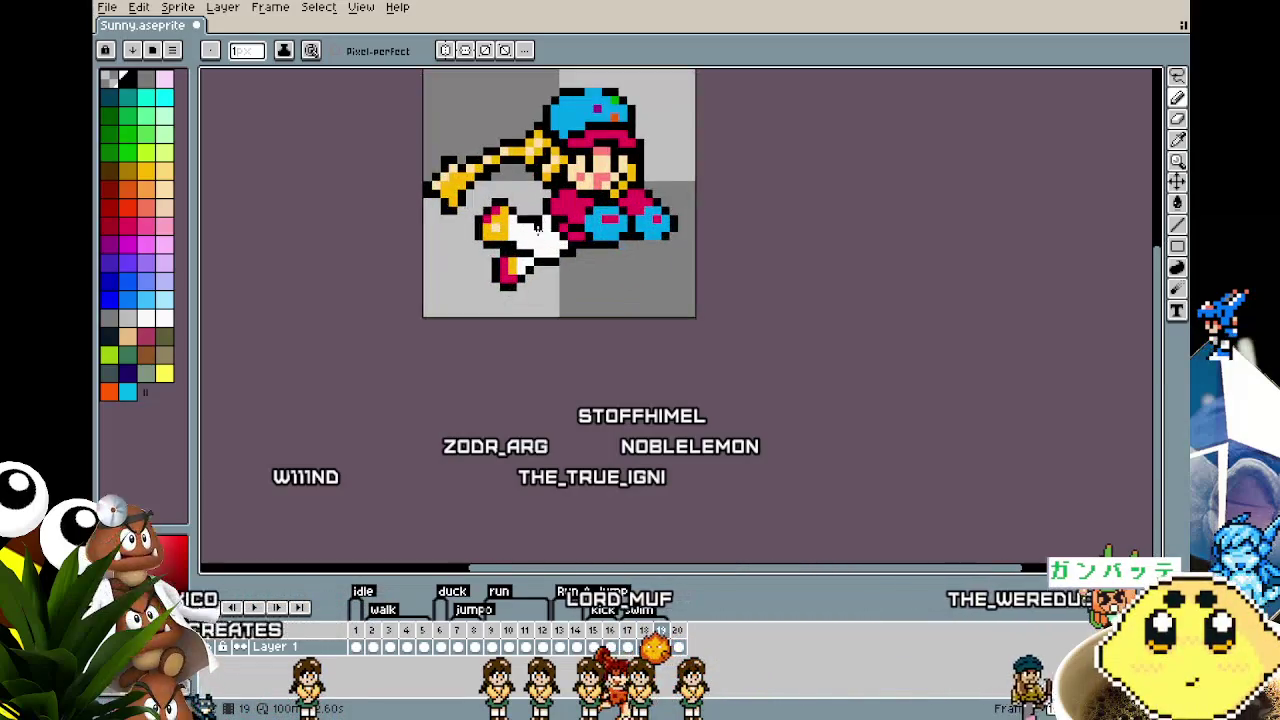
{"action": "key", "text": "b"}
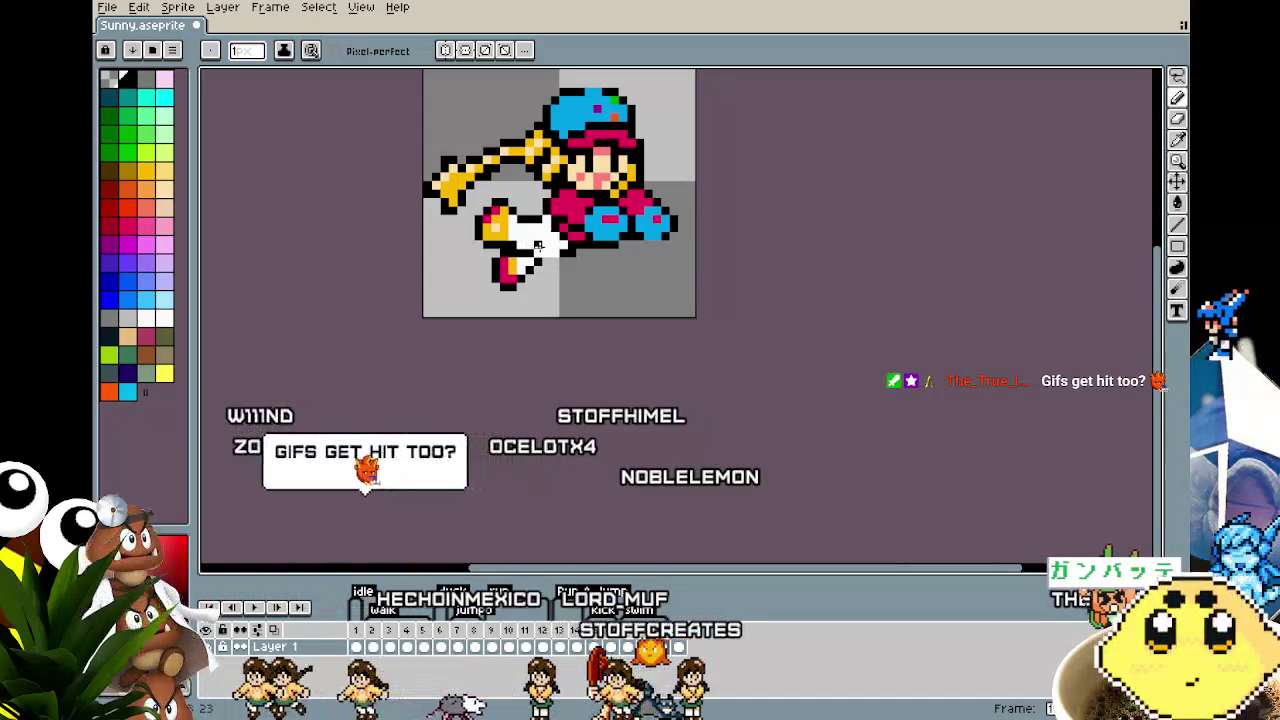
{"action": "left_click", "coordinate": [539, 235], "text": "alt"}
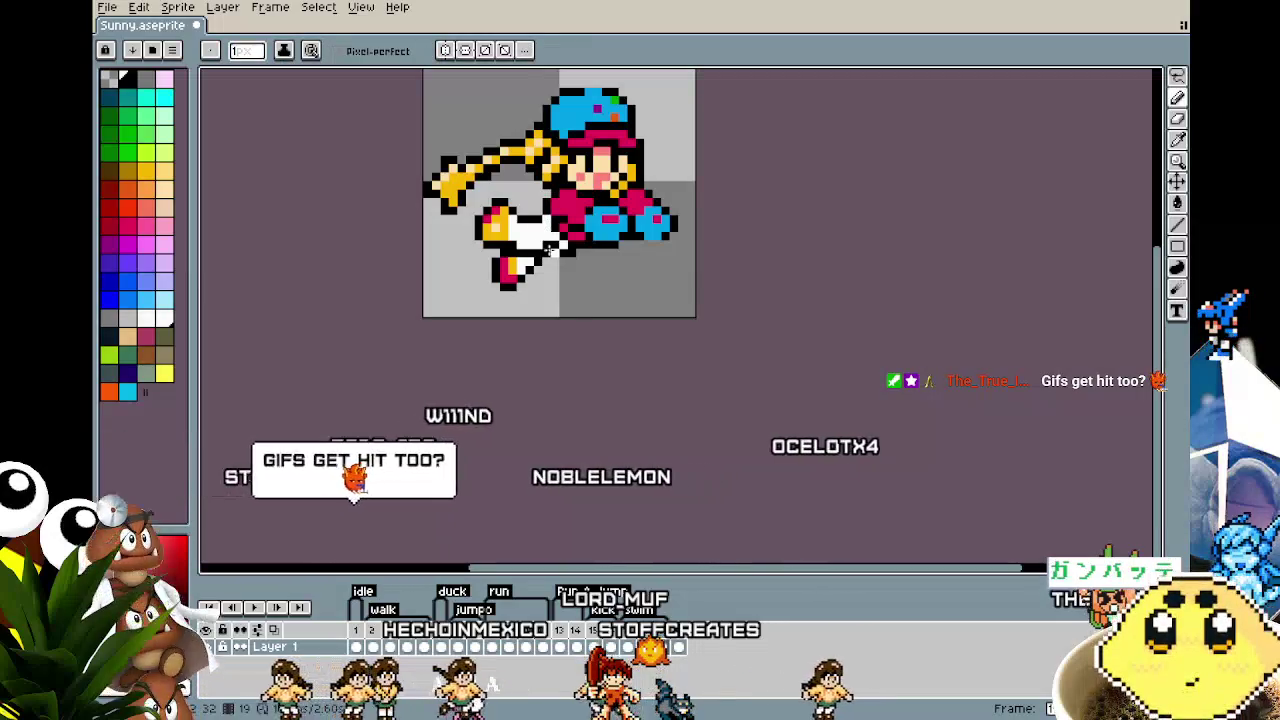
{"action": "left_click", "coordinate": [566, 252], "text": "alt"}
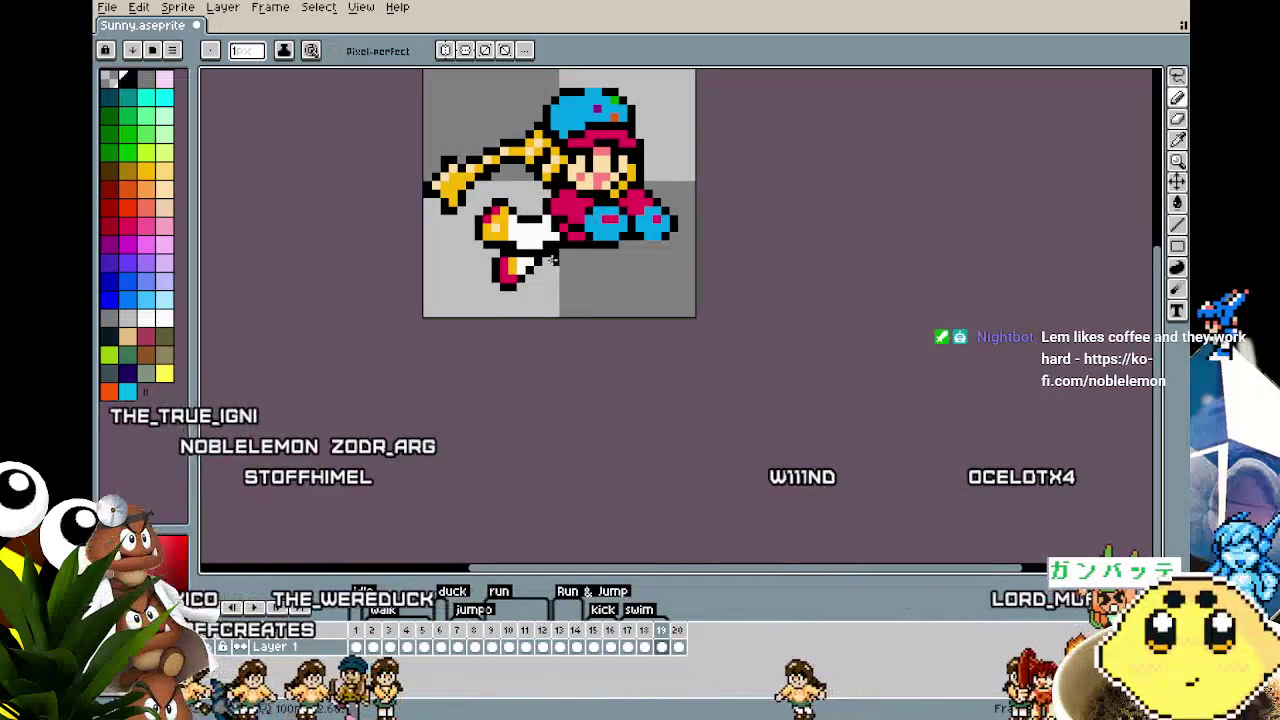
{"action": "key", "text": "m"}
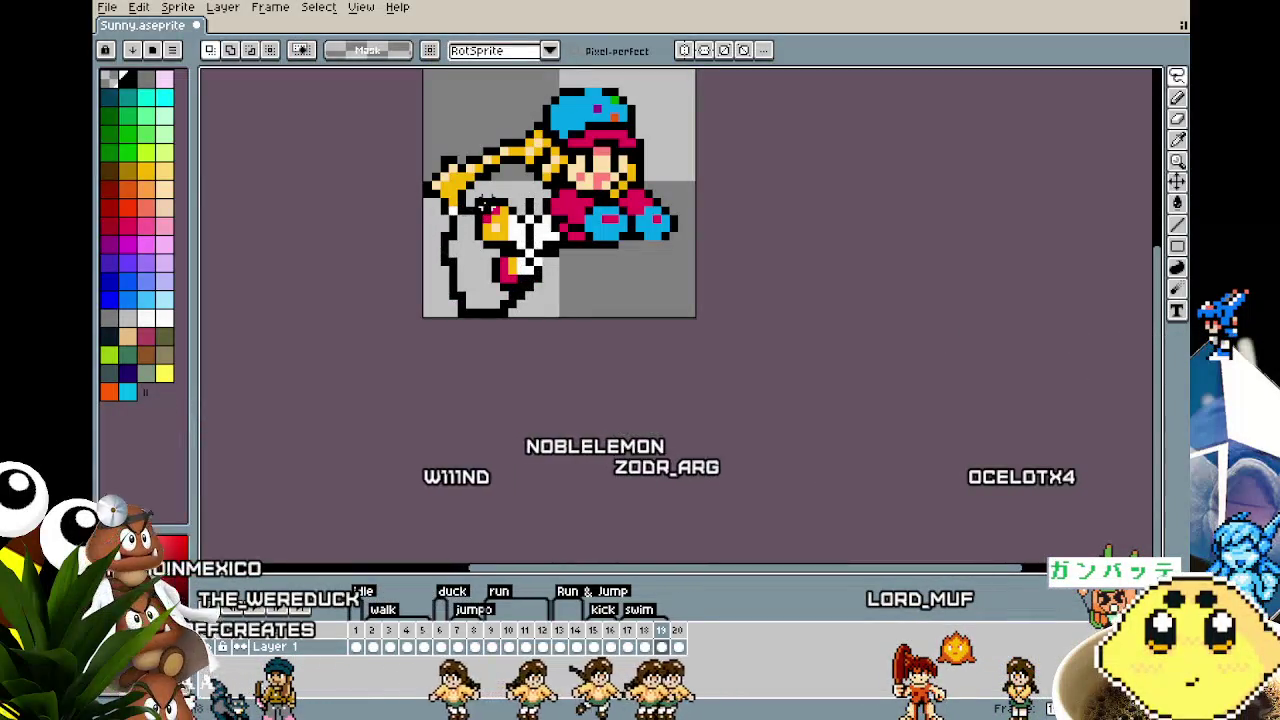
Step: Lasso the lower leg and shift it a few pixels right
{"action": "left_click", "coordinate": [520, 329]}
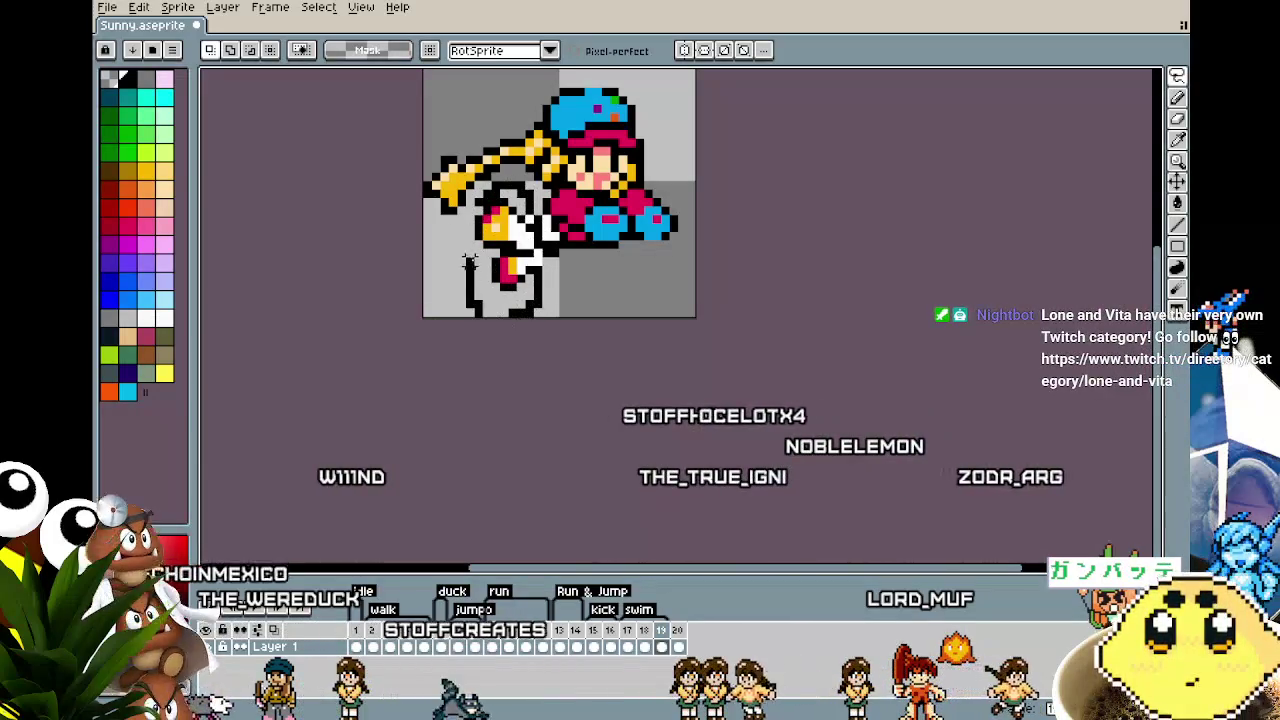
{"action": "left_click_drag", "start_coordinate": [498, 248], "coordinate": [507, 250]}
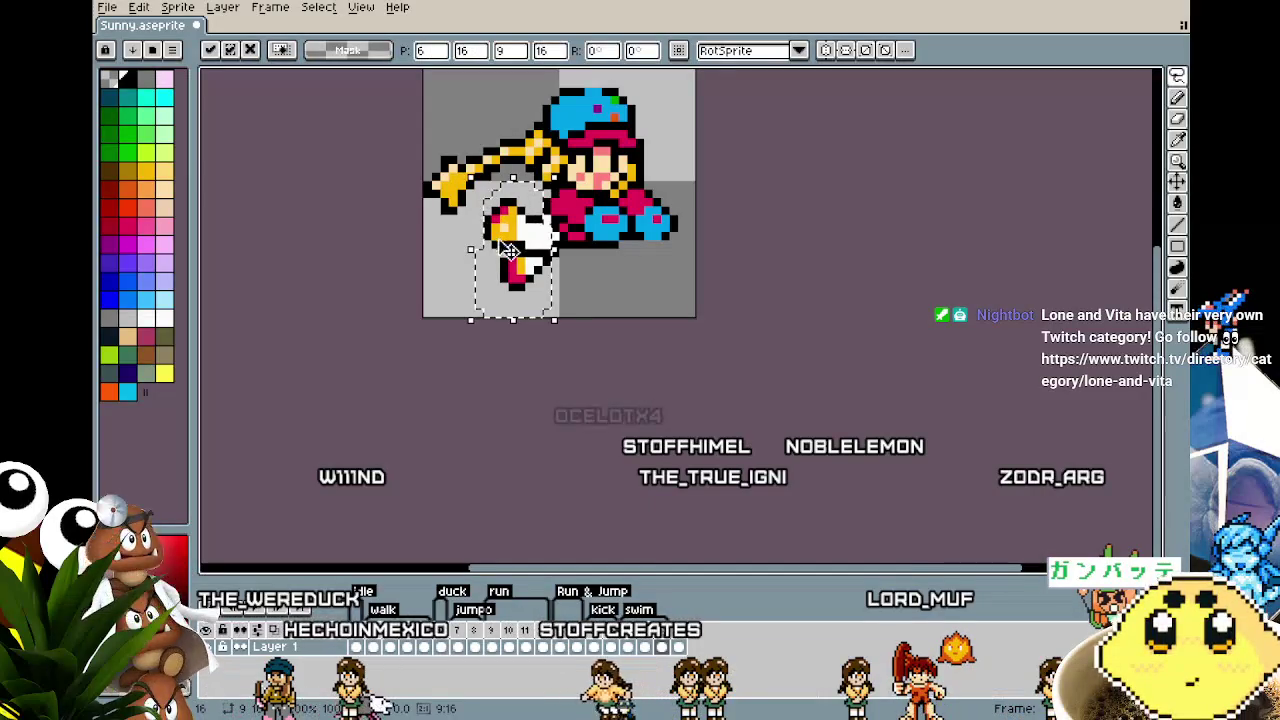
{"action": "left_click", "coordinate": [605, 287]}
Step: Step back two frames to compare the leg poses
{"action": "key", "text": "Left"}
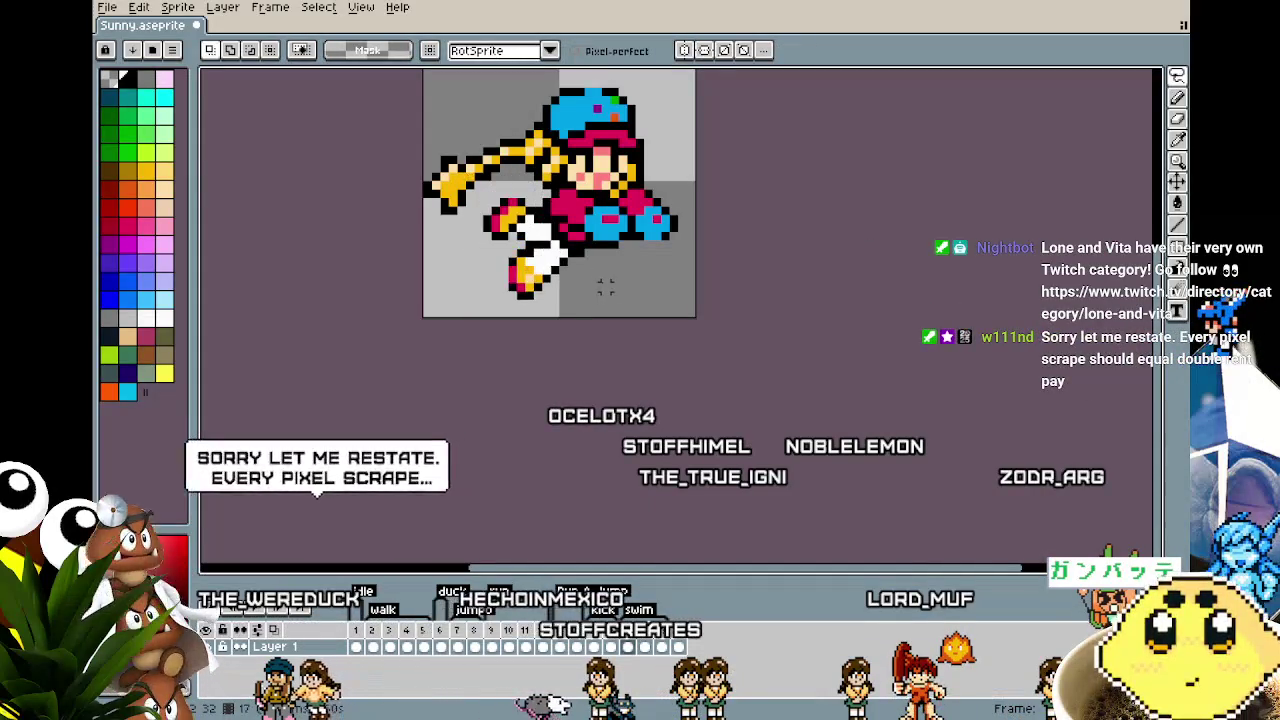
{"action": "key", "text": "Left"}
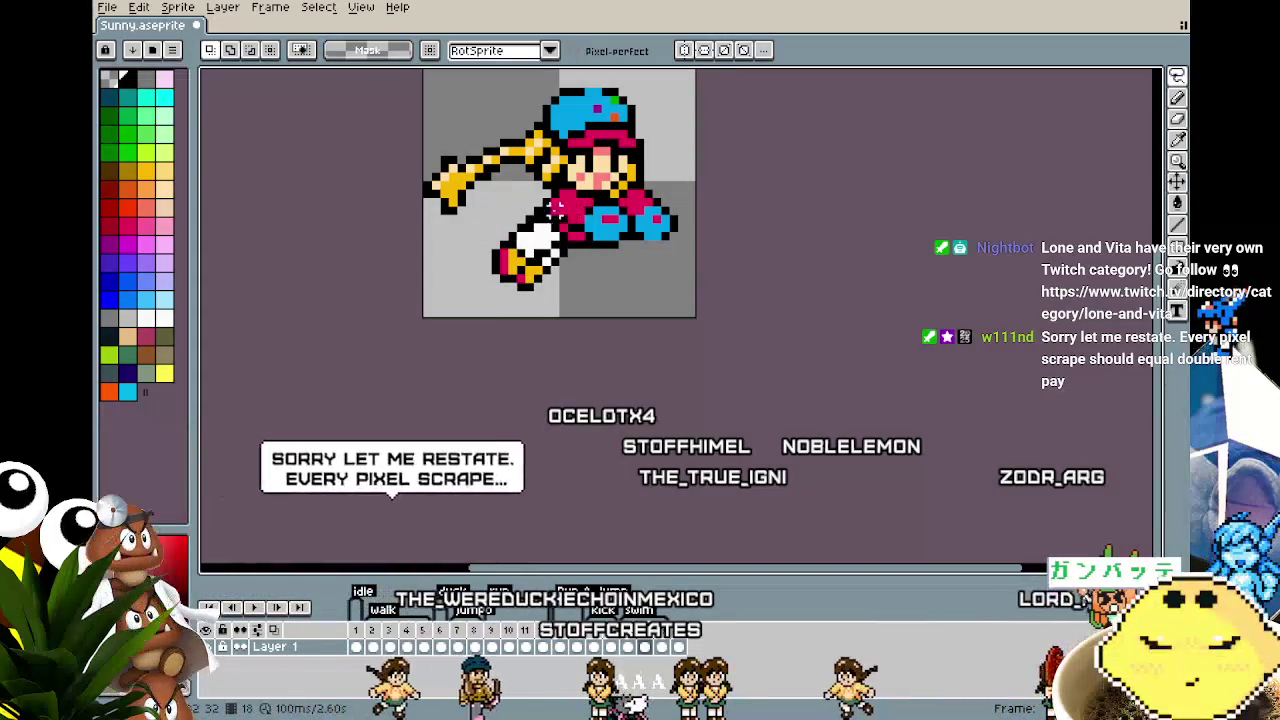
{"action": "scroll", "coordinate": [572, 208], "scroll_direction": "up", "scroll_amount": 1}
{"action": "scroll", "coordinate": [540, 200], "scroll_direction": "up", "scroll_amount": 1}
{"action": "key", "text": "i"}
{"action": "key", "text": "b"}
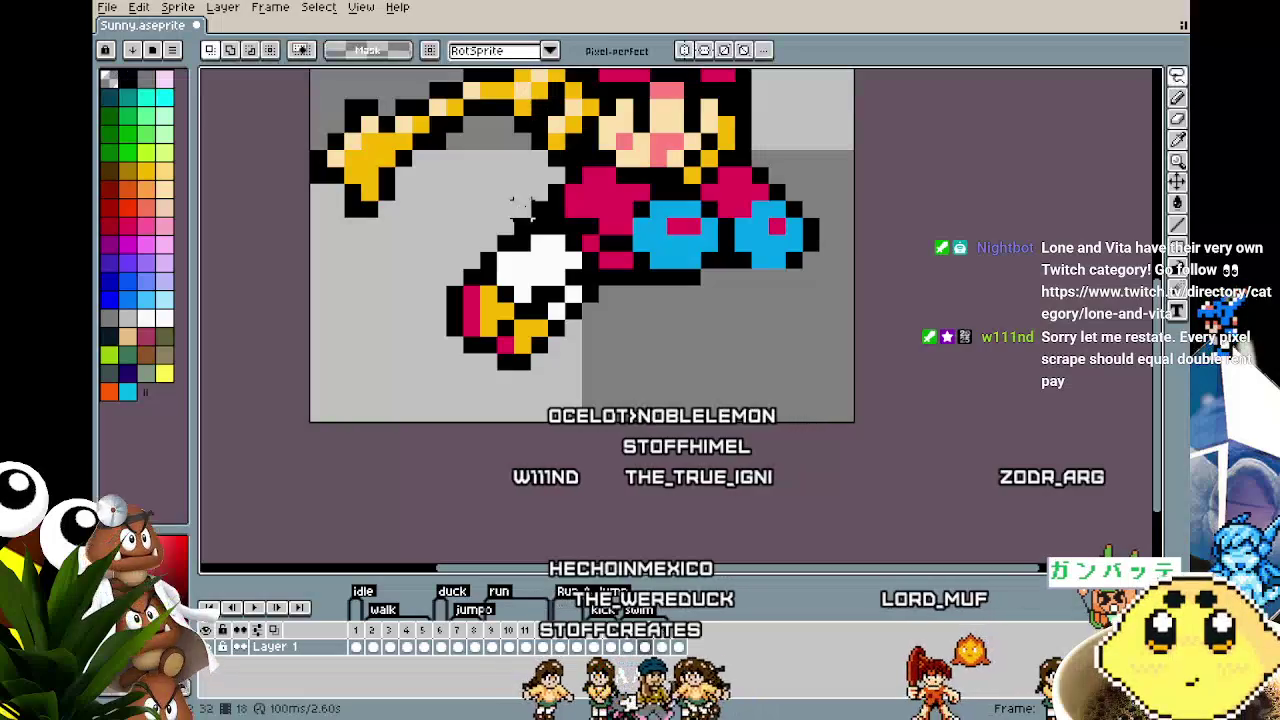
{"action": "scroll", "coordinate": [506, 226], "scroll_direction": "down", "scroll_amount": 1}
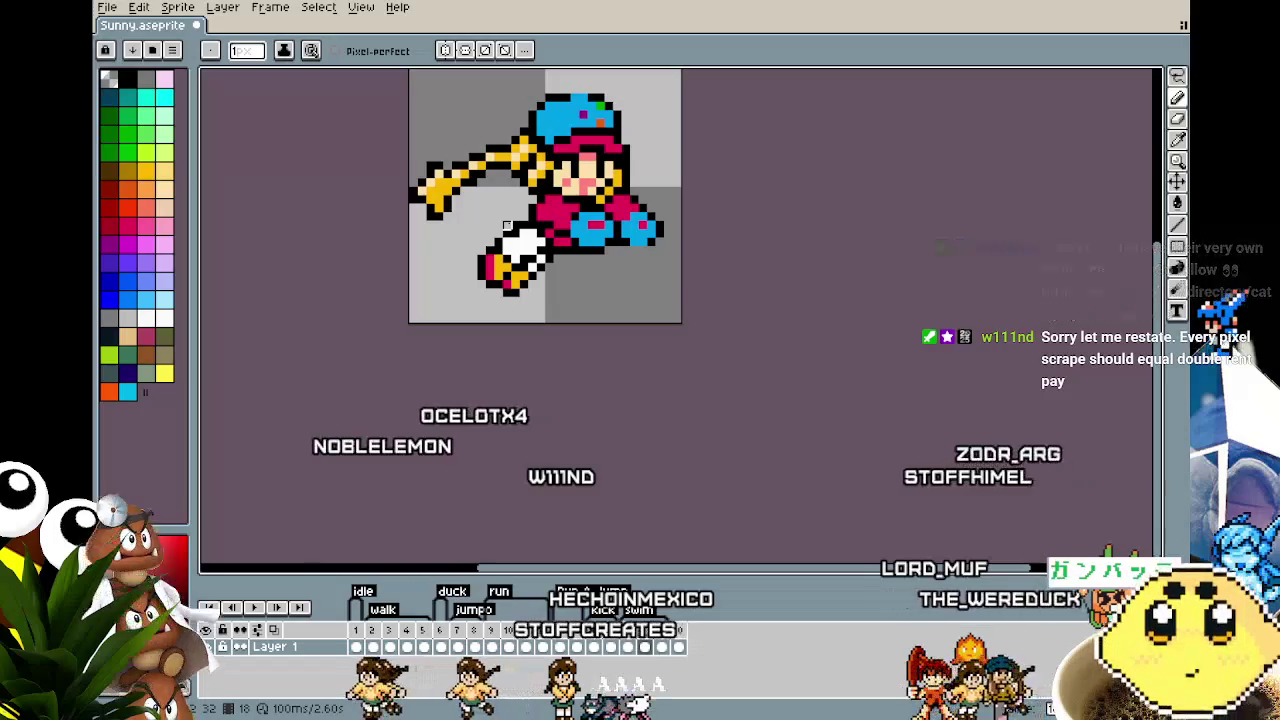
Step: Play the animation, then pick black from the leg outline as drawing colour
{"action": "key", "text": "Return"}
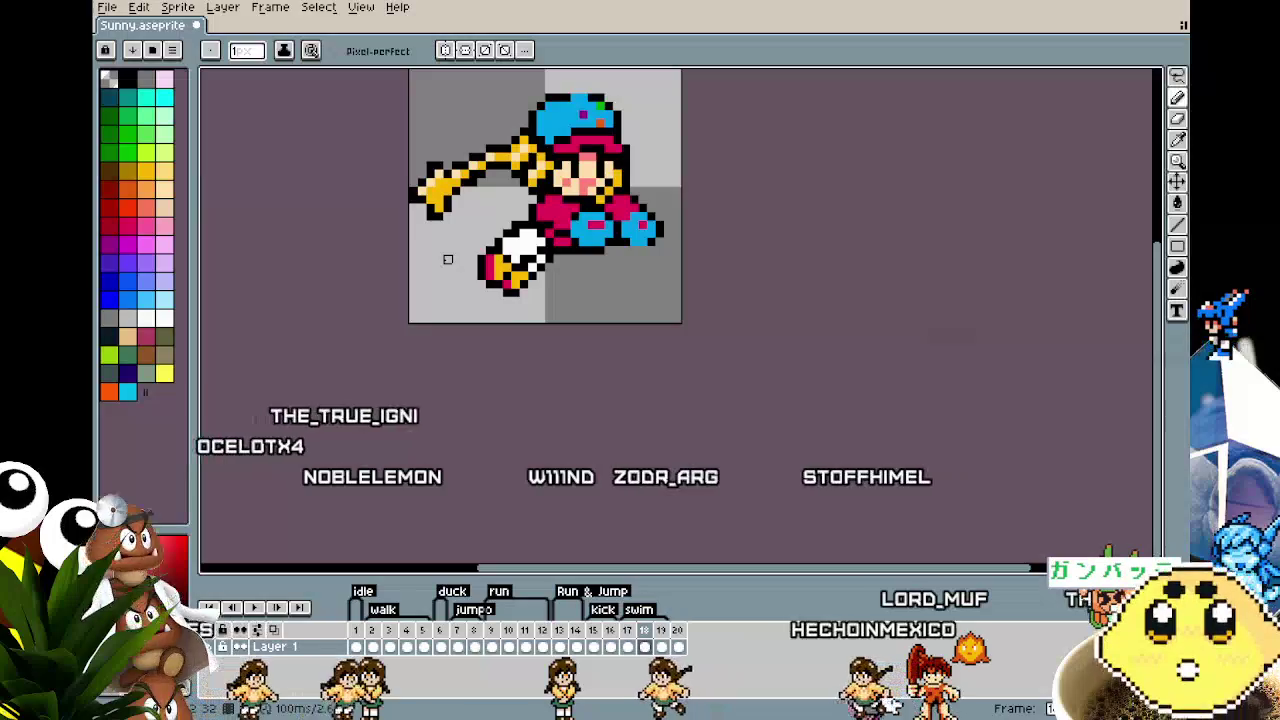
{"action": "scroll", "coordinate": [481, 242], "scroll_direction": "up", "scroll_amount": 2}
{"action": "key", "text": "i"}
{"action": "left_click", "coordinate": [614, 192]}
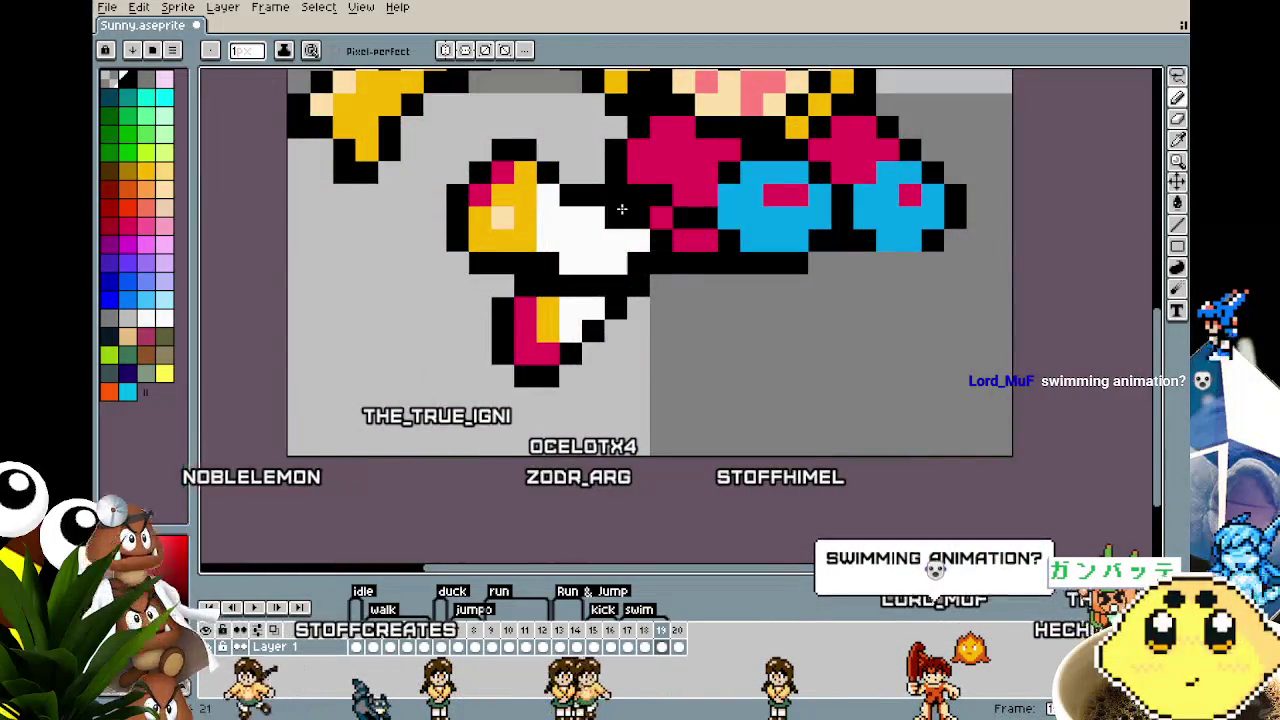
{"action": "scroll", "coordinate": [621, 209], "scroll_direction": "down", "scroll_amount": 1}
{"action": "scroll", "coordinate": [560, 300], "scroll_direction": "down", "scroll_amount": 1}
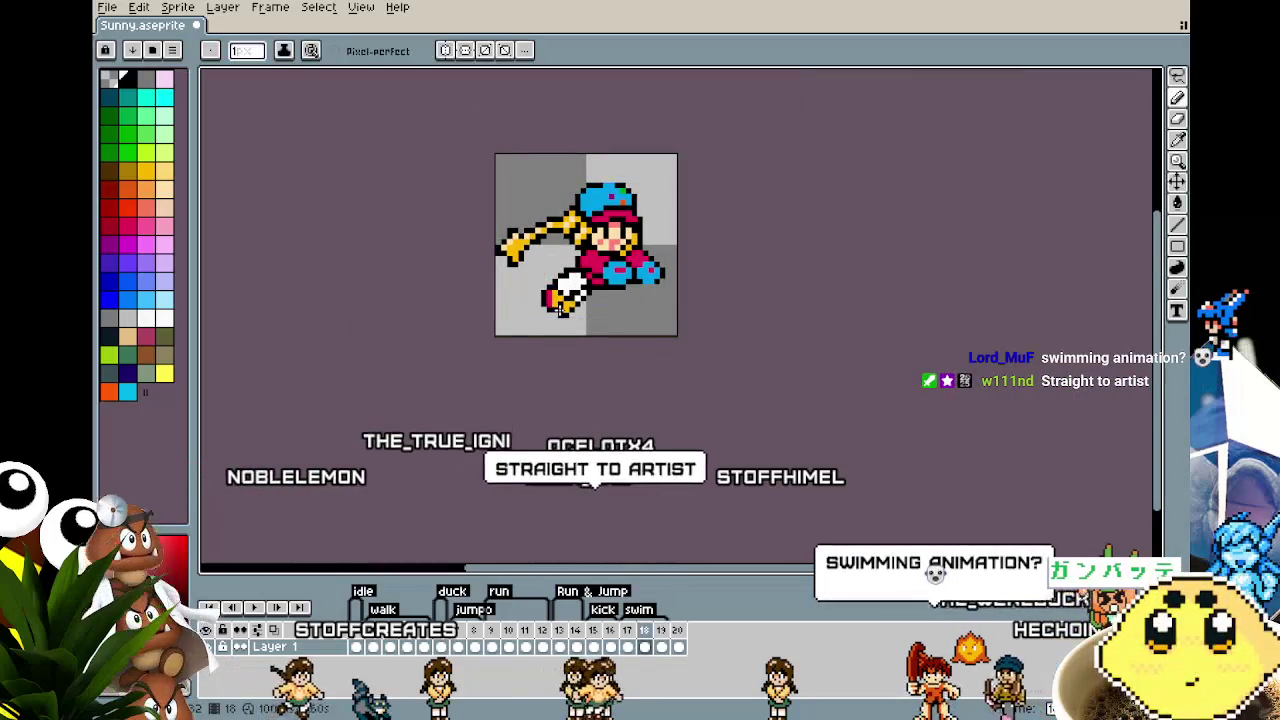
{"action": "scroll", "coordinate": [567, 318], "scroll_direction": "up", "scroll_amount": 1}
{"action": "scroll", "coordinate": [617, 316], "scroll_direction": "up", "scroll_amount": 2}
{"action": "key", "text": "i"}
{"action": "left_click", "coordinate": [596, 283]}
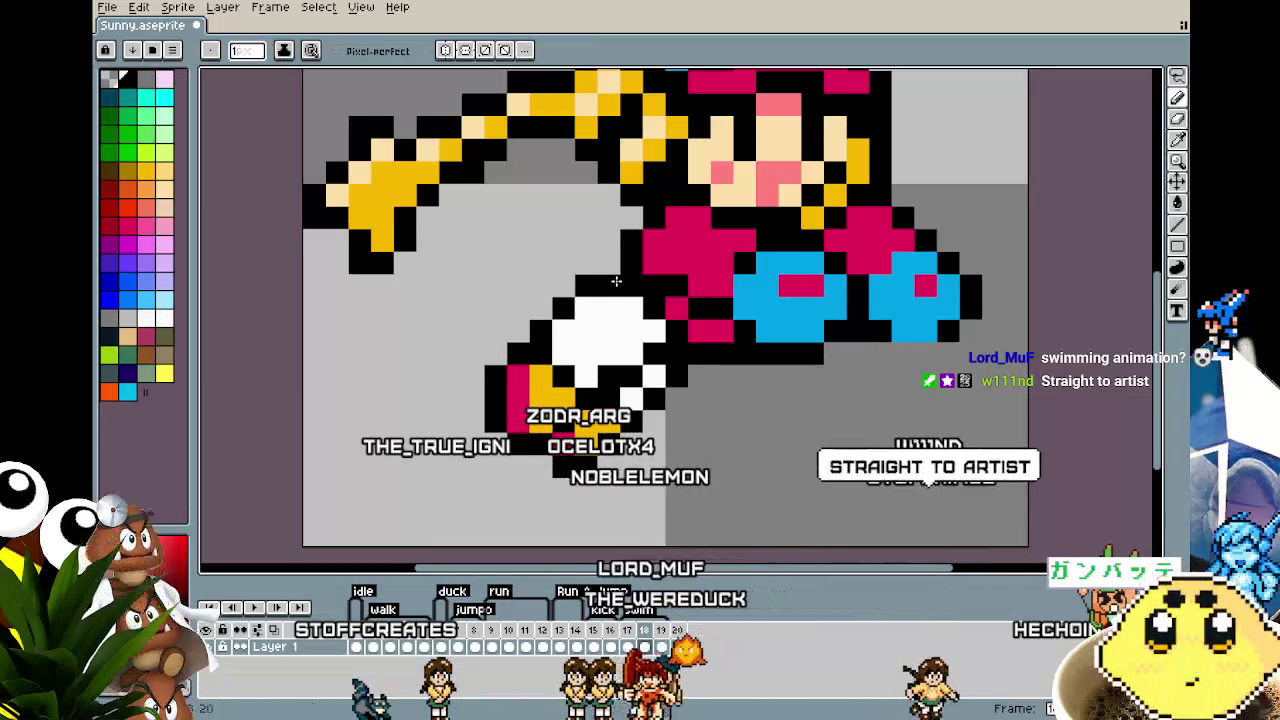
{"action": "scroll", "coordinate": [541, 358], "scroll_direction": "down", "scroll_amount": 2}
{"action": "scroll", "coordinate": [542, 356], "scroll_direction": "down", "scroll_amount": 1}
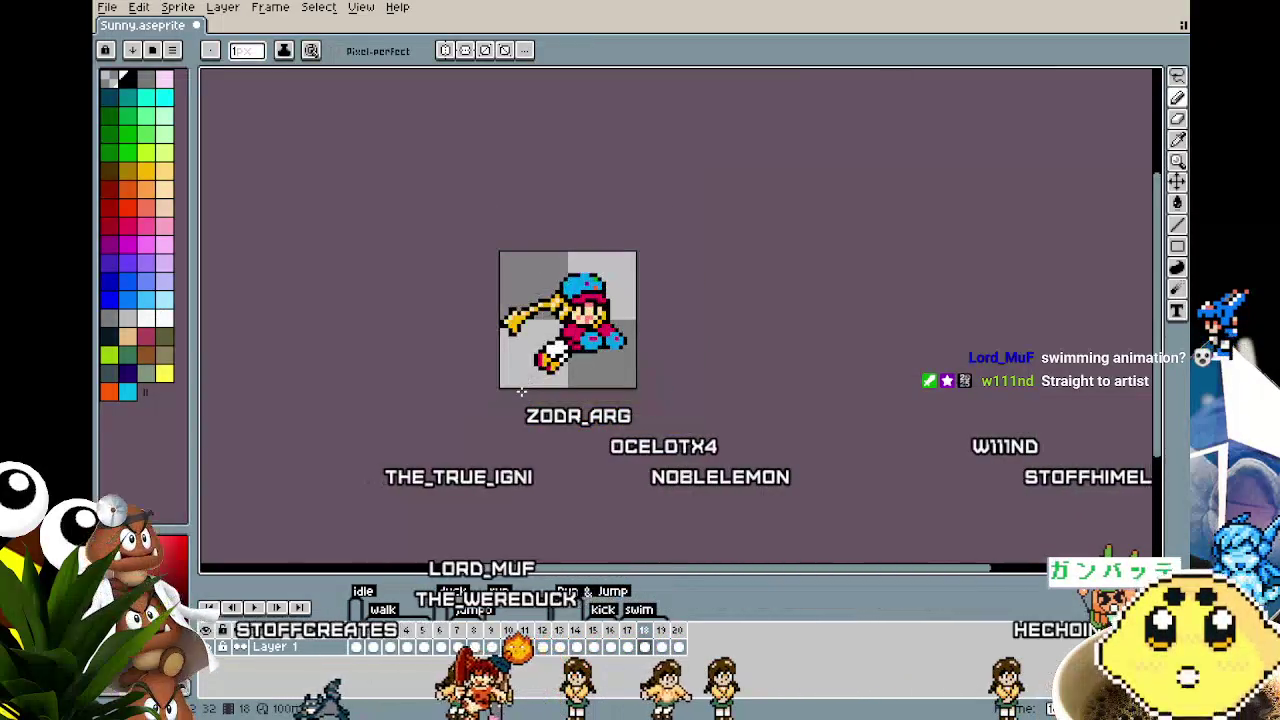
Step: Add a new animation frame from the timeline frame menu
{"action": "scroll", "coordinate": [538, 386], "scroll_direction": "up", "scroll_amount": 1}
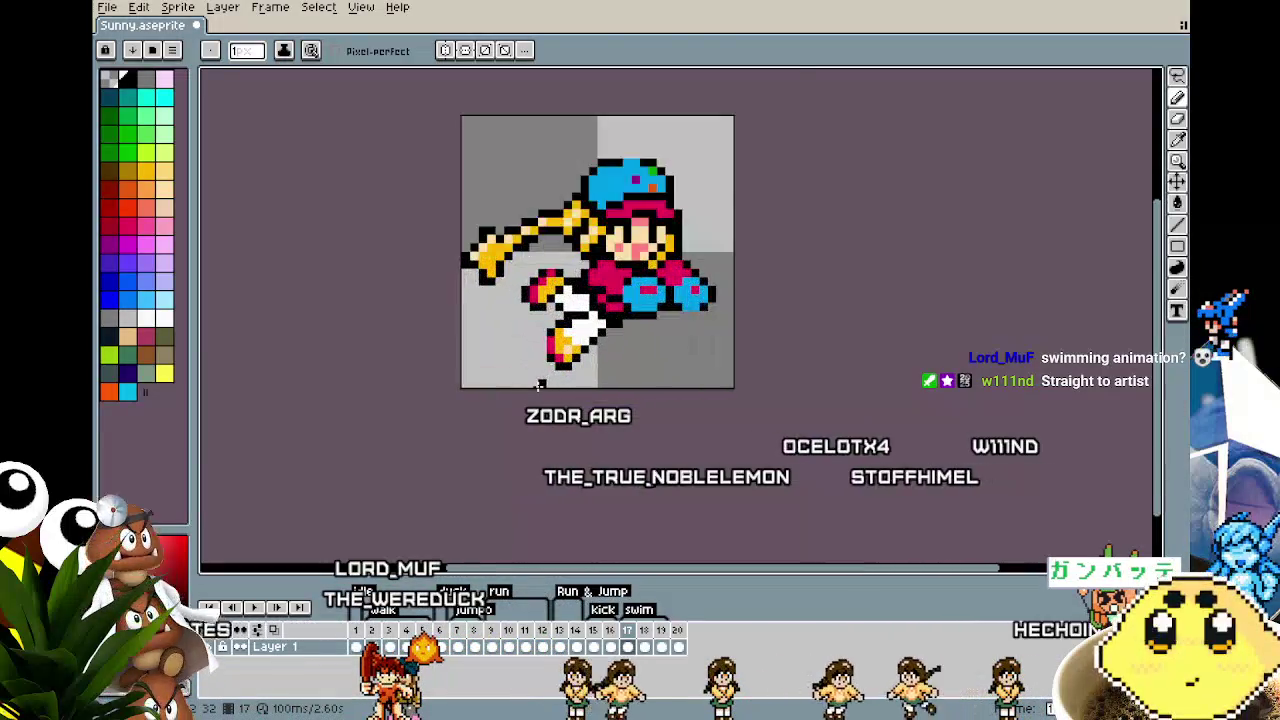
{"action": "scroll", "coordinate": [543, 376], "scroll_direction": "up", "scroll_amount": 1}
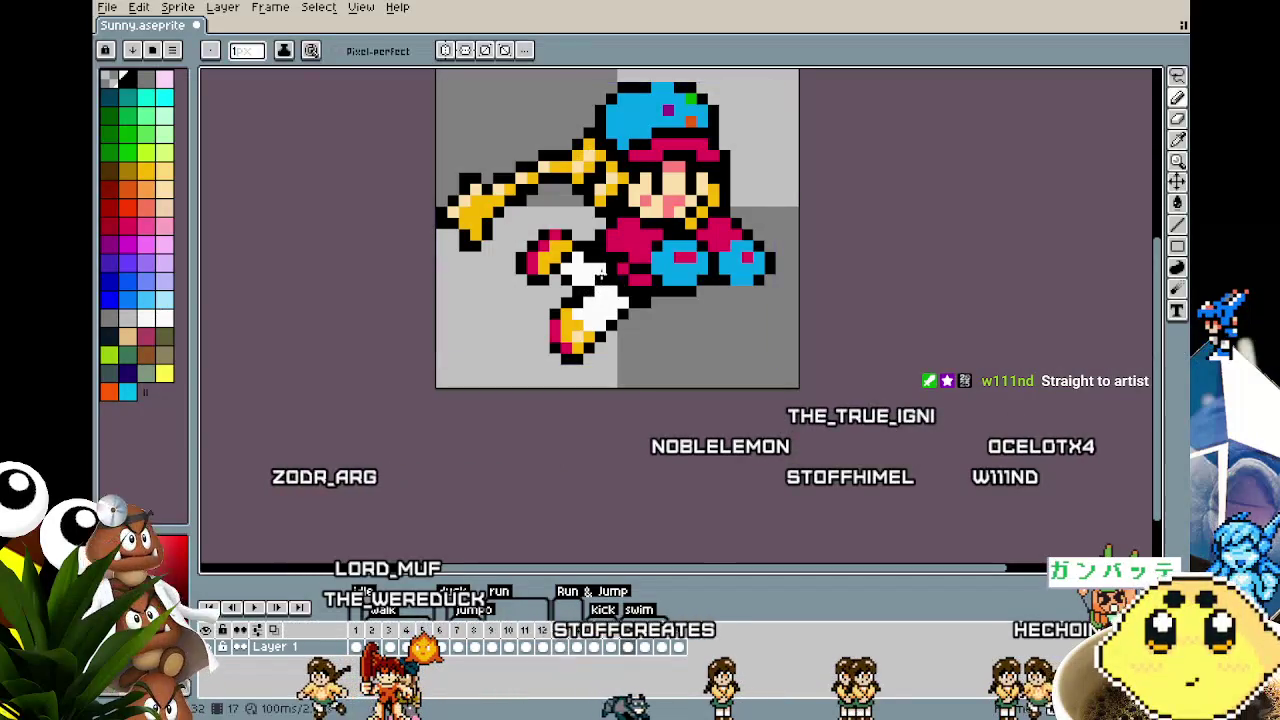
{"action": "scroll", "coordinate": [520, 370], "scroll_direction": "down", "scroll_amount": 2}
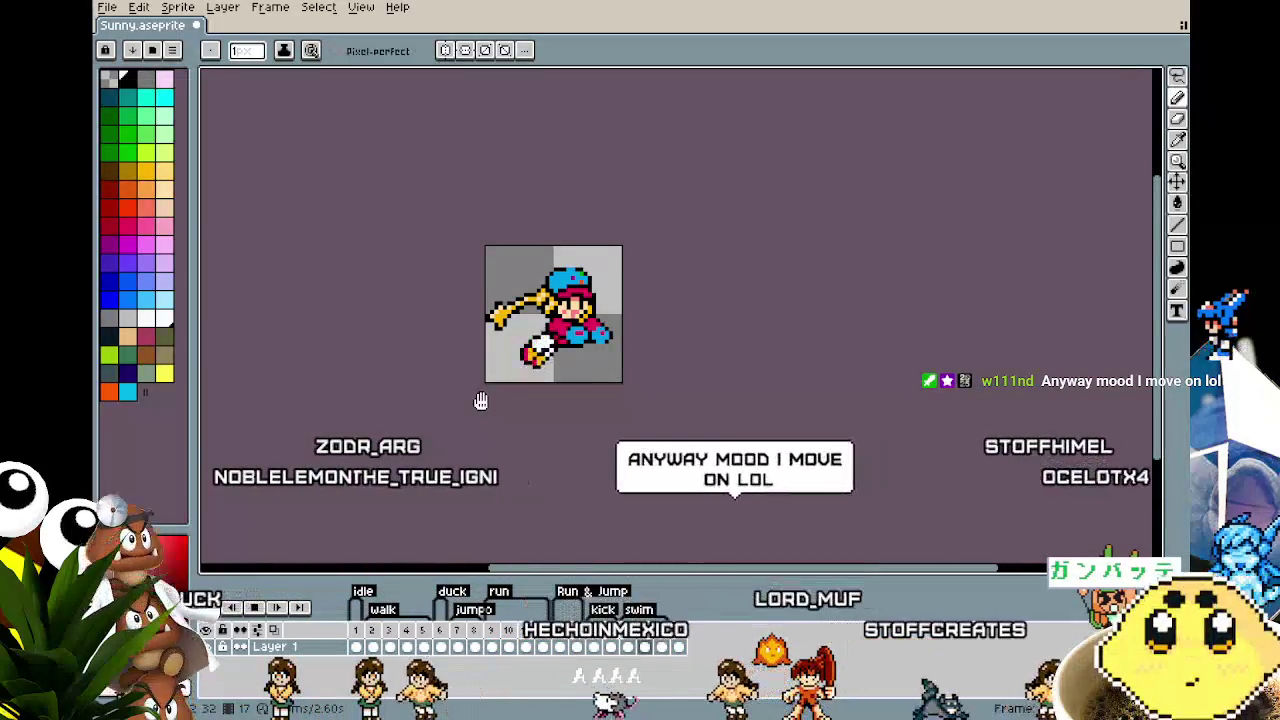
{"action": "right_click", "coordinate": [648, 630]}
{"action": "left_click", "coordinate": [678, 638]}
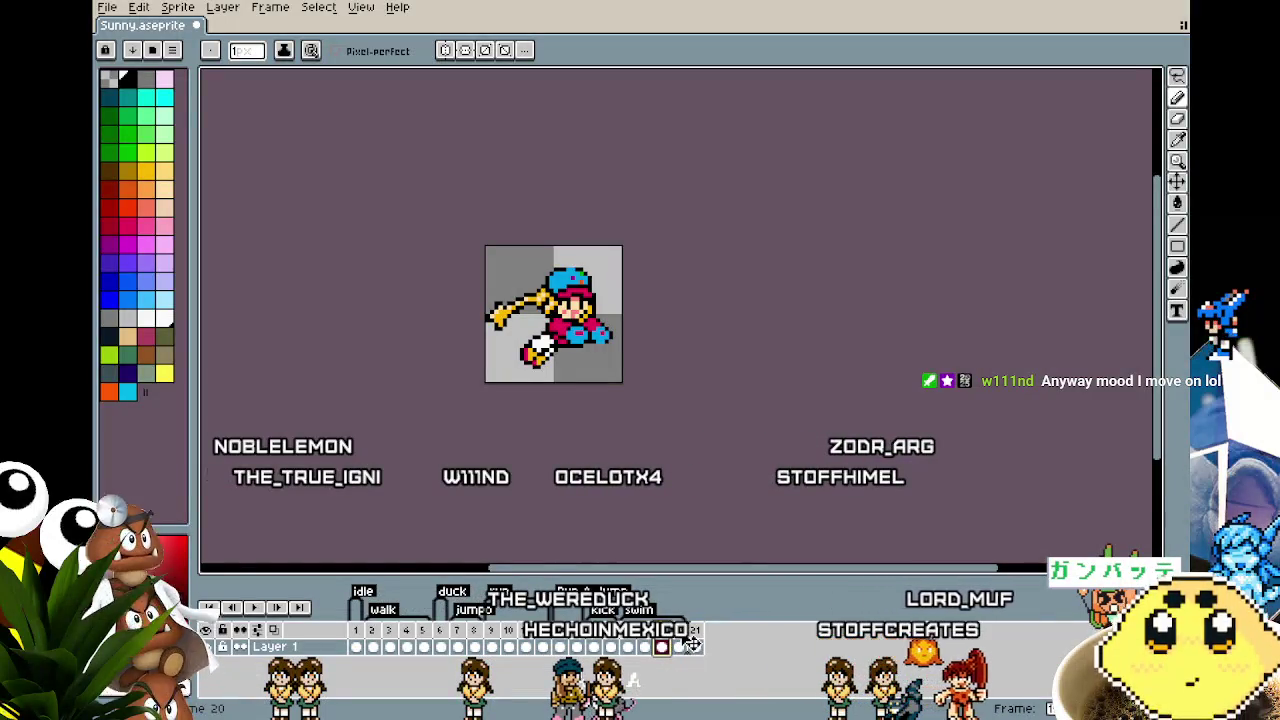
Step: Zoom in on the legs and paint the stray black pixels grey
{"action": "scroll", "coordinate": [520, 311], "scroll_direction": "up", "scroll_amount": 1}
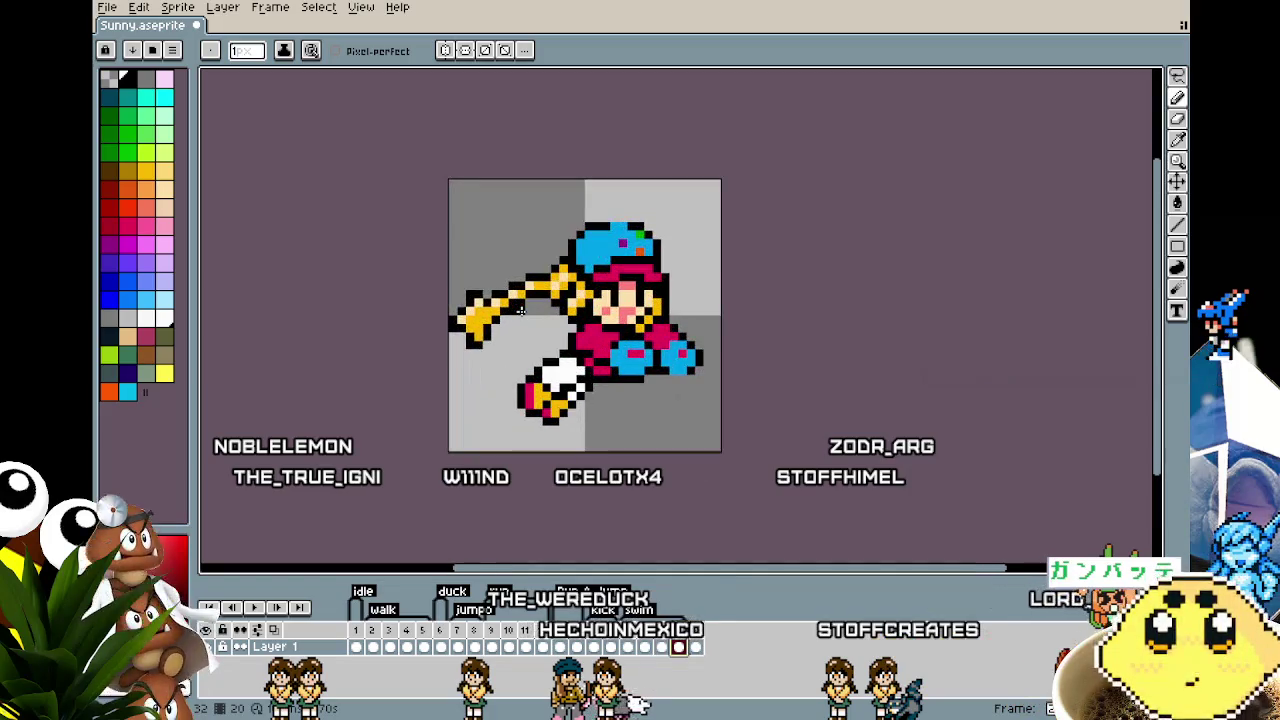
{"action": "left_click_drag", "start_coordinate": [520, 311], "coordinate": [446, 303]}
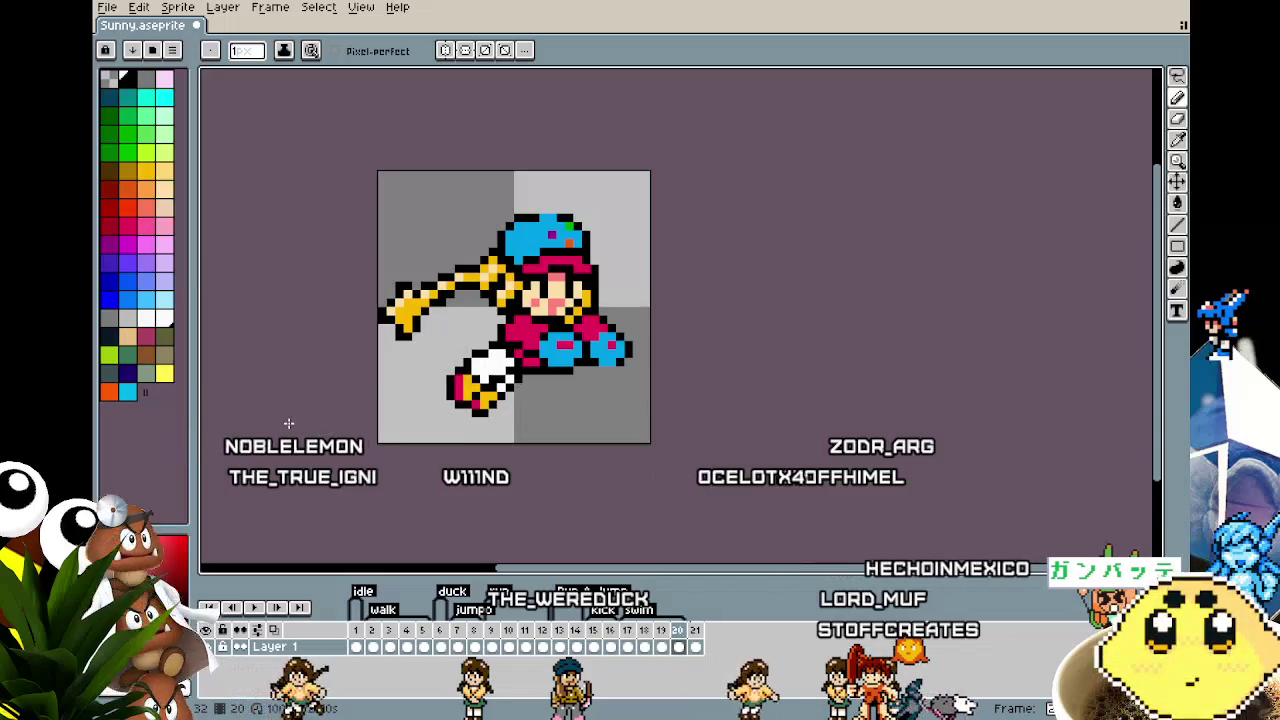
{"action": "scroll", "coordinate": [440, 360], "scroll_direction": "up", "scroll_amount": 1}
{"action": "scroll", "coordinate": [450, 360], "scroll_direction": "up", "scroll_amount": 1}
{"action": "key", "text": "i"}
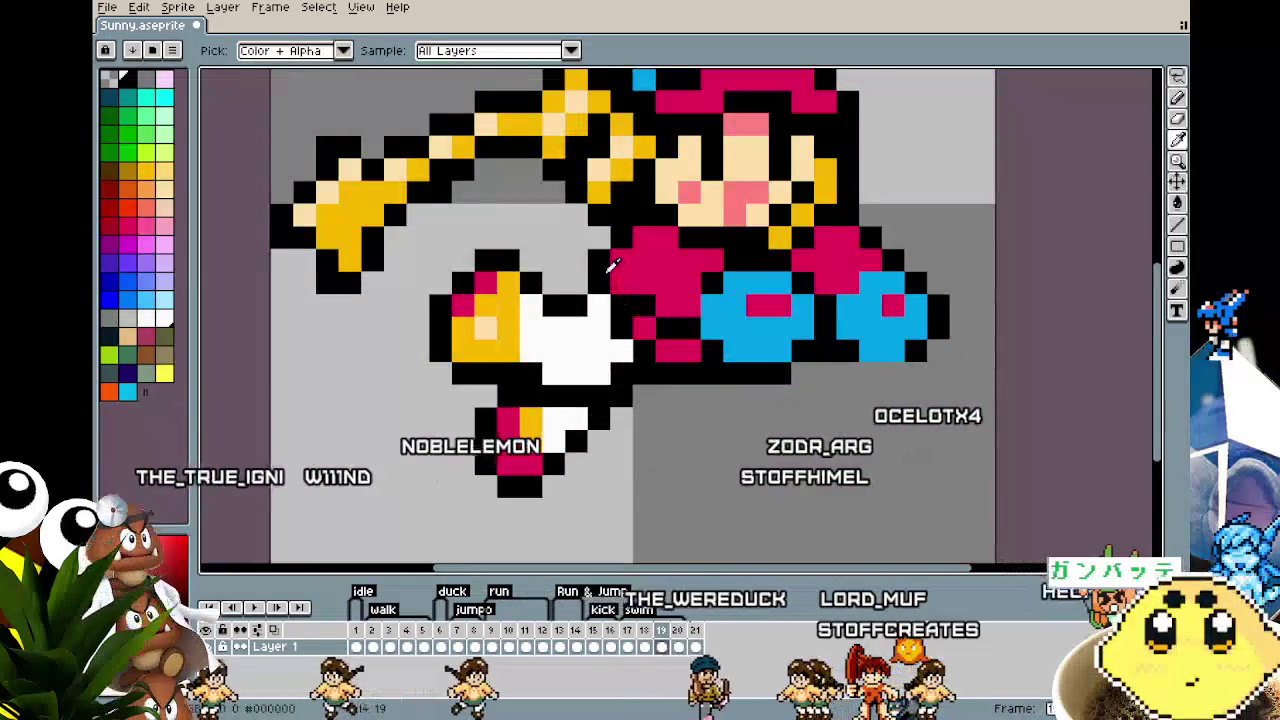
{"action": "scroll", "coordinate": [622, 375], "scroll_direction": "down", "scroll_amount": 2}
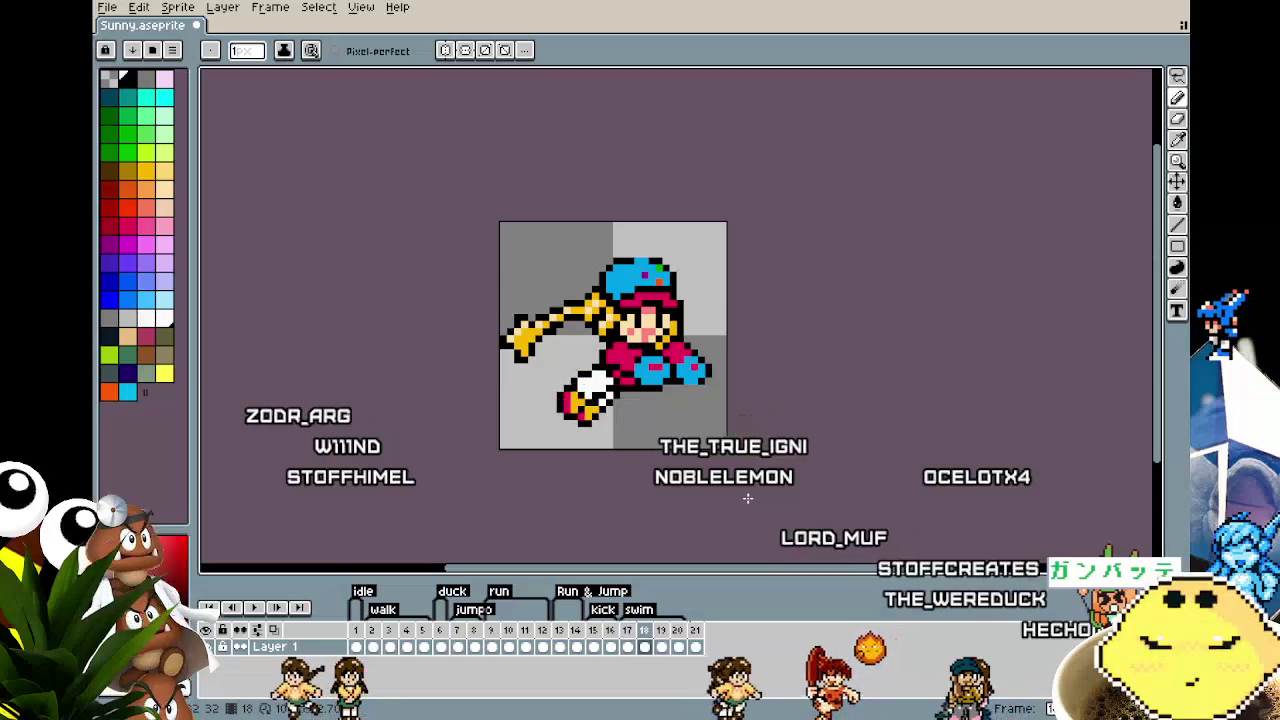
{"action": "scroll", "coordinate": [629, 443], "scroll_direction": "up", "scroll_amount": 1}
{"action": "scroll", "coordinate": [592, 288], "scroll_direction": "up", "scroll_amount": 2}
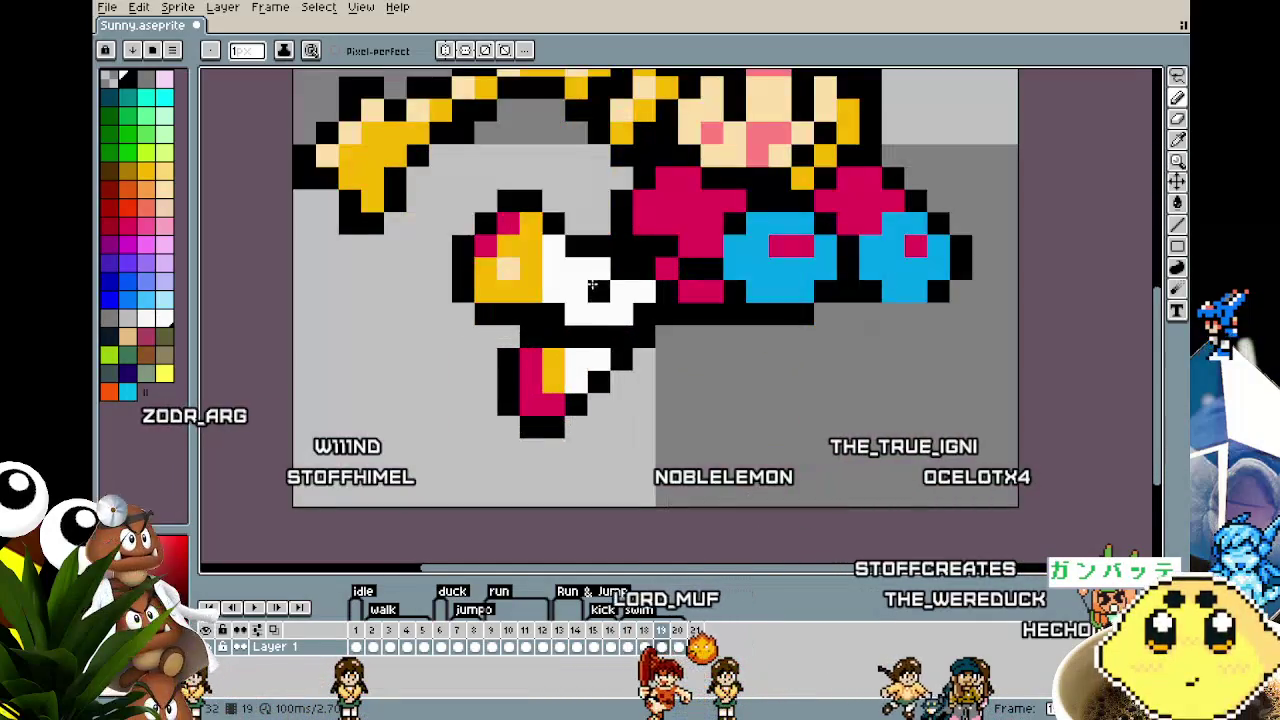
{"action": "scroll", "coordinate": [570, 431], "scroll_direction": "down", "scroll_amount": 3}
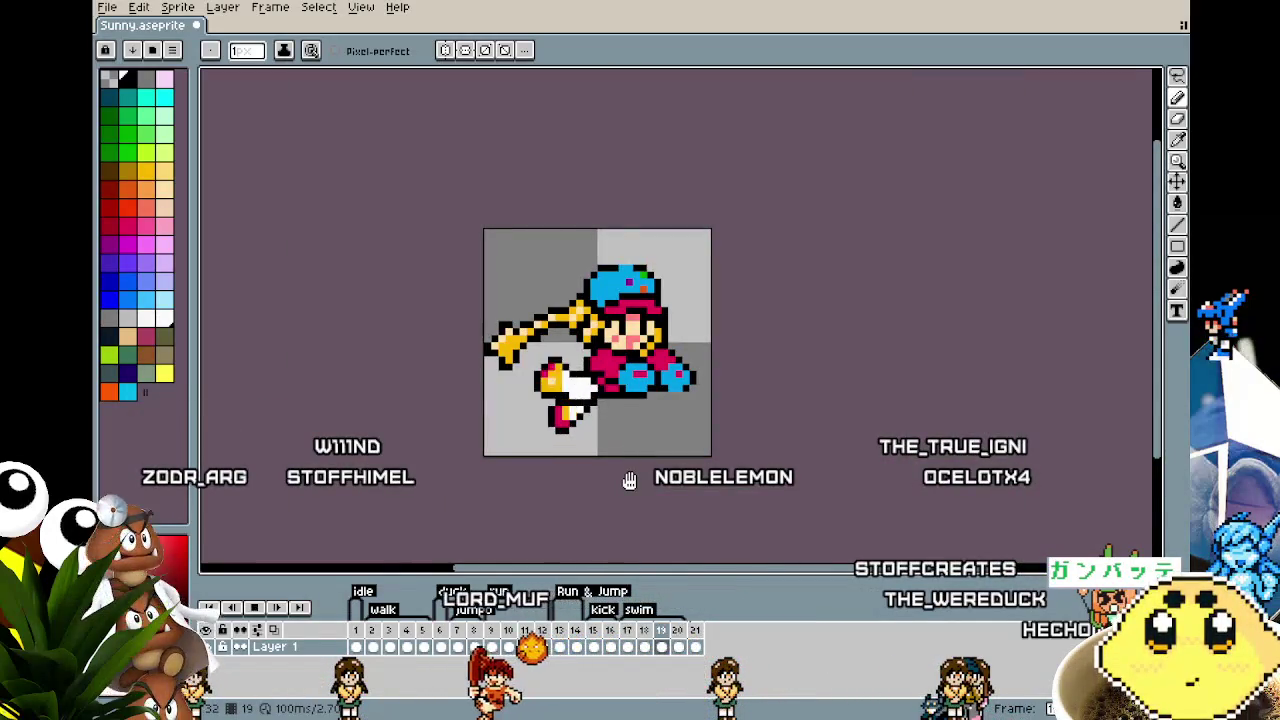
{"action": "scroll", "coordinate": [629, 481], "scroll_direction": "down", "scroll_amount": 1}
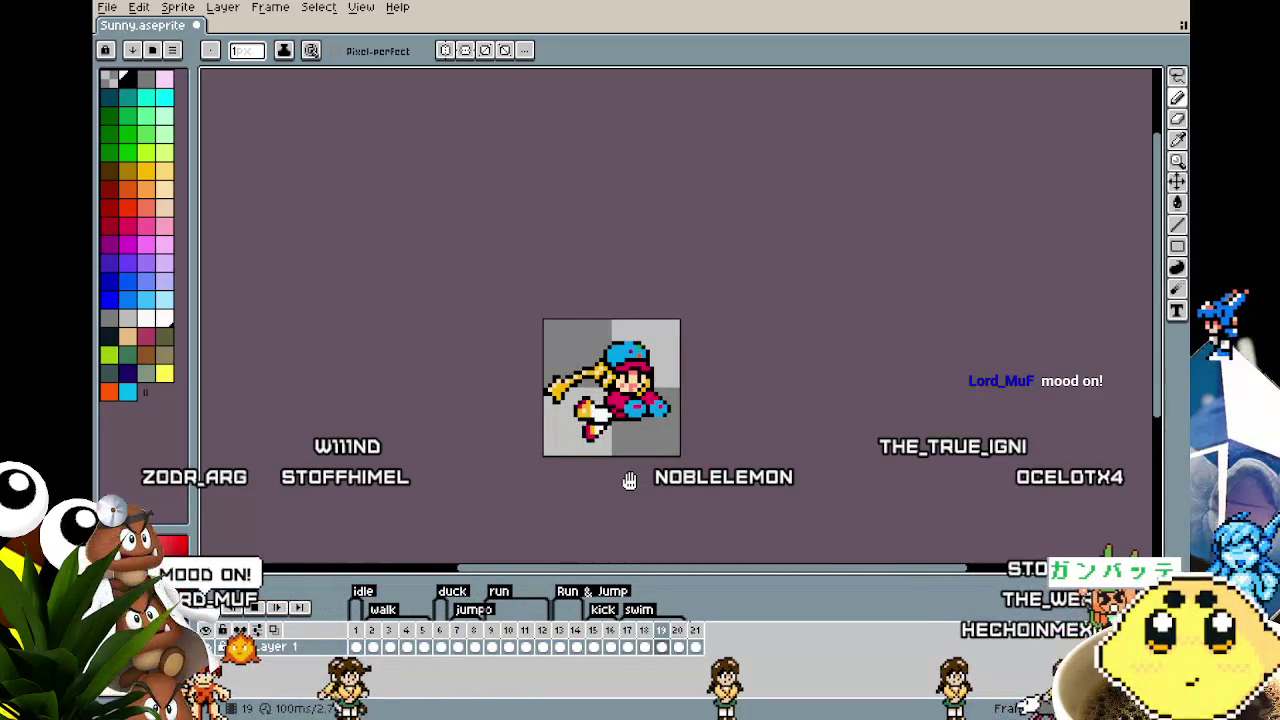
{"action": "left_click_drag", "start_coordinate": [629, 481], "coordinate": [537, 436]}
{"action": "scroll", "coordinate": [540, 320], "scroll_direction": "up", "scroll_amount": 1}
{"action": "mouse_move", "coordinate": [515, 303]}
{"action": "left_mouse_down"}
{"action": "mouse_move", "coordinate": [622, 182]}
{"action": "mouse_move", "coordinate": [500, 315]}
{"action": "mouse_move", "coordinate": [477, 261]}
{"action": "left_mouse_up"}
{"action": "scroll", "coordinate": [486, 397], "scroll_direction": "up", "scroll_amount": 1}
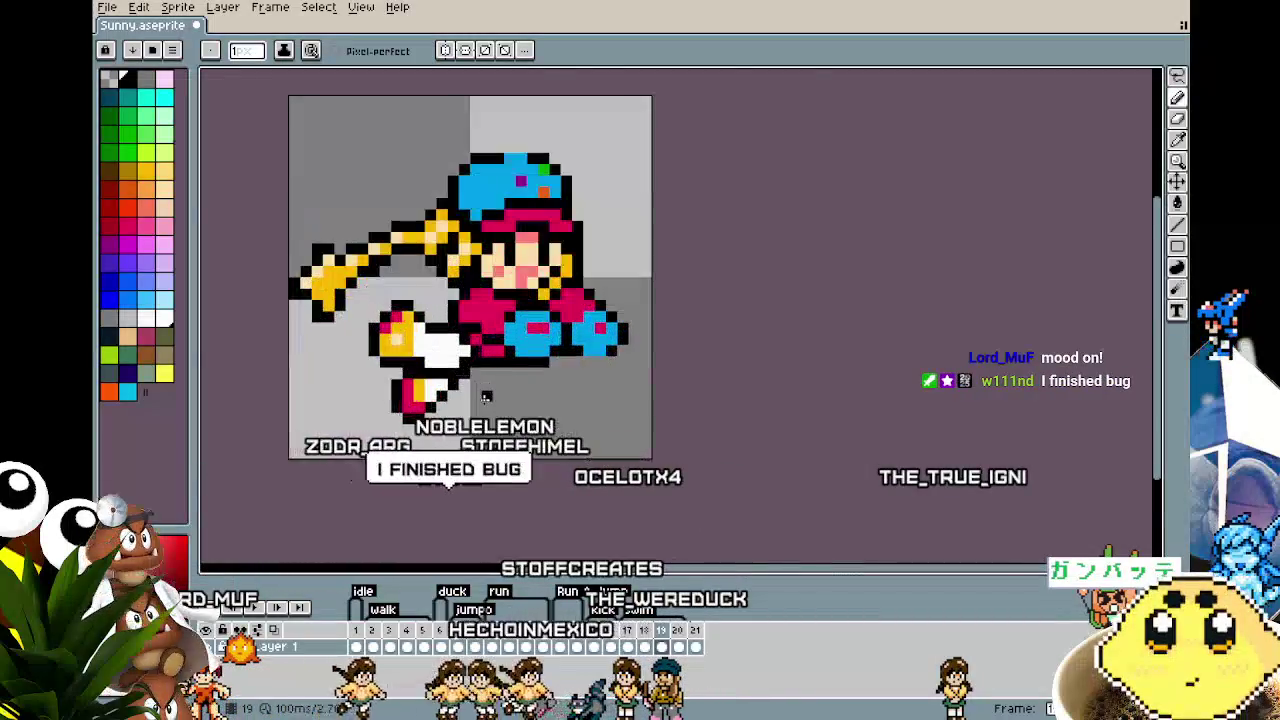
{"action": "scroll", "coordinate": [486, 397], "scroll_direction": "up", "scroll_amount": 1}
{"action": "key", "text": "i"}
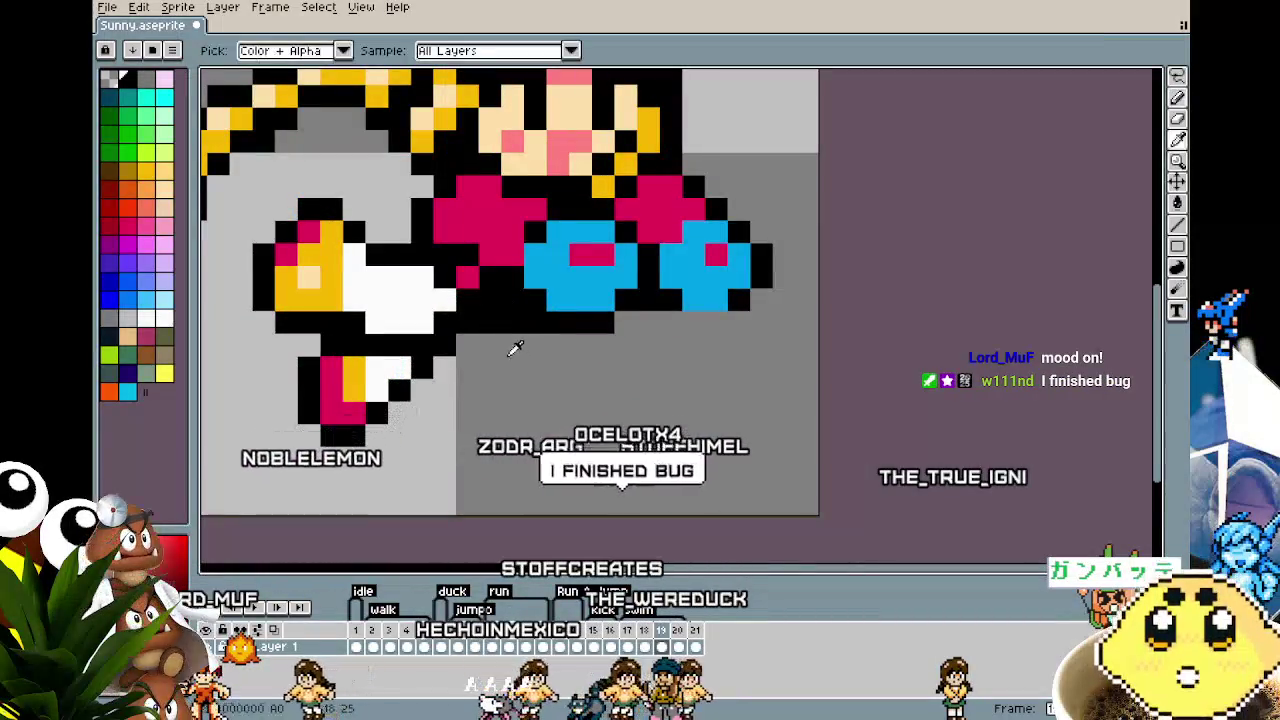
{"action": "key", "text": "b"}
{"action": "left_click_drag", "start_coordinate": [488, 321], "coordinate": [518, 320]}
{"action": "scroll", "coordinate": [490, 395], "scroll_direction": "down", "scroll_amount": 3}
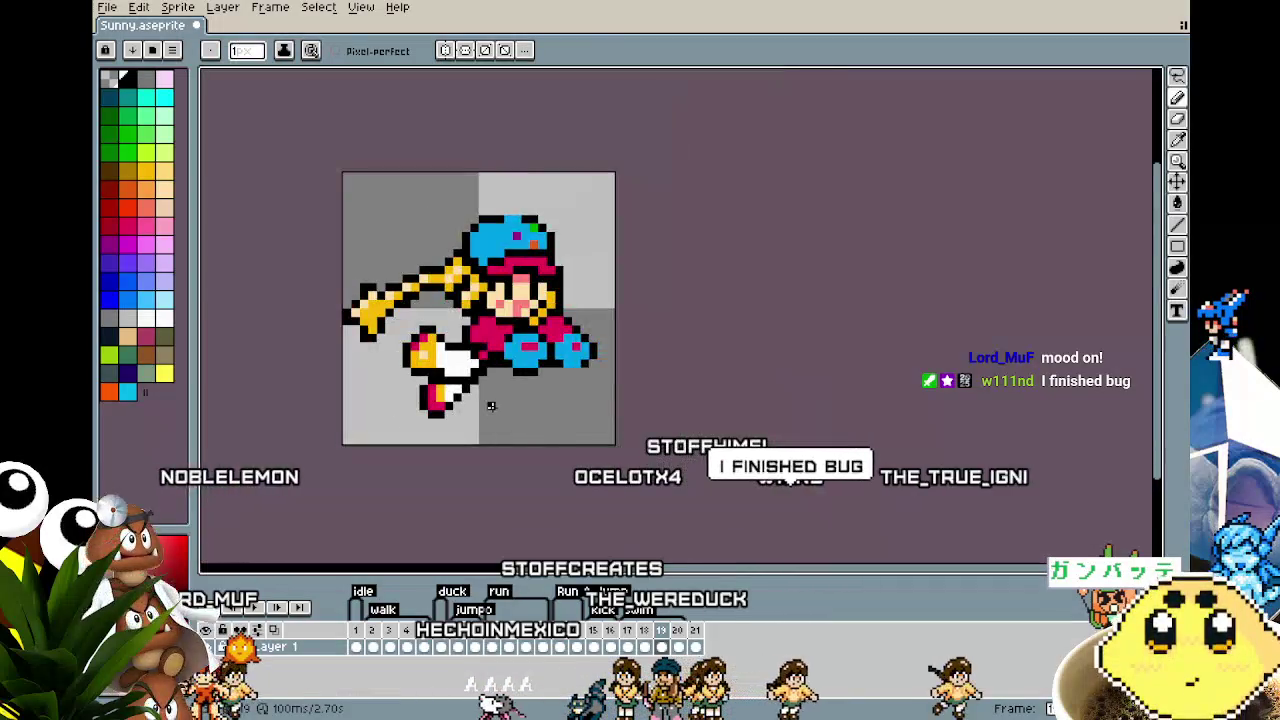
Step: Preview the swim cycle and bring up frame 17
{"action": "key", "text": "v"}
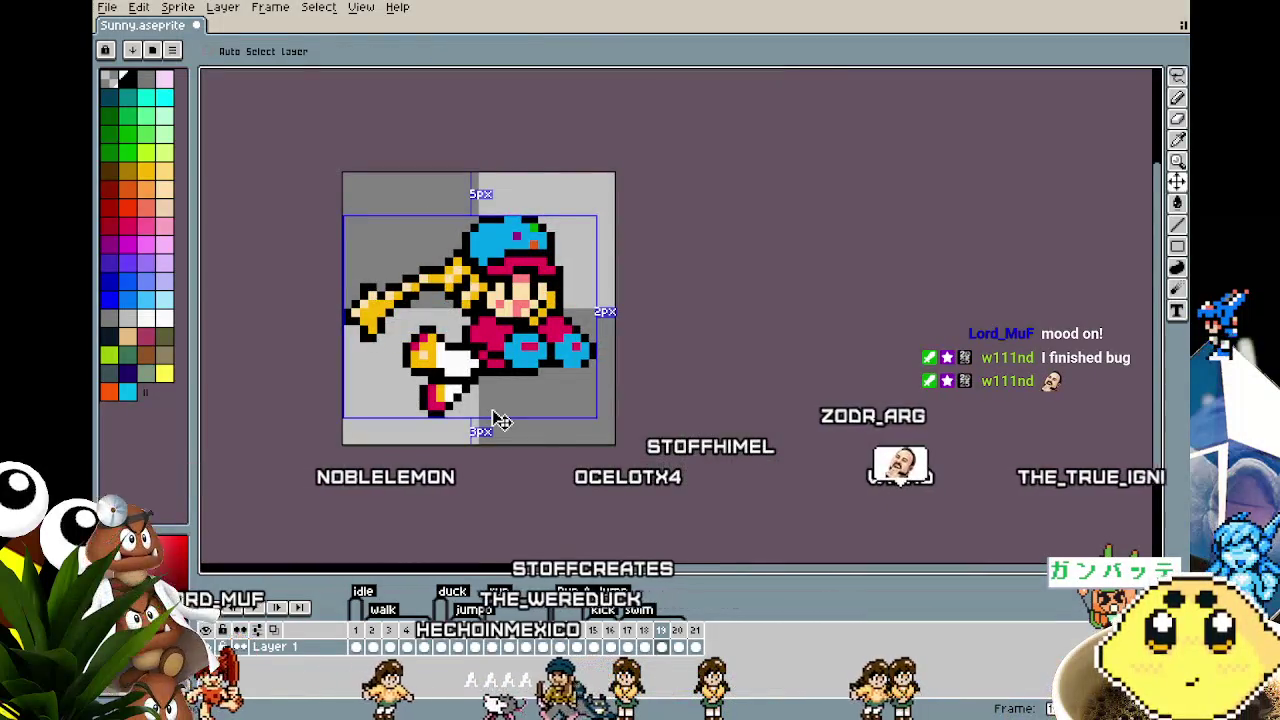
{"action": "key", "text": "b"}
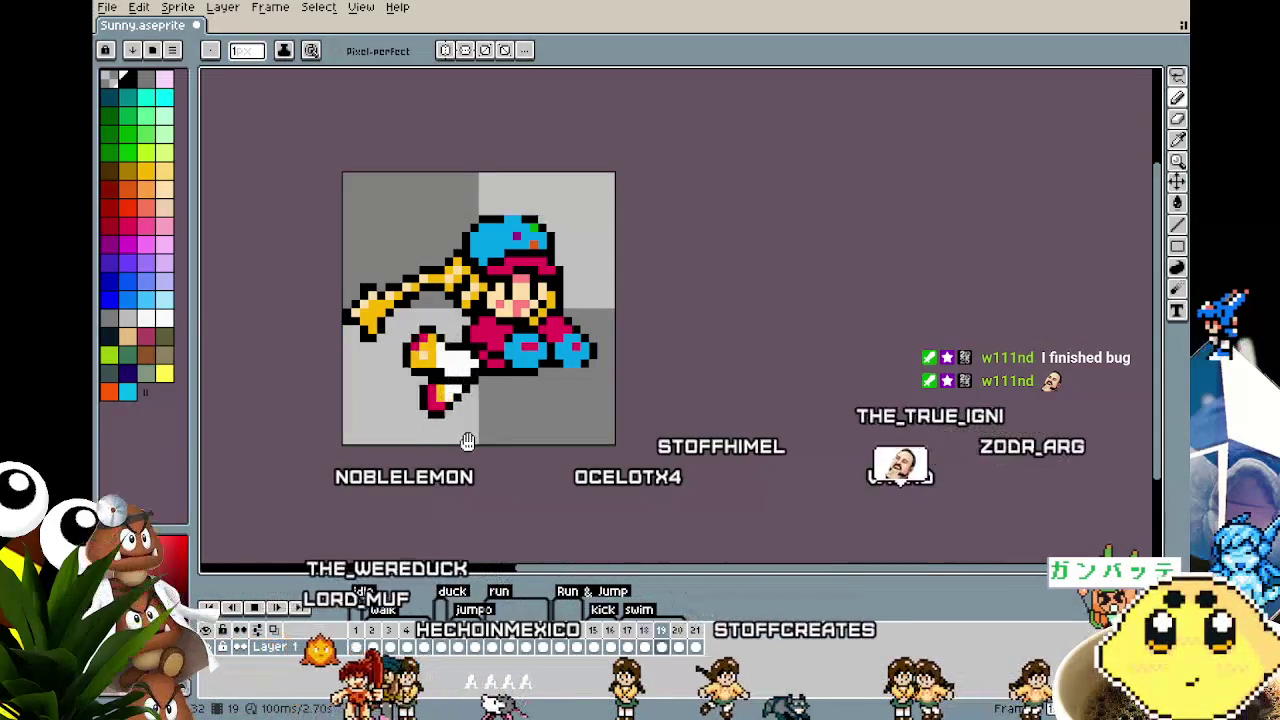
{"action": "key", "text": "Return"}
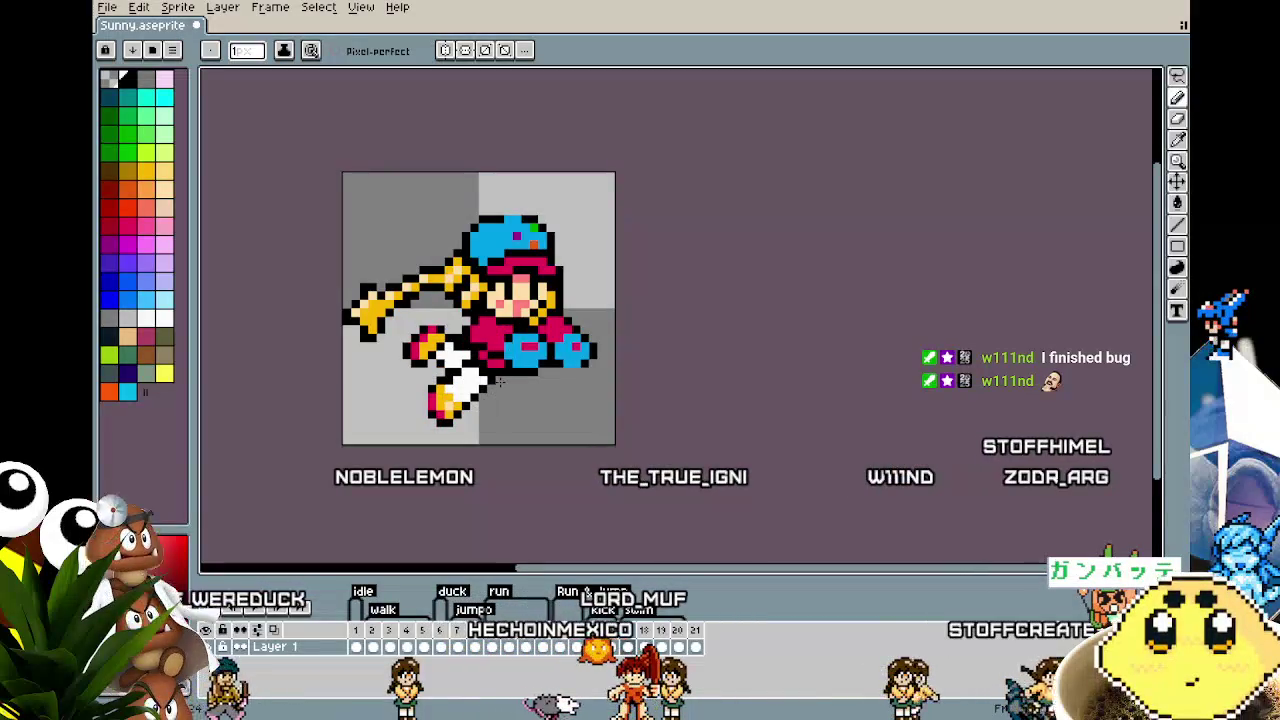
{"action": "scroll", "coordinate": [505, 447], "scroll_direction": "down", "scroll_amount": 1}
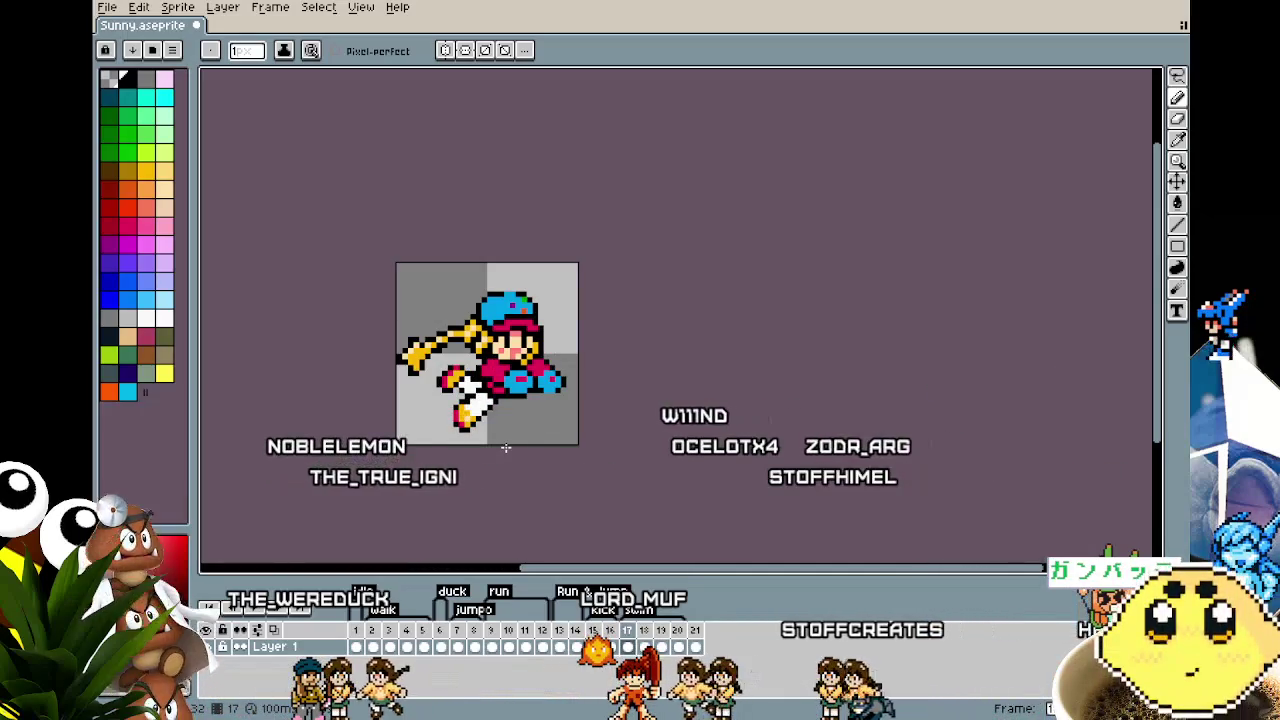
{"action": "scroll", "coordinate": [450, 447], "scroll_direction": "up", "scroll_amount": 1}
{"action": "scroll", "coordinate": [450, 447], "scroll_direction": "up", "scroll_amount": 1}
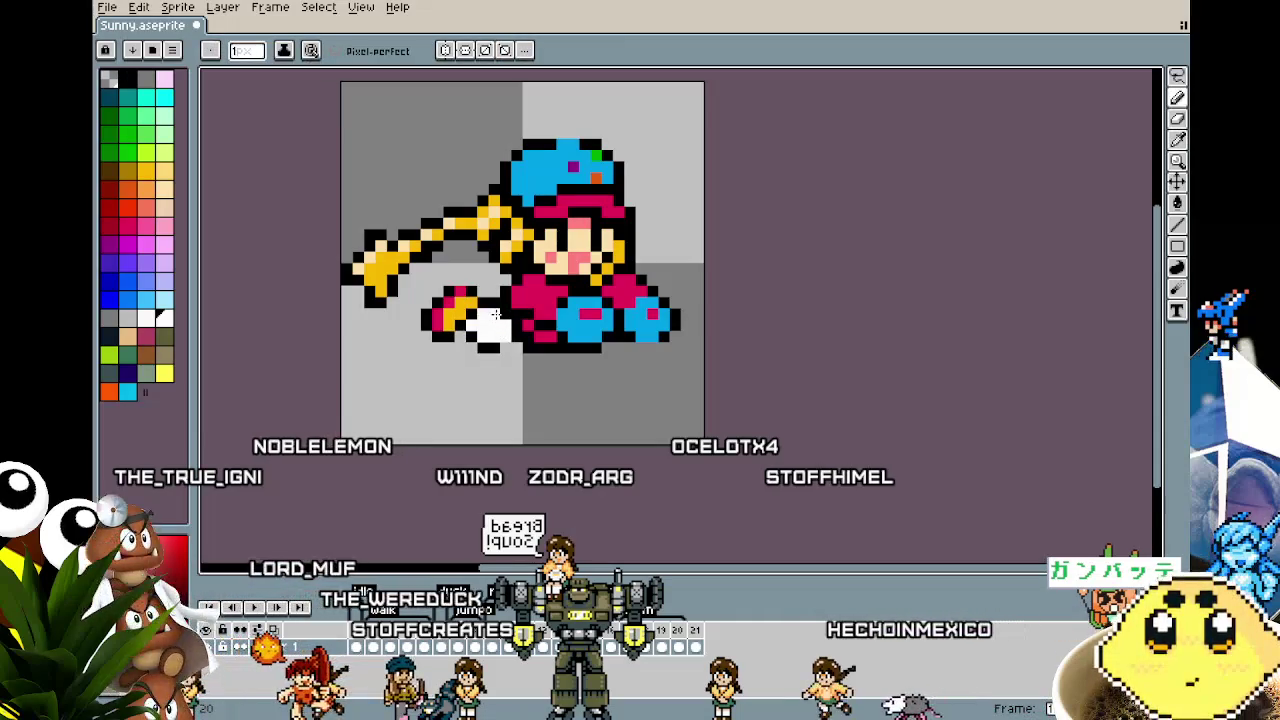
Step: Pick the leg's white as the Pencil colour
{"action": "scroll", "coordinate": [494, 314], "scroll_direction": "down", "scroll_amount": 2}
{"action": "scroll", "coordinate": [494, 314], "scroll_direction": "down", "scroll_amount": 3}
{"action": "scroll", "coordinate": [490, 373], "scroll_direction": "up", "scroll_amount": 4}
{"action": "key", "text": "i"}
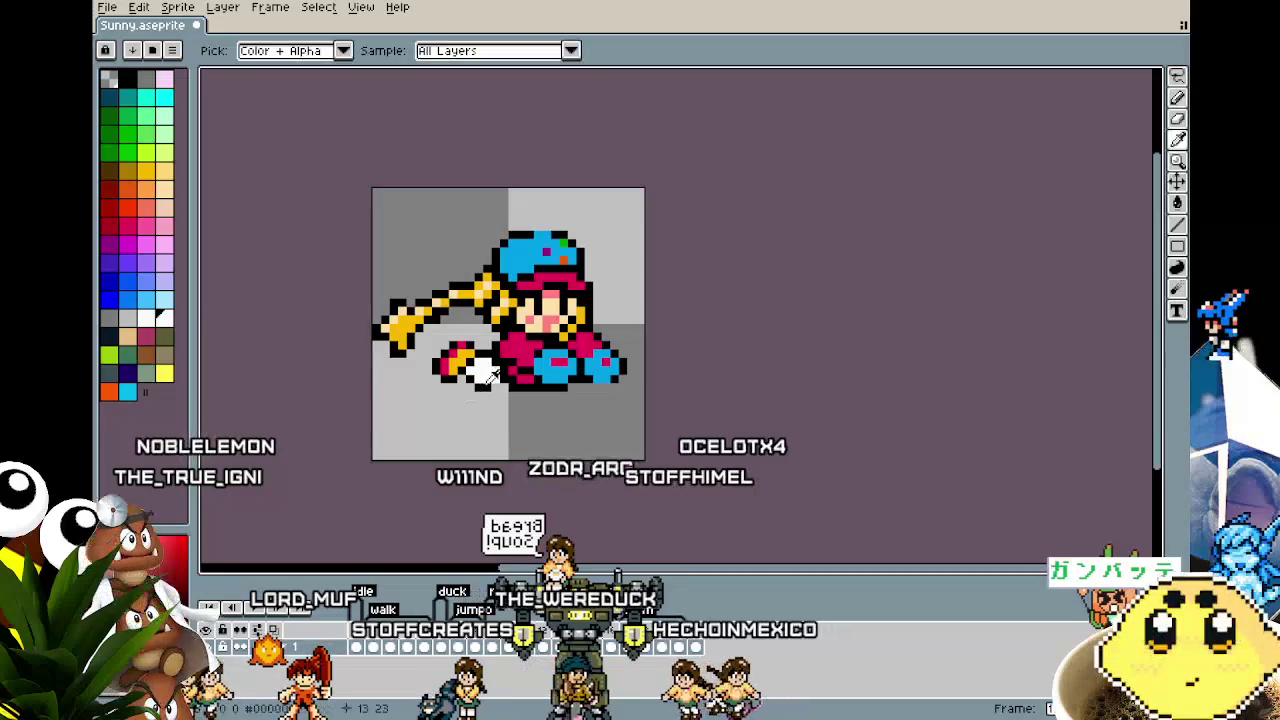
{"action": "left_click", "coordinate": [483, 380]}
{"action": "key", "text": "b"}
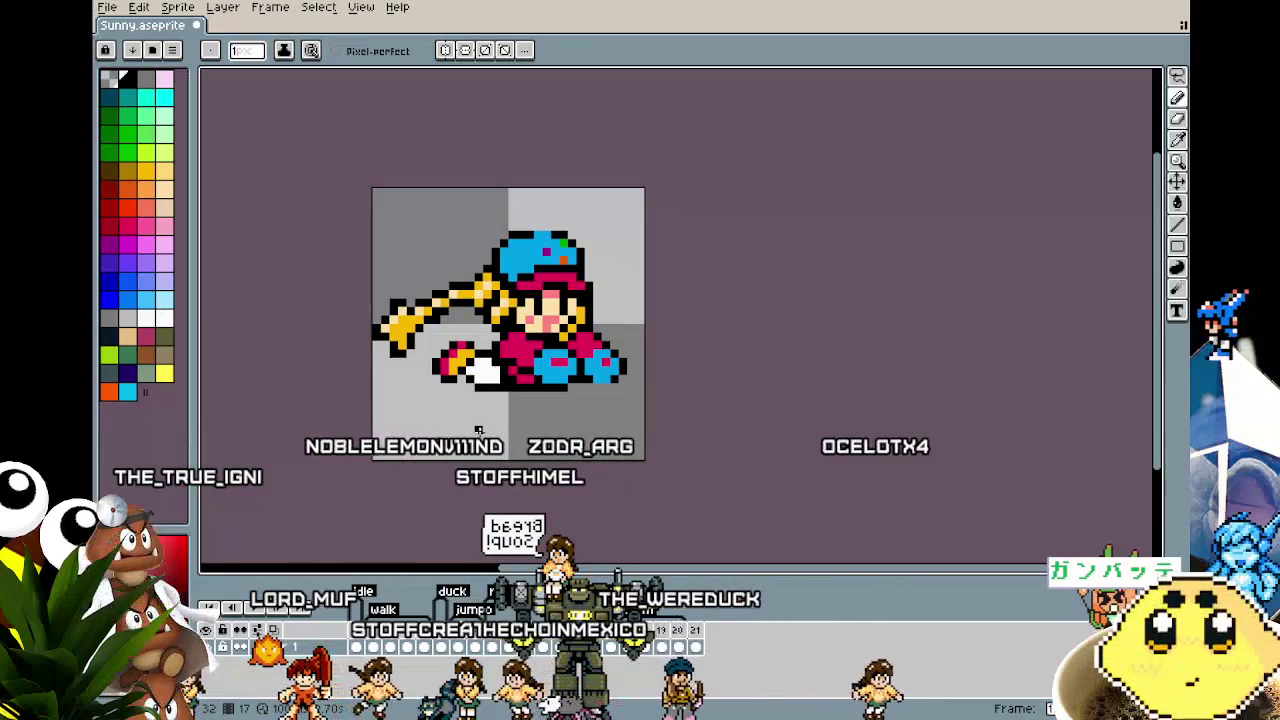
Step: Step between frames 17 and 19 to compare the leg poses
{"action": "key", "text": "Left"}
{"action": "key", "text": "Right"}
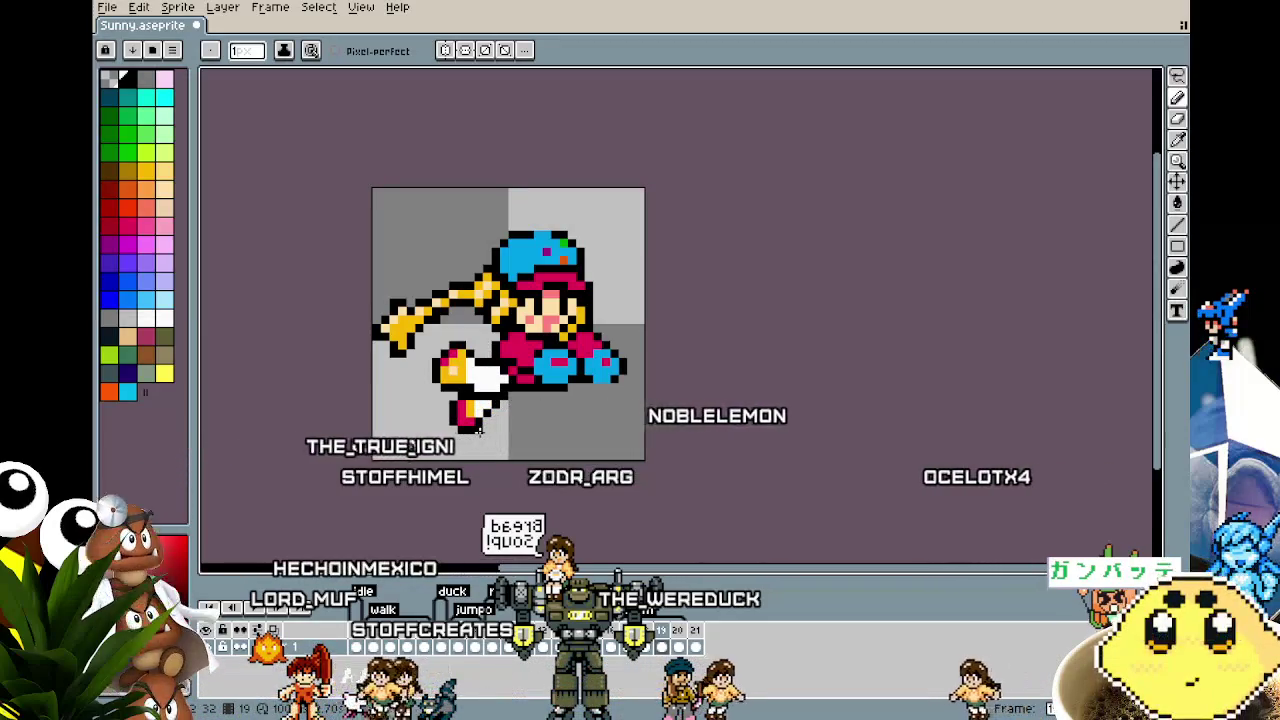
{"action": "key", "text": "Left"}
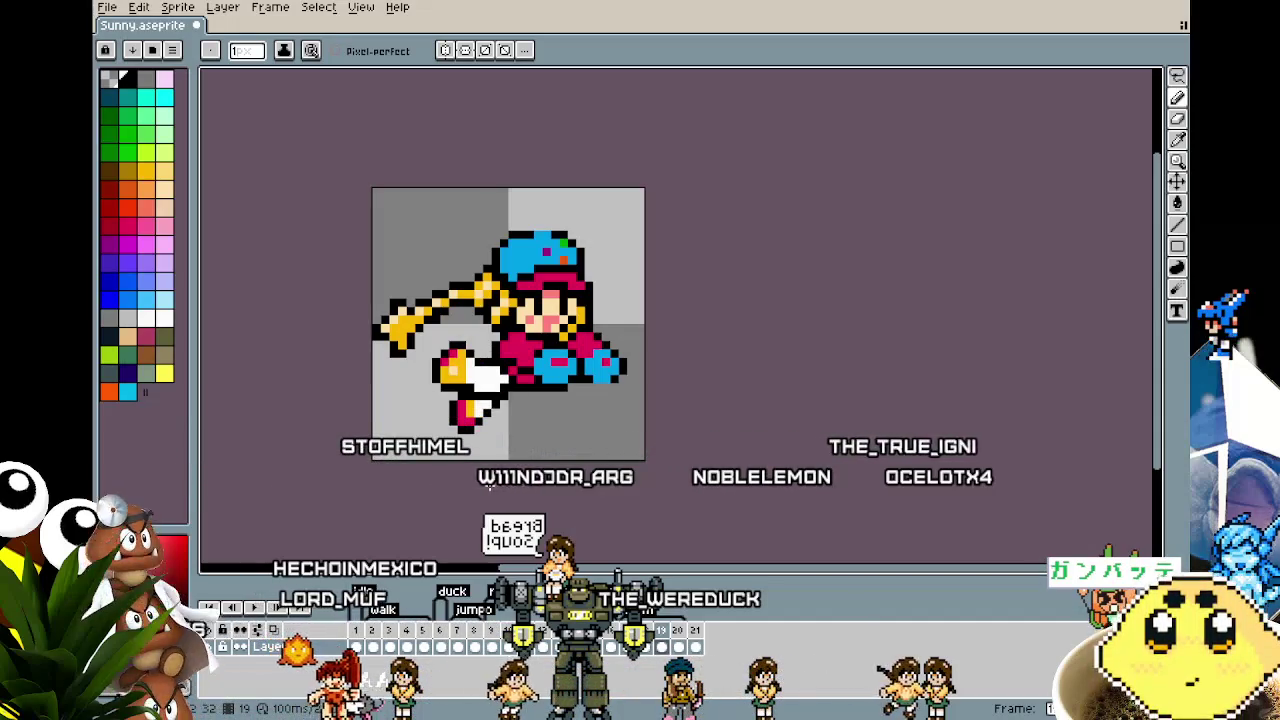
{"action": "key", "text": "Left"}
{"action": "key", "text": "Left"}
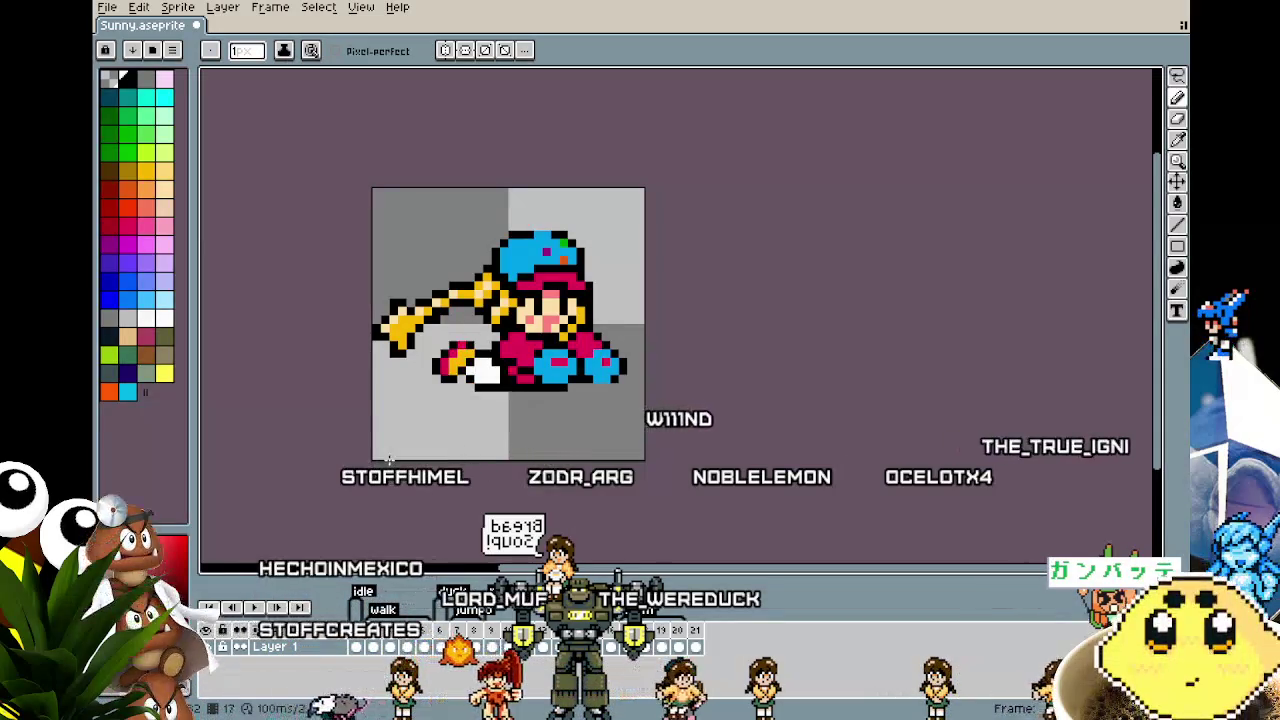
{"action": "scroll", "coordinate": [435, 446], "scroll_direction": "up", "scroll_amount": 1}
{"action": "key", "text": "i"}
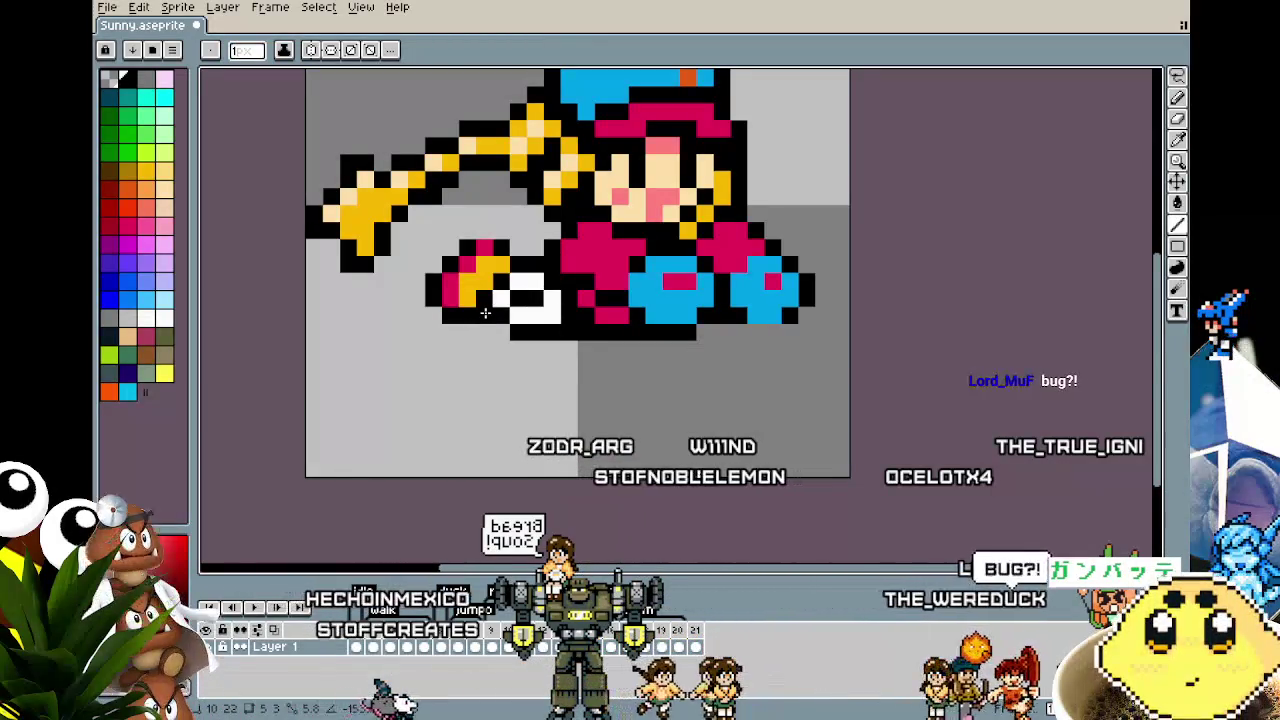
{"action": "key", "text": "Left"}
{"action": "key", "text": "Right"}
{"action": "key", "text": "Right"}
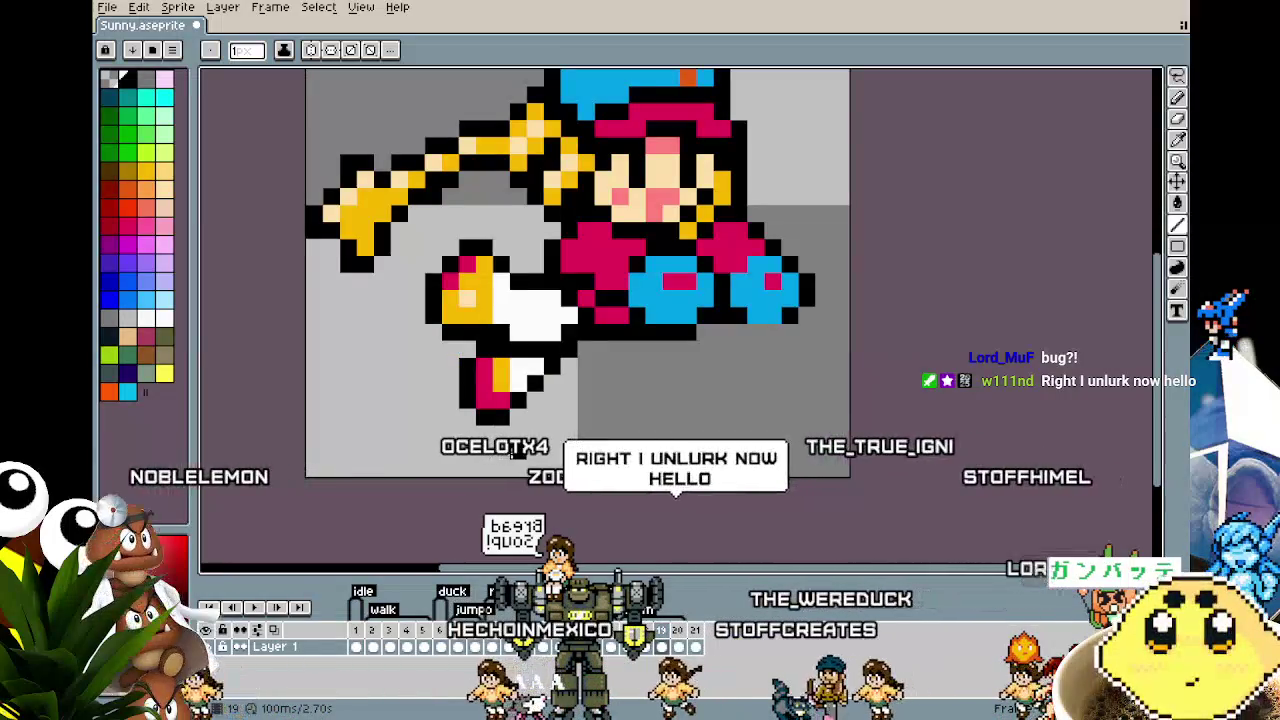
{"action": "key", "text": "Left"}
{"action": "key", "text": "Left"}
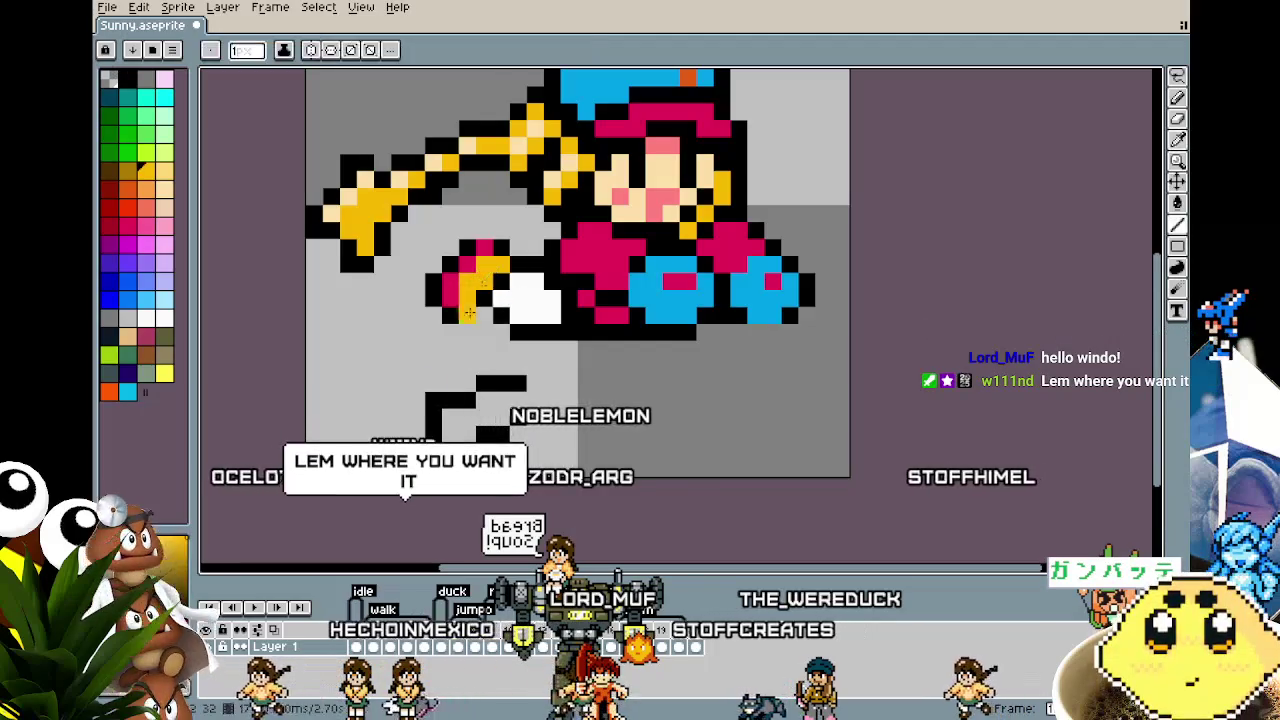
Step: Try filling the foot yellow with a pink stripe, then undo those strokes
{"action": "left_click_drag", "start_coordinate": [449, 417], "coordinate": [466, 431]}
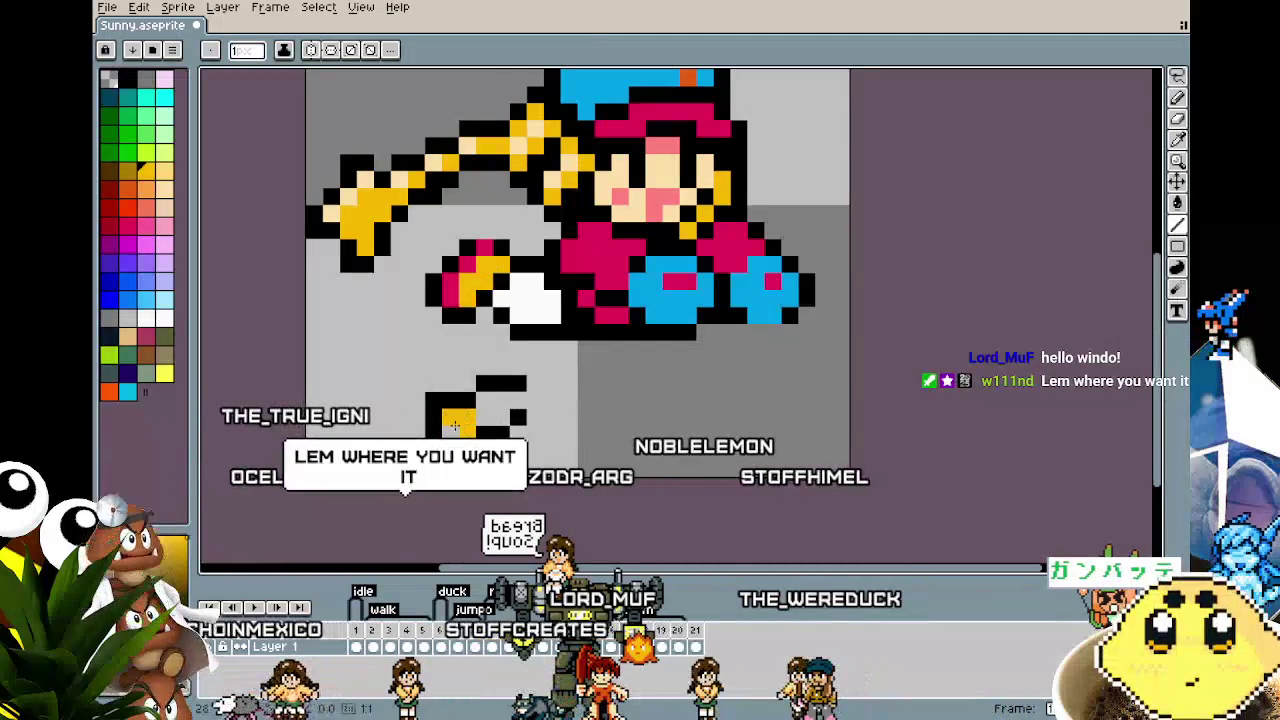
{"action": "key", "text": "i"}
{"action": "left_click", "coordinate": [460, 288]}
{"action": "mouse_move", "coordinate": [450, 412]}
{"action": "left_mouse_down"}
{"action": "mouse_move", "coordinate": [450, 456]}
{"action": "mouse_move", "coordinate": [490, 393]}
{"action": "left_mouse_up"}
{"action": "key", "text": "b"}
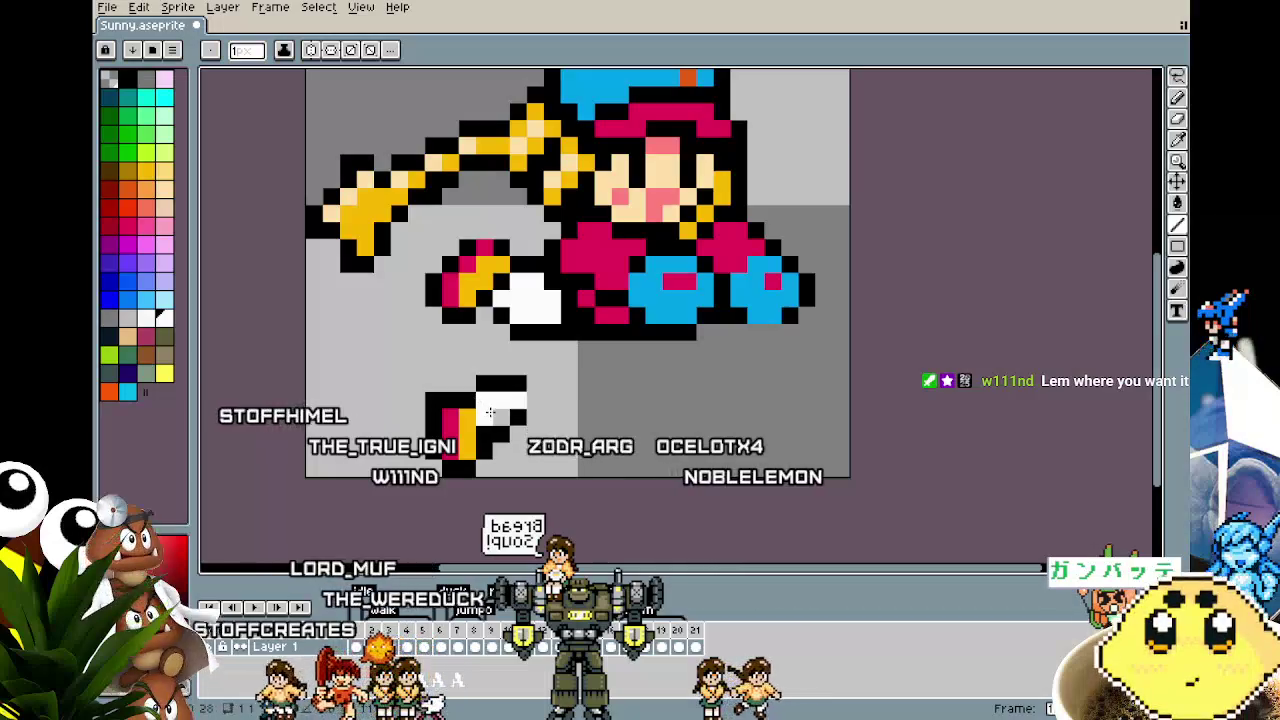
{"action": "key", "text": "ctrl+z"}
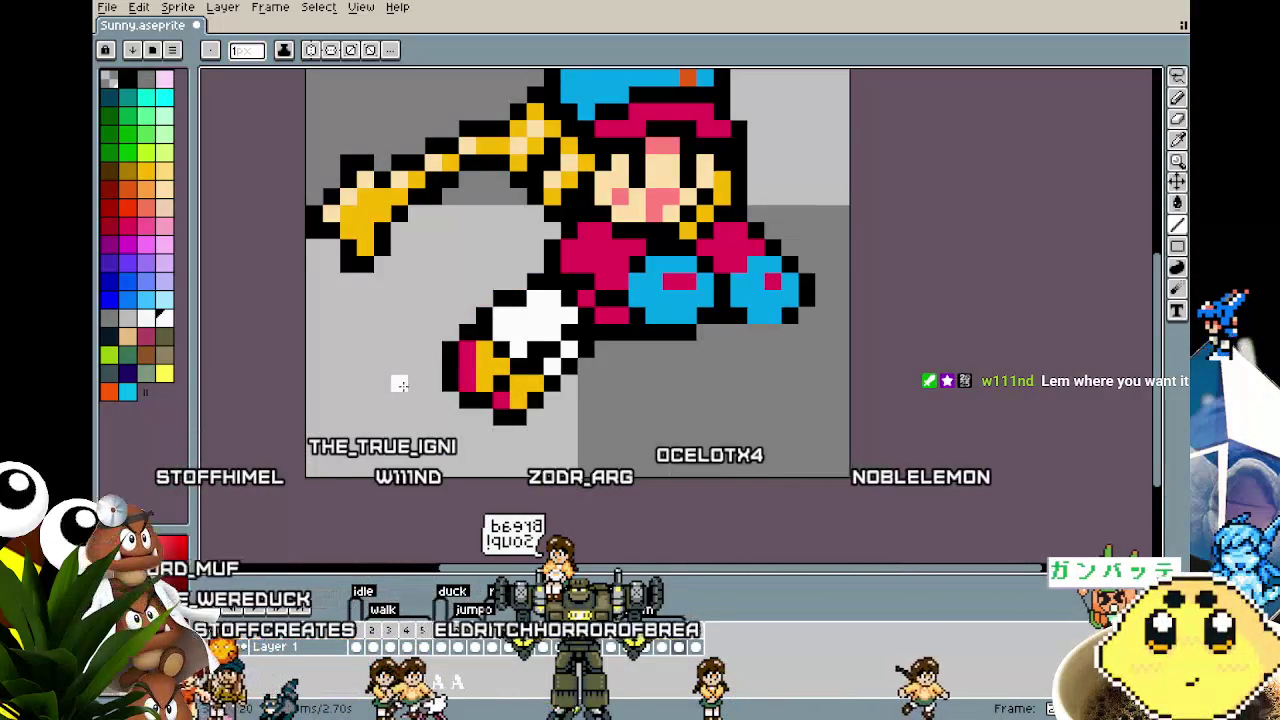
{"action": "key", "text": "ctrl+z"}
Step: Move the red-and-yellow foot up to join the white leg, nudging it into place
{"action": "left_click_drag", "start_coordinate": [399, 384], "coordinate": [585, 460]}
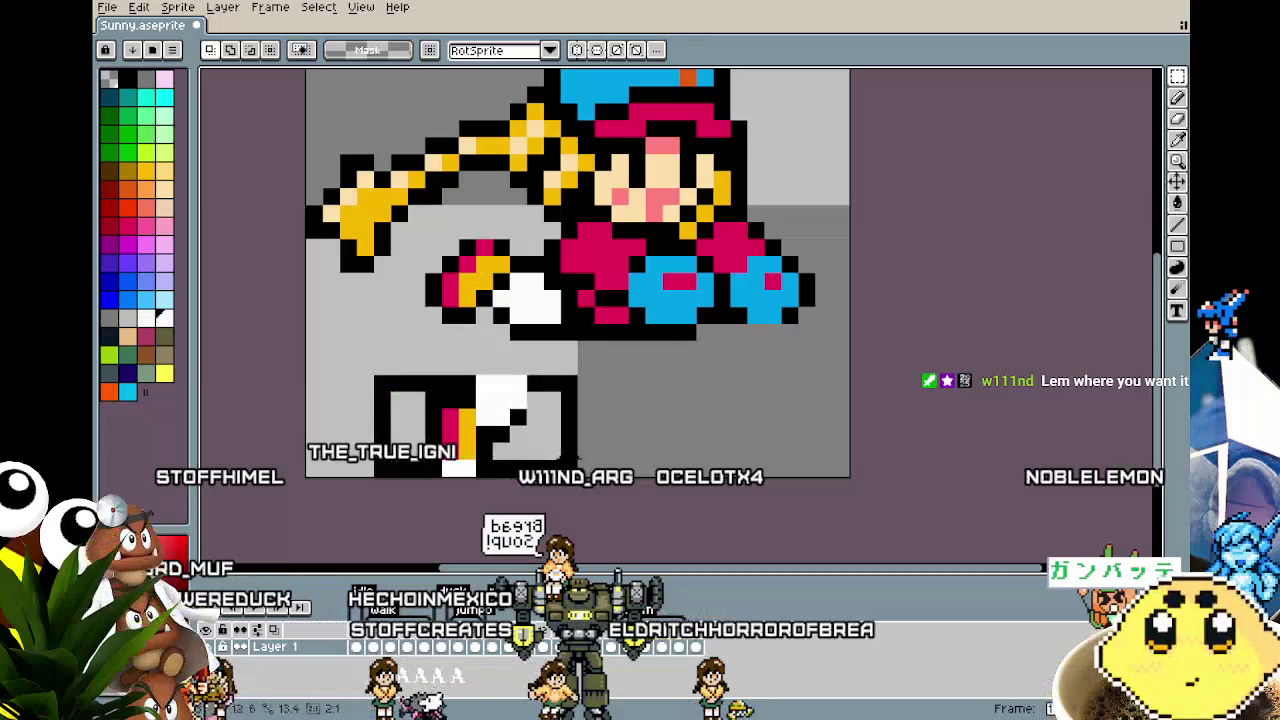
{"action": "mouse_move", "coordinate": [500, 420]}
{"action": "left_mouse_down"}
{"action": "mouse_move", "coordinate": [540, 358]}
{"action": "mouse_move", "coordinate": [505, 377]}
{"action": "left_mouse_up"}
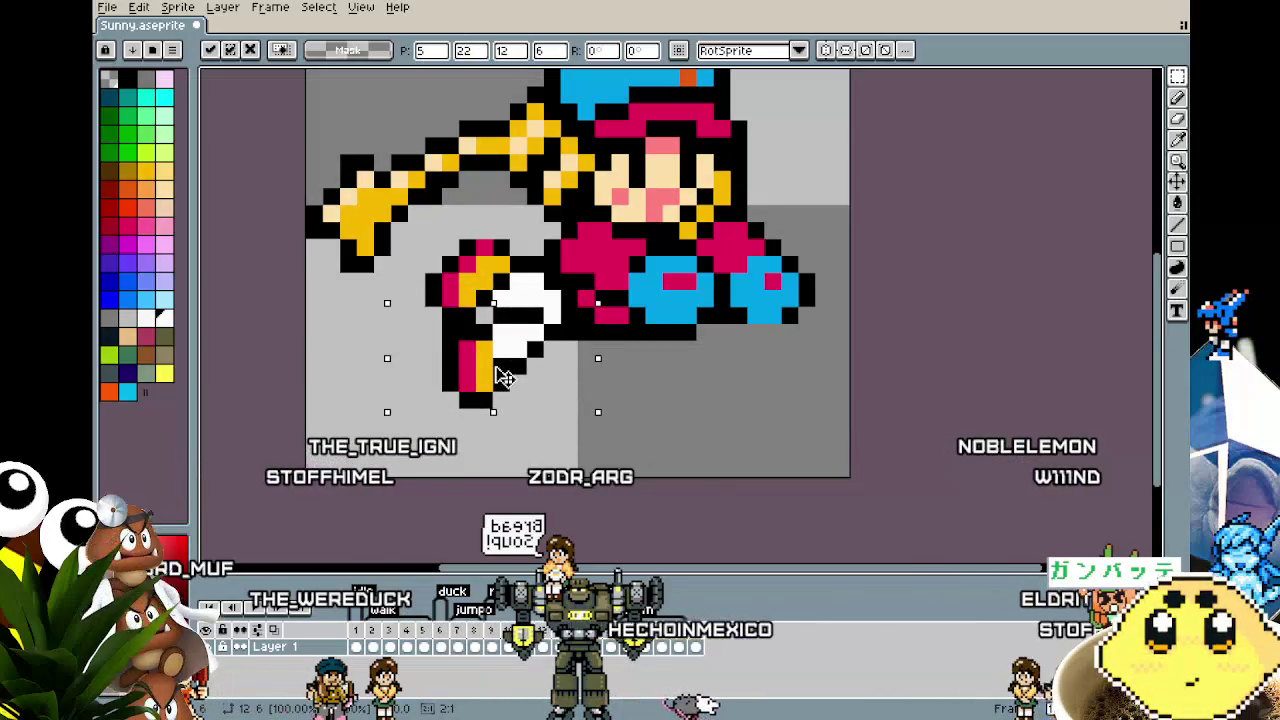
{"action": "left_click", "coordinate": [620, 415]}
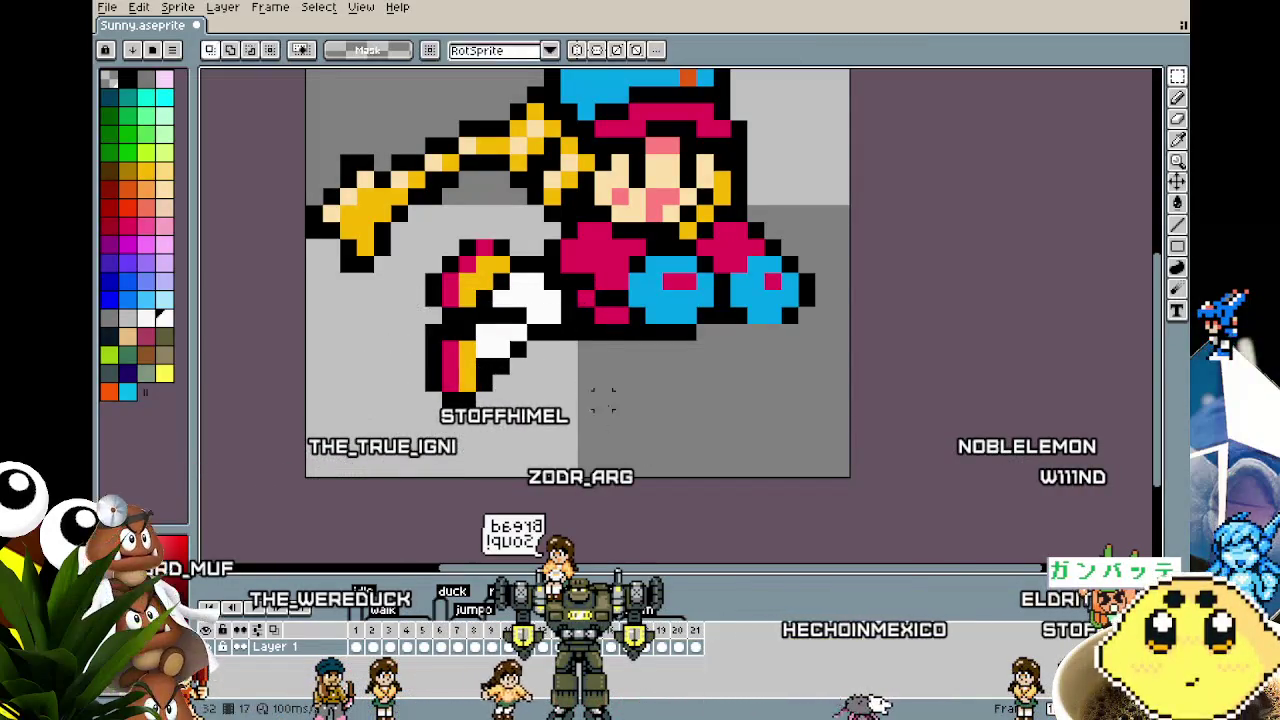
{"action": "left_click", "coordinate": [502, 318], "text": "alt"}
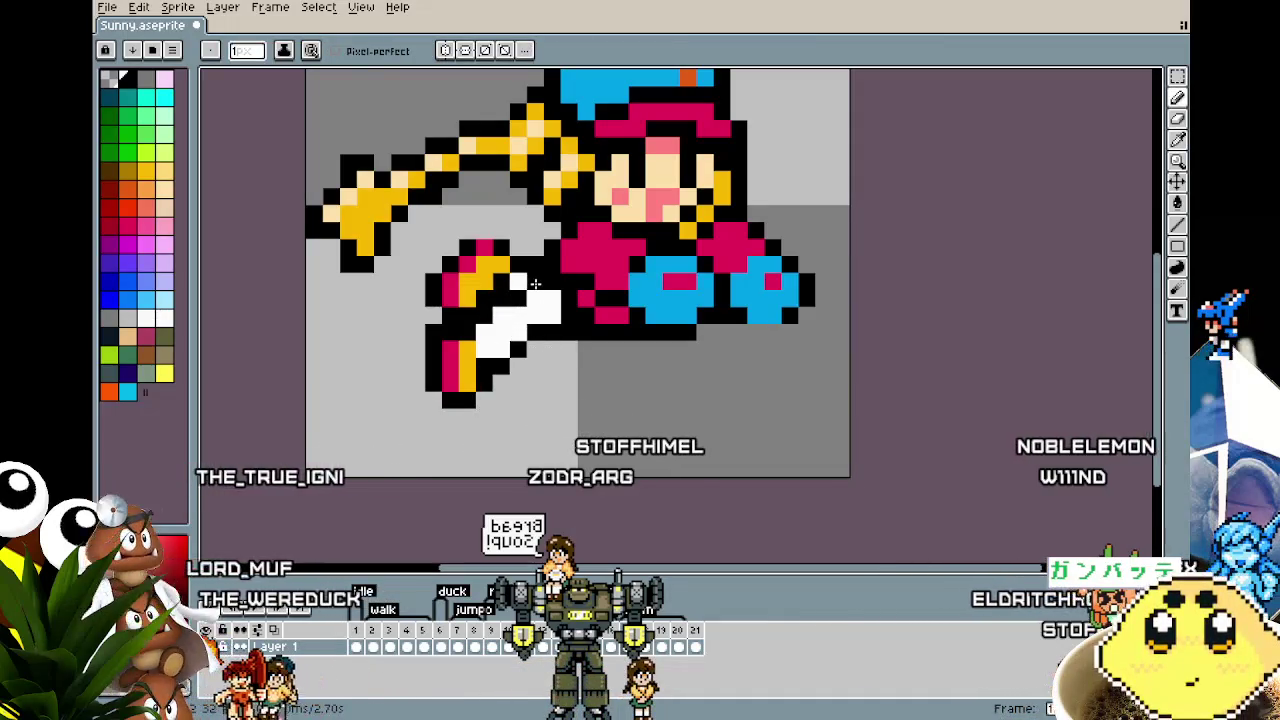
{"action": "left_click_drag", "start_coordinate": [375, 306], "coordinate": [578, 414]}
{"action": "key", "text": "Down"}
{"action": "key", "text": "Down"}
{"action": "key", "text": "Down"}
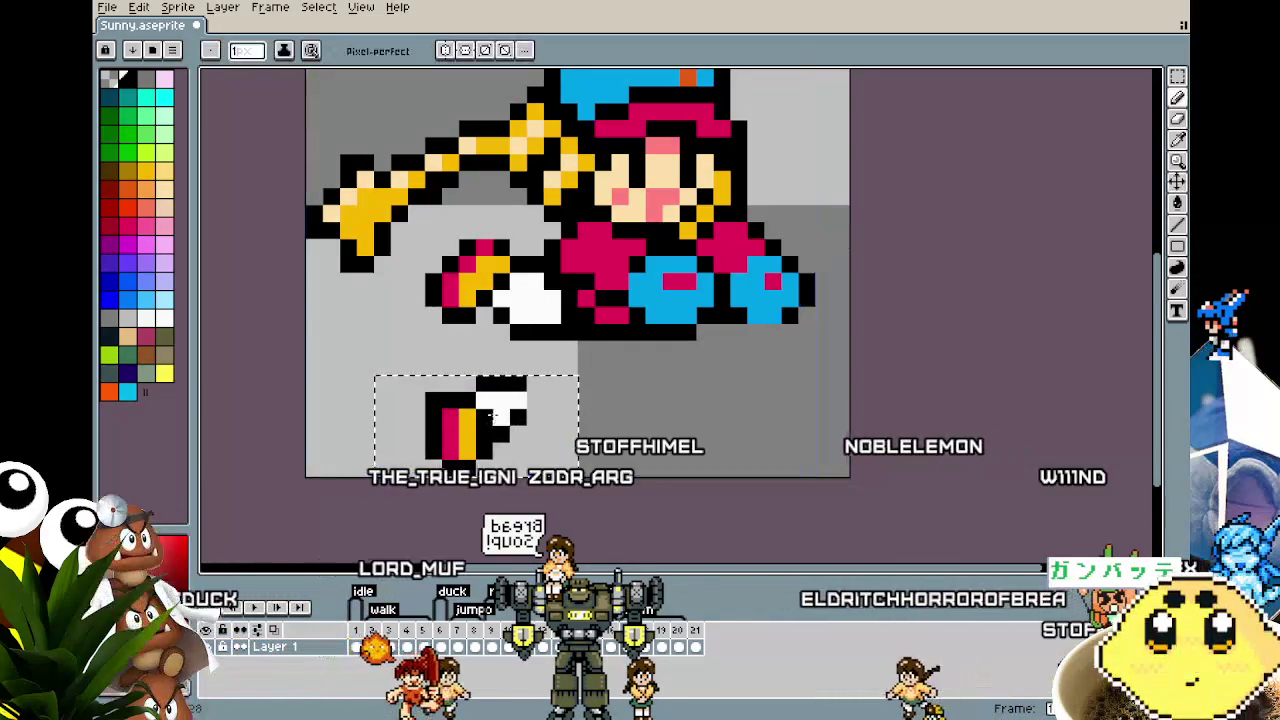
{"action": "mouse_move", "coordinate": [492, 418]}
{"action": "left_mouse_down"}
{"action": "mouse_move", "coordinate": [487, 448]}
{"action": "mouse_move", "coordinate": [494, 372]}
{"action": "left_mouse_up"}
Step: Confirm the foot position and move the lower leg up and right
{"action": "key", "text": "Return"}
{"action": "scroll", "coordinate": [671, 417], "scroll_direction": "down", "scroll_amount": 2}
{"action": "scroll", "coordinate": [640, 400], "scroll_direction": "up", "scroll_amount": 1}
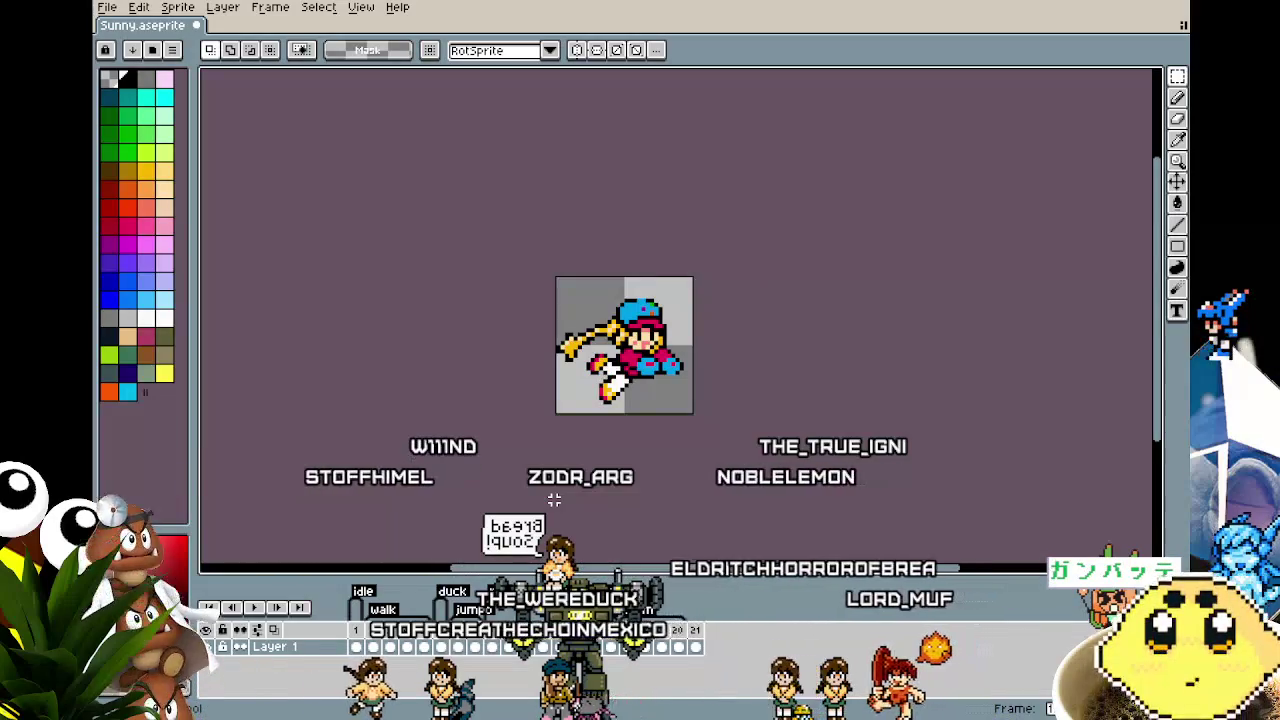
{"action": "scroll", "coordinate": [601, 457], "scroll_direction": "up", "scroll_amount": 2}
{"action": "scroll", "coordinate": [683, 393], "scroll_direction": "up", "scroll_amount": 2}
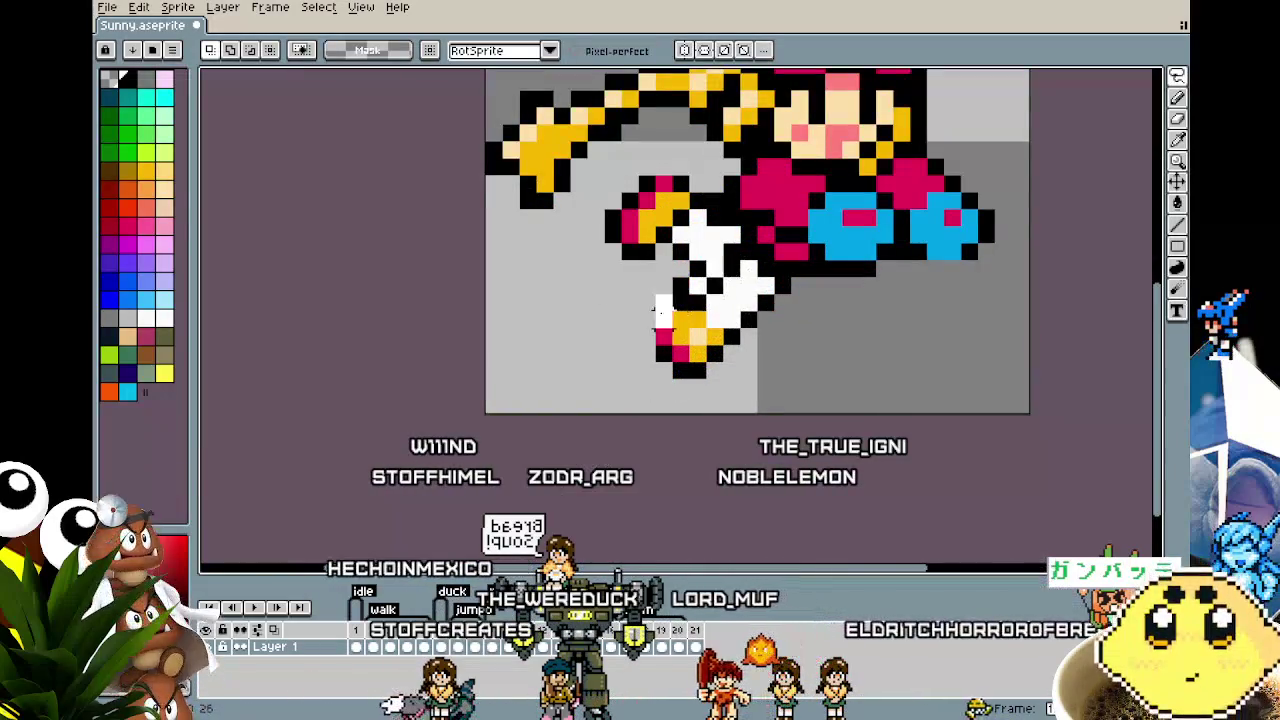
{"action": "mouse_move", "coordinate": [683, 393]}
{"action": "left_mouse_down"}
{"action": "mouse_move", "coordinate": [735, 347]}
{"action": "mouse_move", "coordinate": [735, 318]}
{"action": "mouse_move", "coordinate": [722, 320]}
{"action": "left_mouse_up"}
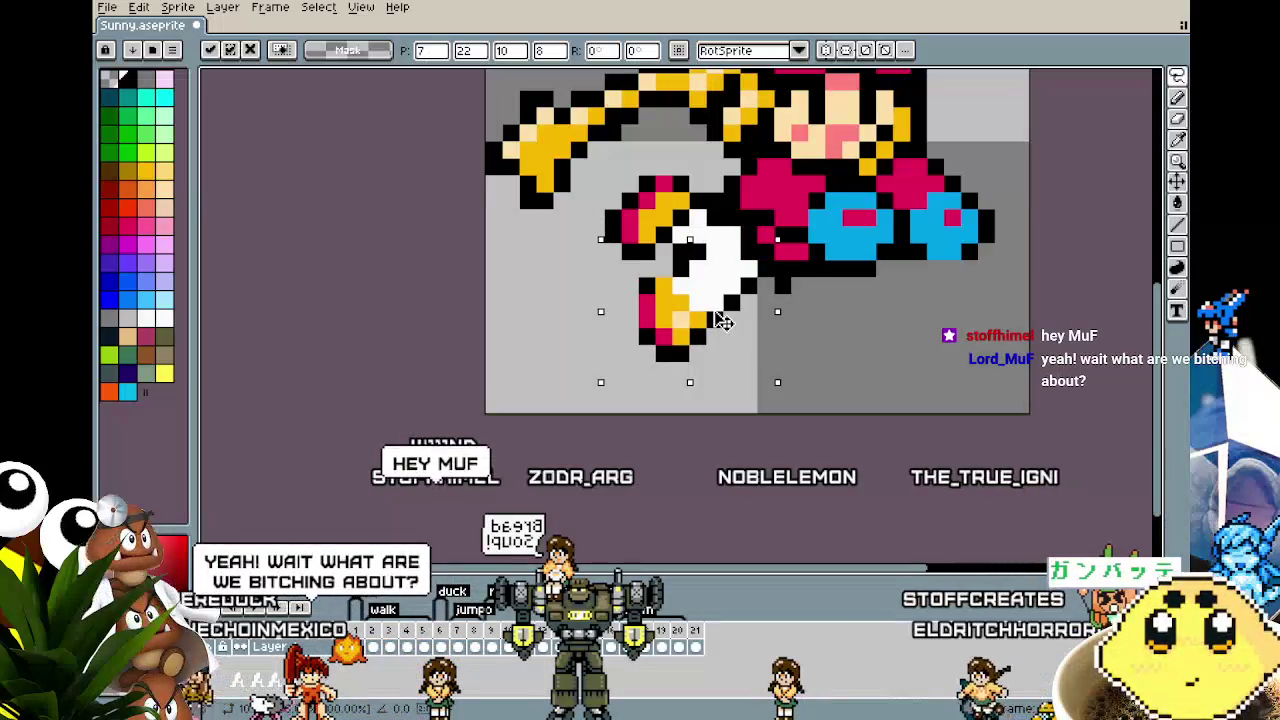
Step: Touch up the leg's black outline and white fill pixels
{"action": "key", "text": "i"}
{"action": "scroll", "coordinate": [842, 281], "scroll_direction": "up", "scroll_amount": 1}
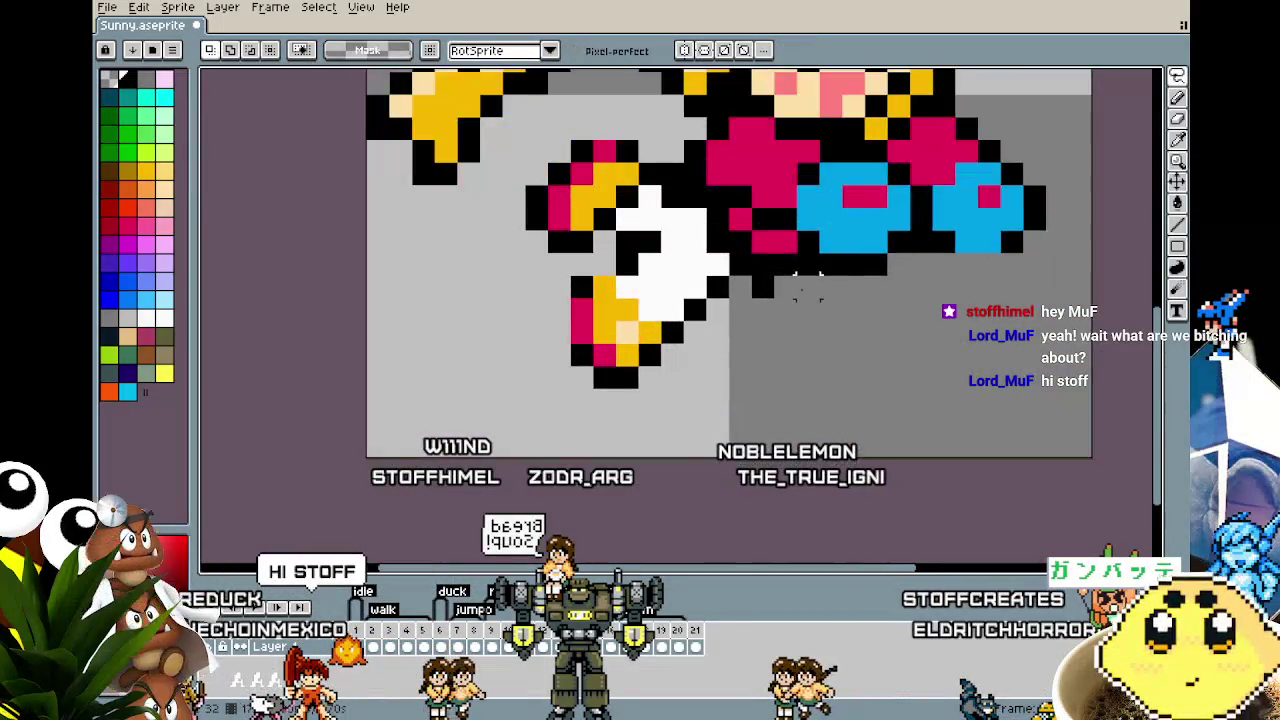
{"action": "key", "text": "b"}
{"action": "left_click", "coordinate": [580, 263]}
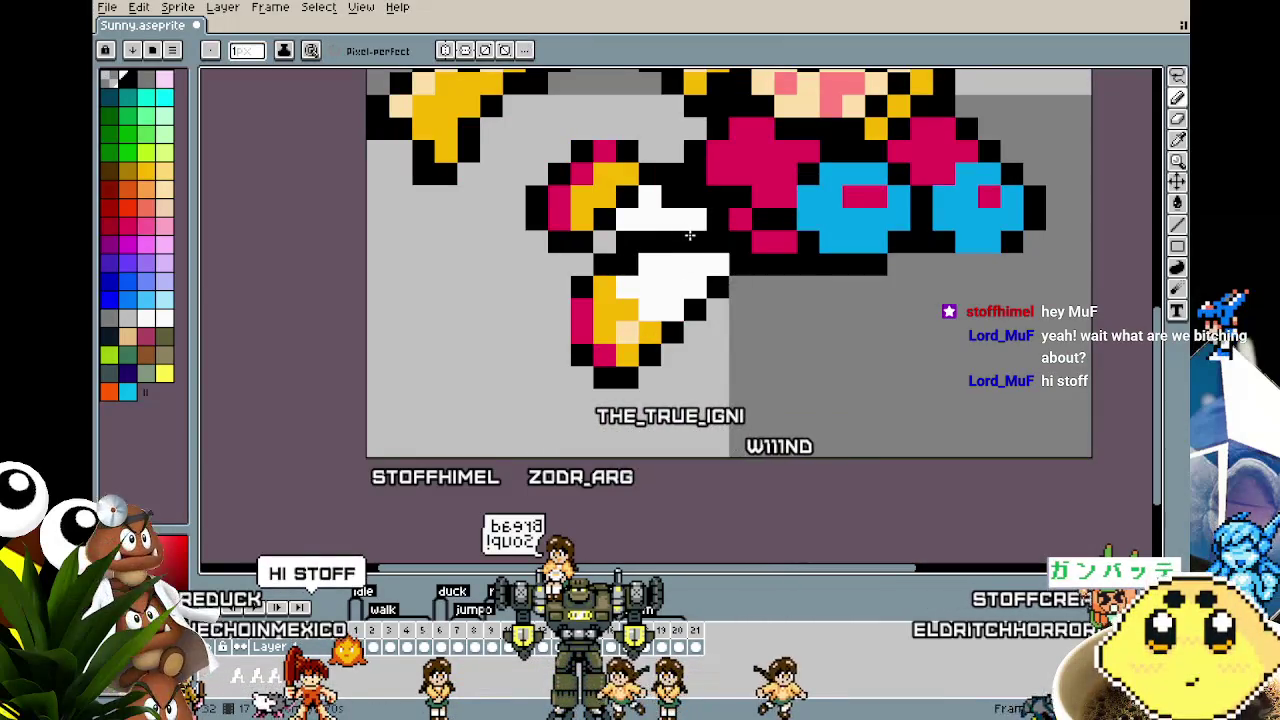
{"action": "left_click", "coordinate": [688, 225]}
{"action": "scroll", "coordinate": [670, 221], "scroll_direction": "down", "scroll_amount": 3}
{"action": "scroll", "coordinate": [650, 280], "scroll_direction": "down", "scroll_amount": 1}
{"action": "scroll", "coordinate": [620, 330], "scroll_direction": "up", "scroll_amount": 1}
{"action": "scroll", "coordinate": [594, 385], "scroll_direction": "up", "scroll_amount": 3}
{"action": "scroll", "coordinate": [594, 385], "scroll_direction": "up", "scroll_amount": 2}
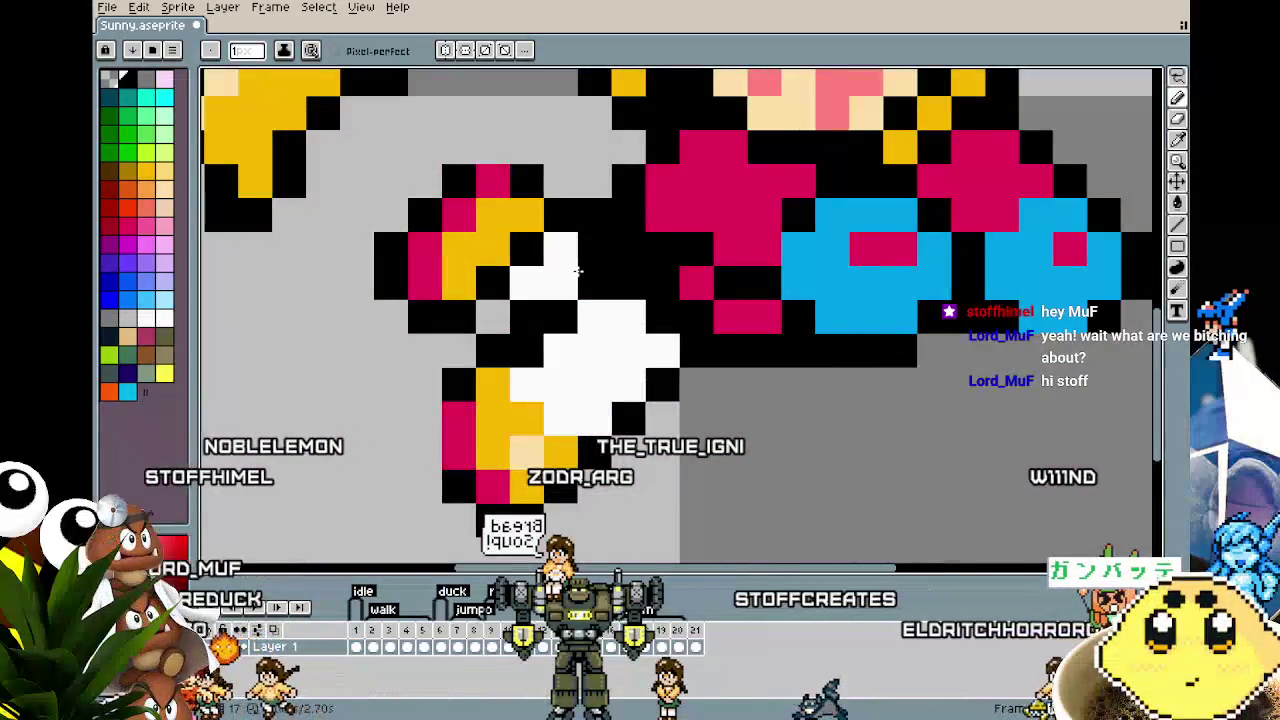
{"action": "scroll", "coordinate": [500, 368], "scroll_direction": "down", "scroll_amount": 3}
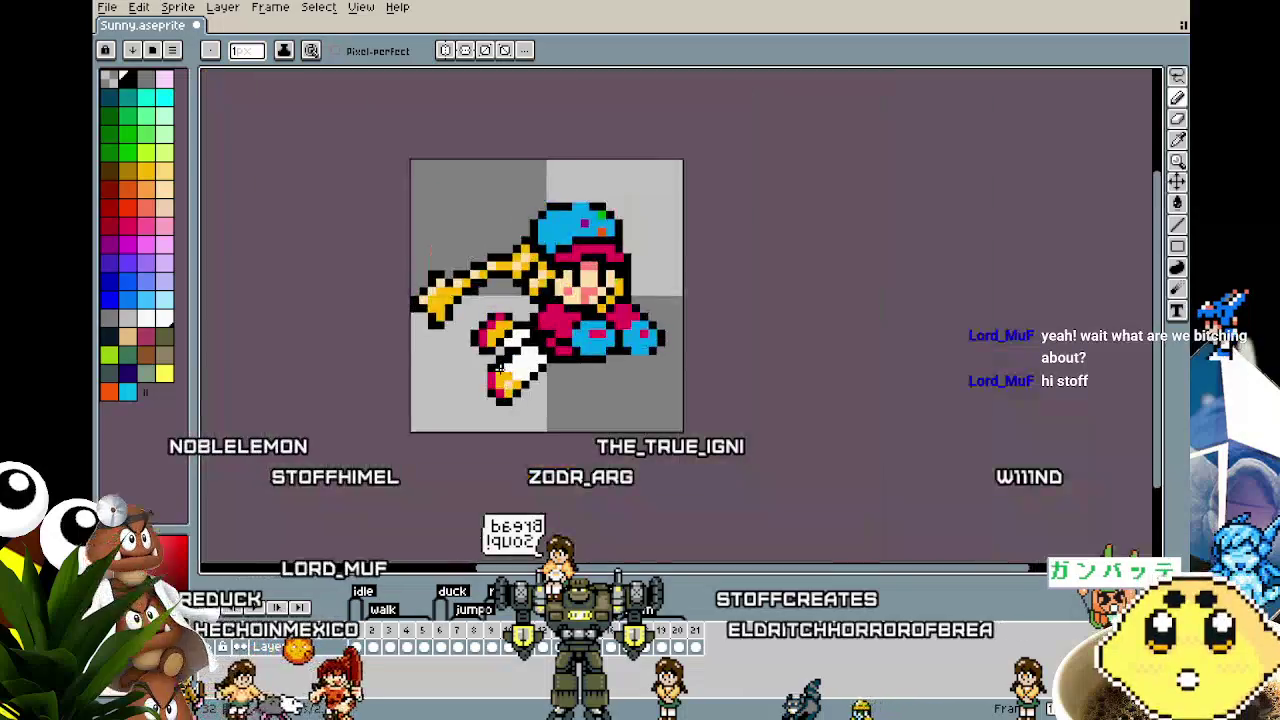
{"action": "scroll", "coordinate": [500, 368], "scroll_direction": "down", "scroll_amount": 1}
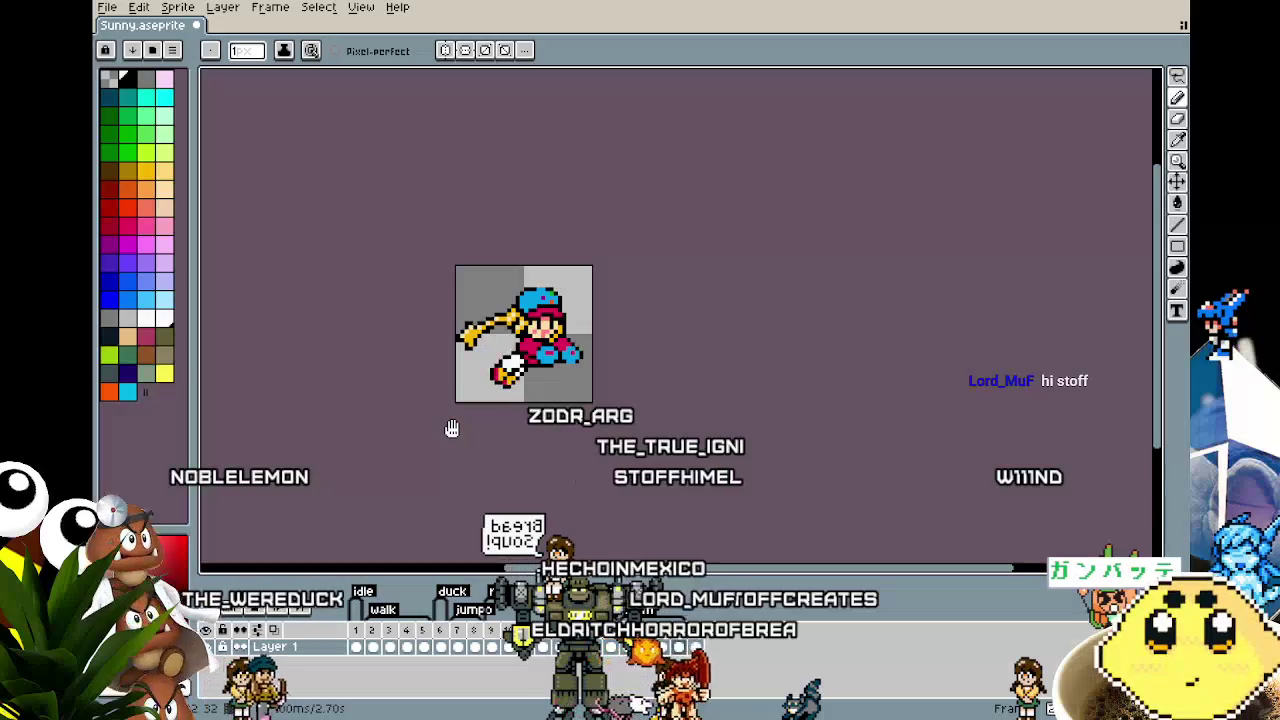
Step: Shift the selected lower foot one pixel left and deselect
{"action": "scroll", "coordinate": [525, 381], "scroll_direction": "up", "scroll_amount": 3}
{"action": "mouse_move", "coordinate": [525, 381]}
{"action": "left_mouse_down"}
{"action": "mouse_move", "coordinate": [582, 362]}
{"action": "mouse_move", "coordinate": [720, 208]}
{"action": "left_mouse_up"}
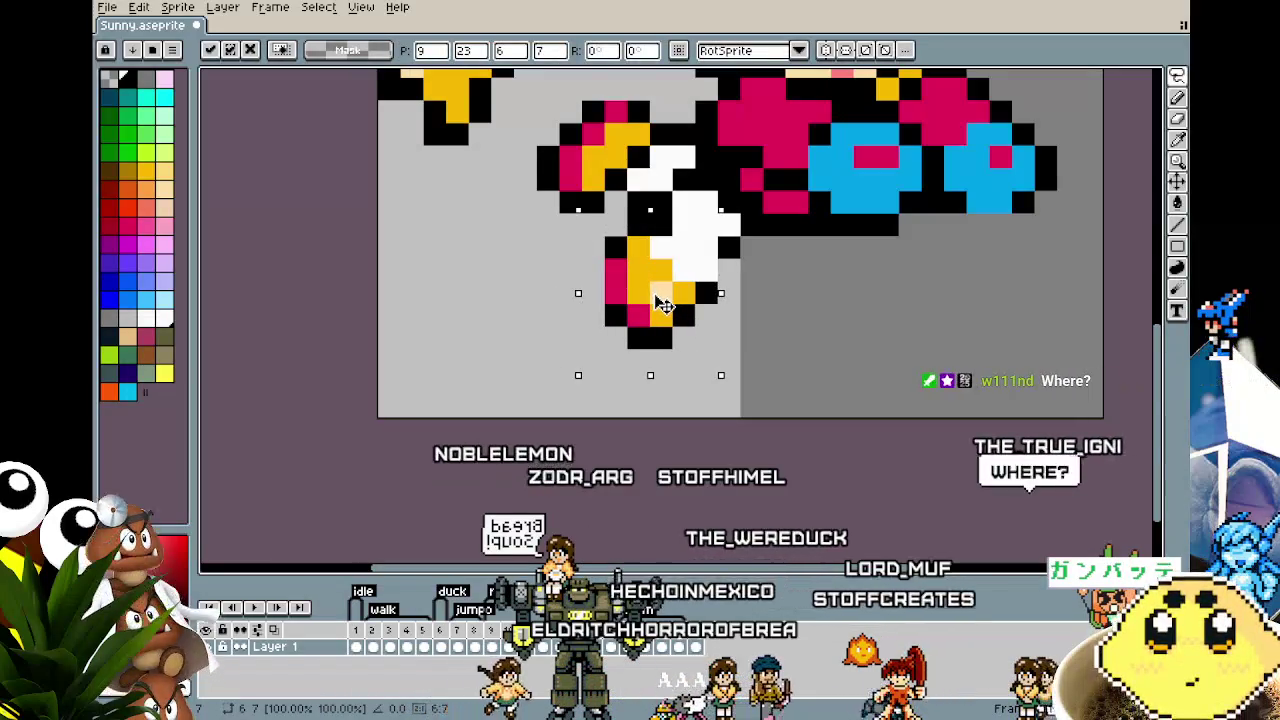
{"action": "mouse_move", "coordinate": [663, 305]}
{"action": "left_mouse_down"}
{"action": "mouse_move", "coordinate": [645, 318]}
{"action": "mouse_move", "coordinate": [660, 305]}
{"action": "left_mouse_up"}
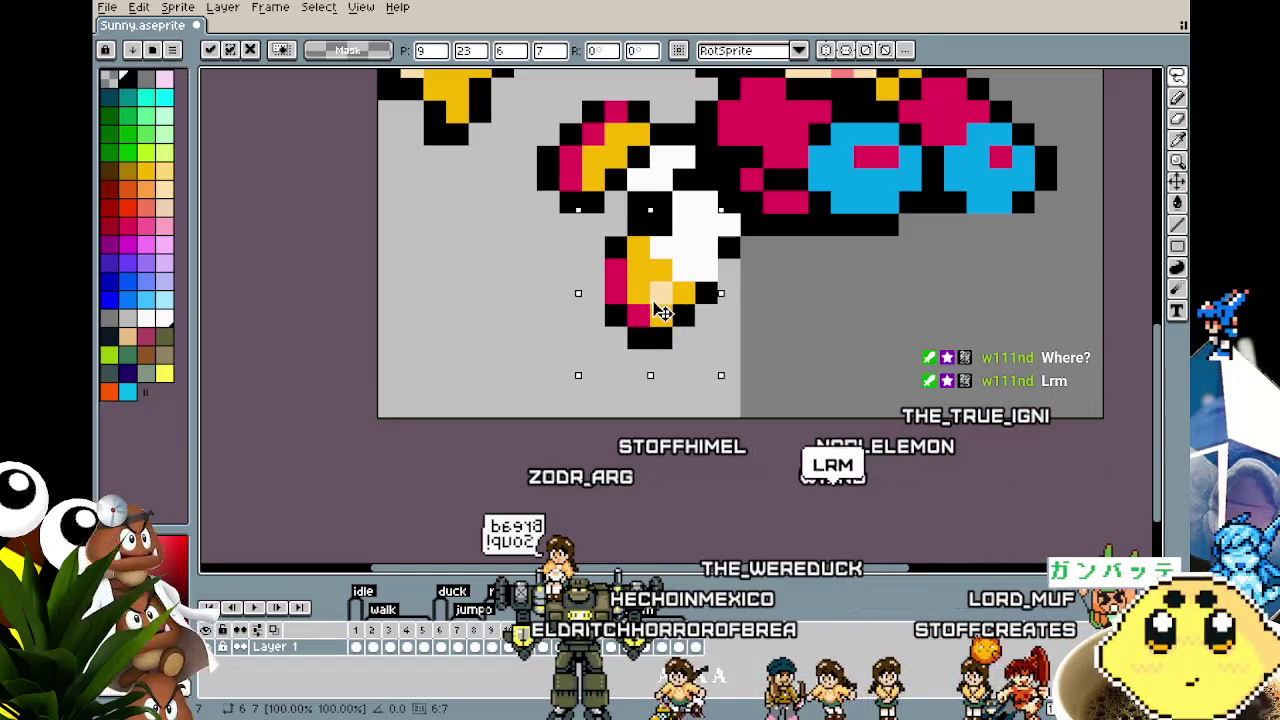
{"action": "key", "text": "ctrl+d"}
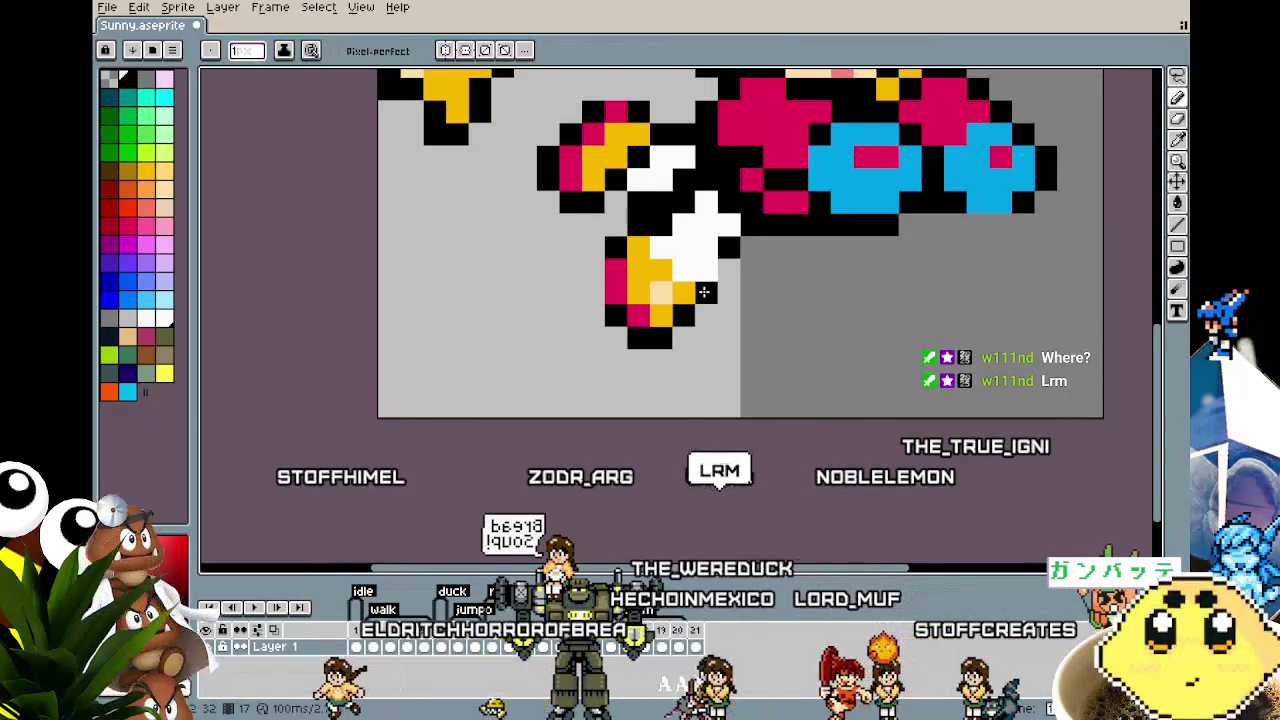
{"action": "scroll", "coordinate": [701, 437], "scroll_direction": "down", "scroll_amount": 3}
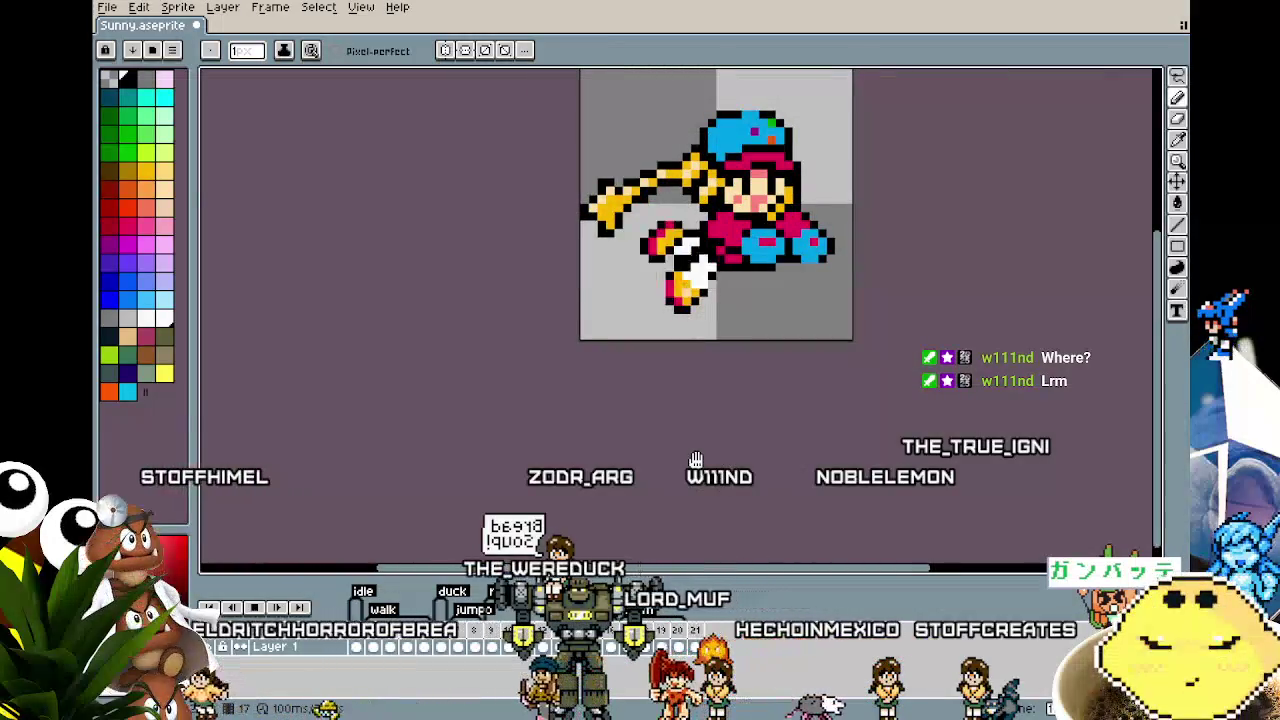
Step: Marquee-select the lower foot and move it one pixel to the right
{"action": "key", "text": "v"}
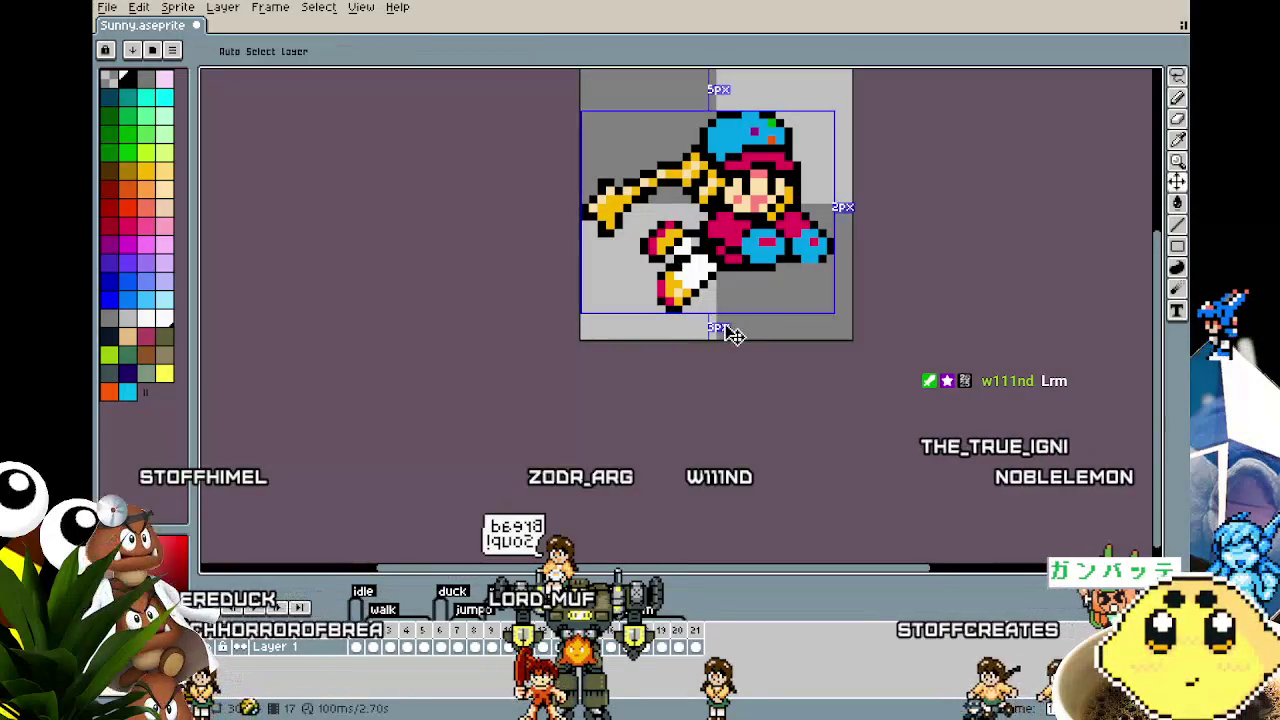
{"action": "key", "text": "b"}
{"action": "scroll", "coordinate": [720, 325], "scroll_direction": "up", "scroll_amount": 2}
{"action": "scroll", "coordinate": [700, 318], "scroll_direction": "up", "scroll_amount": 1}
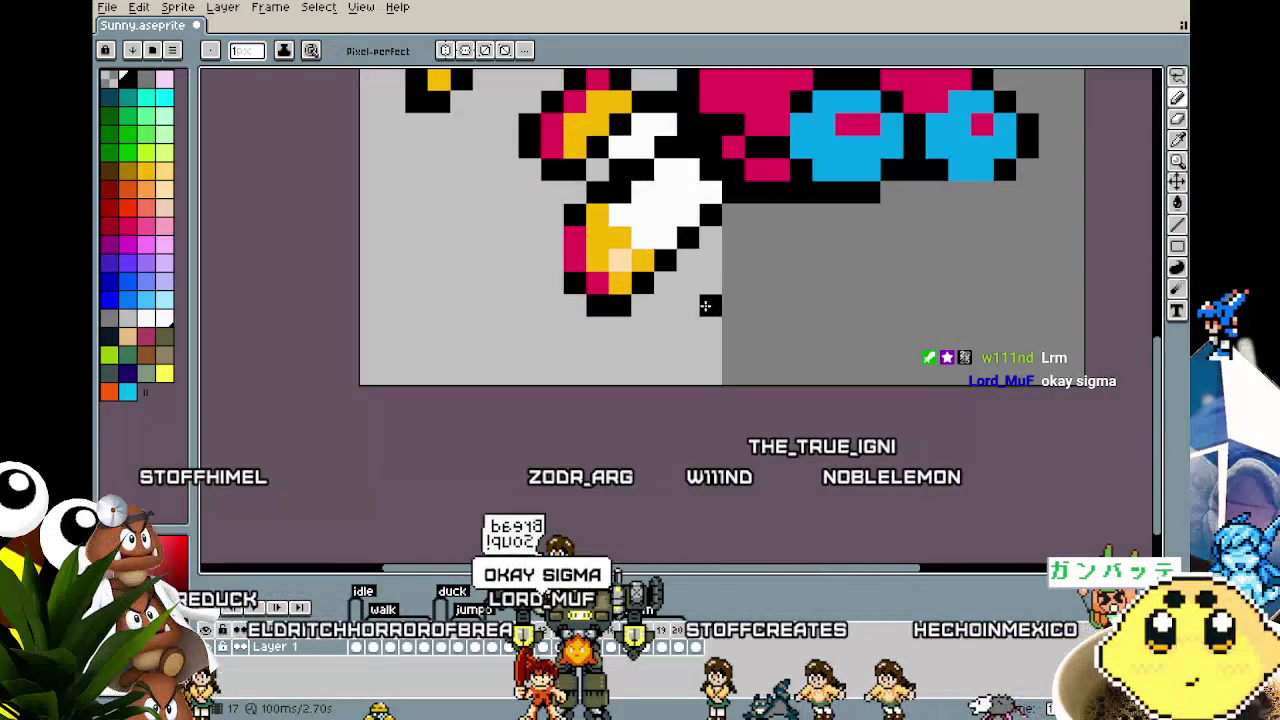
{"action": "key", "text": "m"}
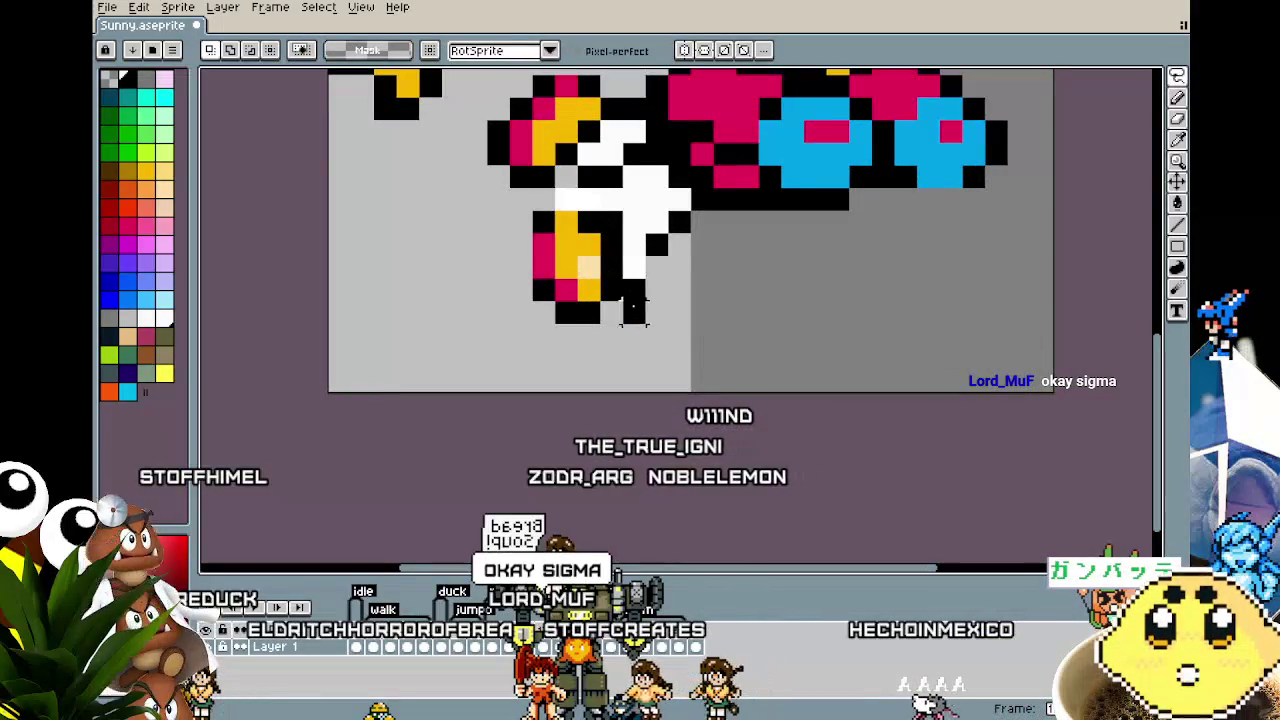
{"action": "left_click_drag", "start_coordinate": [519, 268], "coordinate": [592, 224]}
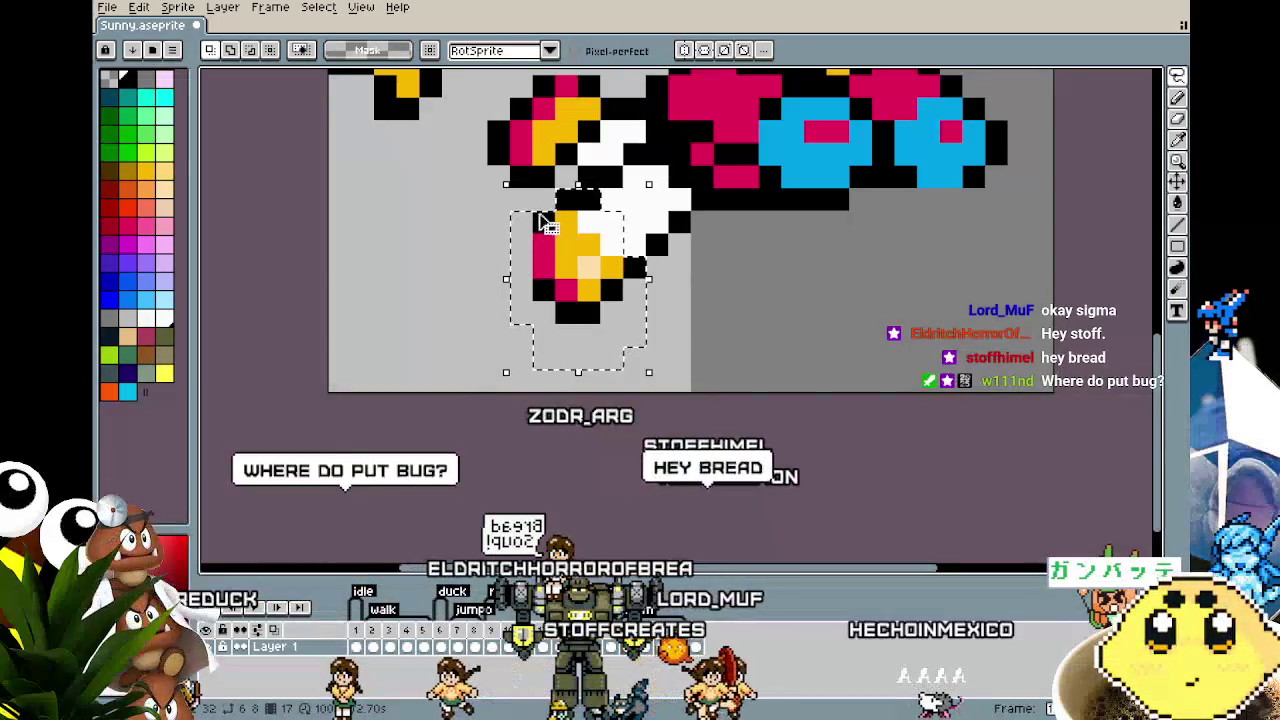
{"action": "left_click_drag", "start_coordinate": [594, 334], "coordinate": [609, 334]}
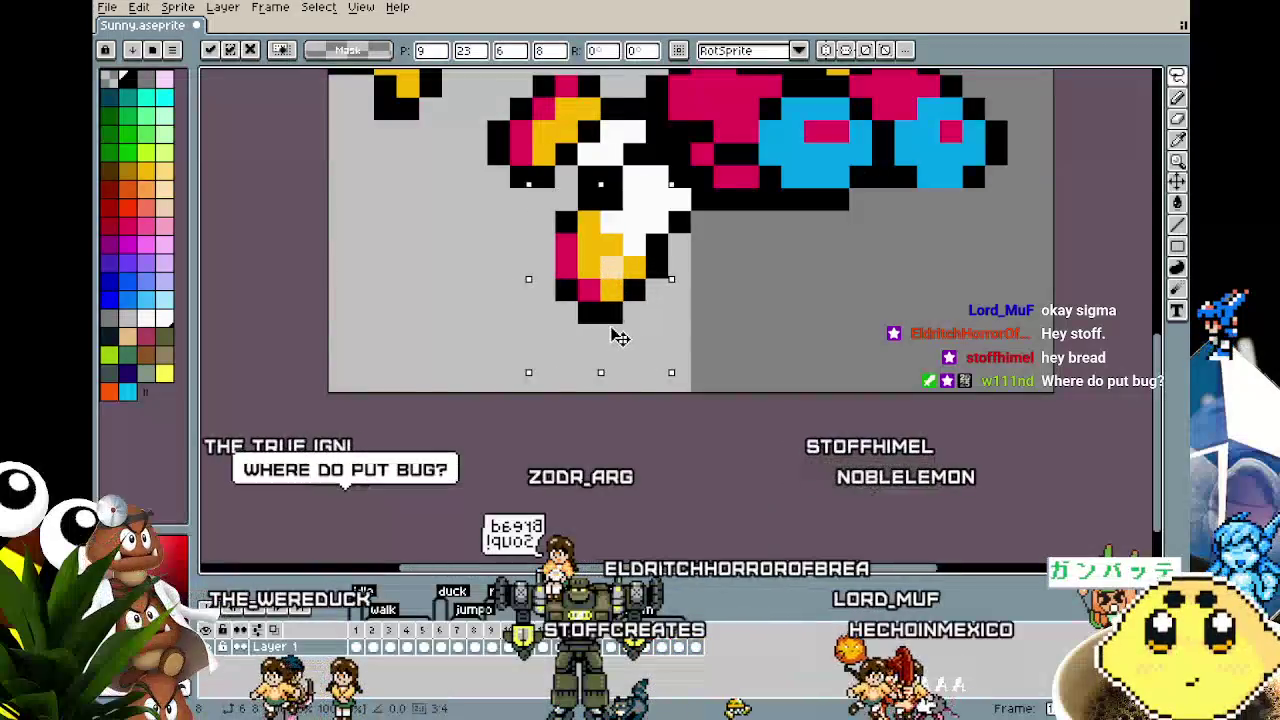
{"action": "key", "text": "Return"}
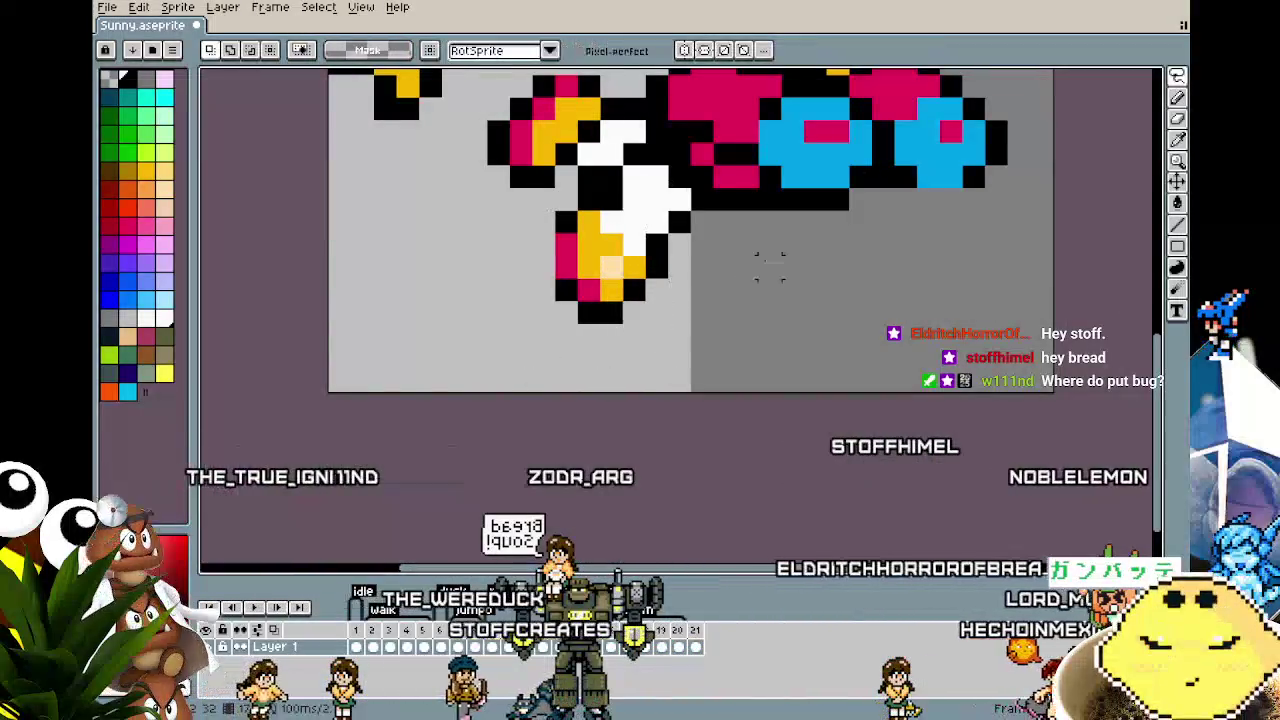
Step: Shift the white-and-black leg chunk one pixel up and left, then compare frames
{"action": "left_click_drag", "start_coordinate": [766, 257], "coordinate": [674, 289]}
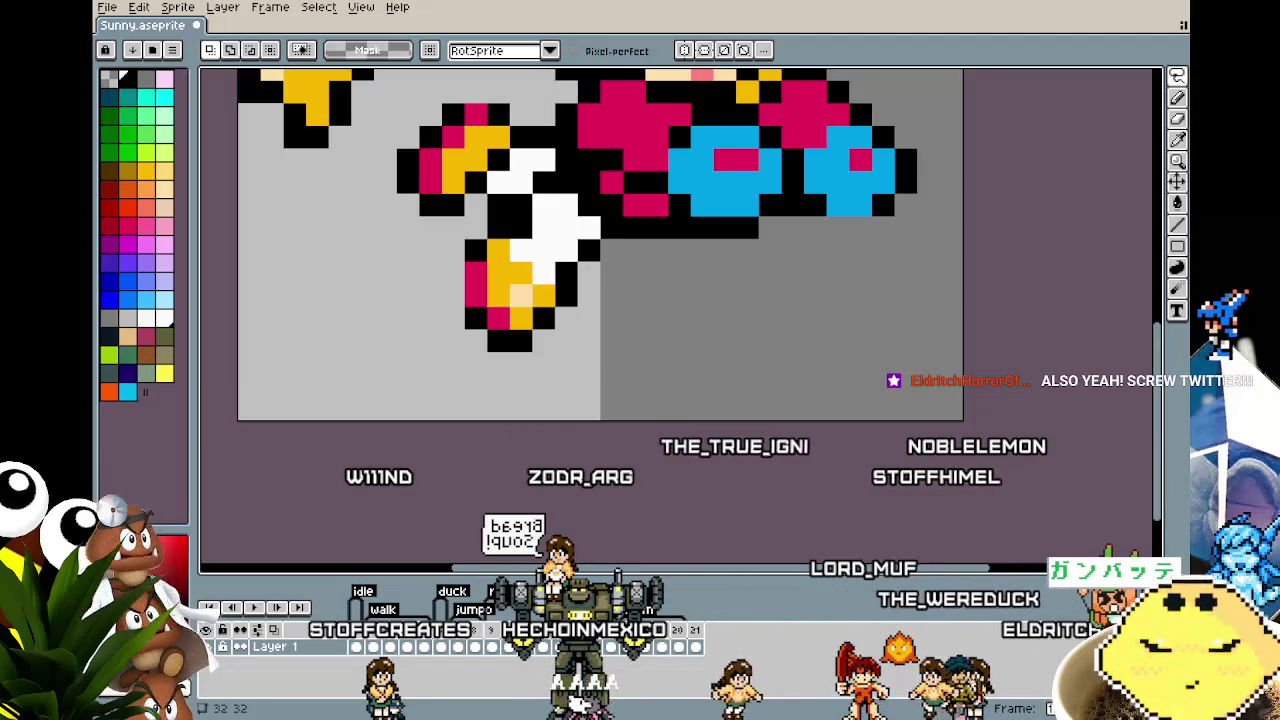
{"action": "scroll", "coordinate": [531, 369], "scroll_direction": "down", "scroll_amount": 1}
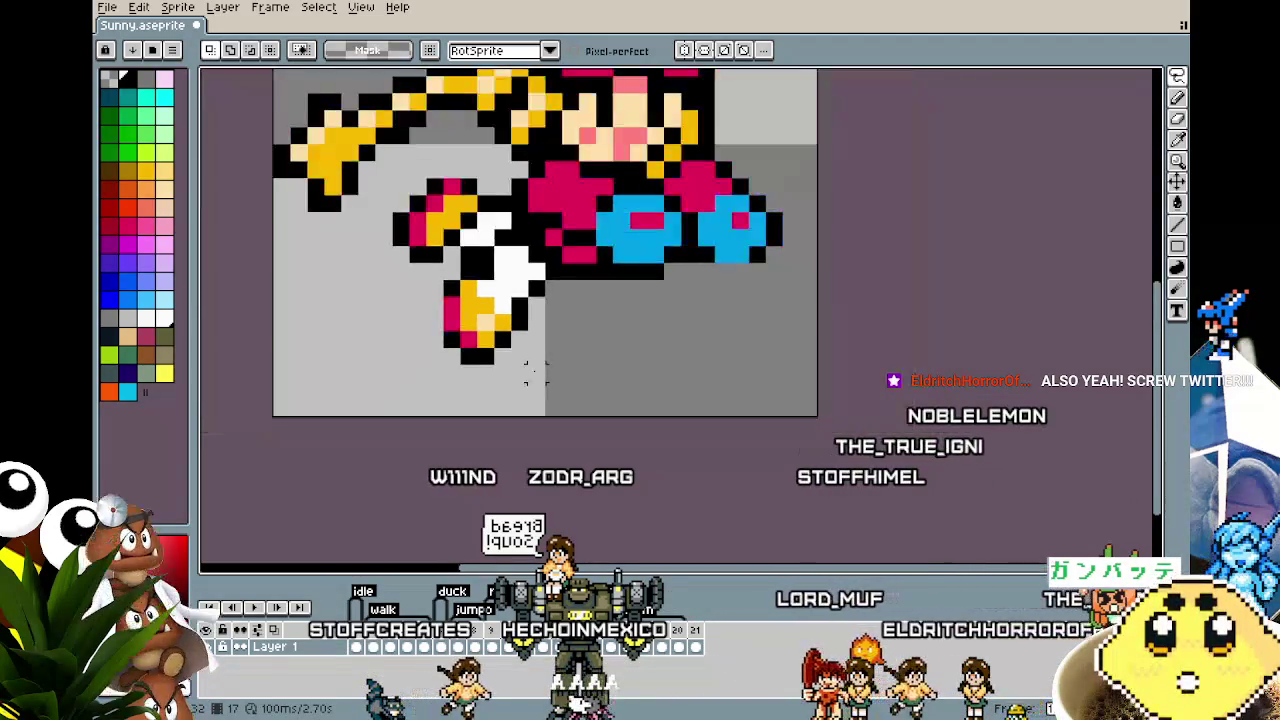
{"action": "scroll", "coordinate": [531, 369], "scroll_direction": "down", "scroll_amount": 2}
{"action": "scroll", "coordinate": [478, 286], "scroll_direction": "up", "scroll_amount": 3}
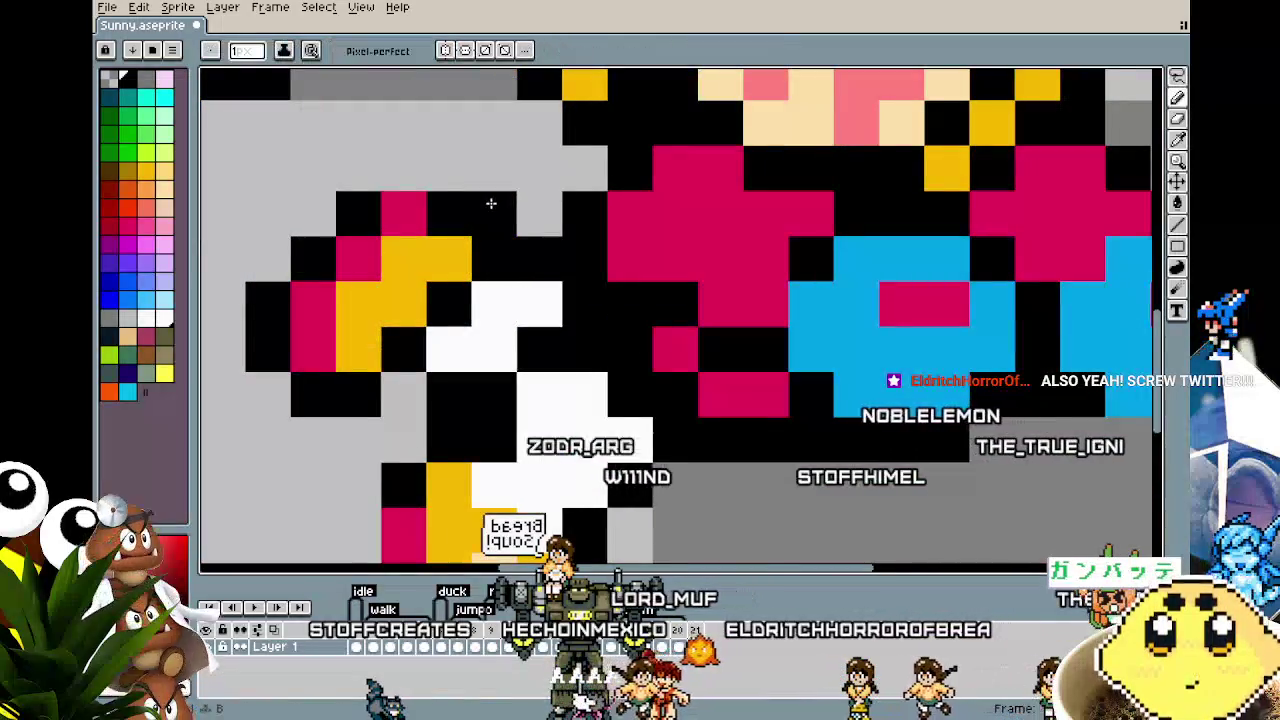
{"action": "scroll", "coordinate": [494, 200], "scroll_direction": "down", "scroll_amount": 2}
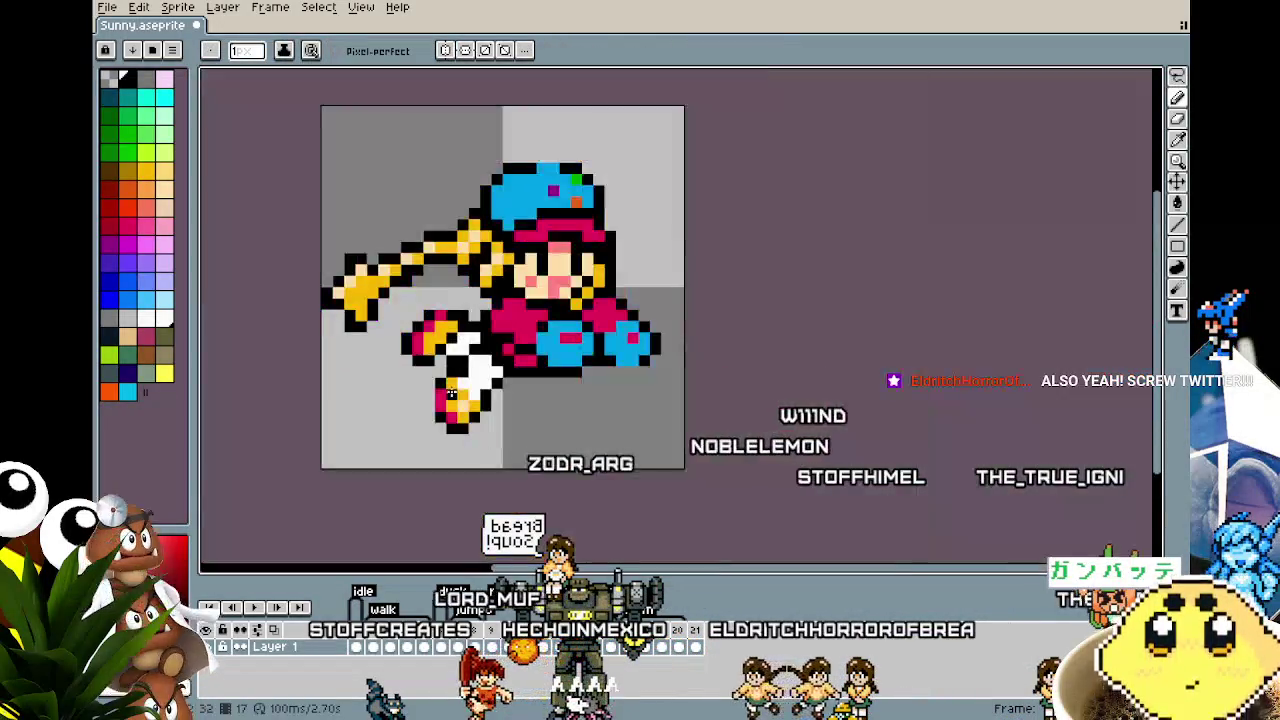
{"action": "scroll", "coordinate": [450, 440], "scroll_direction": "down", "scroll_amount": 1}
{"action": "scroll", "coordinate": [447, 373], "scroll_direction": "up", "scroll_amount": 2}
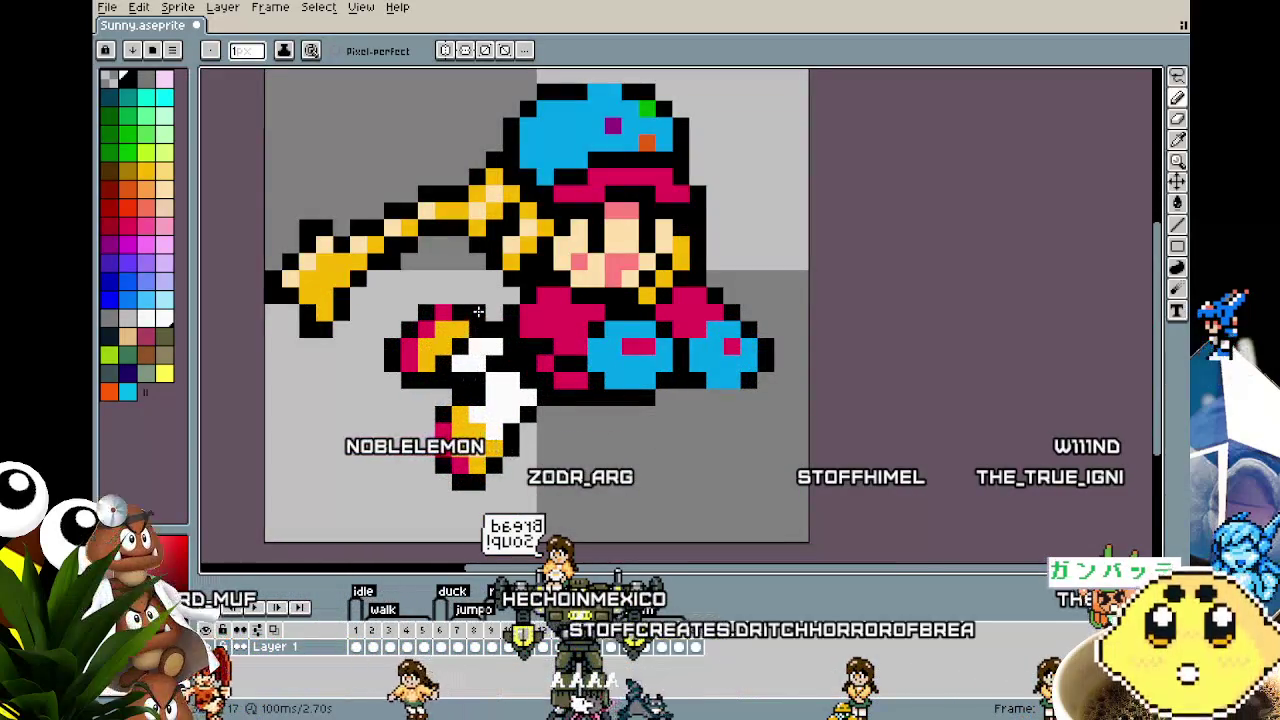
{"action": "scroll", "coordinate": [470, 330], "scroll_direction": "down", "scroll_amount": 2}
{"action": "scroll", "coordinate": [420, 440], "scroll_direction": "down", "scroll_amount": 3}
{"action": "scroll", "coordinate": [415, 460], "scroll_direction": "up", "scroll_amount": 3}
{"action": "scroll", "coordinate": [404, 496], "scroll_direction": "up", "scroll_amount": 1}
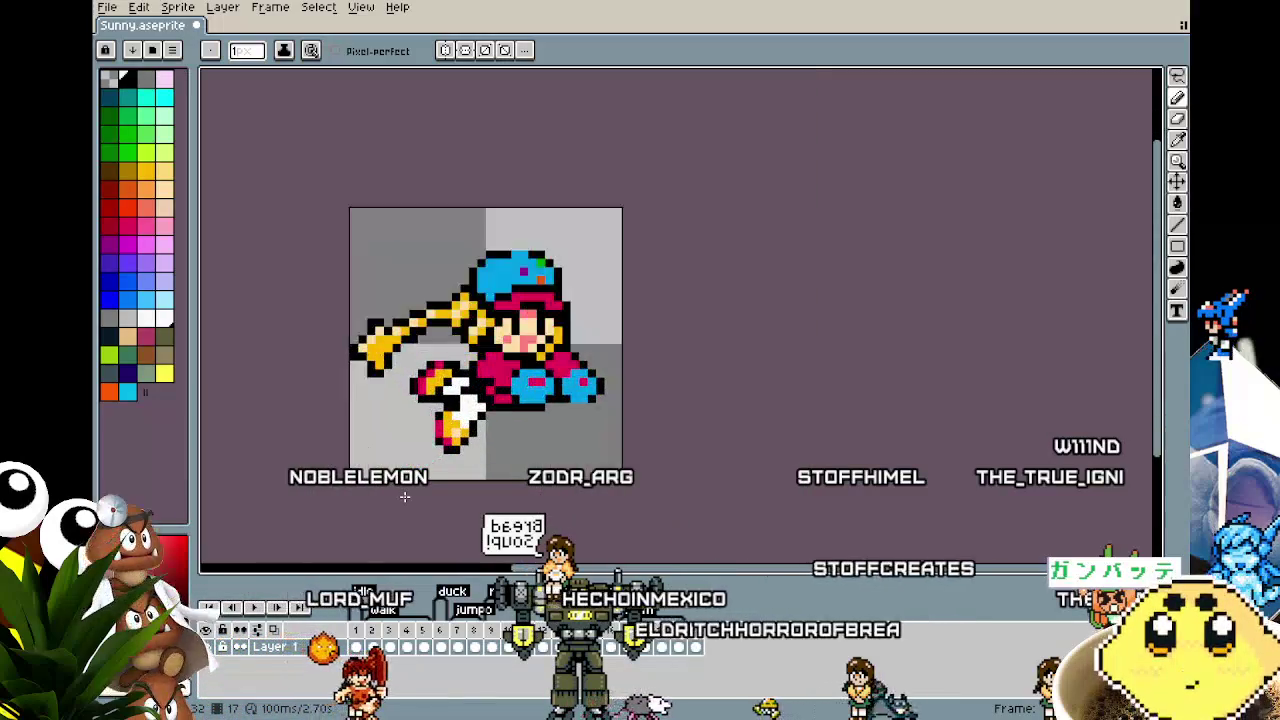
{"action": "scroll", "coordinate": [404, 496], "scroll_direction": "up", "scroll_amount": 1}
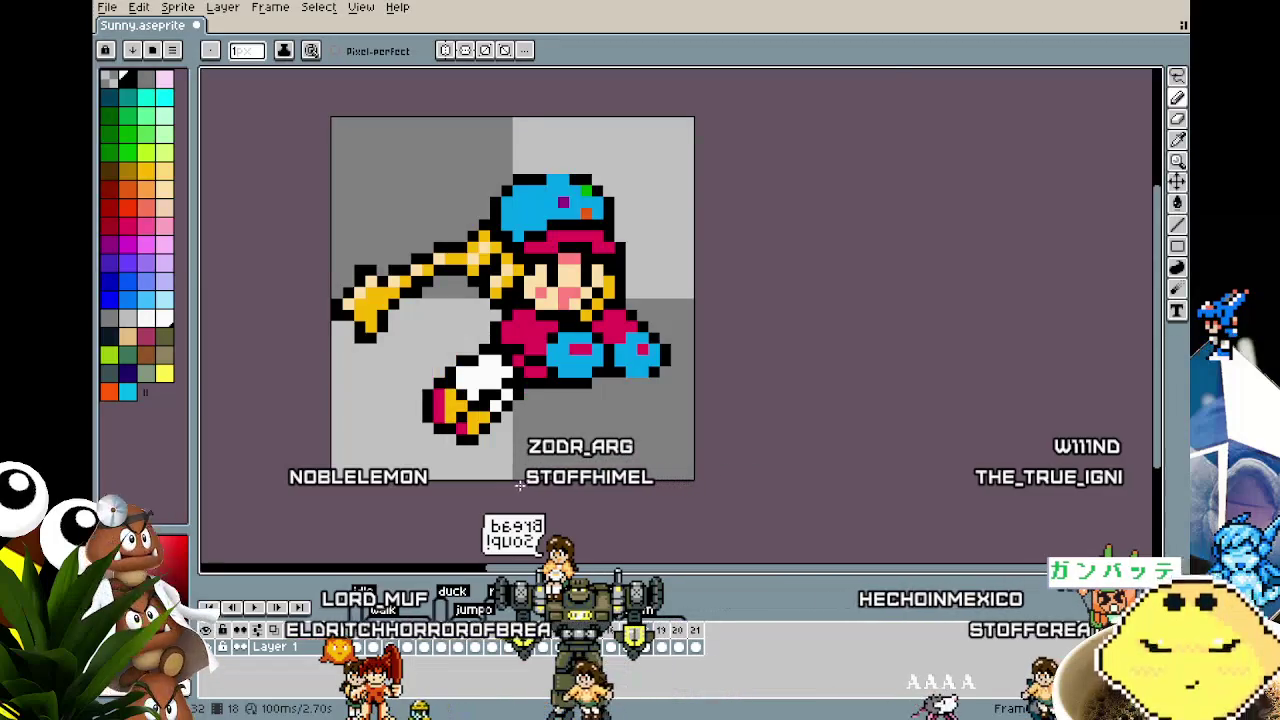
{"action": "scroll", "coordinate": [500, 450], "scroll_direction": "up", "scroll_amount": 2}
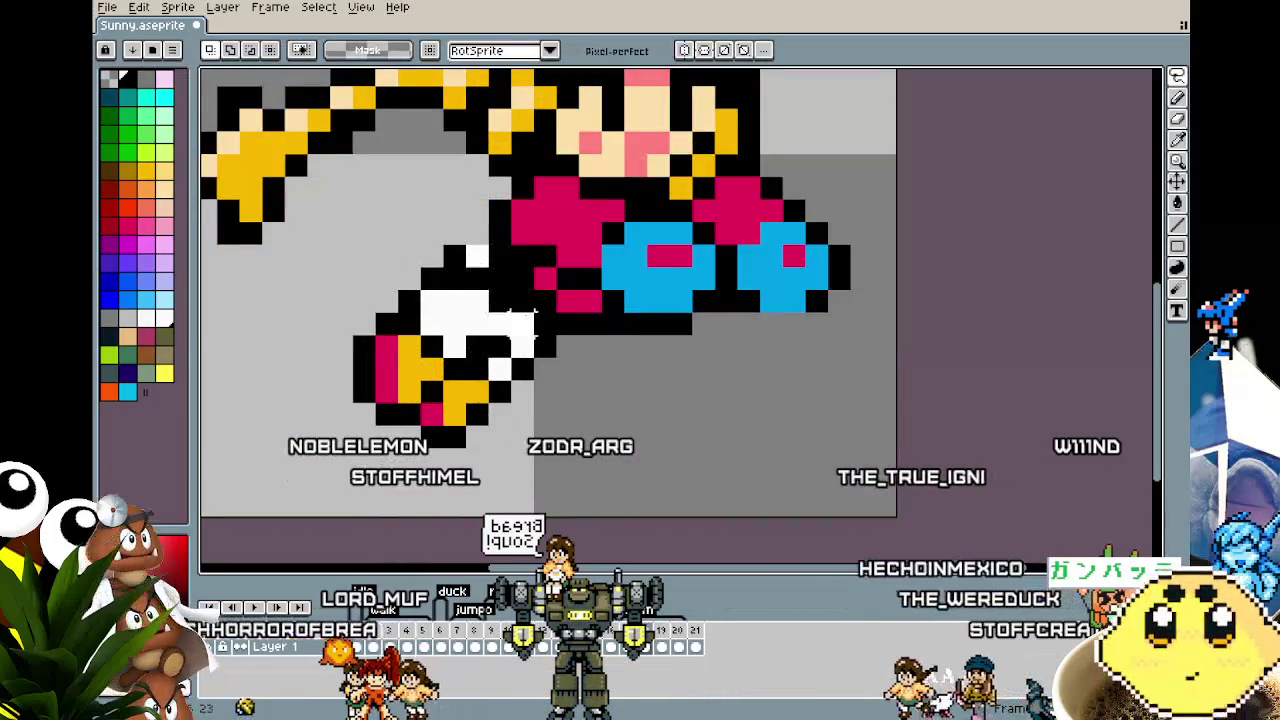
{"action": "mouse_move", "coordinate": [520, 320]}
{"action": "left_mouse_down"}
{"action": "mouse_move", "coordinate": [352, 312]}
{"action": "mouse_move", "coordinate": [281, 358]}
{"action": "left_mouse_up"}
{"action": "left_click", "coordinate": [480, 400]}
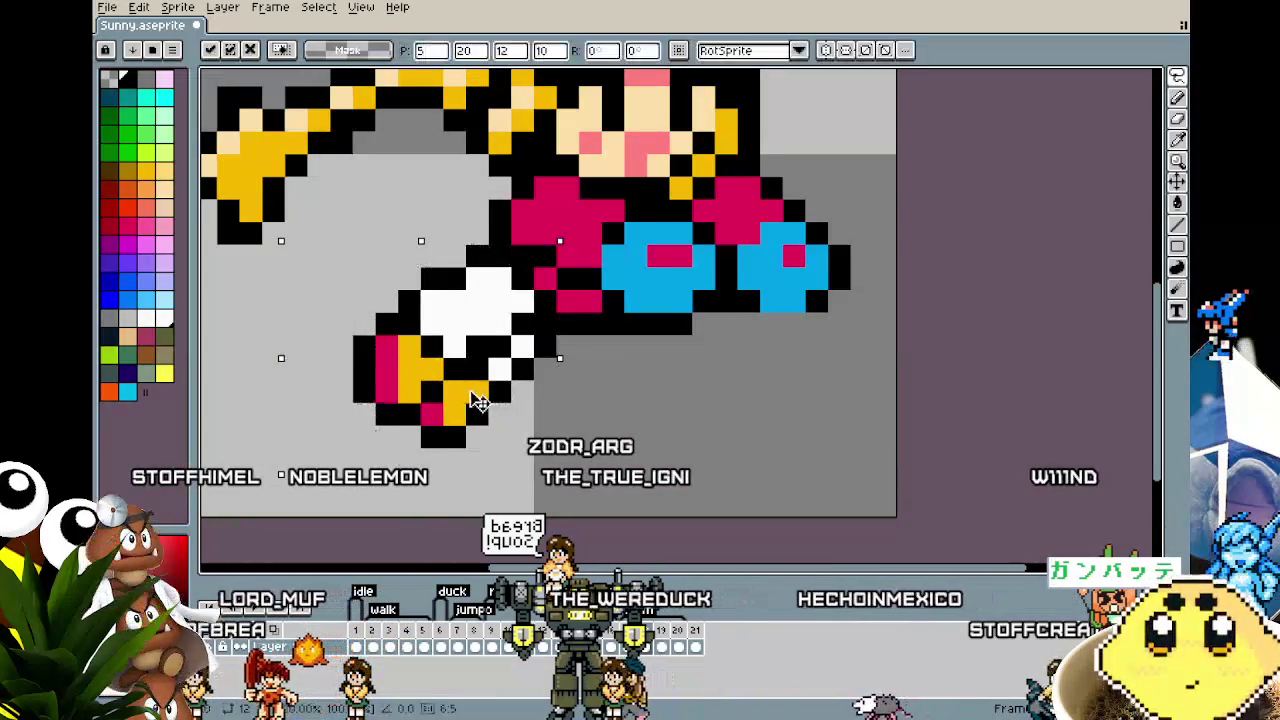
{"action": "left_click_drag", "start_coordinate": [480, 400], "coordinate": [468, 374]}
{"action": "key", "text": "Return"}
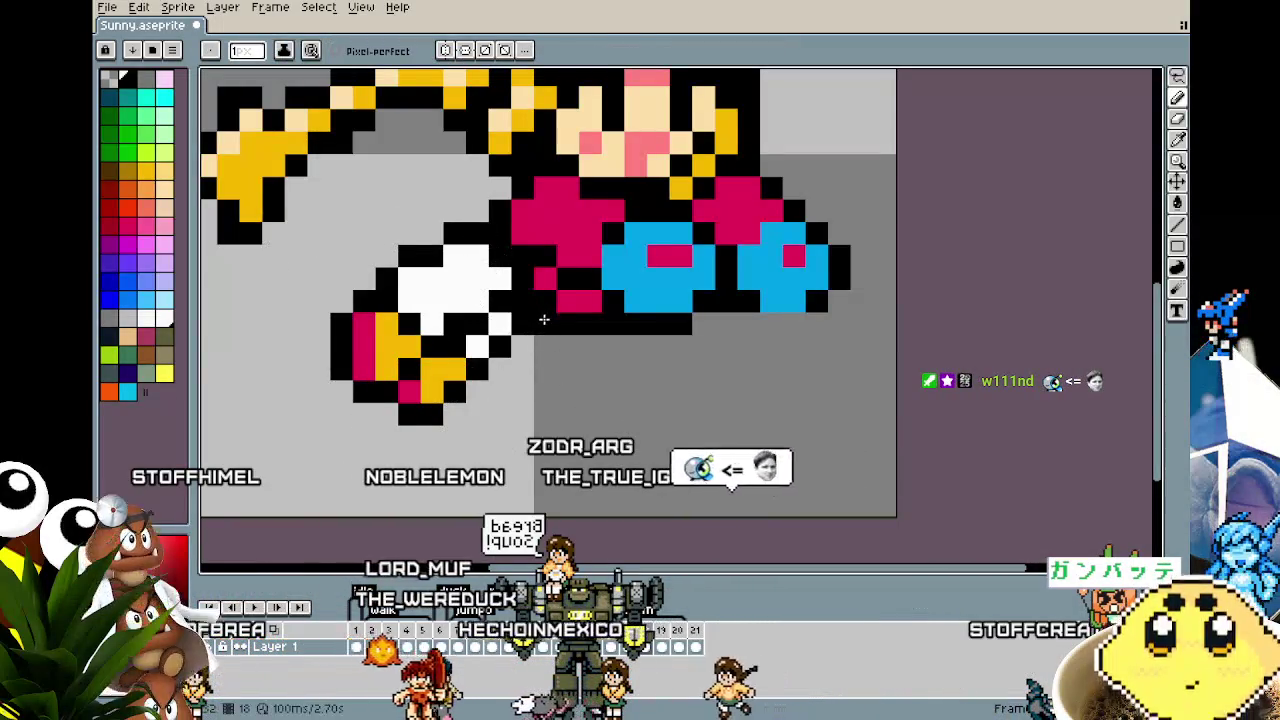
{"action": "scroll", "coordinate": [543, 320], "scroll_direction": "down", "scroll_amount": 3}
{"action": "scroll", "coordinate": [543, 470], "scroll_direction": "down", "scroll_amount": 1}
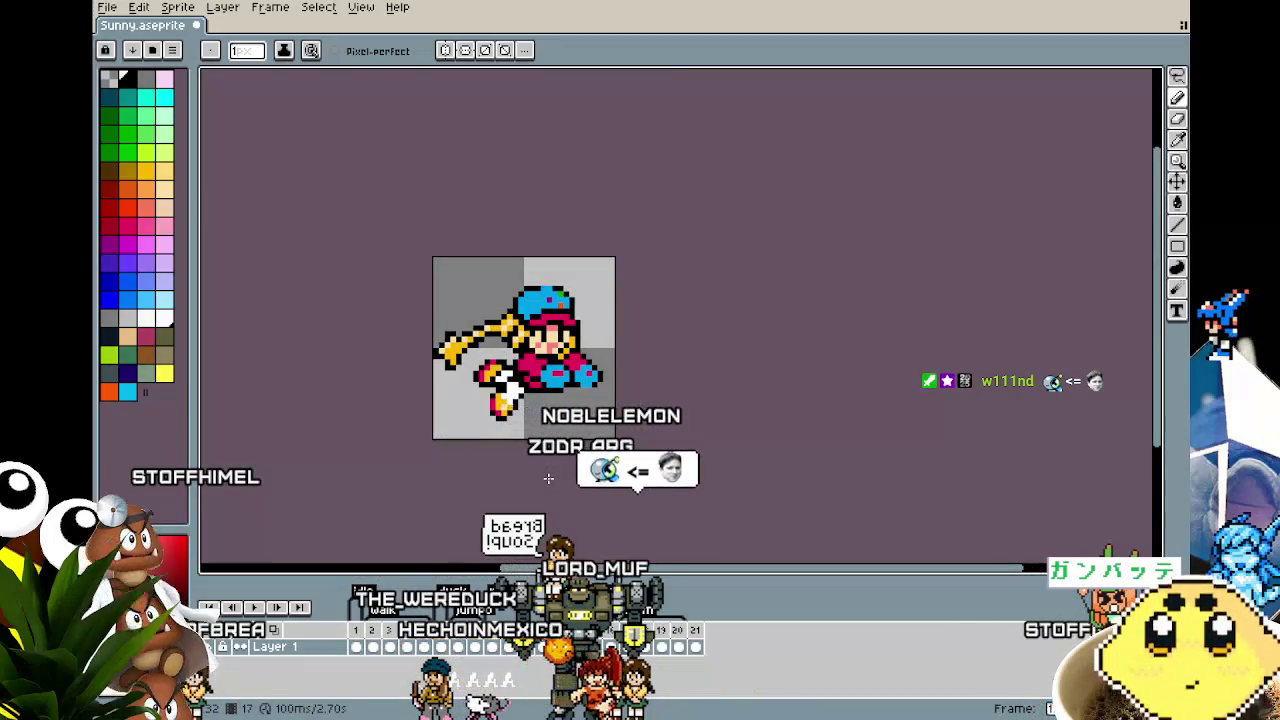
{"action": "key", "text": "ctrl+z"}
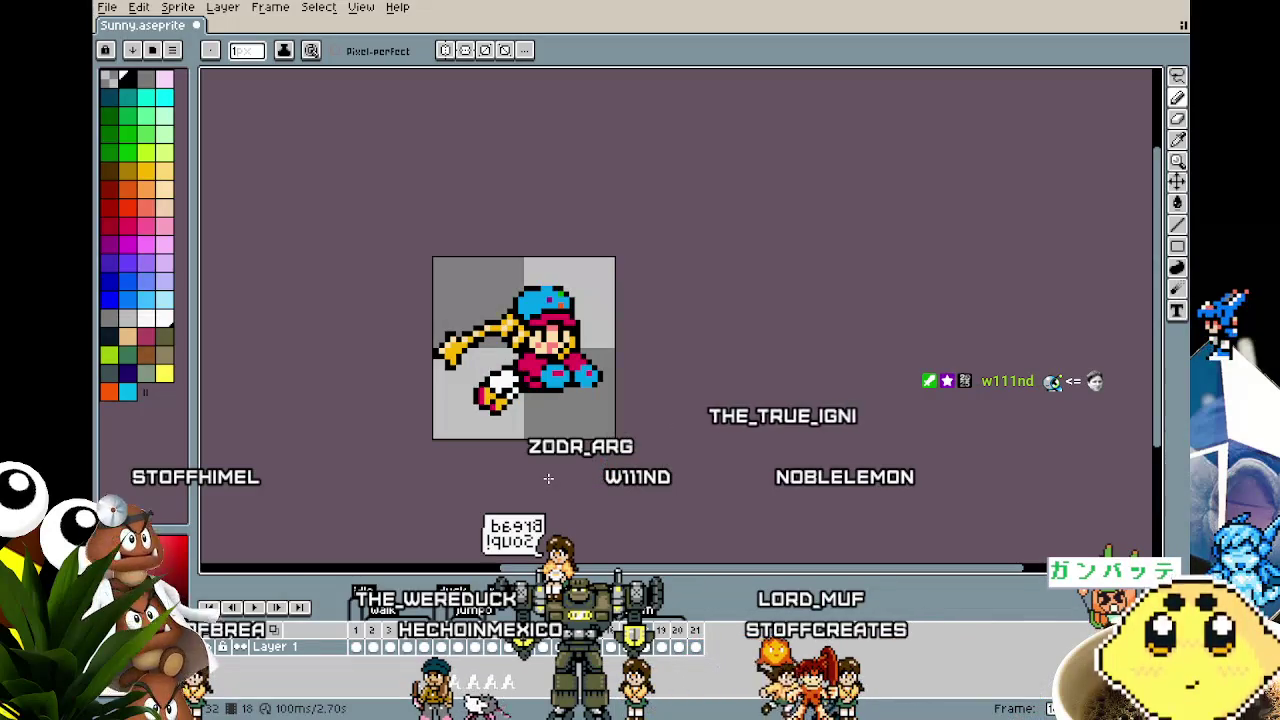
Step: Add a new animation frame near the end of the timeline
{"action": "left_click", "coordinate": [680, 643]}
{"action": "right_click", "coordinate": [656, 648]}
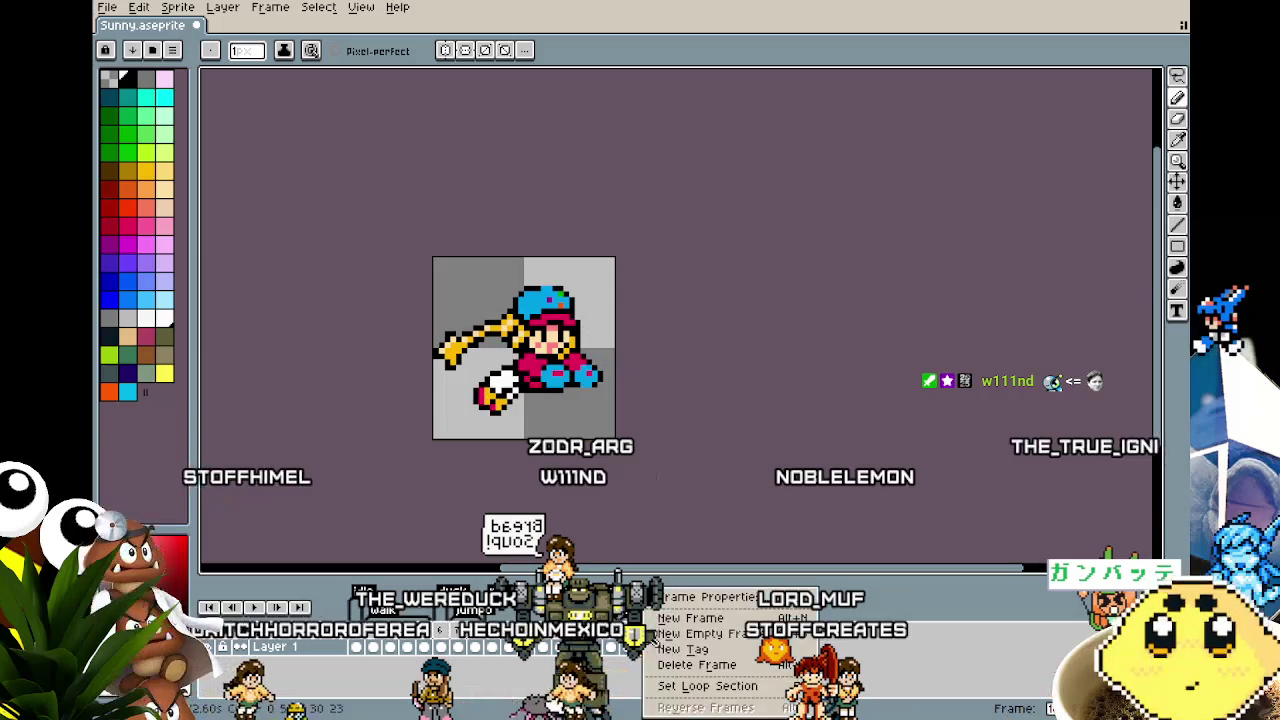
{"action": "left_click", "coordinate": [682, 614]}
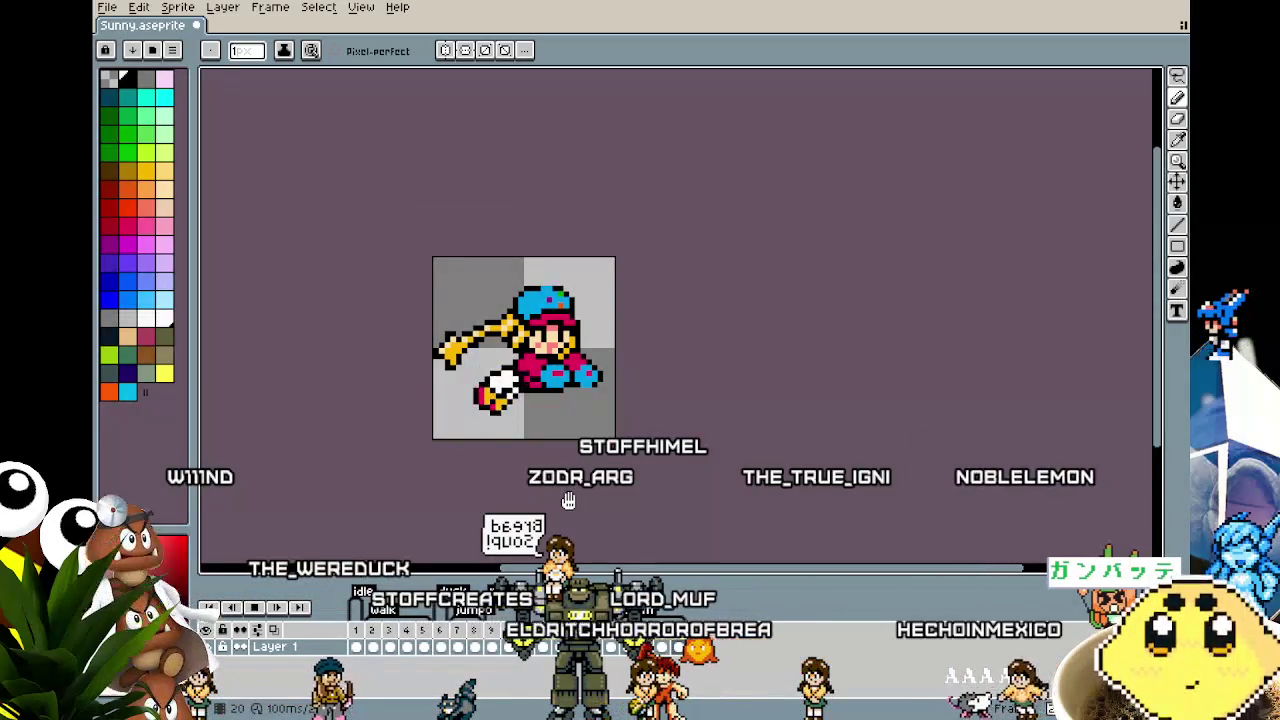
Step: Set frames 17–20 to a duration of 200 ms each
{"action": "scroll", "coordinate": [568, 500], "scroll_direction": "up", "scroll_amount": 1}
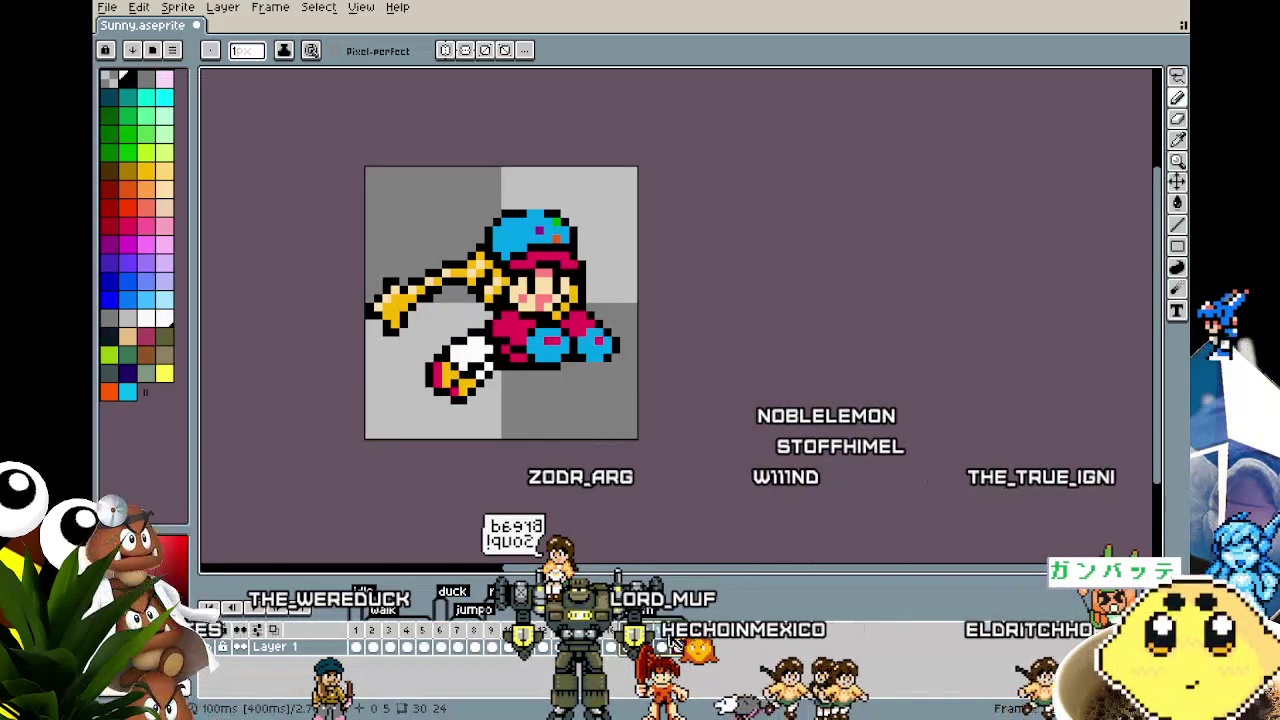
{"action": "double_click", "coordinate": [672, 636]}
{"action": "type", "text": "200"}
{"action": "key", "text": "Return"}
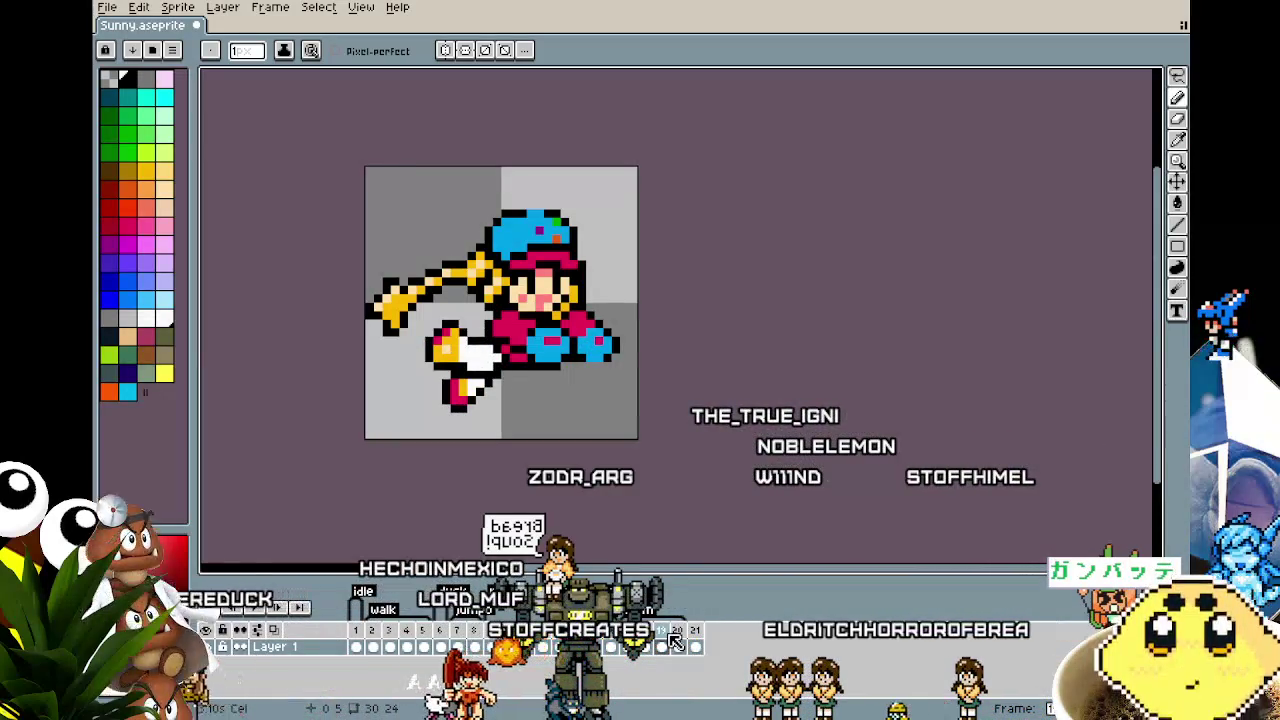
Step: Select the white leg pixels and shift them further left, plus the upper foot
{"action": "scroll", "coordinate": [507, 438], "scroll_direction": "up", "scroll_amount": 2}
{"action": "key", "text": "m"}
{"action": "left_click_drag", "start_coordinate": [552, 362], "coordinate": [416, 346]}
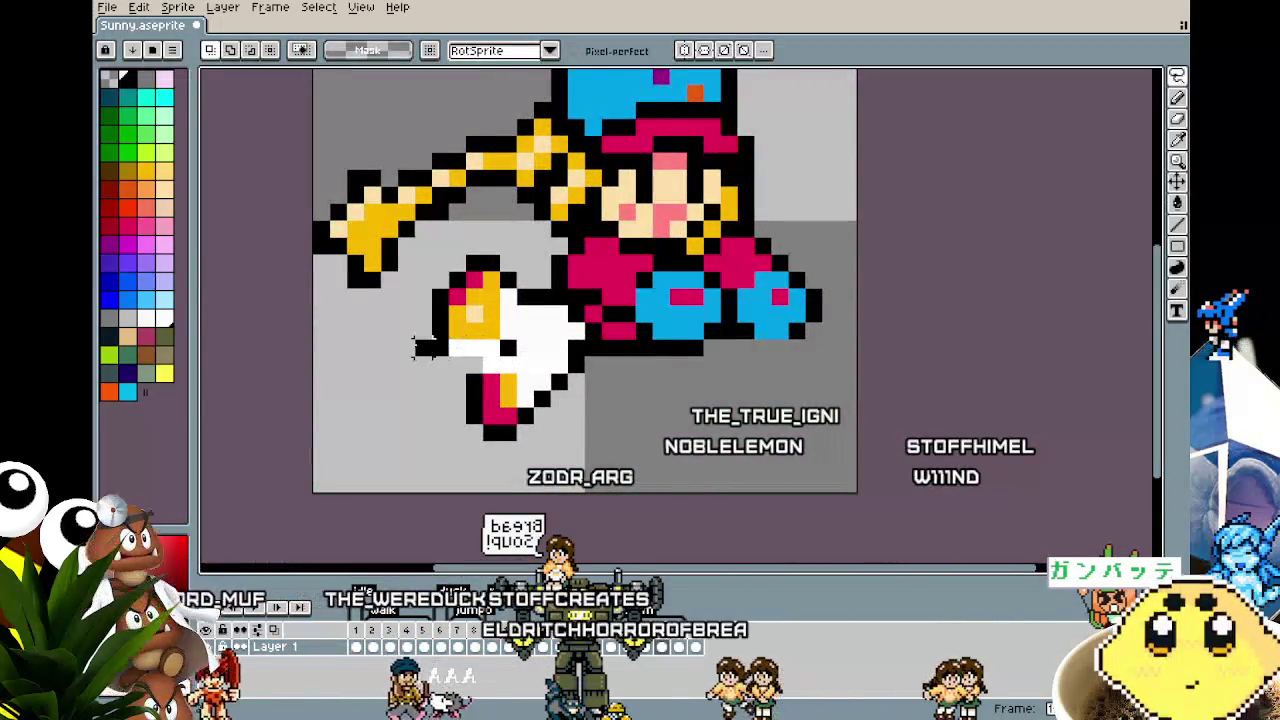
{"action": "left_click_drag", "start_coordinate": [483, 250], "coordinate": [515, 305]}
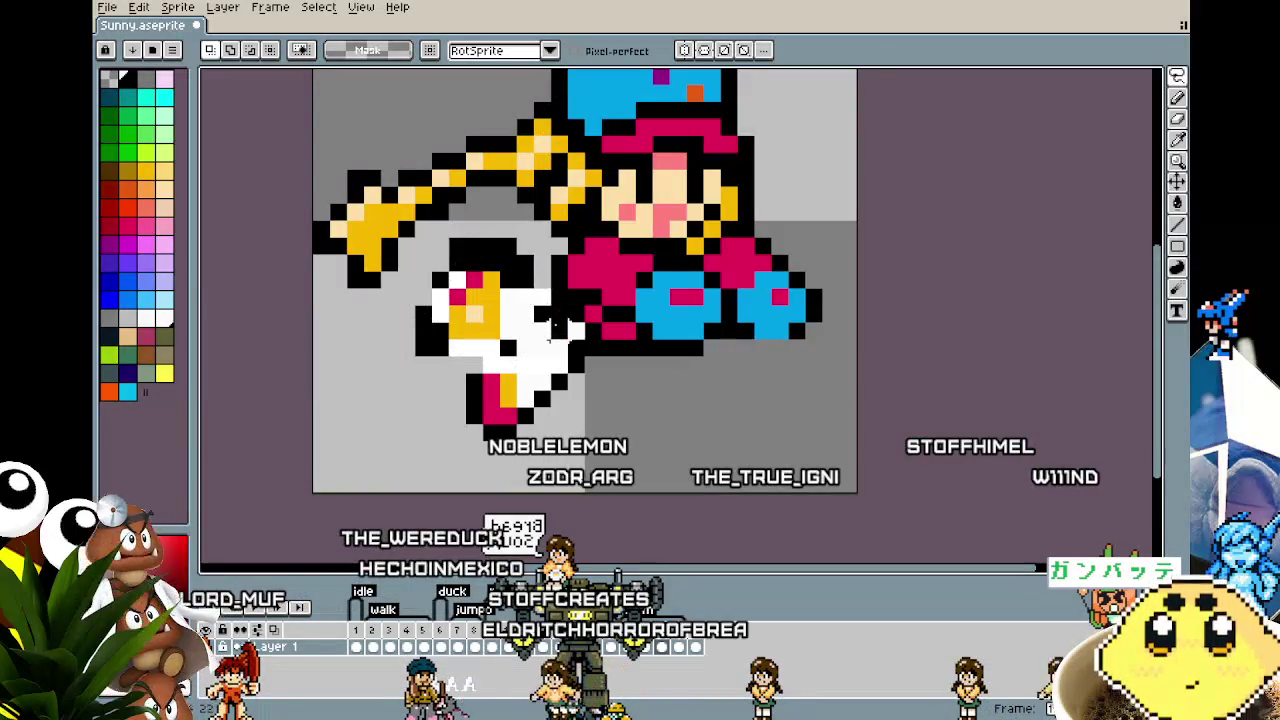
Step: Move the selected foot piece up and left, then fill more white on the leg
{"action": "left_click_drag", "start_coordinate": [530, 372], "coordinate": [489, 303]}
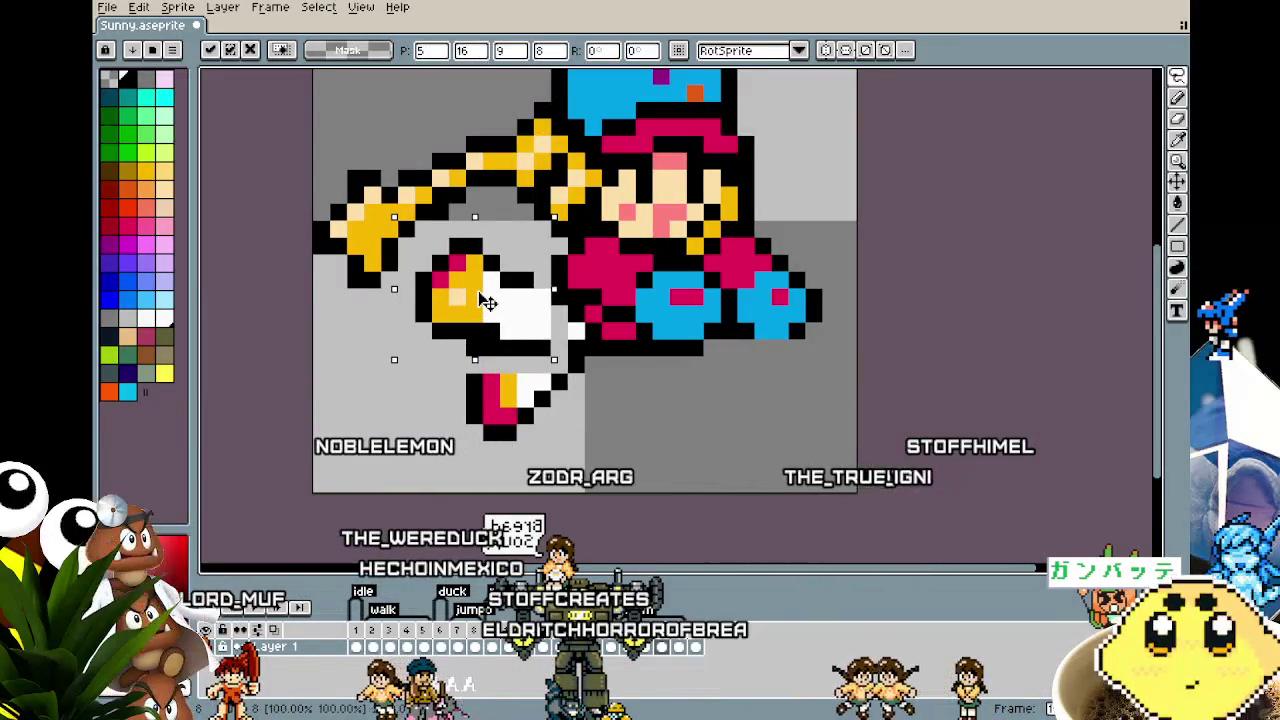
{"action": "key", "text": "i"}
{"action": "key", "text": "b"}
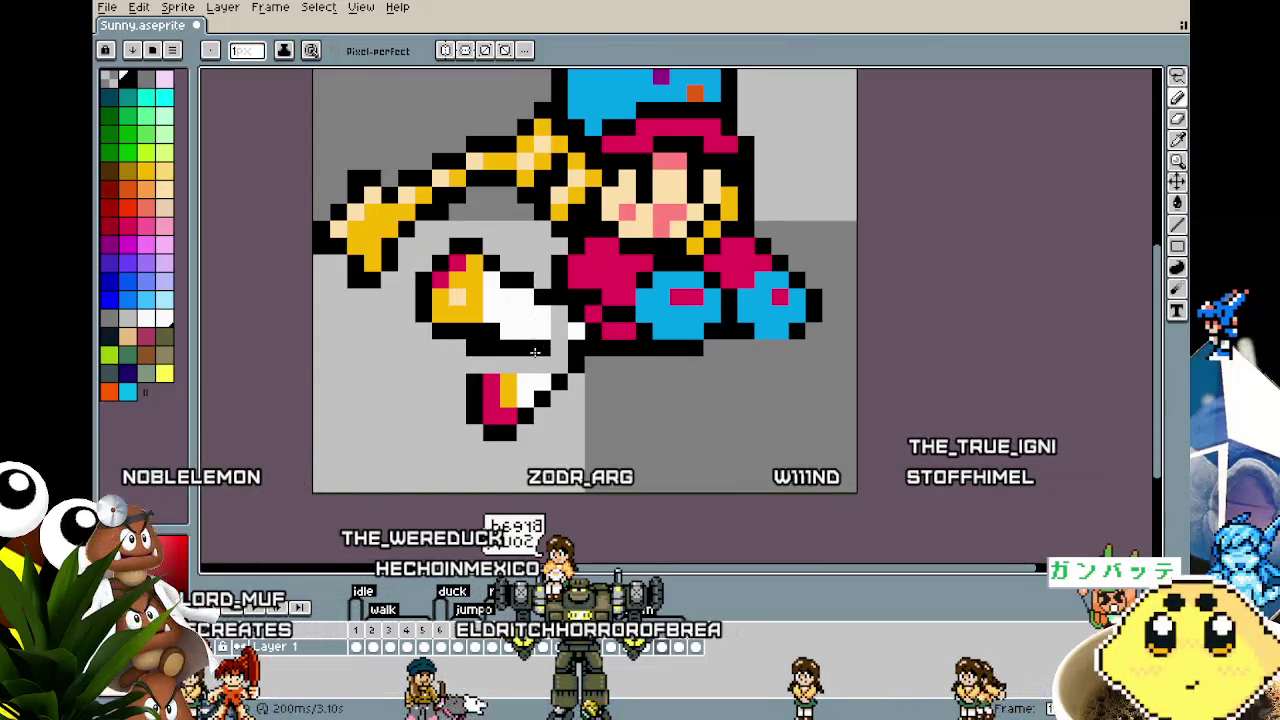
{"action": "key", "text": "ctrl+z"}
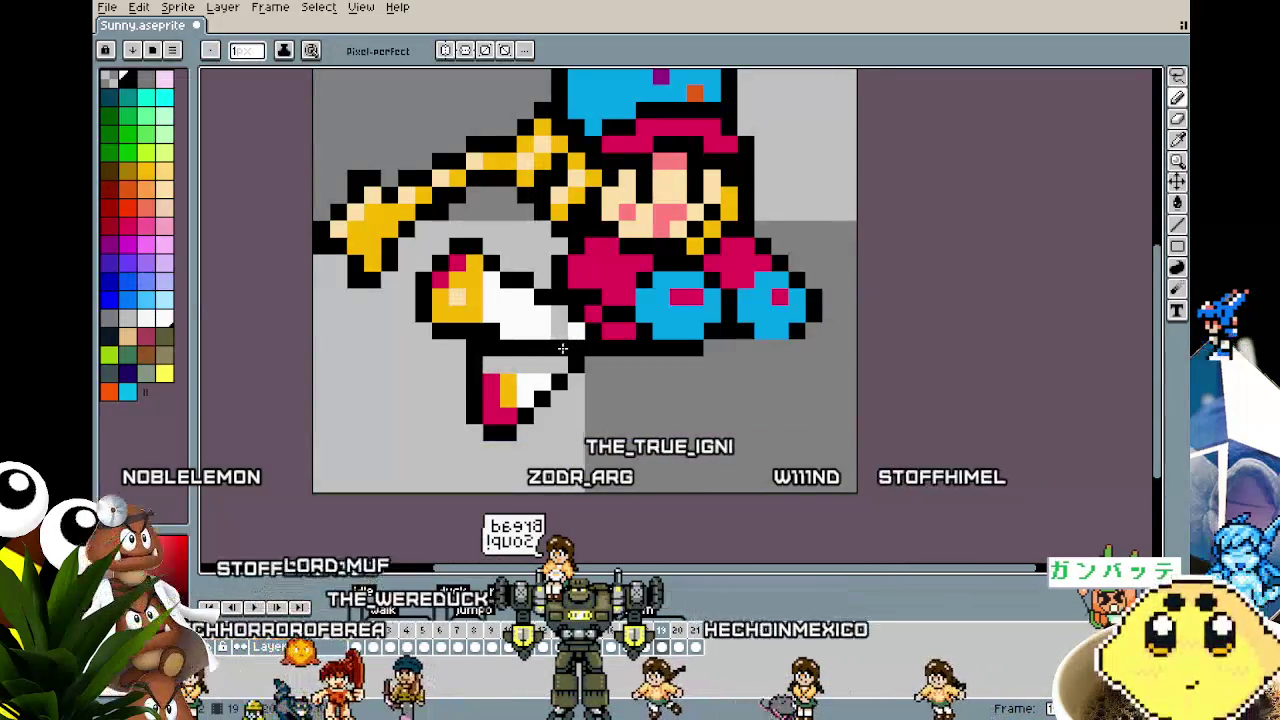
{"action": "left_click_drag", "start_coordinate": [560, 330], "coordinate": [535, 363]}
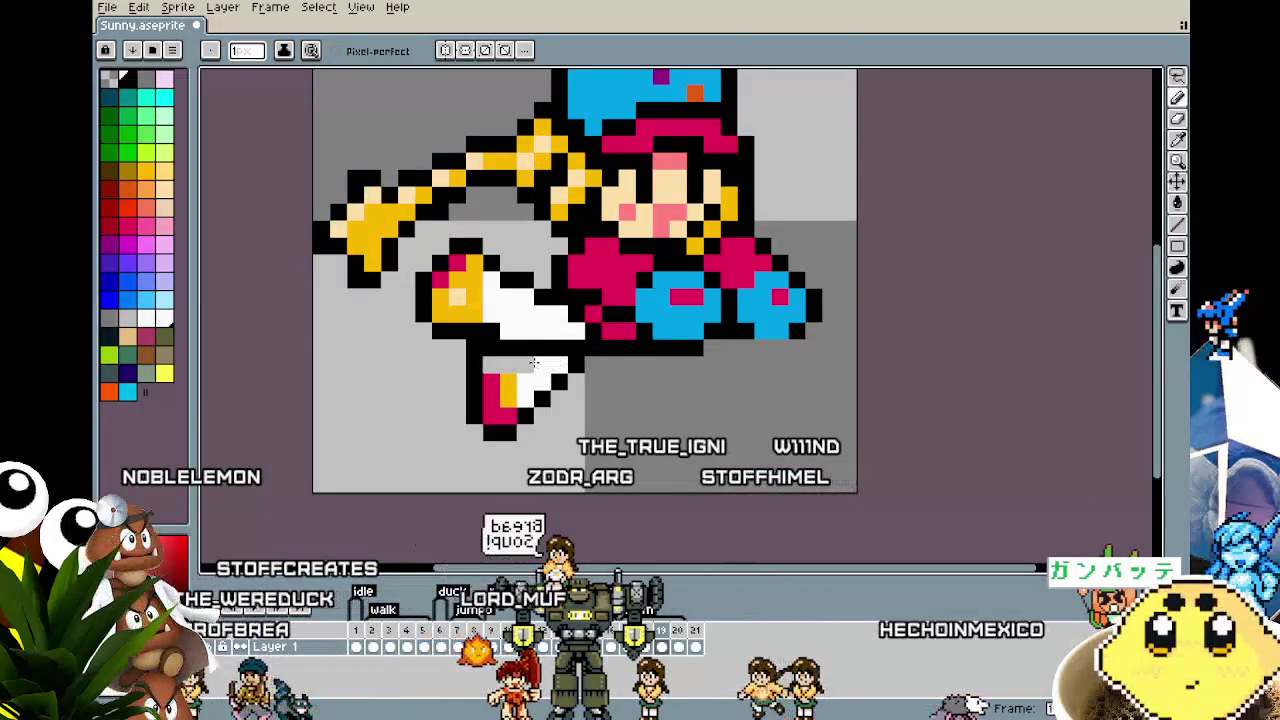
Step: Colour the foot with sampled red and yellow-orange pixels
{"action": "key", "text": "alt"}
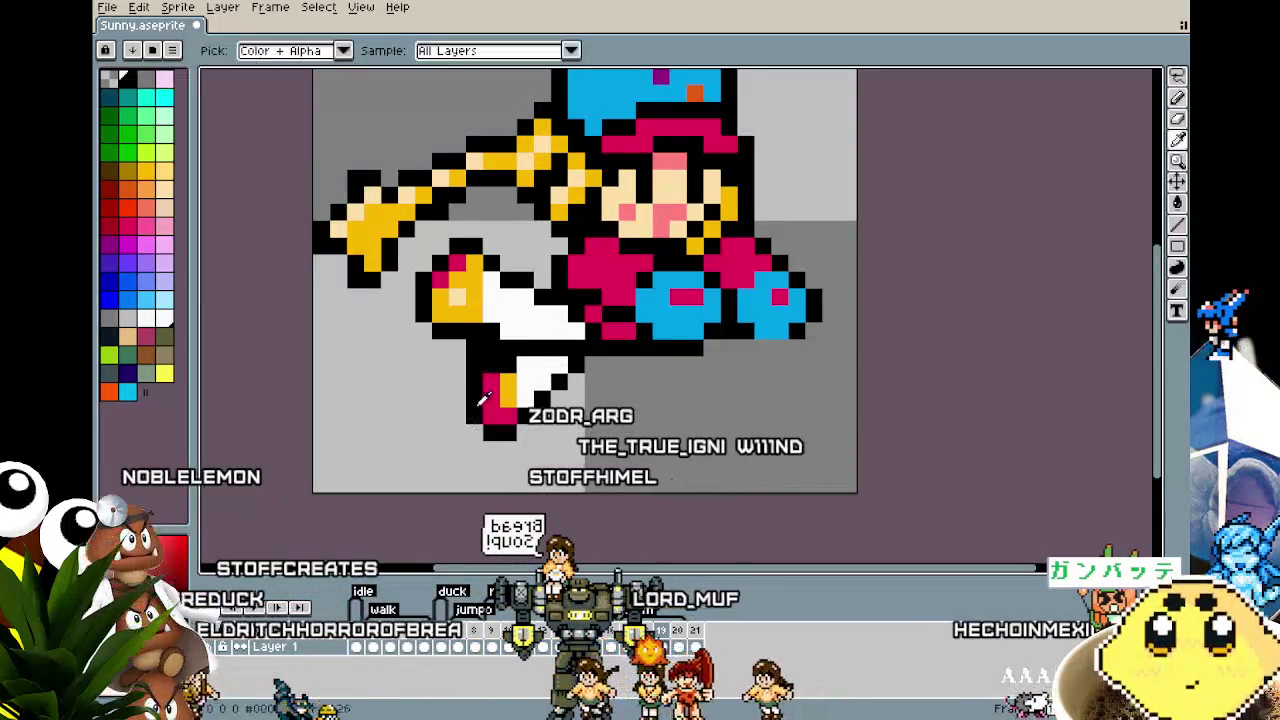
{"action": "left_click", "coordinate": [489, 388], "text": "alt"}
{"action": "left_click", "coordinate": [491, 366]}
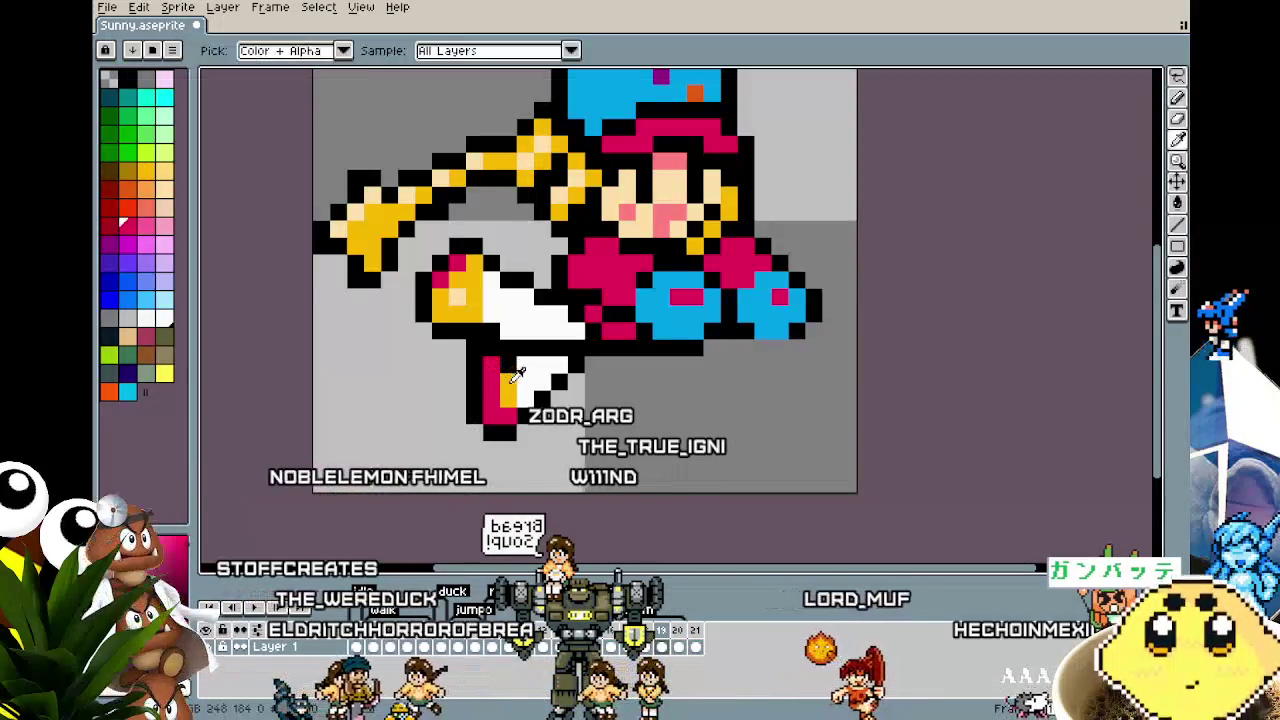
{"action": "left_click", "coordinate": [510, 376], "text": "alt"}
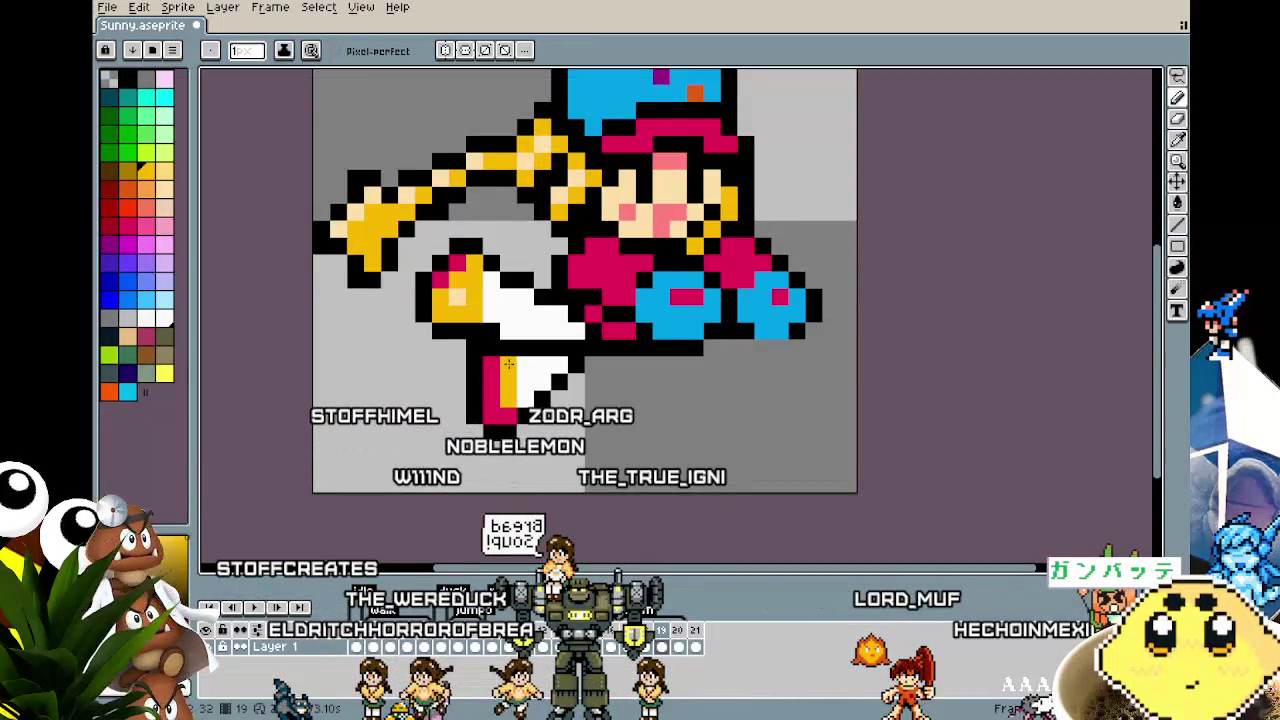
{"action": "key", "text": "alt"}
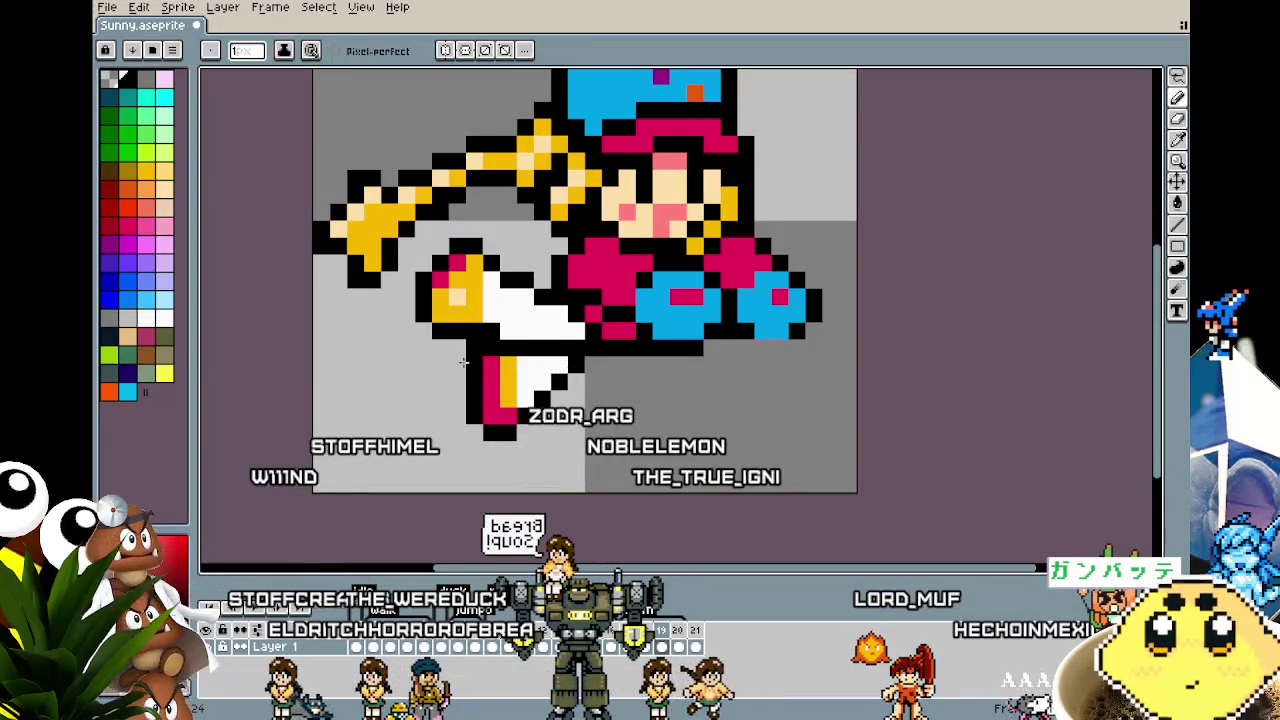
{"action": "scroll", "coordinate": [504, 362], "scroll_direction": "down", "scroll_amount": 4}
{"action": "scroll", "coordinate": [504, 362], "scroll_direction": "down", "scroll_amount": 5}
{"action": "scroll", "coordinate": [492, 376], "scroll_direction": "up", "scroll_amount": 9}
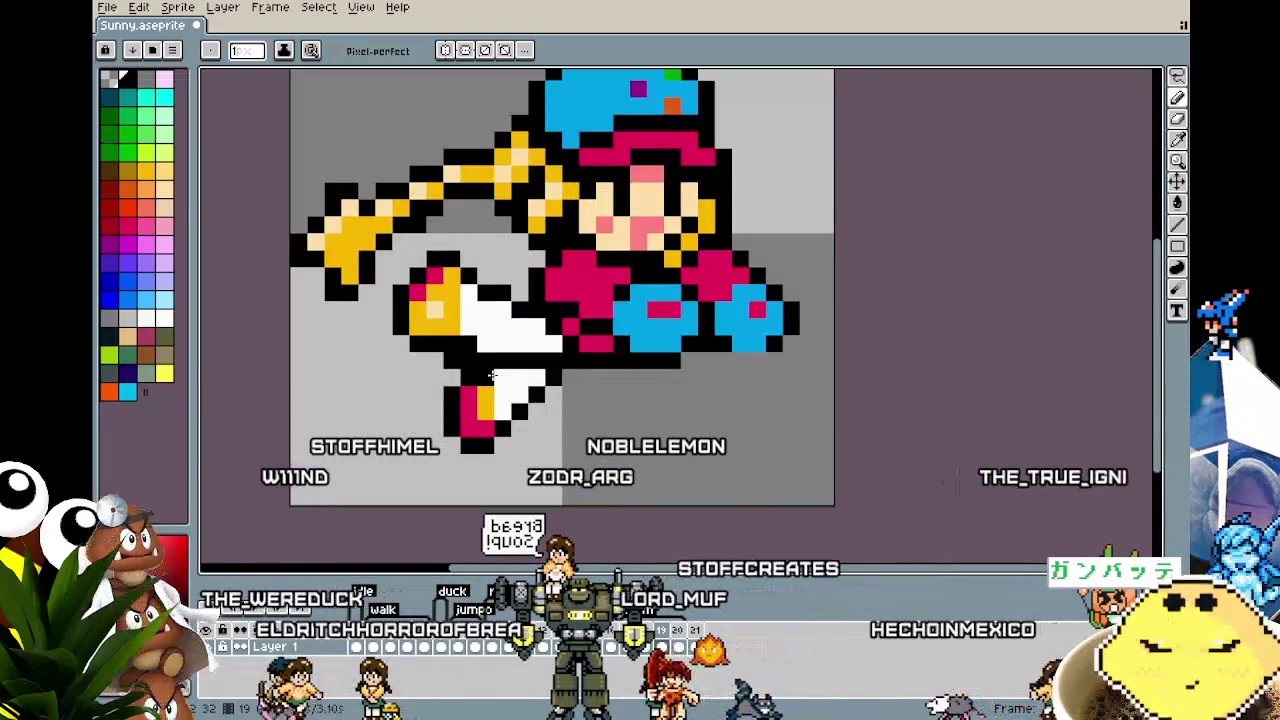
{"action": "scroll", "coordinate": [459, 428], "scroll_direction": "down", "scroll_amount": 2}
Step: On the previous frame, paint the leg pixels white
{"action": "key", "text": "Left"}
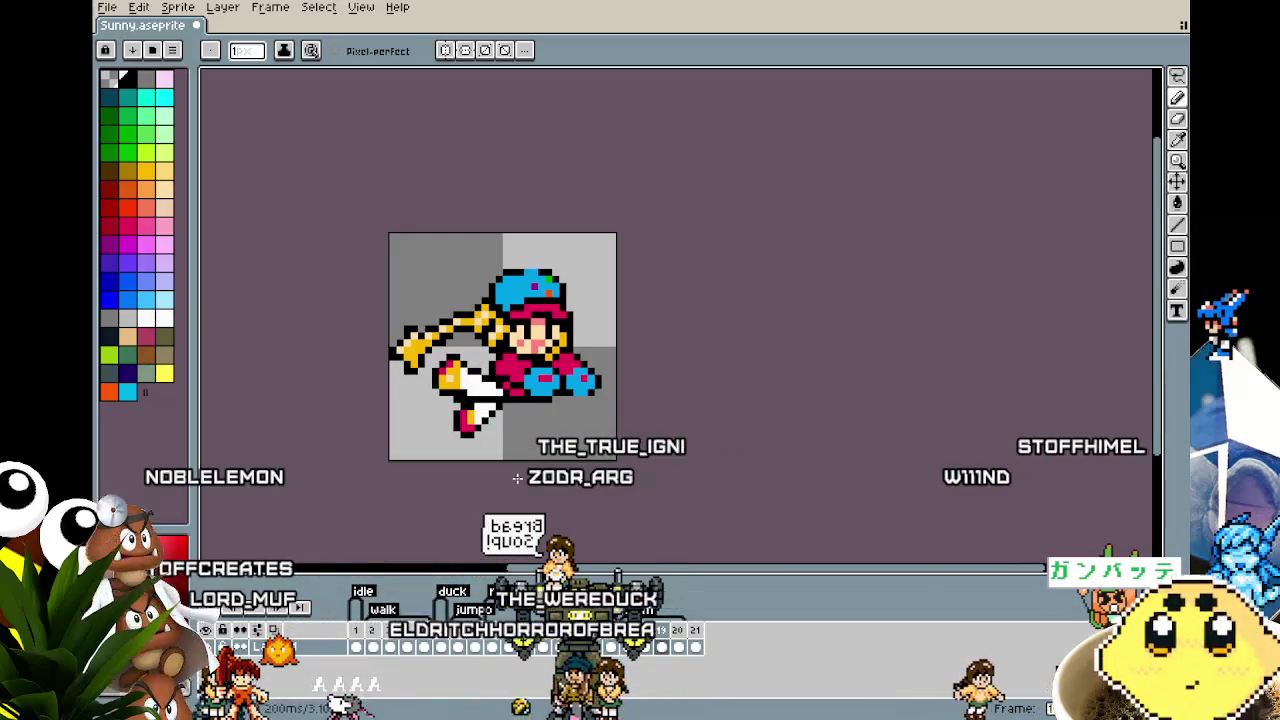
{"action": "scroll", "coordinate": [453, 340], "scroll_direction": "up", "scroll_amount": 2}
{"action": "left_click", "coordinate": [453, 322], "text": "alt"}
{"action": "left_click_drag", "start_coordinate": [437, 305], "coordinate": [437, 340]}
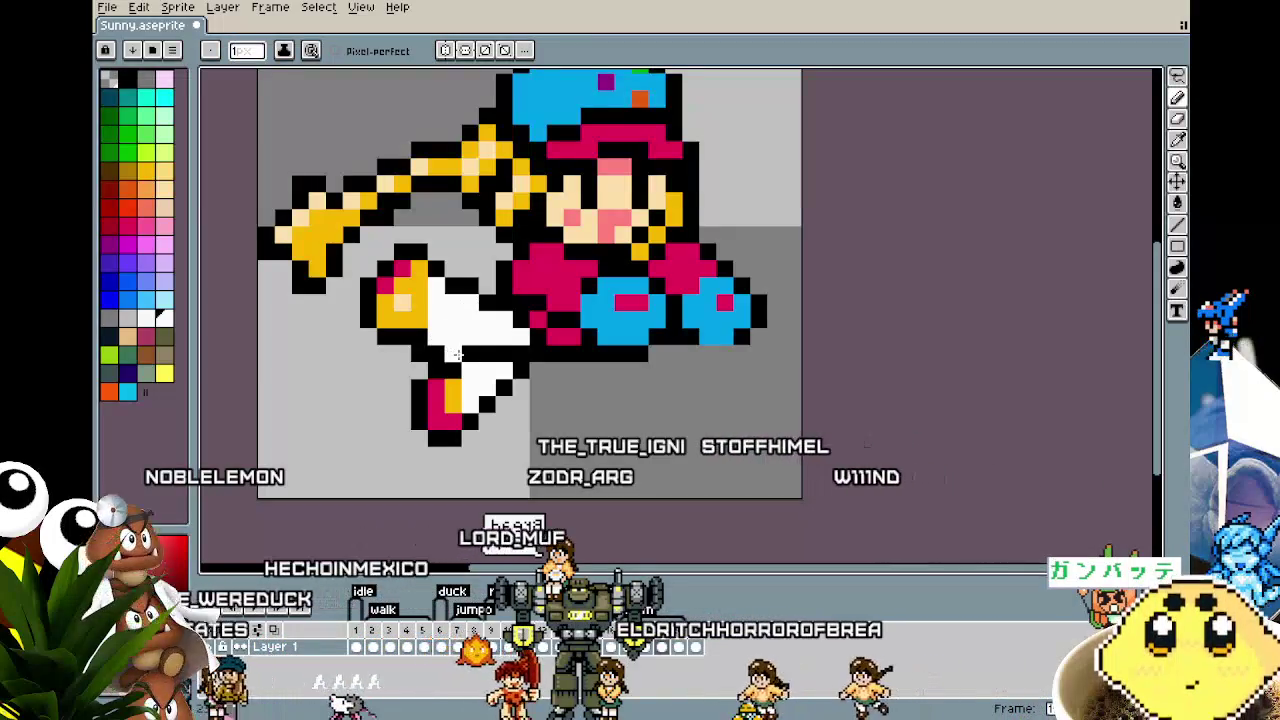
Step: Paste the copied leg piece, shift it right and commit it in place
{"action": "key", "text": "m"}
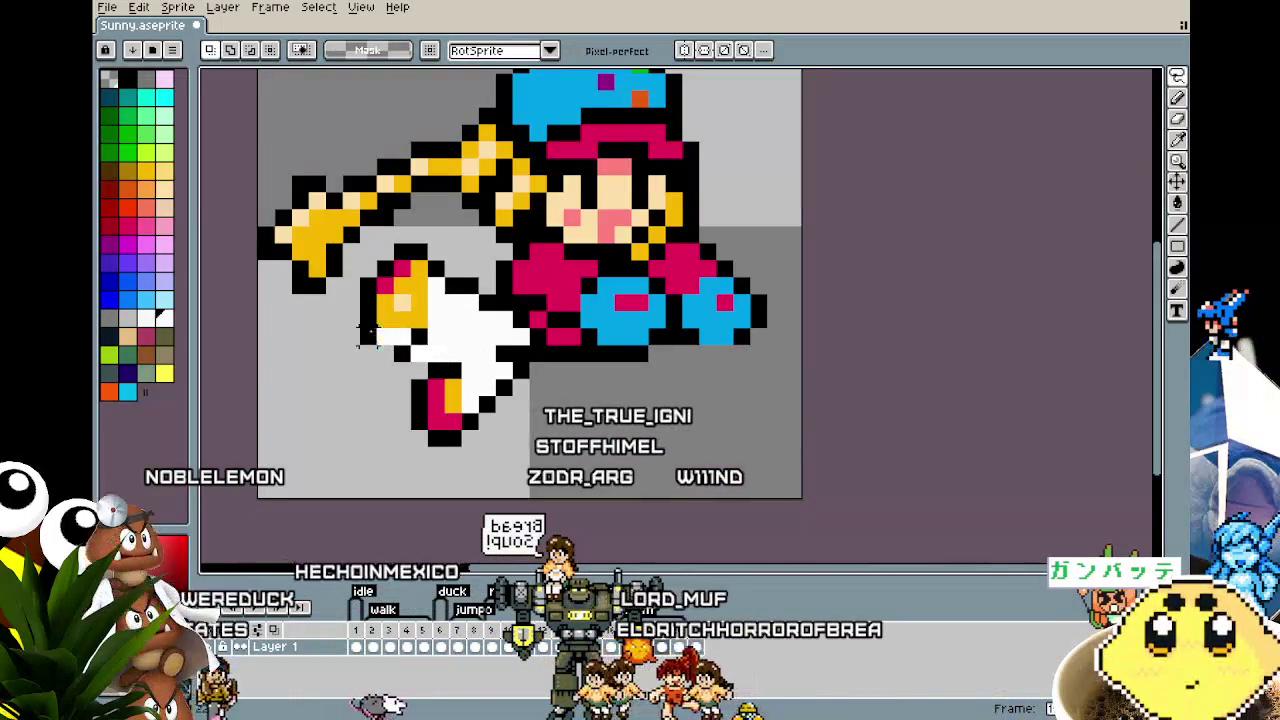
{"action": "key", "text": "ctrl+v"}
{"action": "left_click_drag", "start_coordinate": [423, 335], "coordinate": [450, 342]}
{"action": "key", "text": "i"}
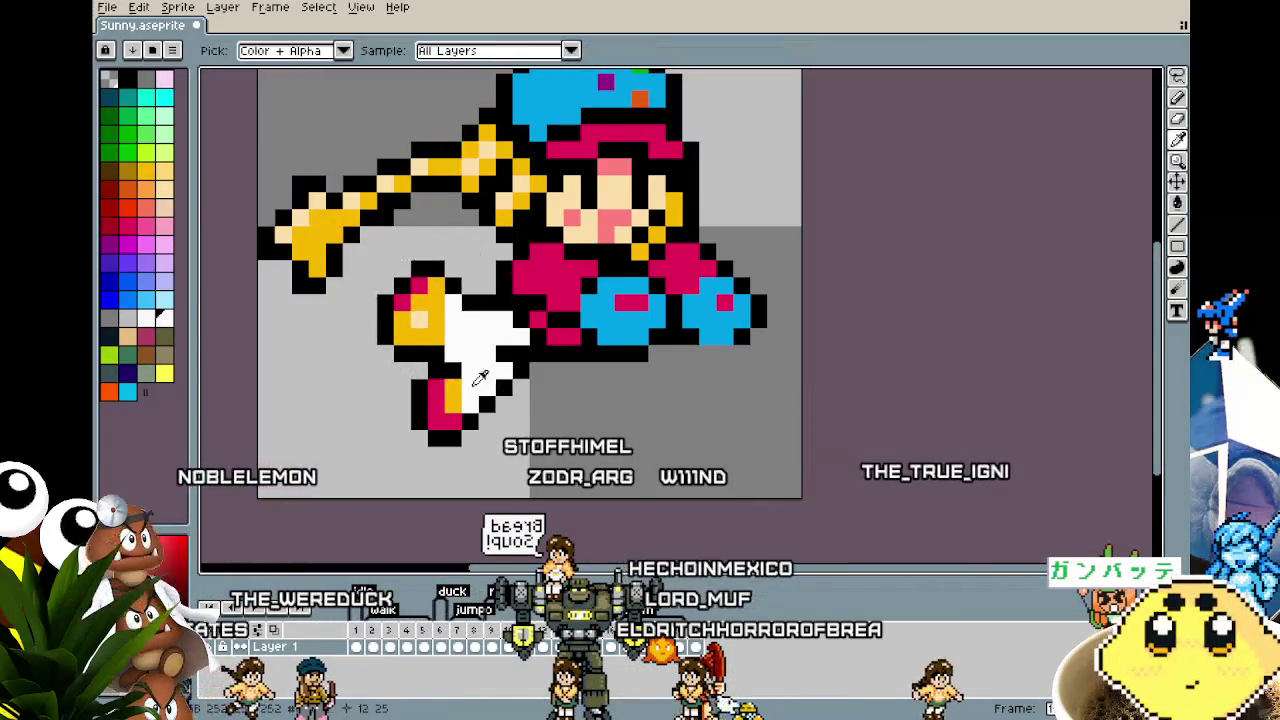
{"action": "key", "text": "b"}
{"action": "scroll", "coordinate": [484, 367], "scroll_direction": "down", "scroll_amount": 3}
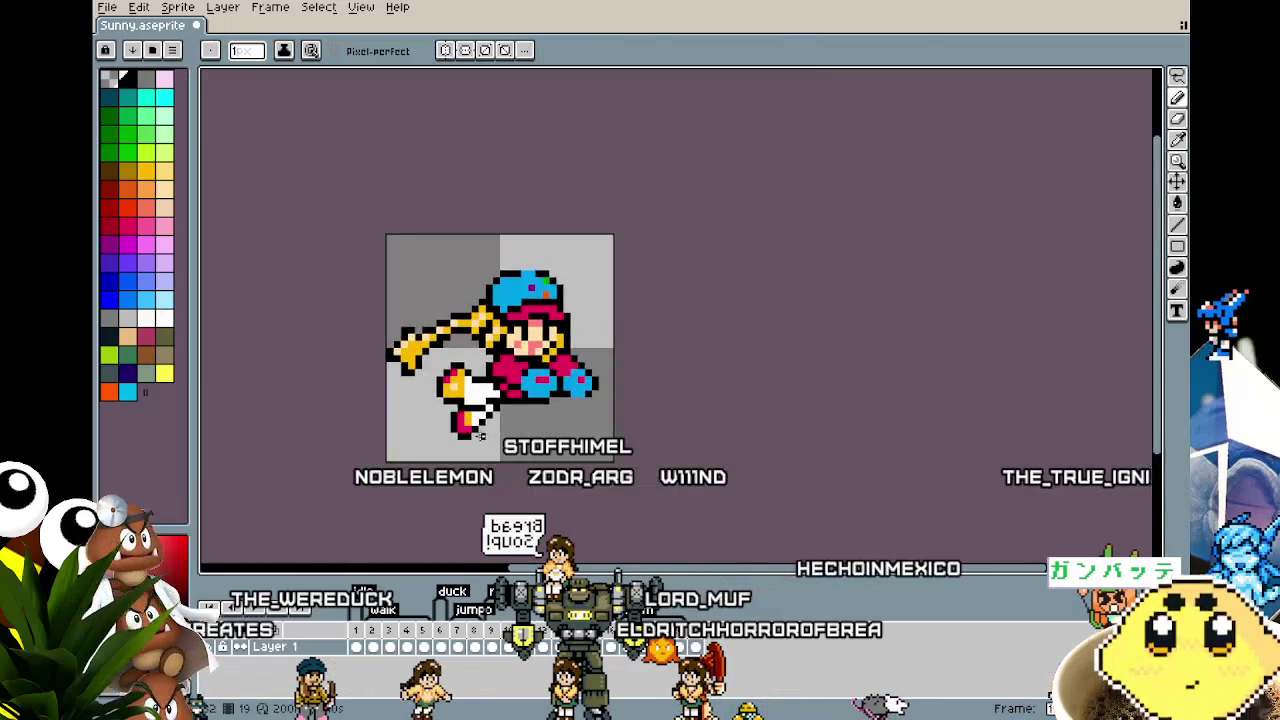
{"action": "scroll", "coordinate": [484, 367], "scroll_direction": "down", "scroll_amount": 2}
{"action": "scroll", "coordinate": [479, 460], "scroll_direction": "up", "scroll_amount": 1}
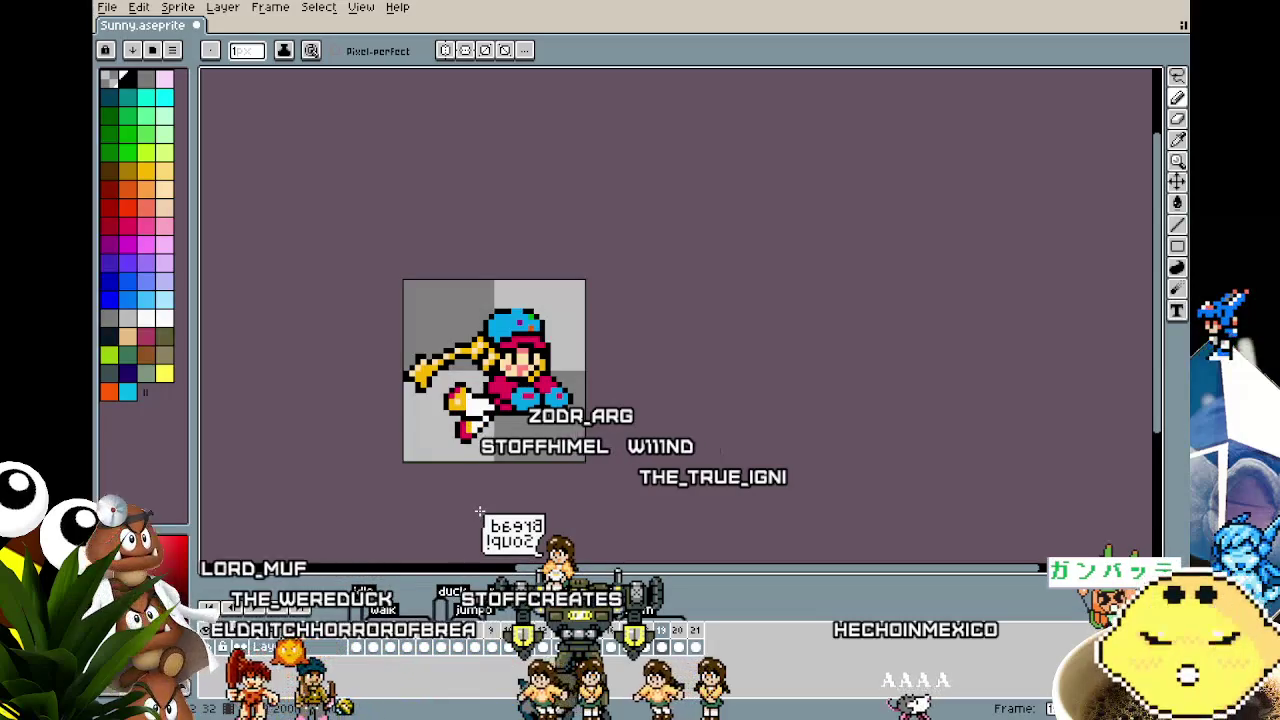
{"action": "scroll", "coordinate": [479, 511], "scroll_direction": "up", "scroll_amount": 3}
Step: Erase the upper leg with a smaller eraser and pick the drawing colours
{"action": "key", "text": "e"}
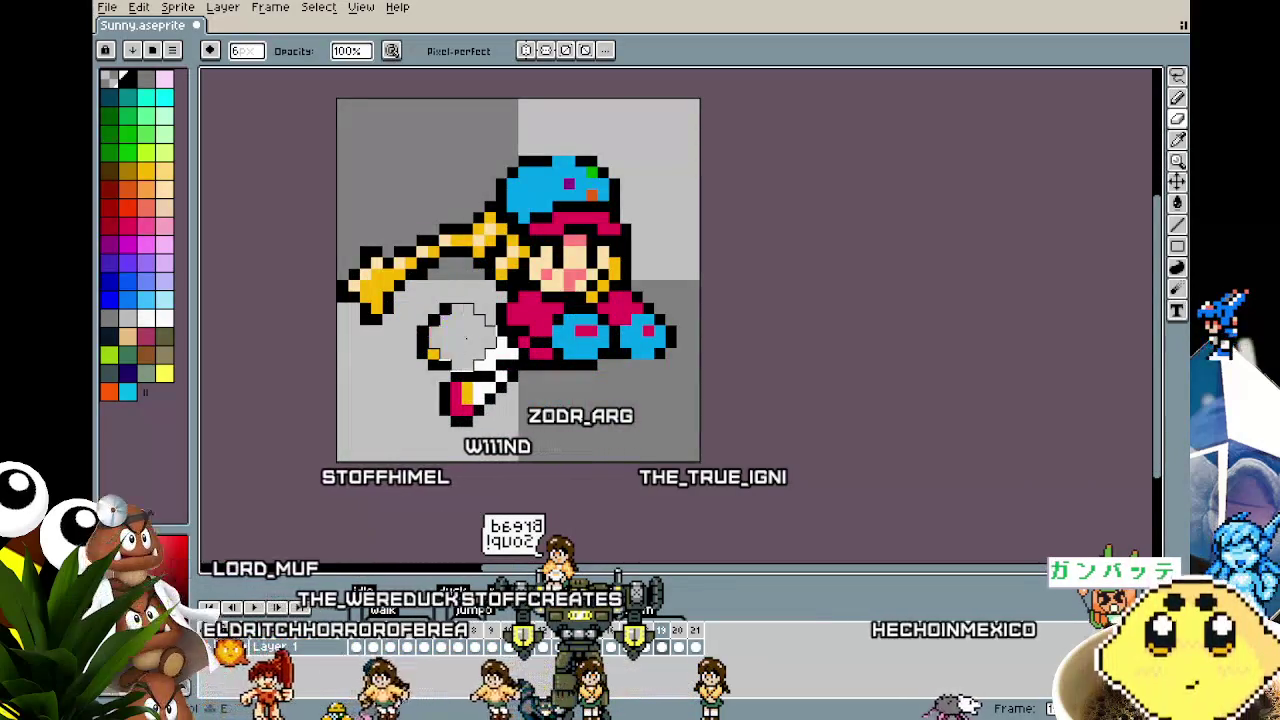
{"action": "key", "text": "minus"}
{"action": "key", "text": "minus"}
{"action": "key", "text": "minus"}
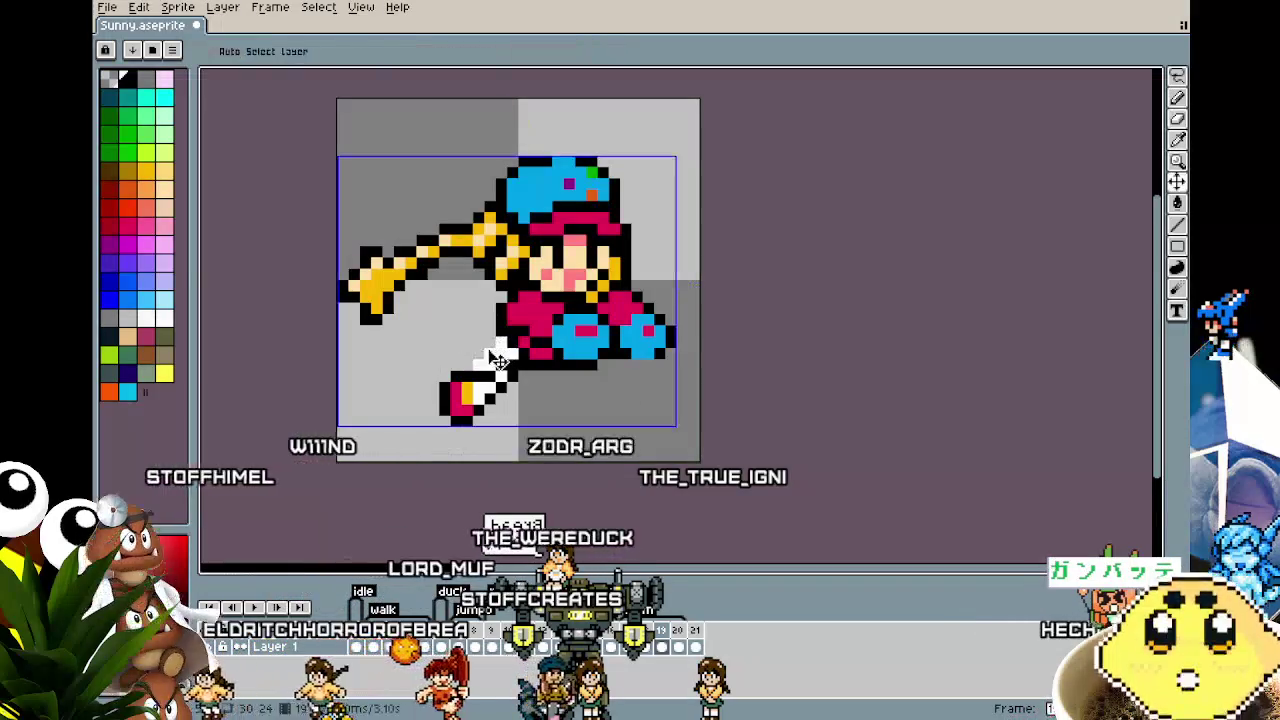
{"action": "key", "text": "b"}
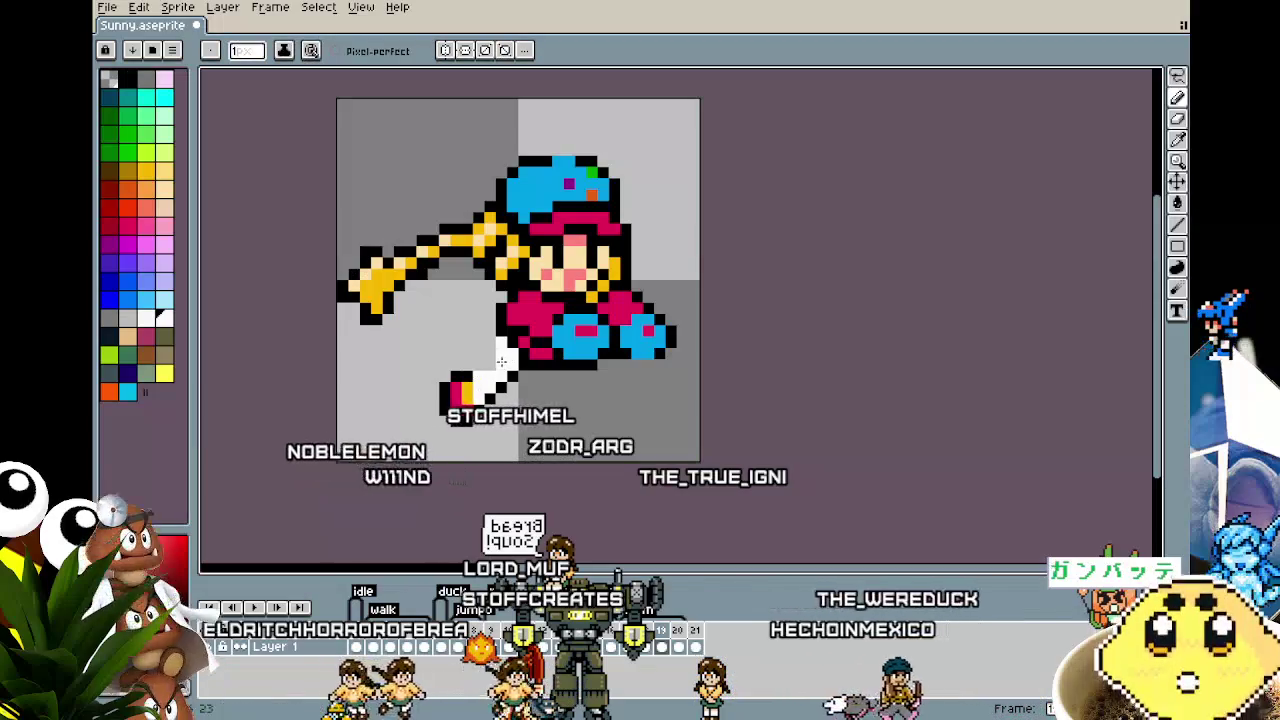
{"action": "left_click", "coordinate": [490, 343], "text": "alt"}
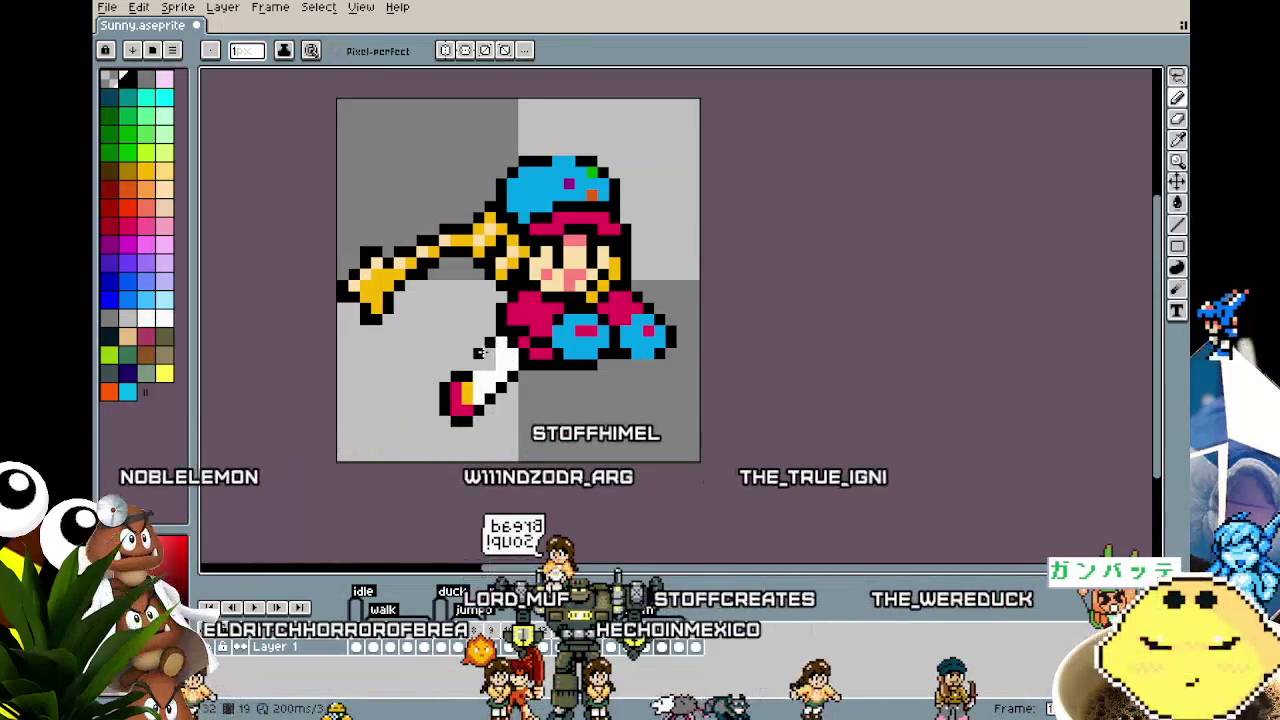
{"action": "left_click", "coordinate": [503, 360], "text": "alt"}
{"action": "key", "text": "alt"}
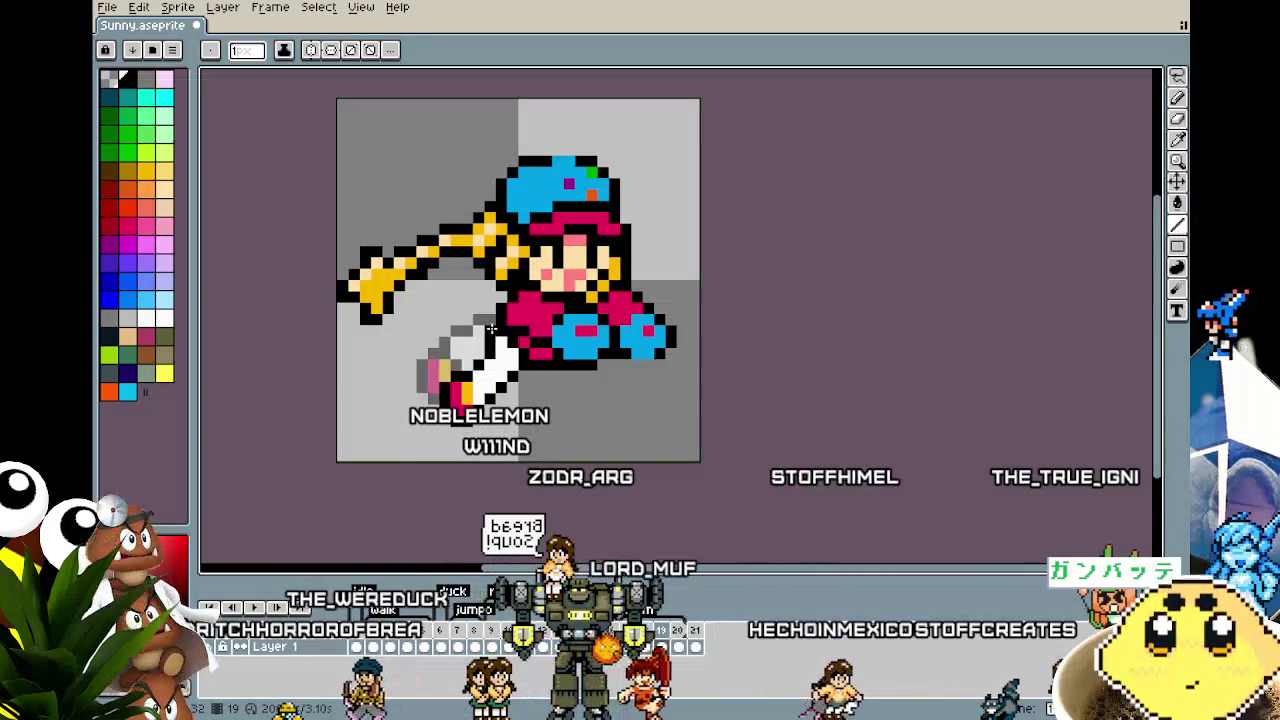
Step: Draw the new leg's black outline across the top and down its left end
{"action": "left_click_drag", "start_coordinate": [493, 327], "coordinate": [432, 319]}
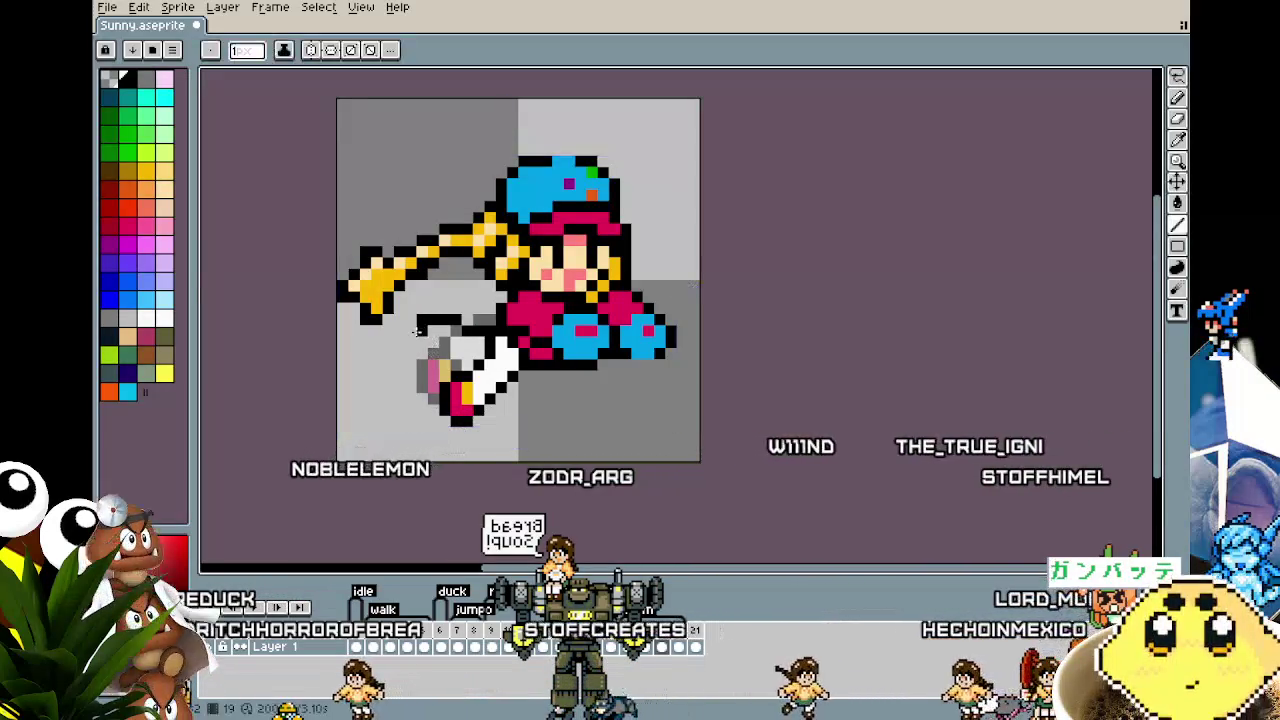
{"action": "left_click", "coordinate": [411, 334]}
{"action": "left_click_drag", "start_coordinate": [410, 340], "coordinate": [411, 356]}
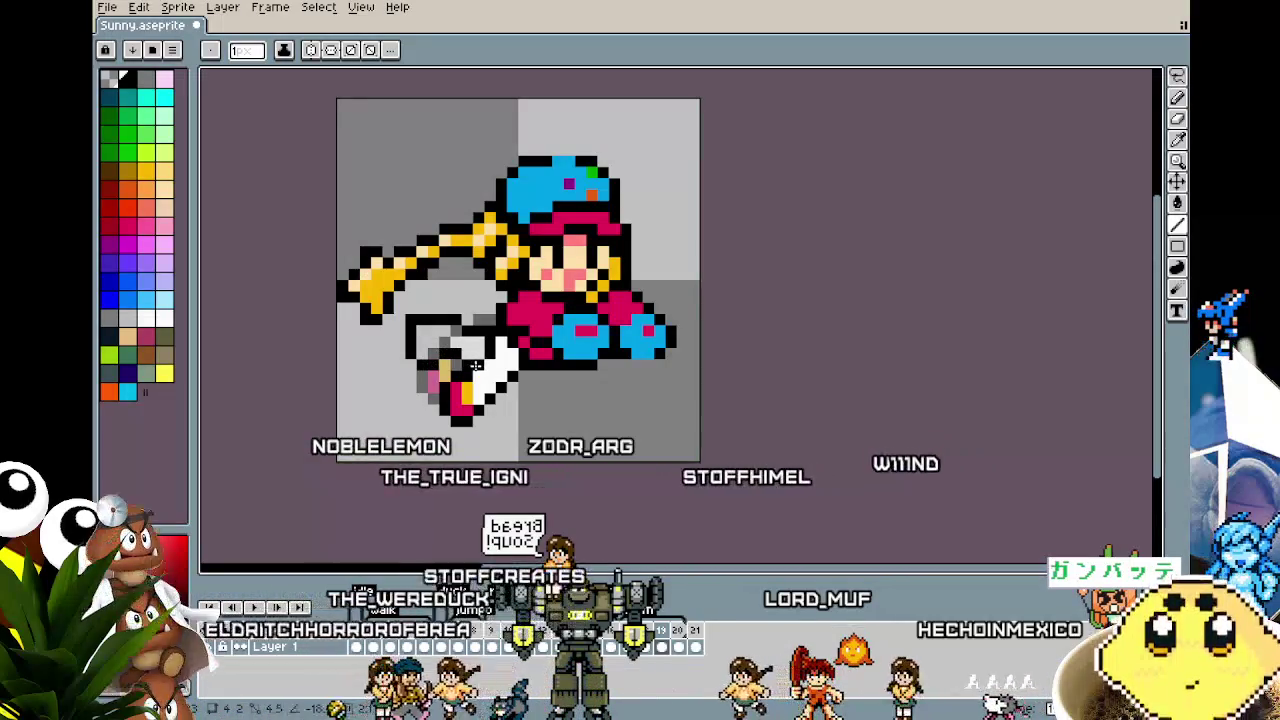
{"action": "scroll", "coordinate": [480, 367], "scroll_direction": "up", "scroll_amount": 1}
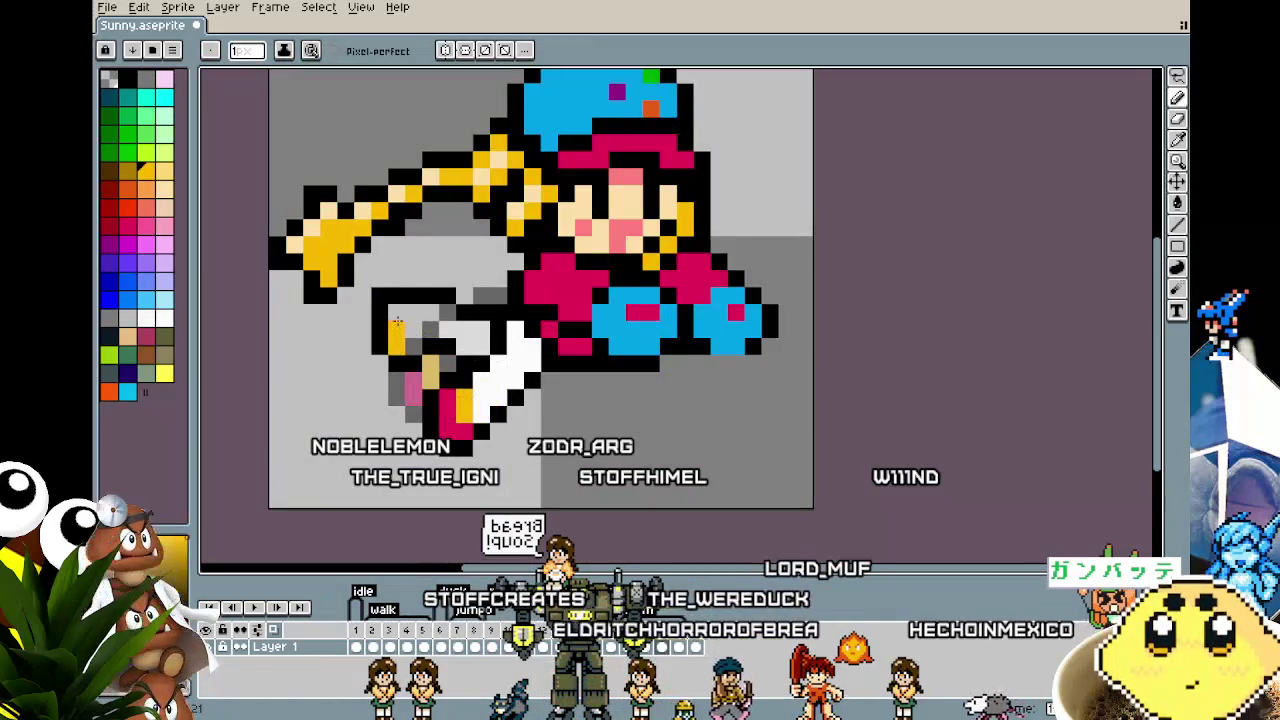
Step: Fill the redrawn leg with sampled crimson and rotate it to point horizontally
{"action": "left_click", "coordinate": [450, 395], "text": "alt"}
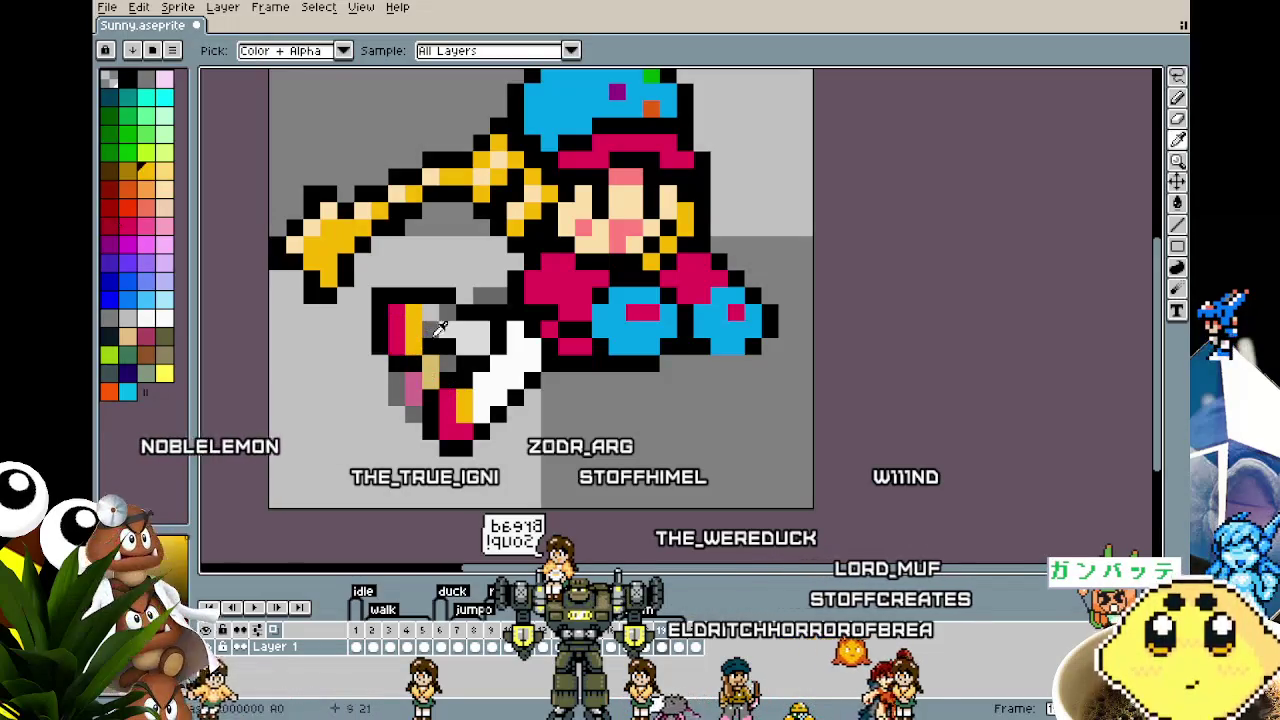
{"action": "scroll", "coordinate": [432, 325], "scroll_direction": "down", "scroll_amount": 5}
{"action": "key", "text": "g"}
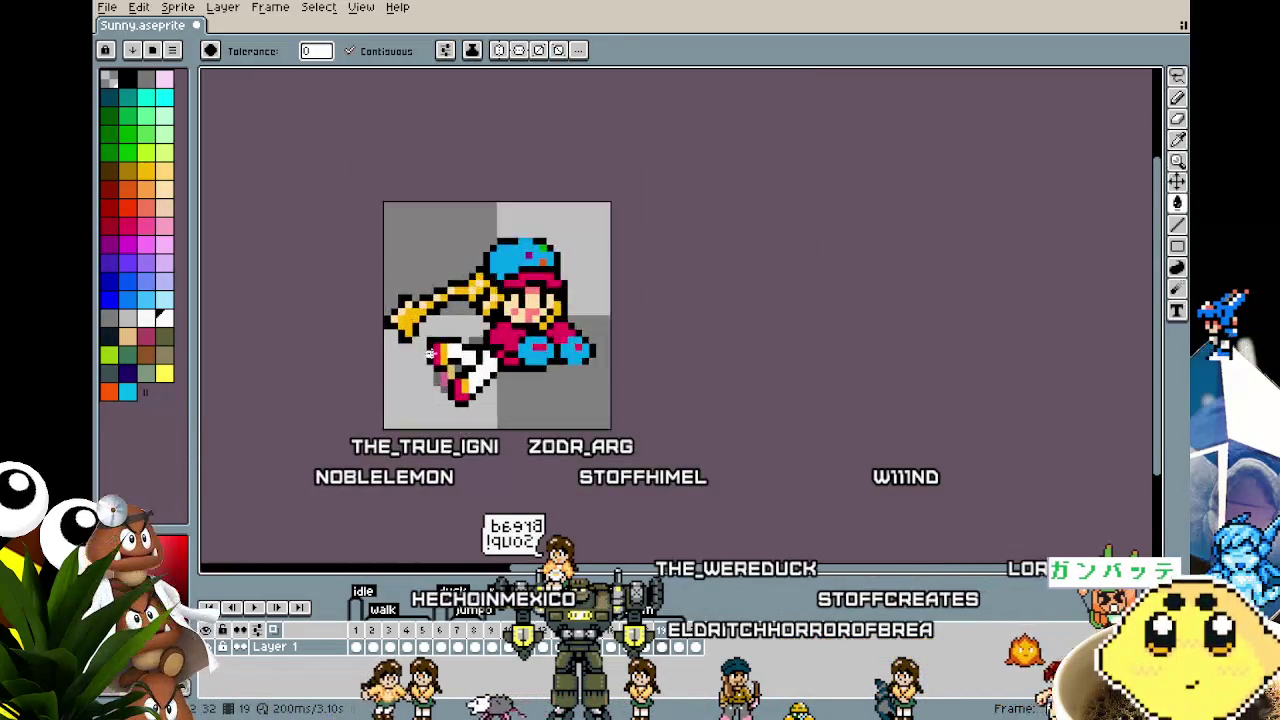
{"action": "scroll", "coordinate": [449, 354], "scroll_direction": "up", "scroll_amount": 2}
{"action": "key", "text": "m"}
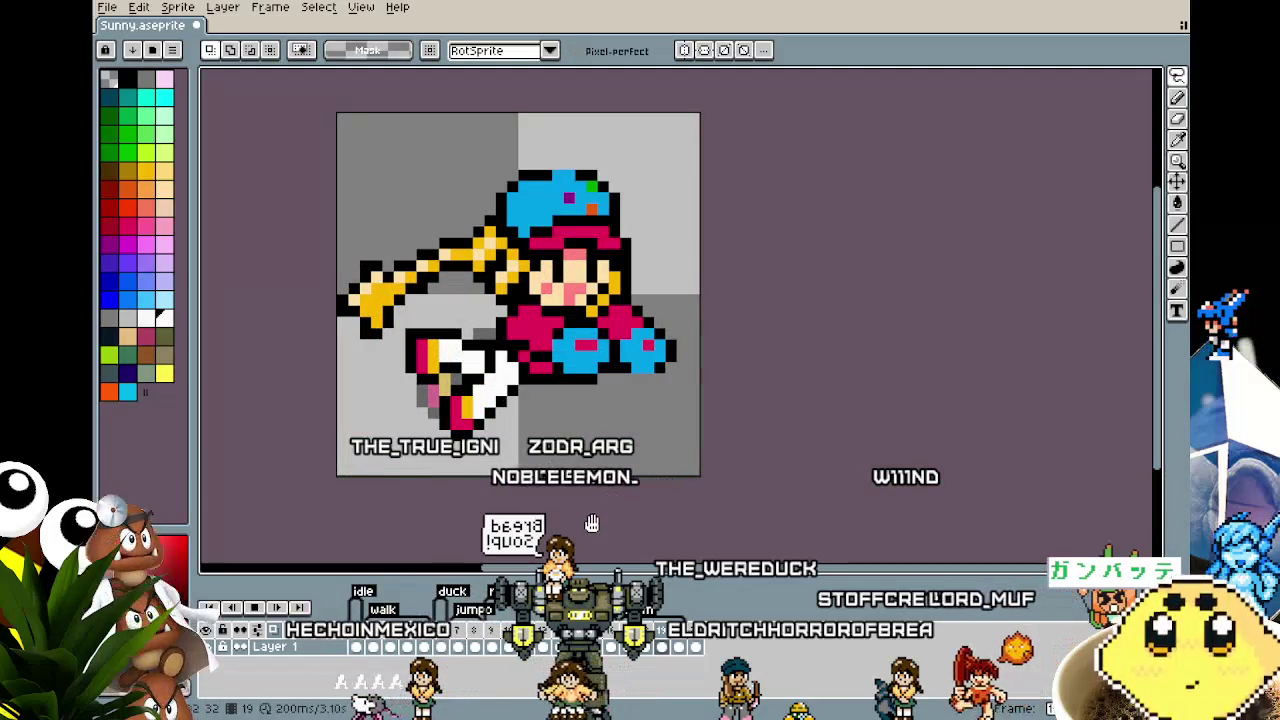
{"action": "left_click_drag", "start_coordinate": [530, 425], "coordinate": [569, 524]}
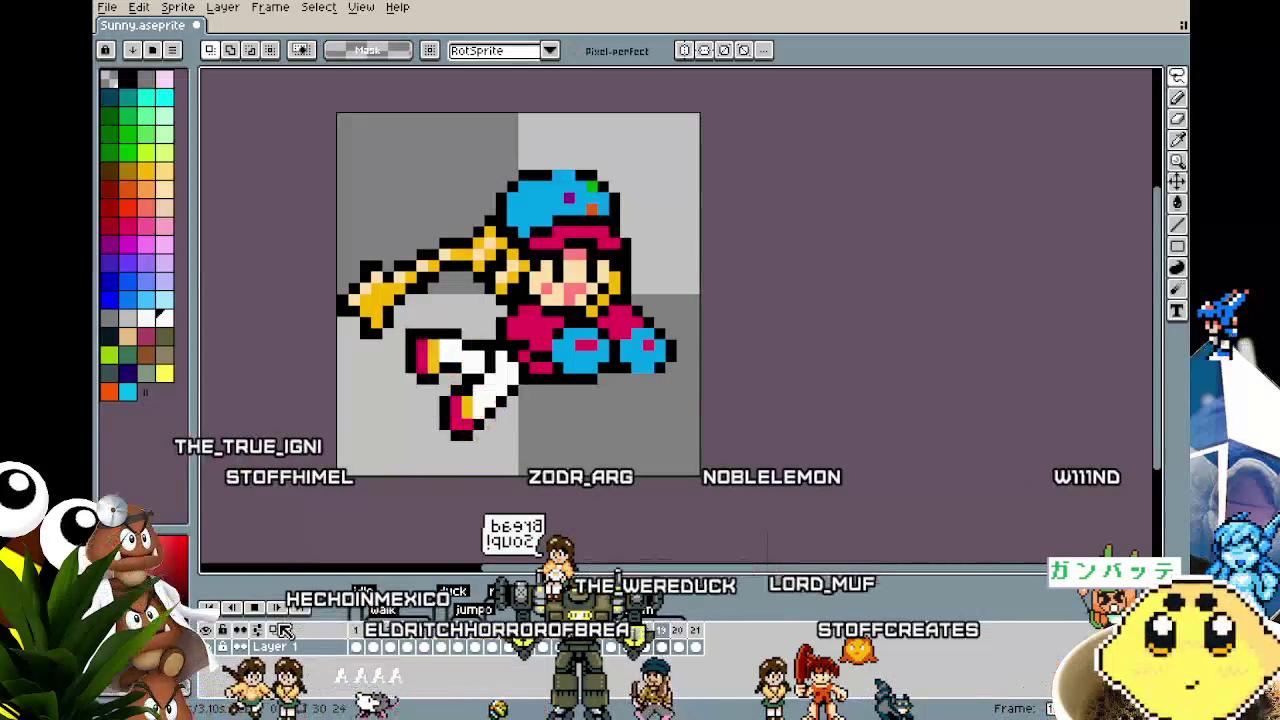
{"action": "scroll", "coordinate": [340, 509], "scroll_direction": "down", "scroll_amount": 4}
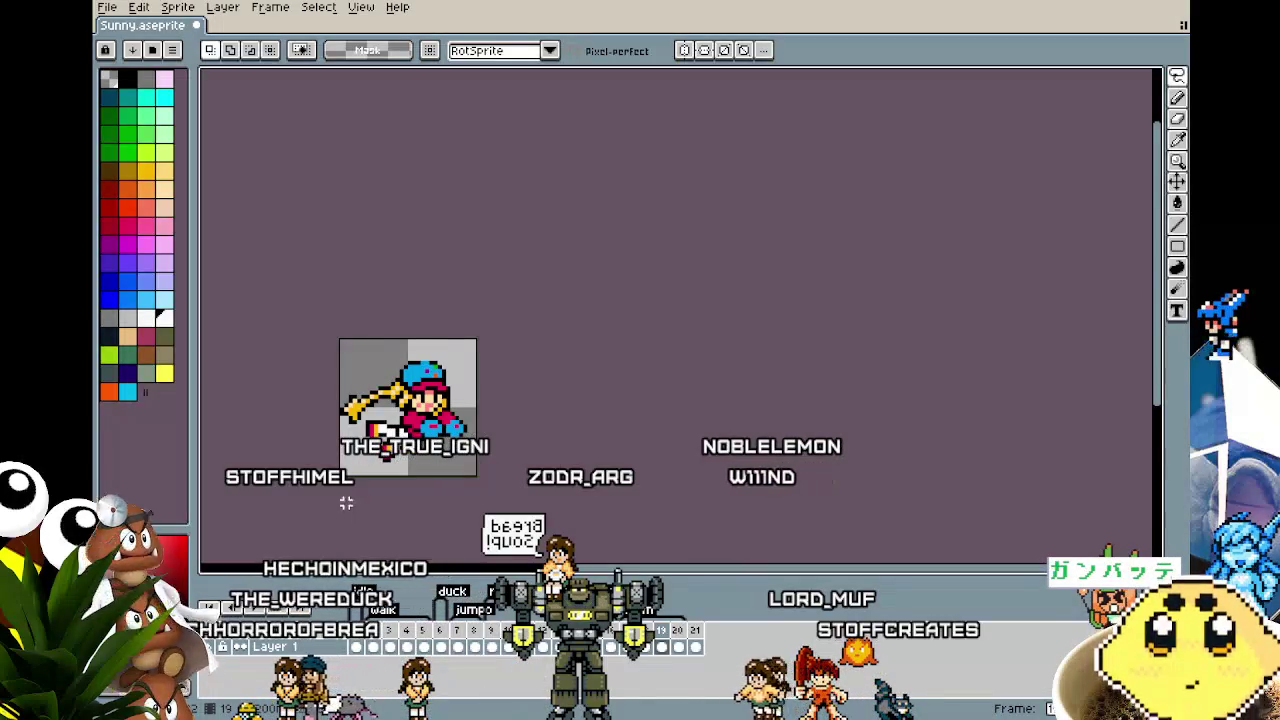
{"action": "scroll", "coordinate": [346, 507], "scroll_direction": "up", "scroll_amount": 5}
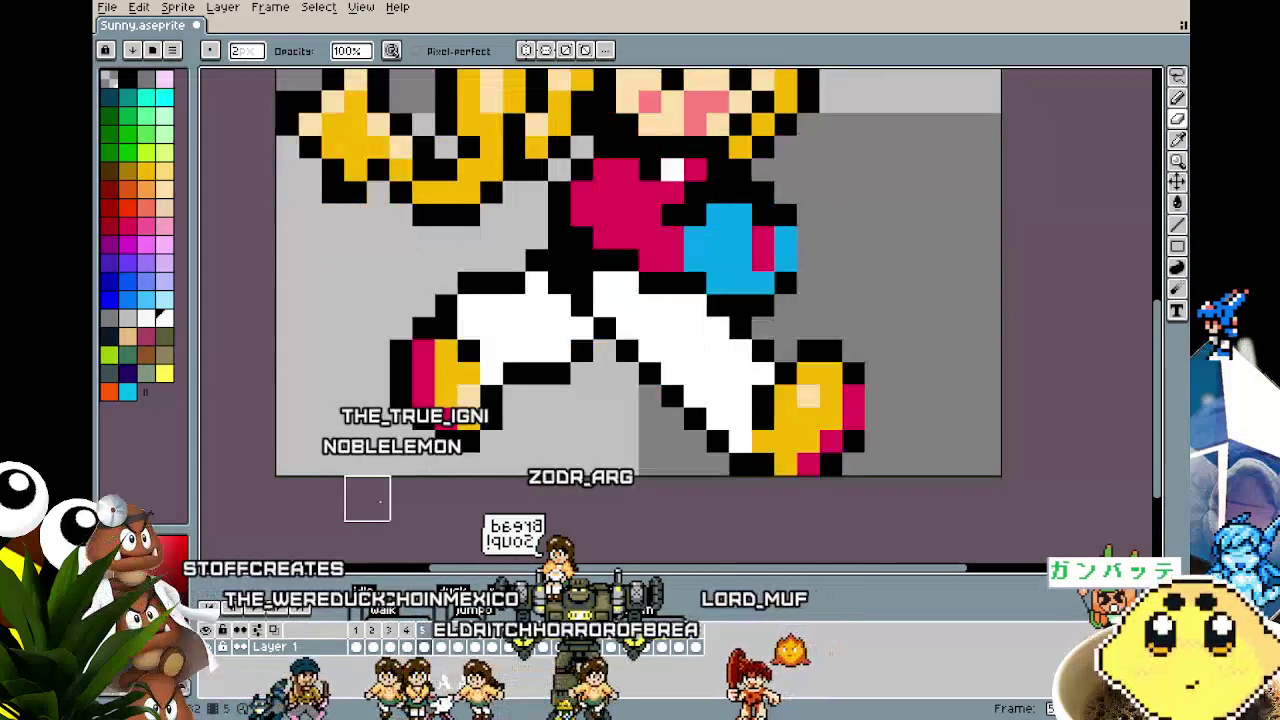
Step: View the walk pose and swimming frames, then play the 3.10 s animation
{"action": "scroll", "coordinate": [367, 477], "scroll_direction": "down", "scroll_amount": 3}
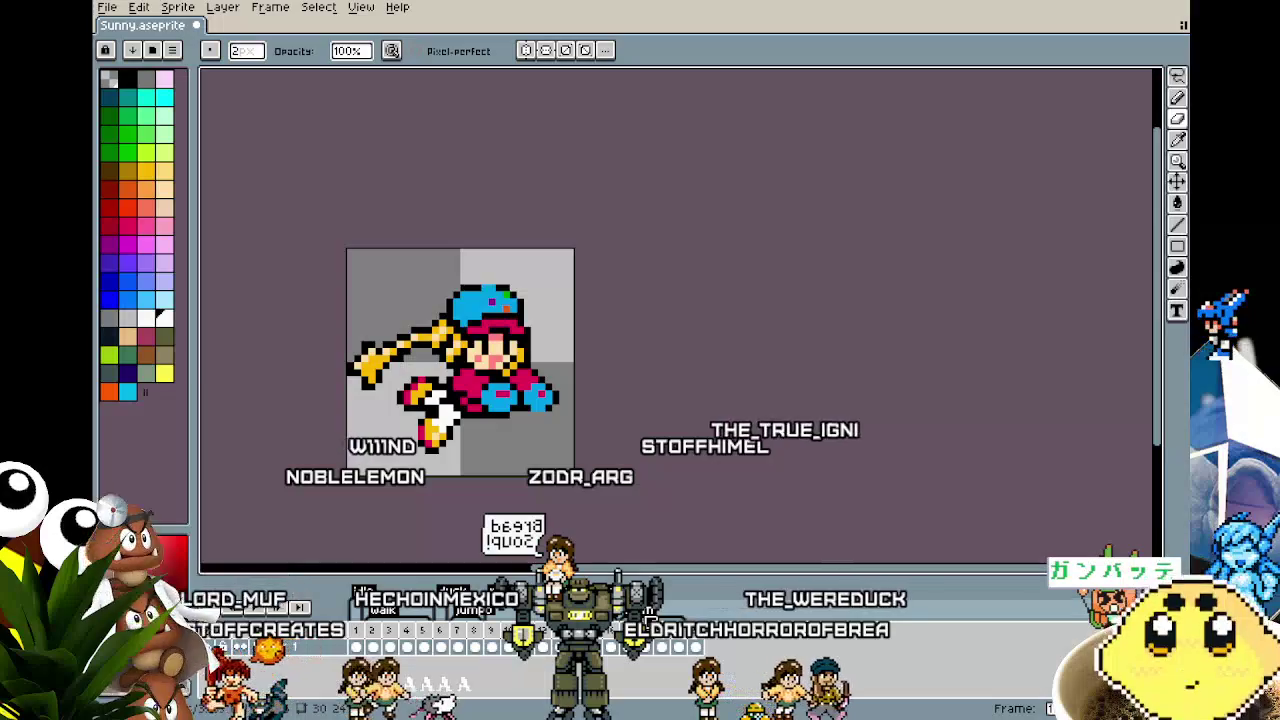
{"action": "left_click", "coordinate": [373, 632]}
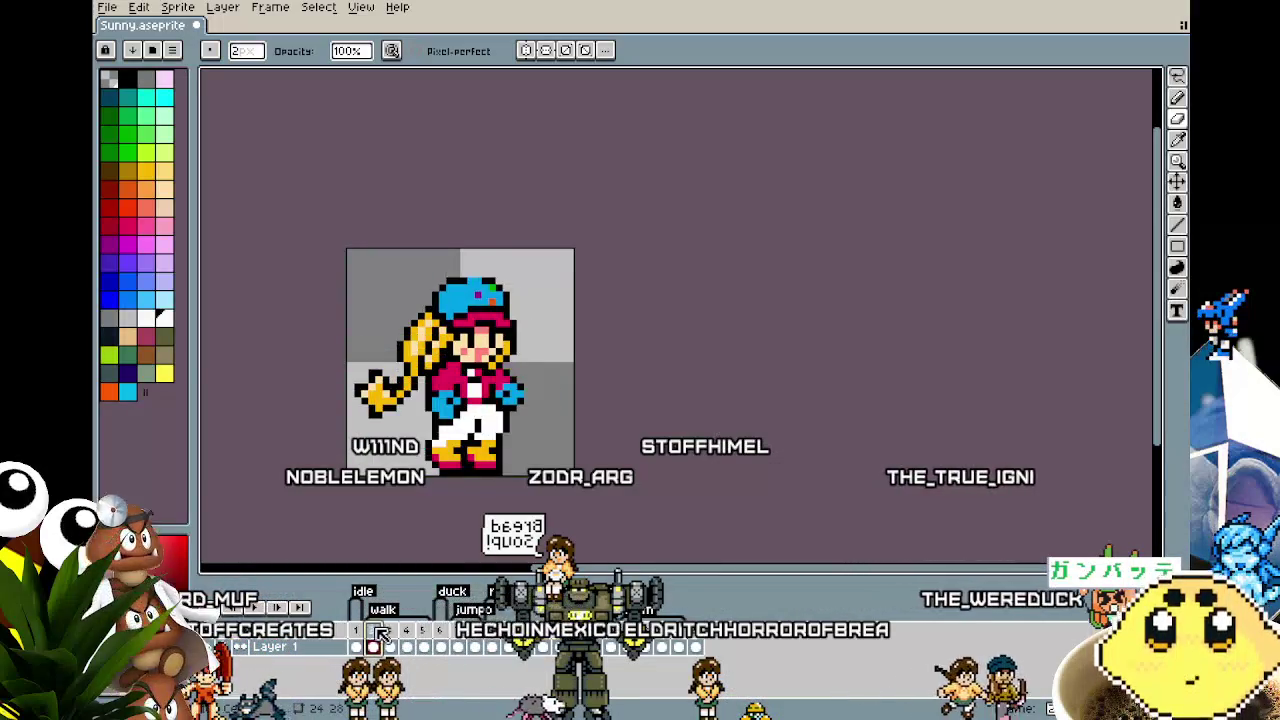
{"action": "left_click", "coordinate": [390, 632]}
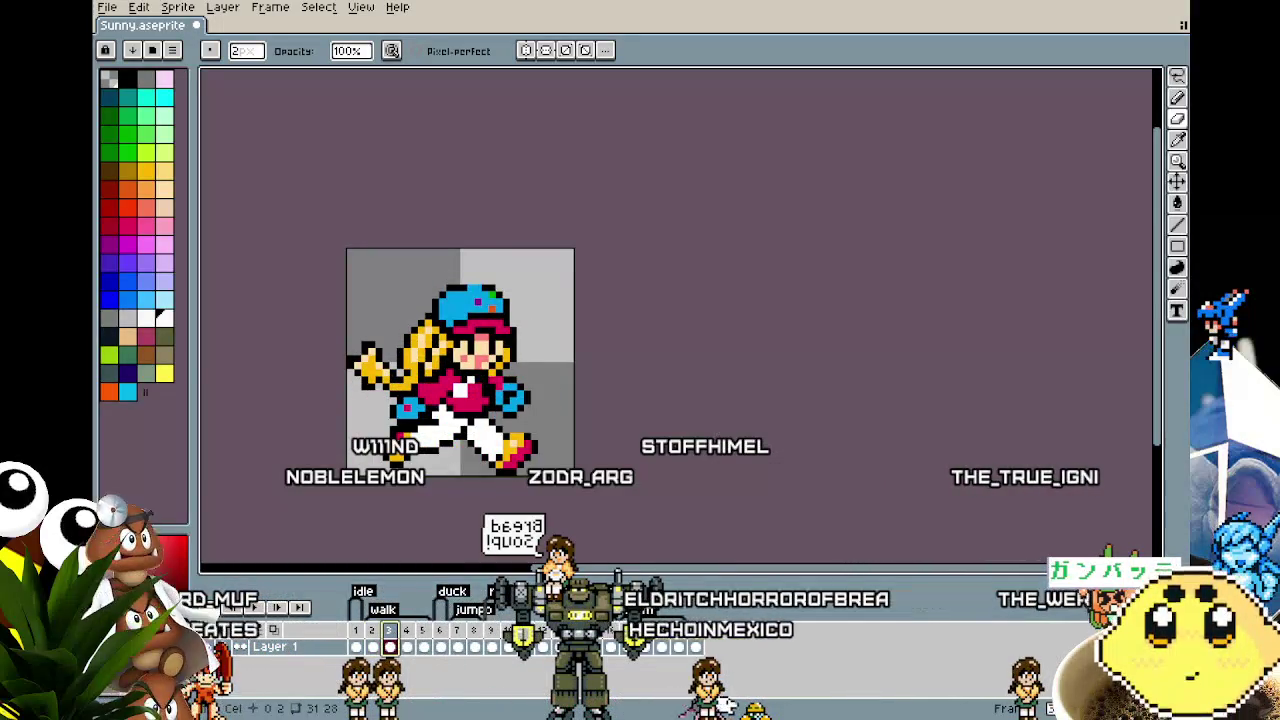
{"action": "left_click", "coordinate": [508, 632]}
{"action": "key", "text": "Return"}
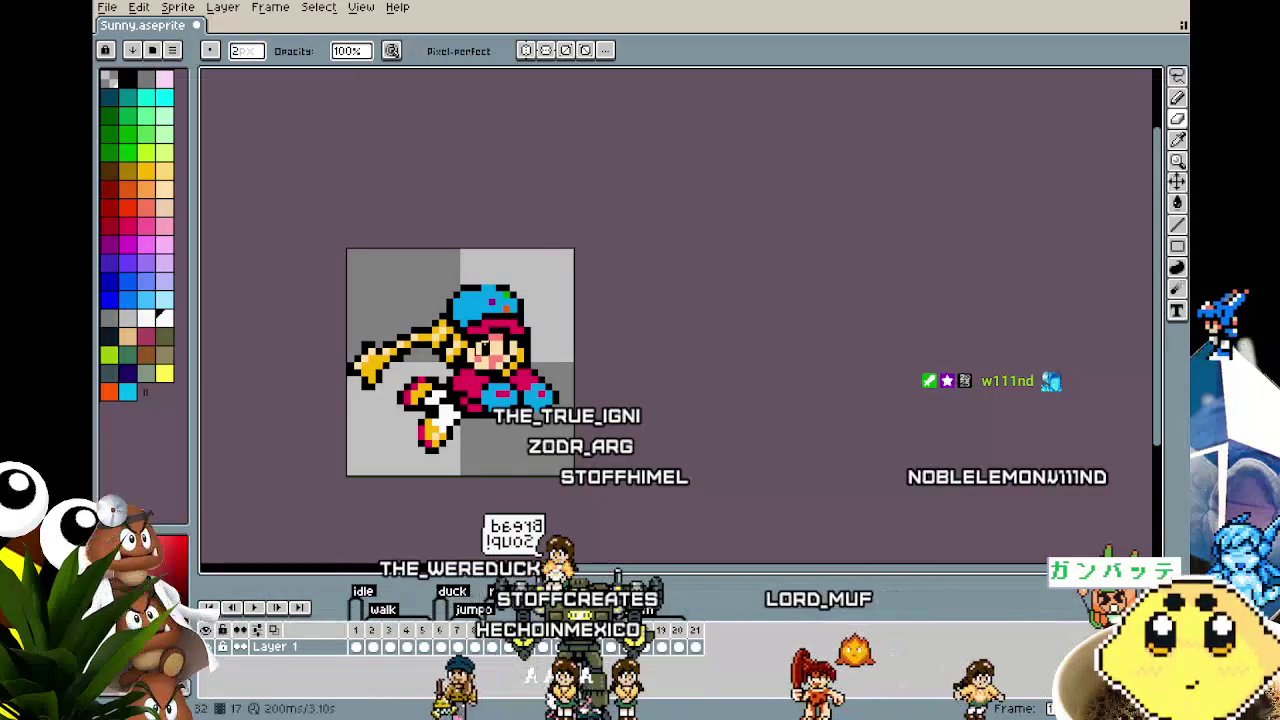
Step: Create a new sprite and paste in the red-and-yellow firefly artwork
{"action": "left_click", "coordinate": [108, 7]}
{"action": "left_click", "coordinate": [108, 7]}
{"action": "left_click", "coordinate": [108, 7]}
{"action": "left_click", "coordinate": [122, 27]}
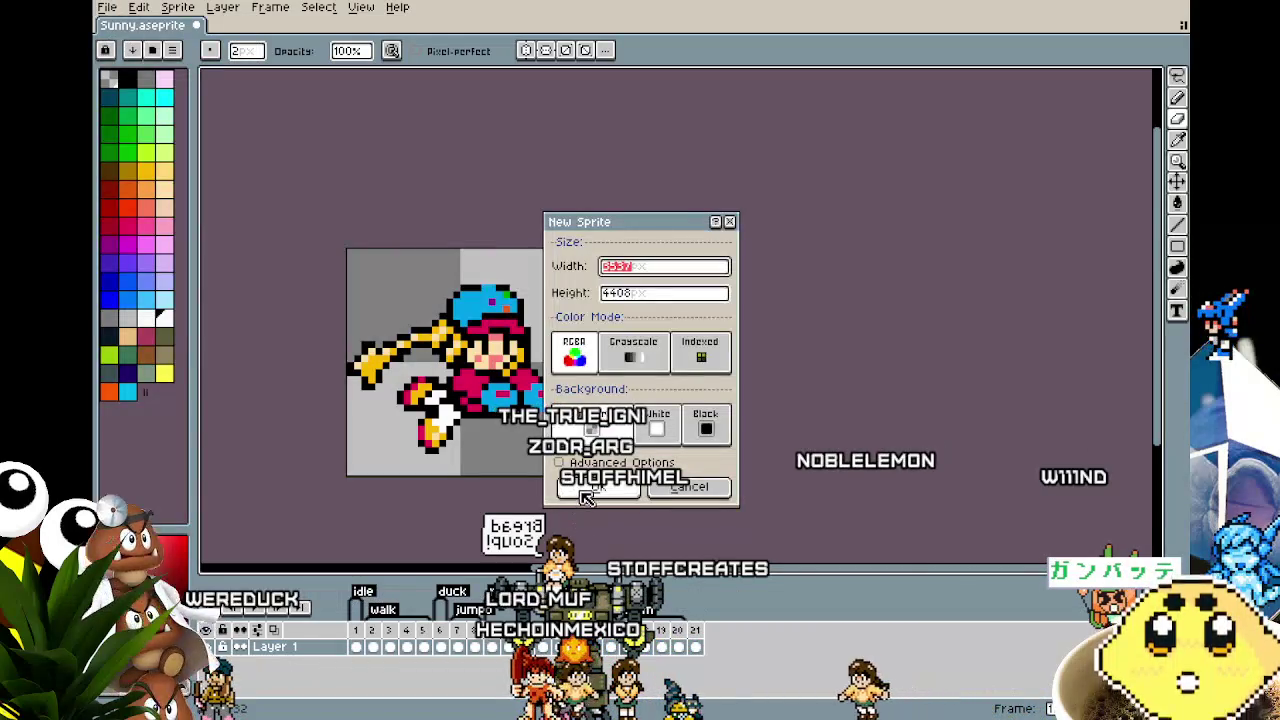
{"action": "left_click", "coordinate": [583, 490]}
{"action": "key", "text": "ctrl+v"}
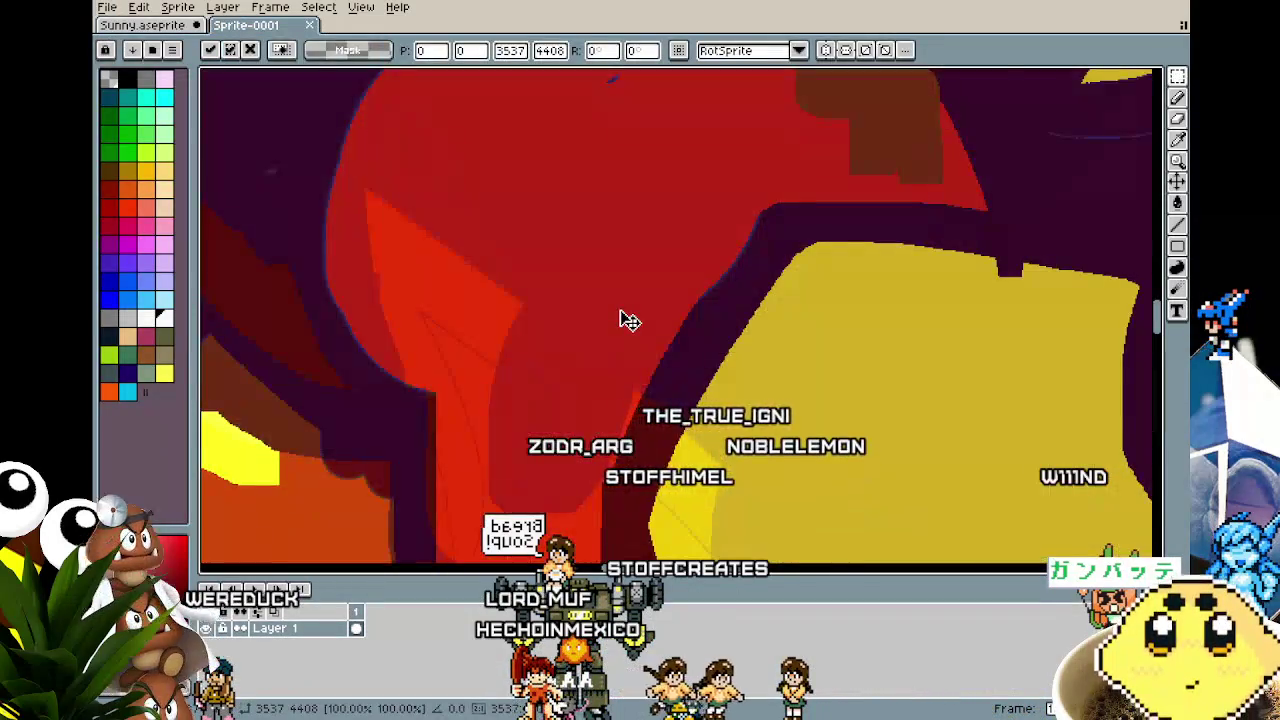
{"action": "scroll", "coordinate": [625, 320], "scroll_direction": "down", "scroll_amount": 1}
{"action": "scroll", "coordinate": [625, 320], "scroll_direction": "down", "scroll_amount": 1}
{"action": "scroll", "coordinate": [625, 320], "scroll_direction": "down", "scroll_amount": 1}
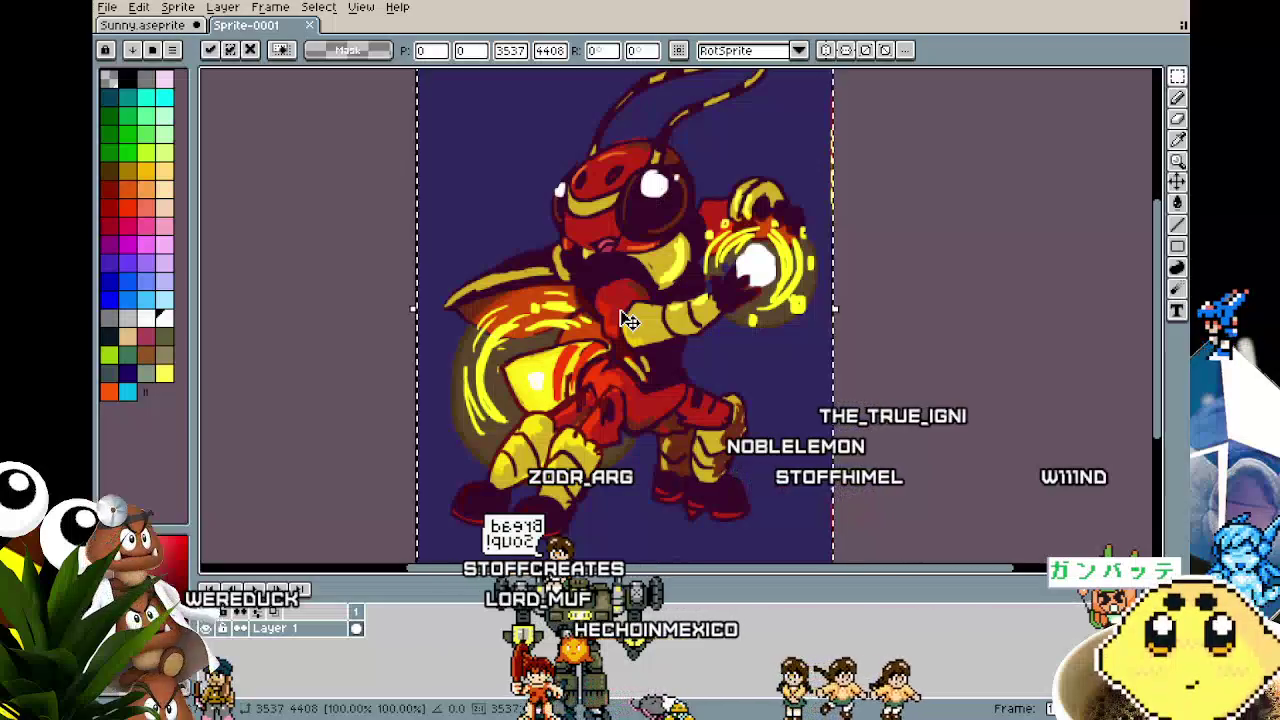
{"action": "left_click", "coordinate": [353, 409]}
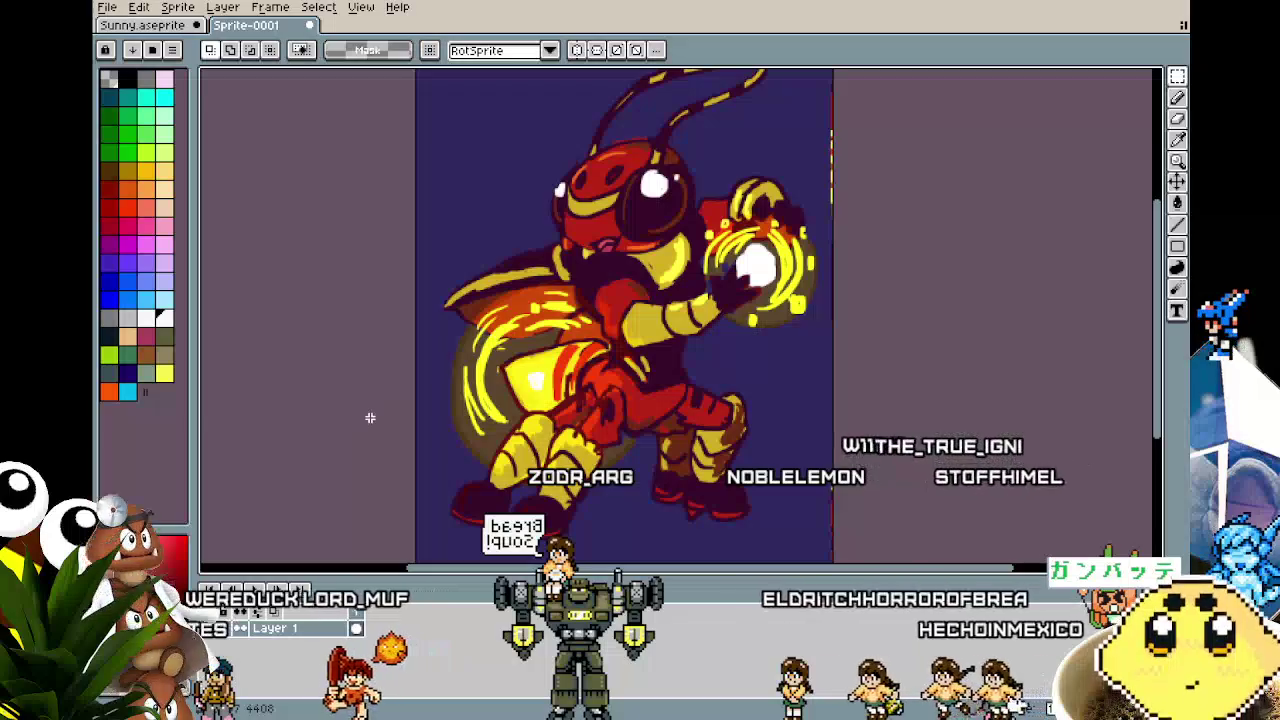
Step: Zoom and pan around the firefly, then return to the Sunny sprite
{"action": "scroll", "coordinate": [337, 371], "scroll_direction": "up", "scroll_amount": 1}
{"action": "scroll", "coordinate": [314, 377], "scroll_direction": "up", "scroll_amount": 1}
{"action": "scroll", "coordinate": [314, 379], "scroll_direction": "up", "scroll_amount": 2}
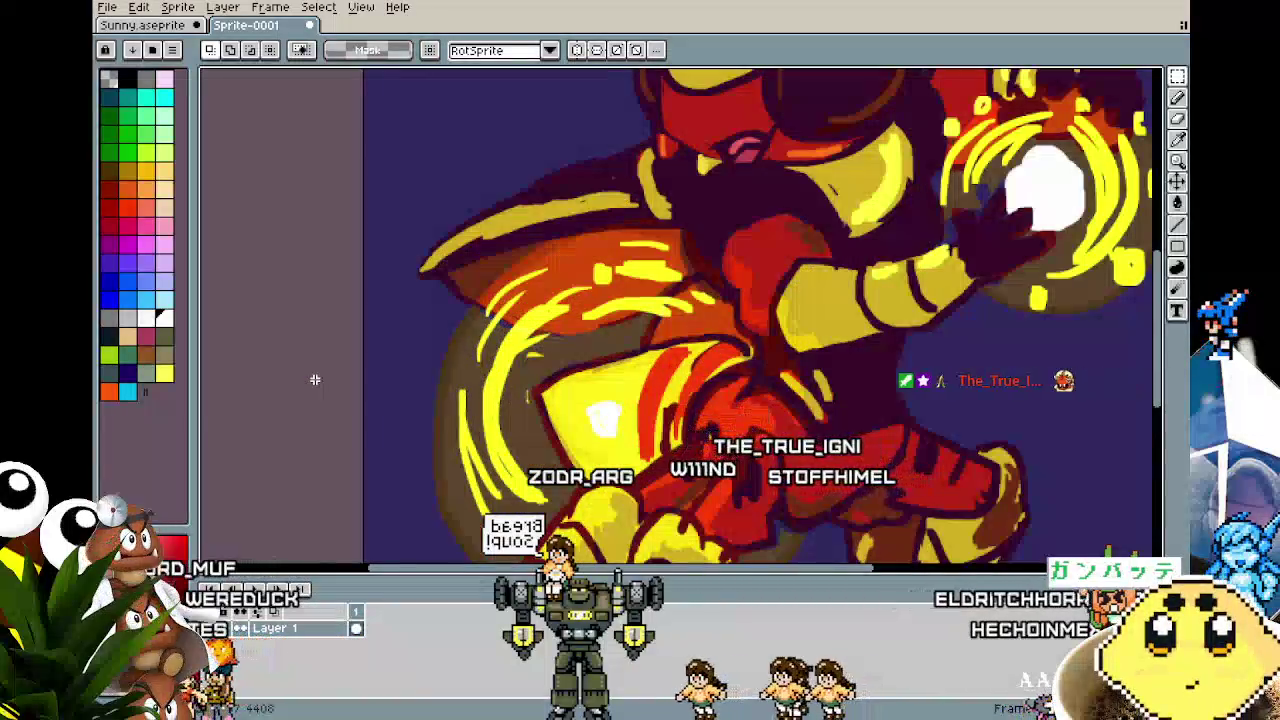
{"action": "scroll", "coordinate": [314, 379], "scroll_direction": "down", "scroll_amount": 2}
{"action": "left_click_drag", "start_coordinate": [314, 379], "coordinate": [316, 461]}
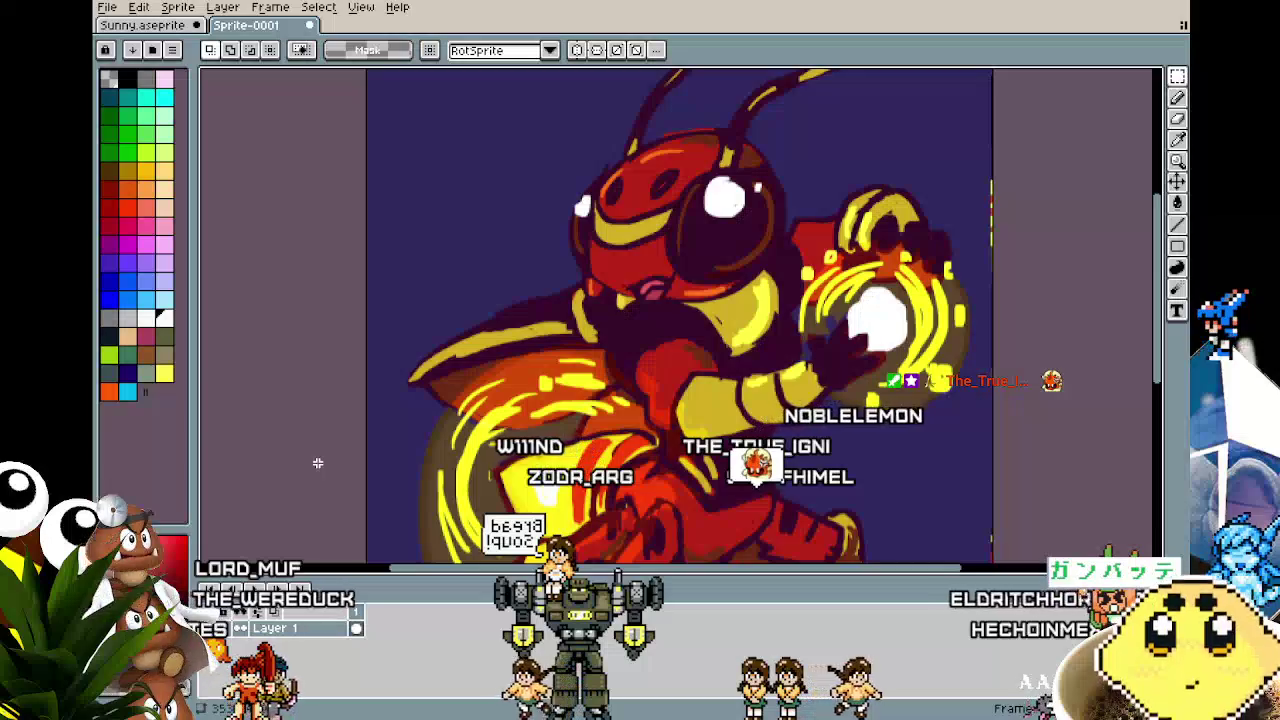
{"action": "scroll", "coordinate": [317, 462], "scroll_direction": "down", "scroll_amount": 1}
{"action": "scroll", "coordinate": [316, 440], "scroll_direction": "down", "scroll_amount": 1}
{"action": "mouse_move", "coordinate": [316, 425]}
{"action": "left_mouse_down"}
{"action": "mouse_move", "coordinate": [366, 371]}
{"action": "mouse_move", "coordinate": [391, 366]}
{"action": "left_mouse_up"}
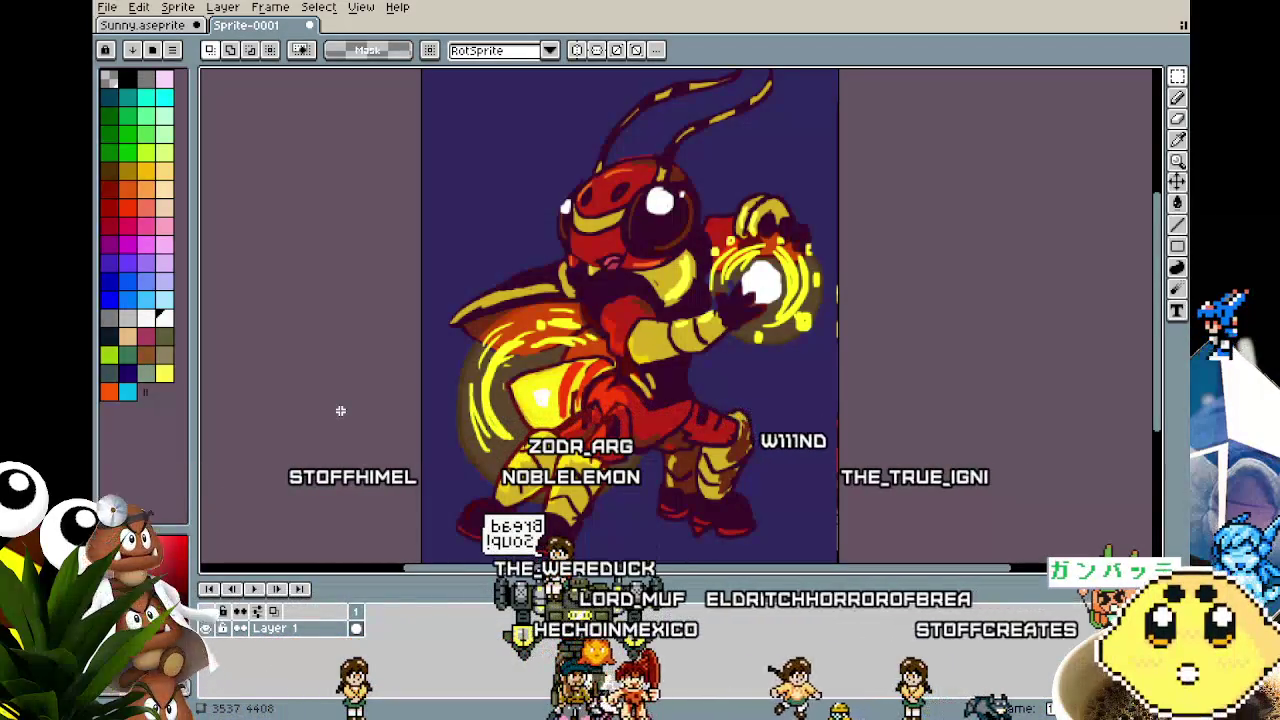
{"action": "left_click_drag", "start_coordinate": [340, 410], "coordinate": [349, 410]}
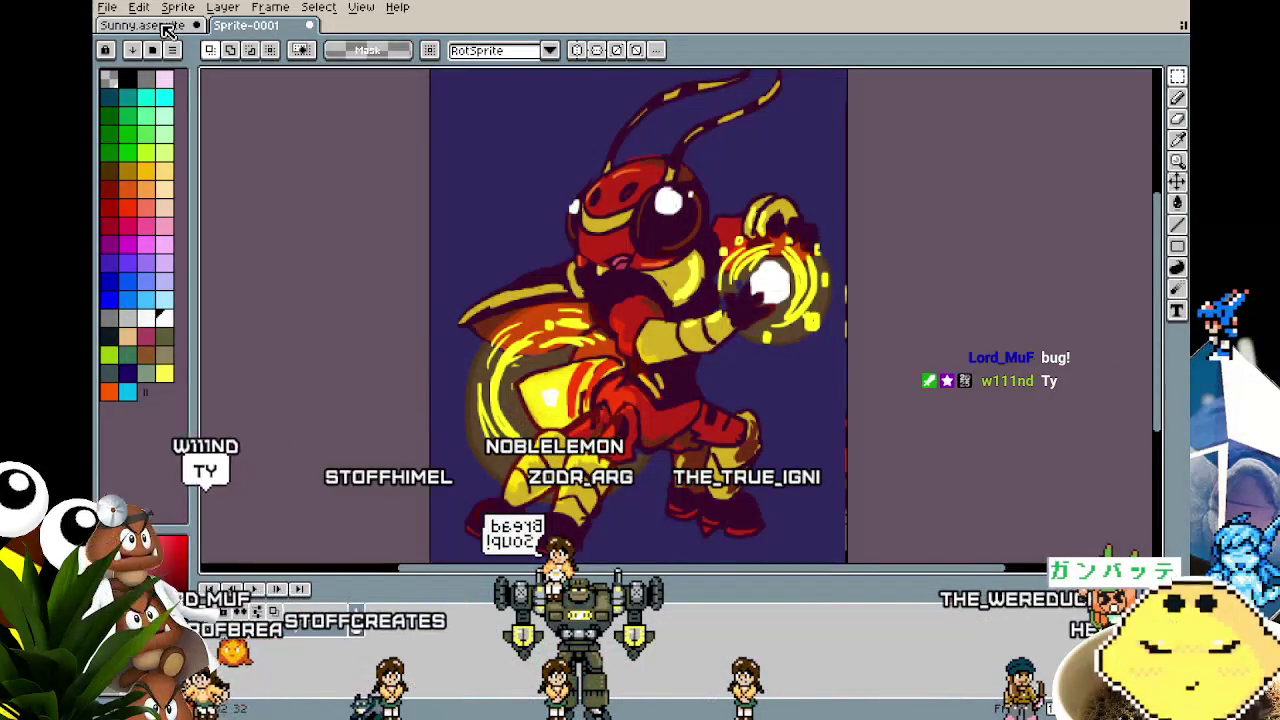
{"action": "left_click", "coordinate": [168, 31]}
Step: Zoom in and pan to frame the girl's white leg and red-and-yellow foot
{"action": "left_click_drag", "start_coordinate": [328, 343], "coordinate": [360, 317]}
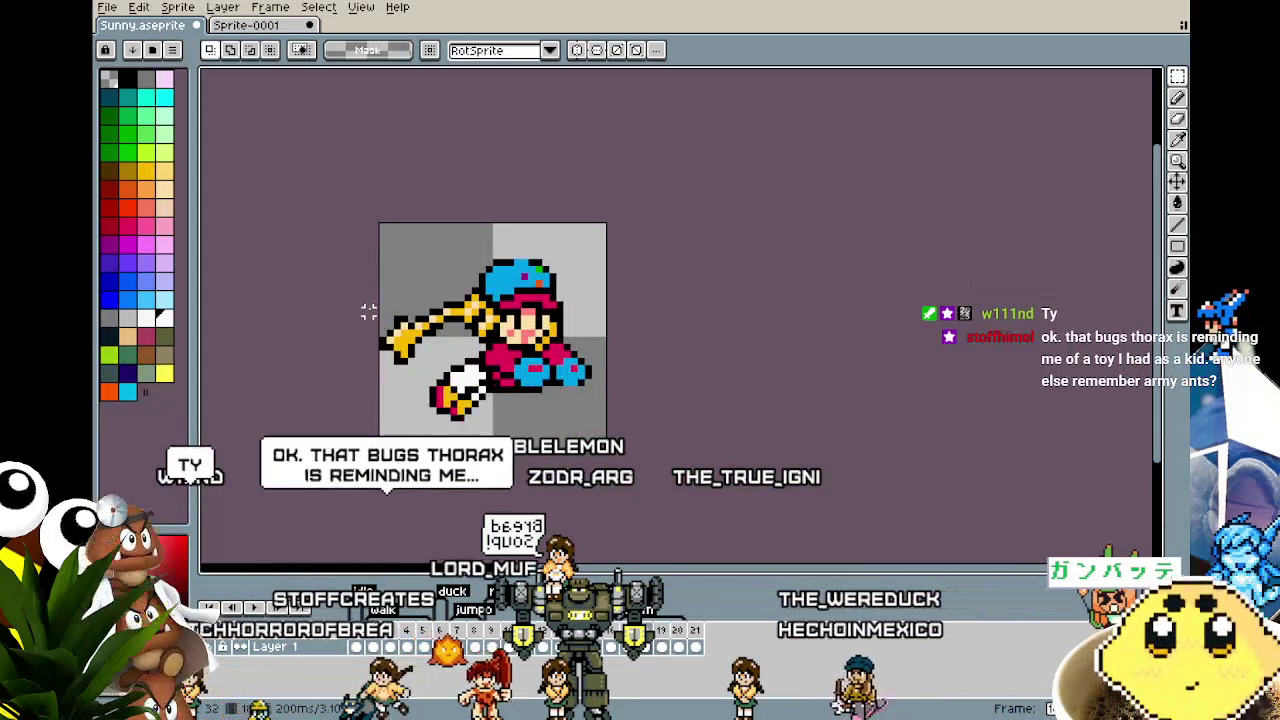
{"action": "scroll", "coordinate": [420, 420], "scroll_direction": "up", "scroll_amount": 1}
{"action": "scroll", "coordinate": [425, 430], "scroll_direction": "up", "scroll_amount": 3}
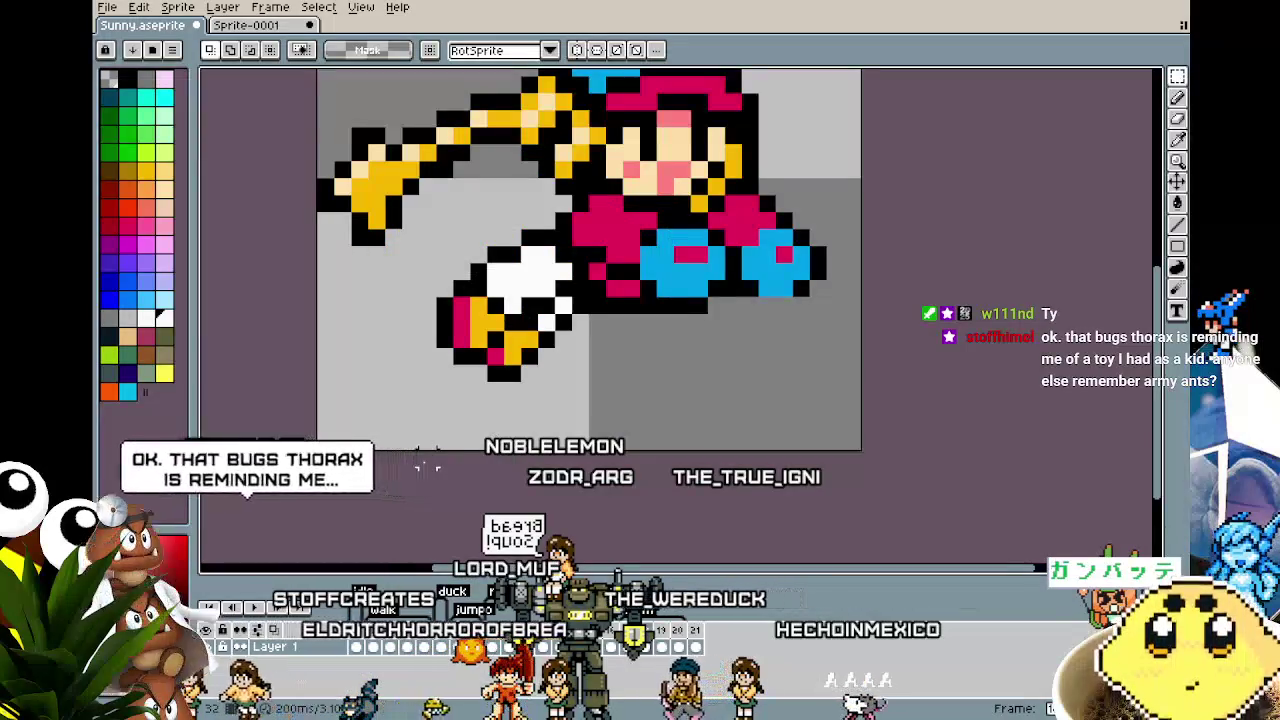
{"action": "left_click_drag", "start_coordinate": [437, 466], "coordinate": [423, 467]}
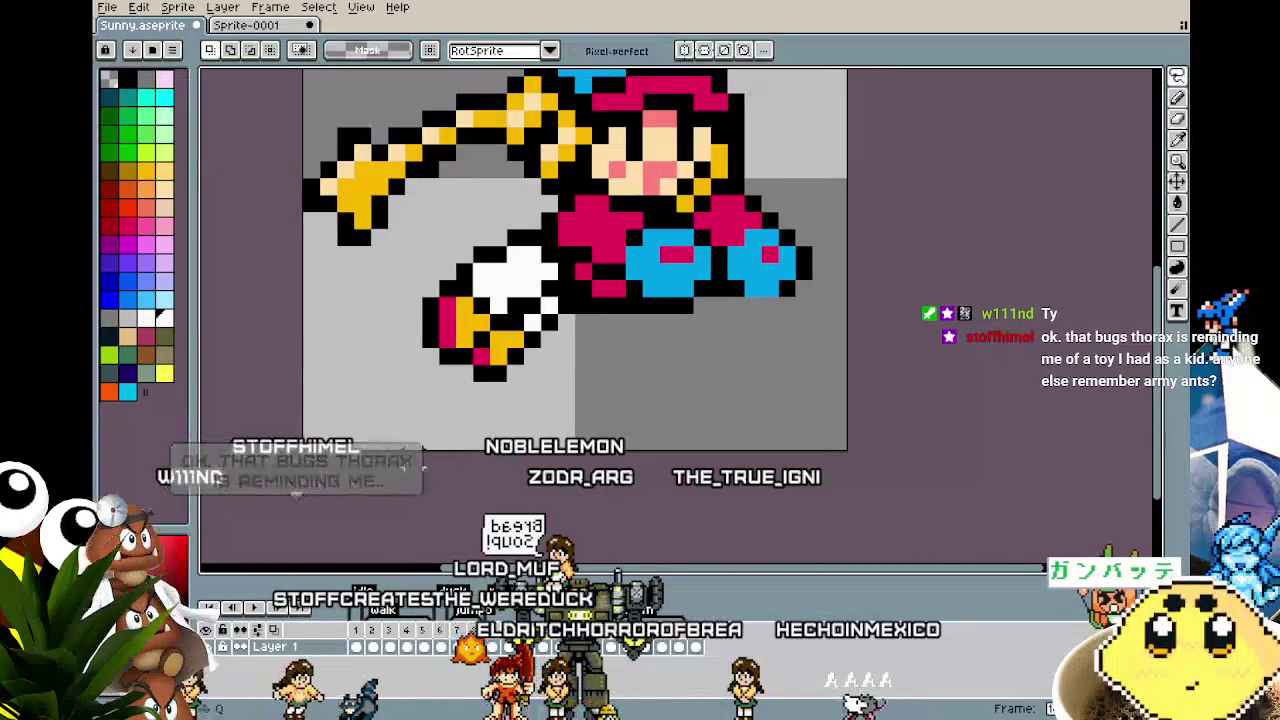
Step: Select the kicking foot and nudge it one pixel right and up into place
{"action": "key", "text": "b"}
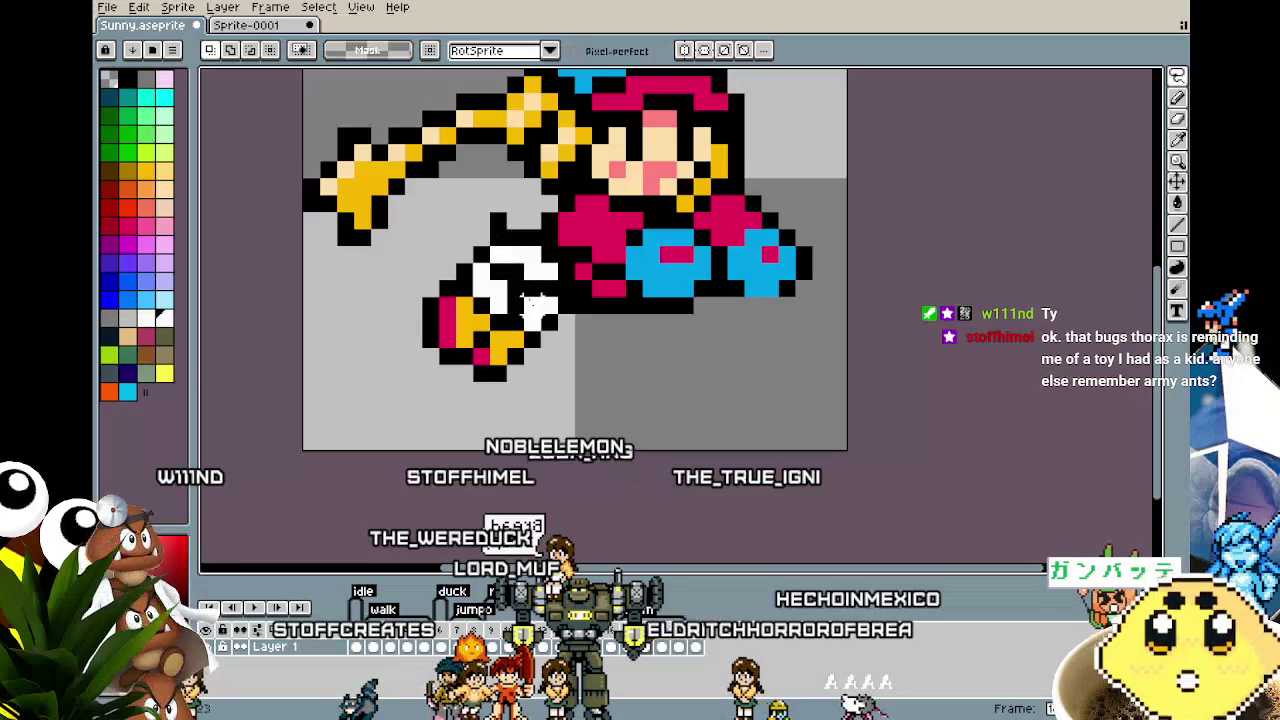
{"action": "key", "text": "q"}
{"action": "left_click_drag", "start_coordinate": [512, 405], "coordinate": [495, 328]}
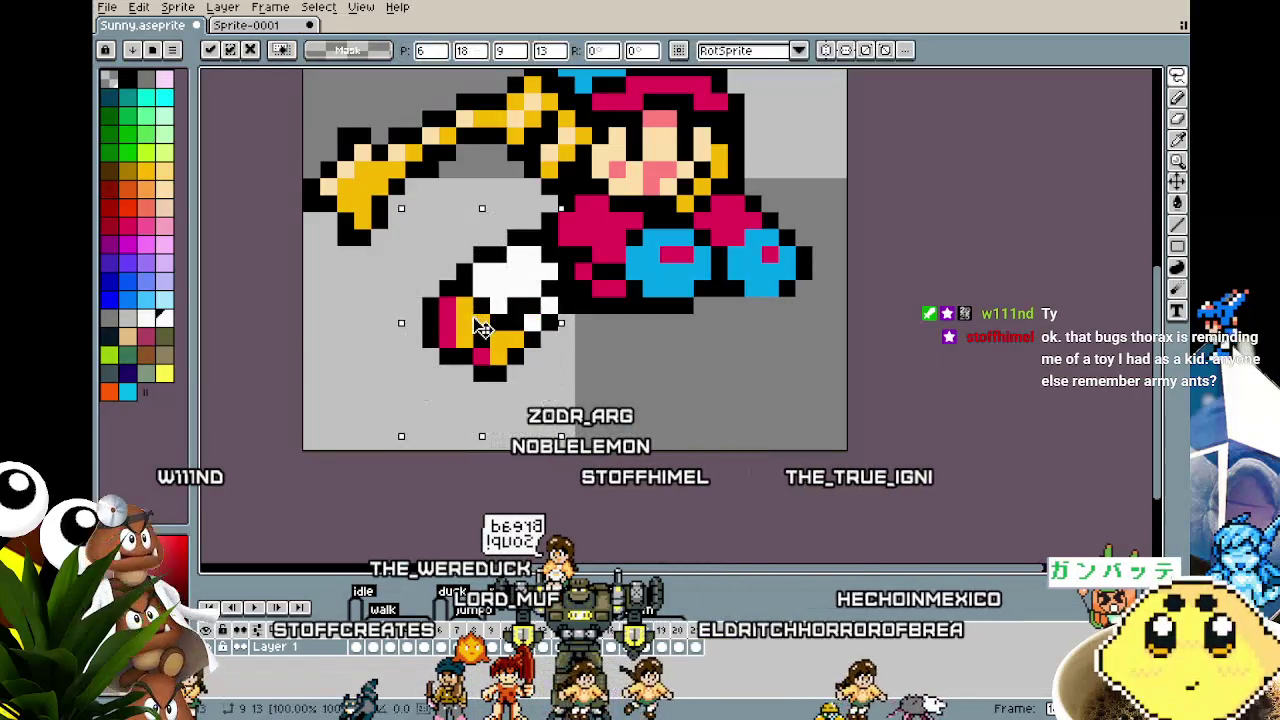
{"action": "key", "text": "Right"}
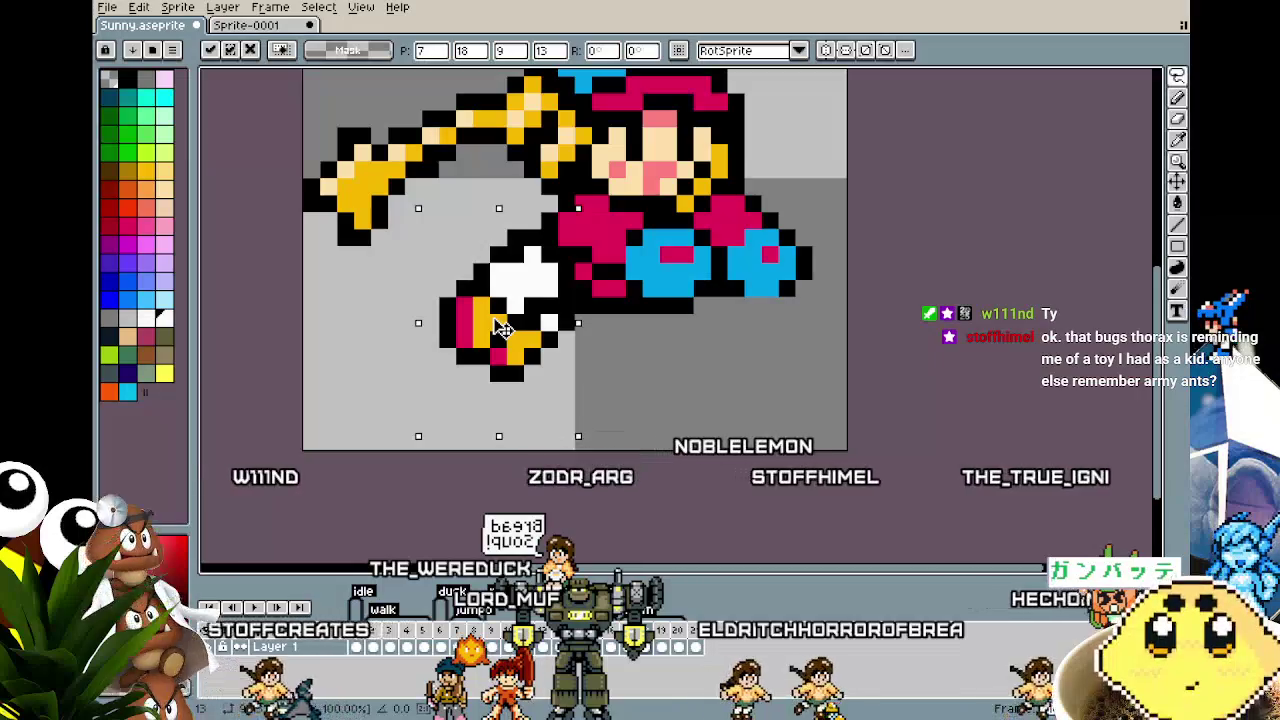
{"action": "left_click_drag", "start_coordinate": [471, 322], "coordinate": [470, 335]}
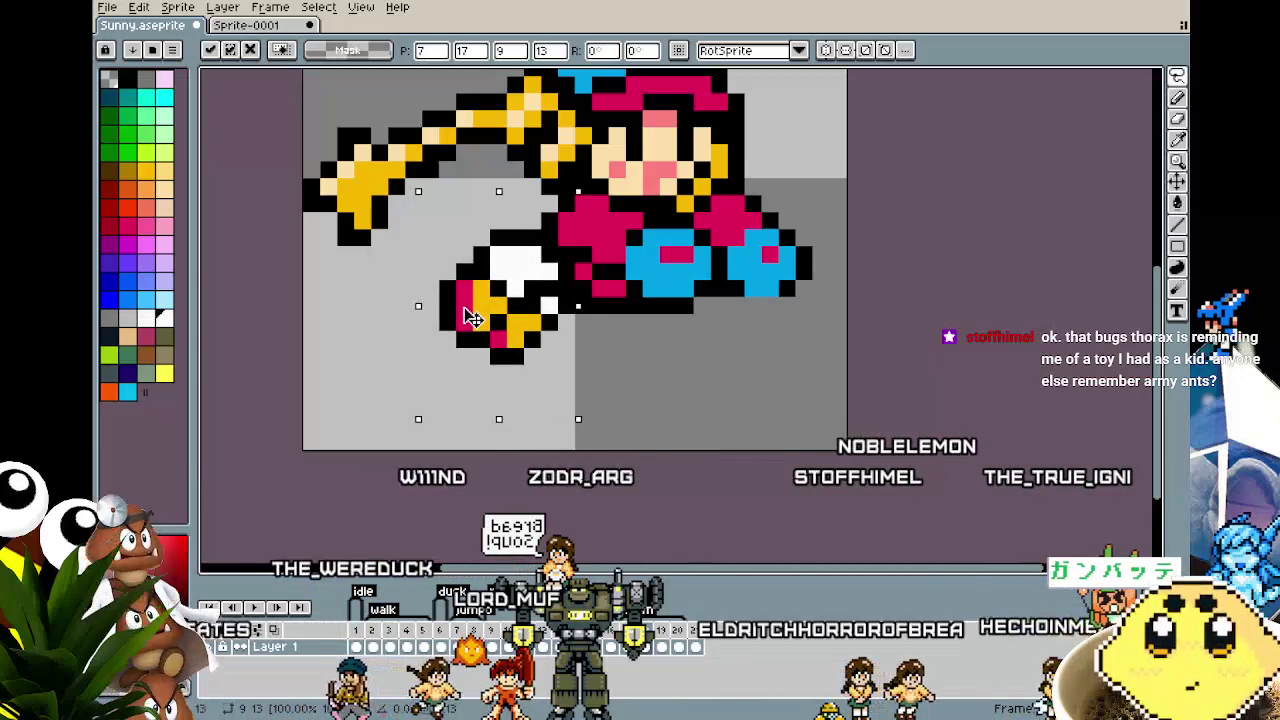
{"action": "left_click", "coordinate": [360, 300]}
Step: Click through neighbouring animation frames to compare the foot position
{"action": "scroll", "coordinate": [325, 360], "scroll_direction": "down", "scroll_amount": 3}
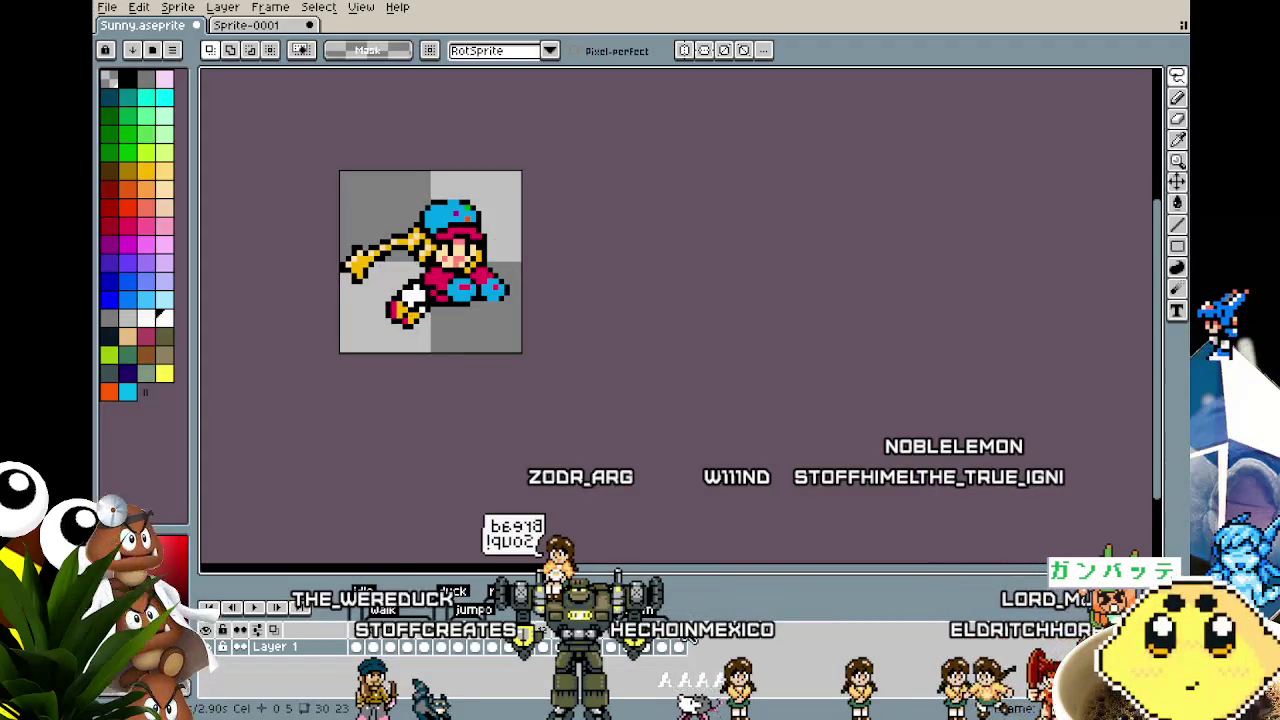
{"action": "left_click", "coordinate": [683, 646]}
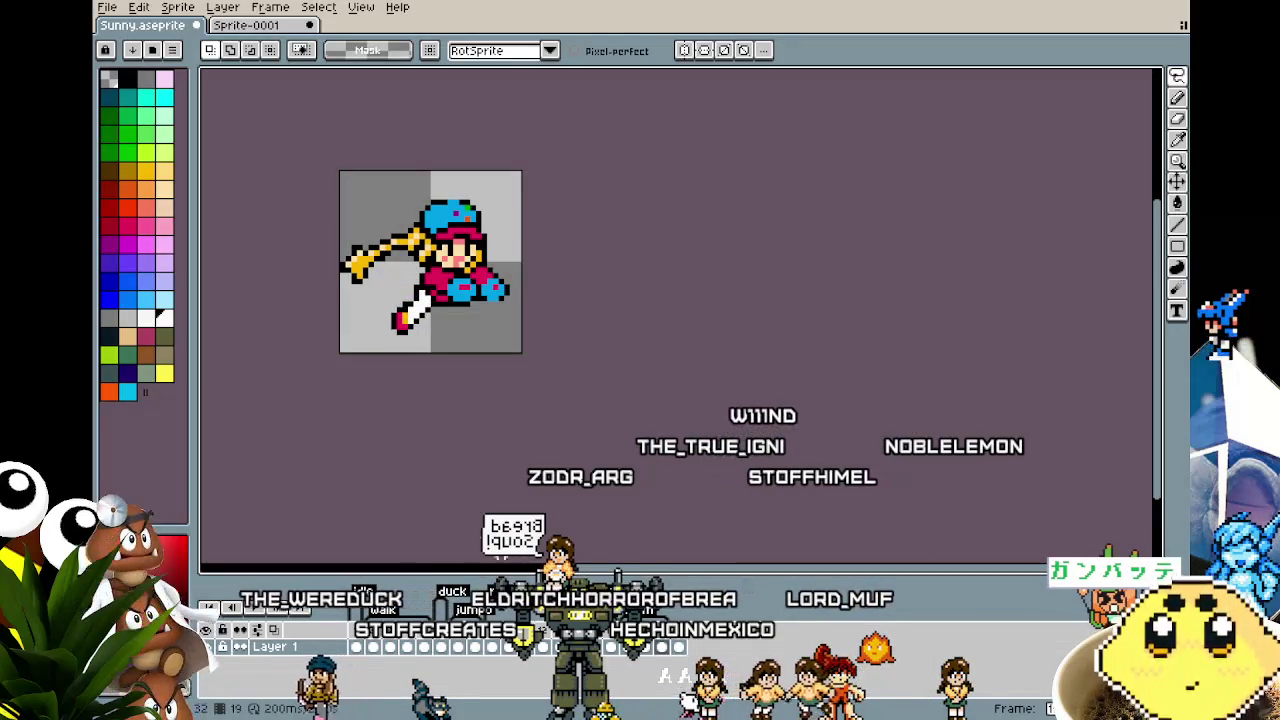
{"action": "left_click", "coordinate": [661, 646]}
{"action": "left_click", "coordinate": [645, 646]}
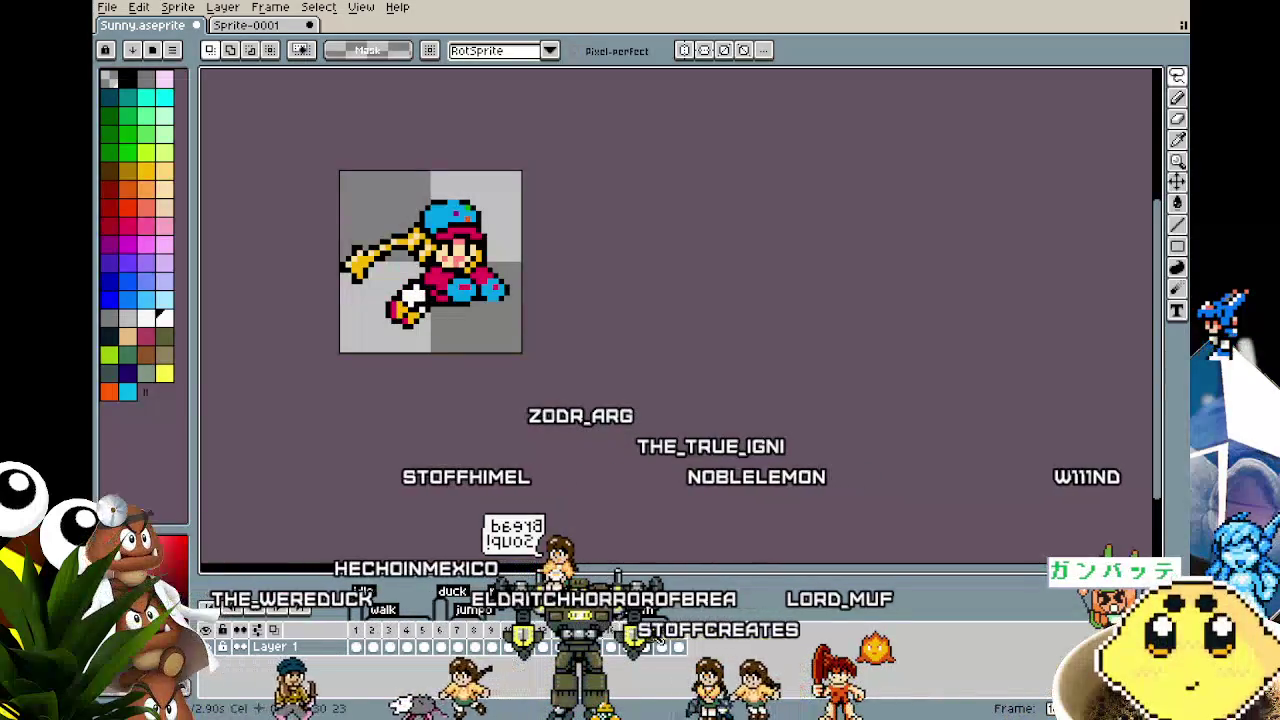
{"action": "scroll", "coordinate": [374, 380], "scroll_direction": "up", "scroll_amount": 2}
Step: Erase the white blade-shaped leg and draw a new black leg outline
{"action": "key", "text": "e"}
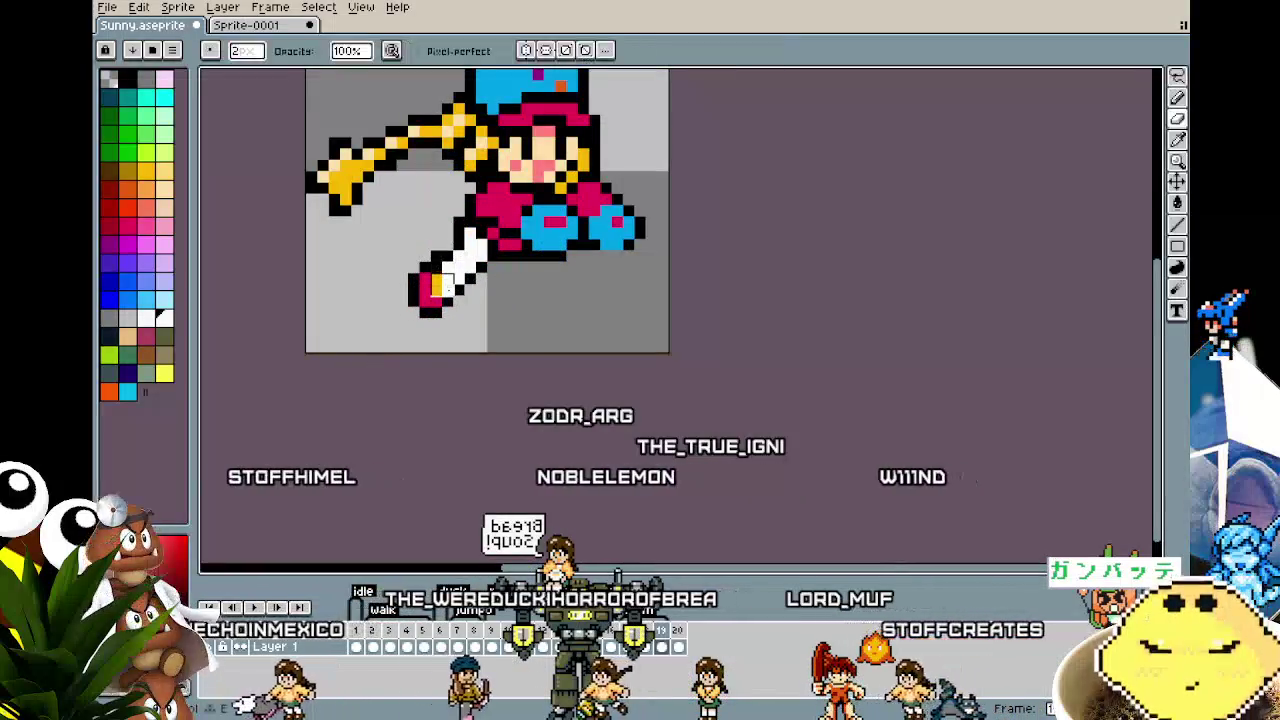
{"action": "mouse_move", "coordinate": [430, 285]}
{"action": "left_mouse_down"}
{"action": "mouse_move", "coordinate": [453, 252]}
{"action": "mouse_move", "coordinate": [418, 295]}
{"action": "left_mouse_up"}
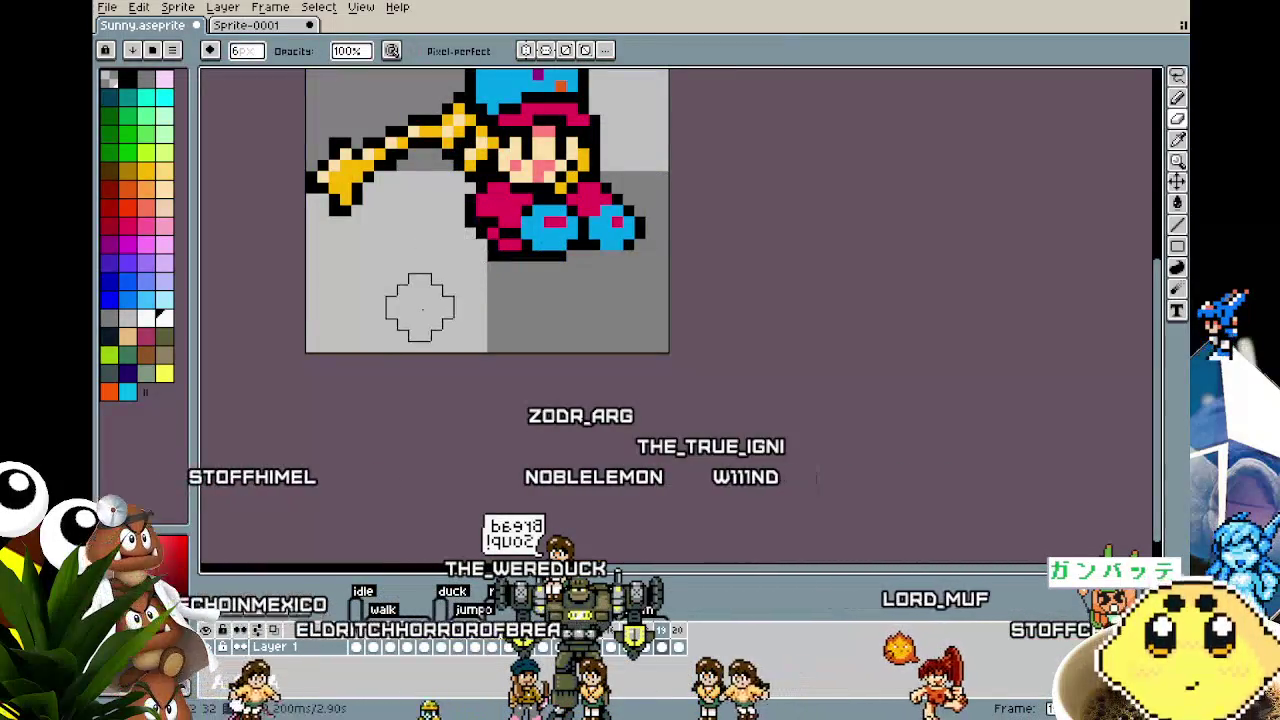
{"action": "key", "text": "m"}
{"action": "key", "text": "i"}
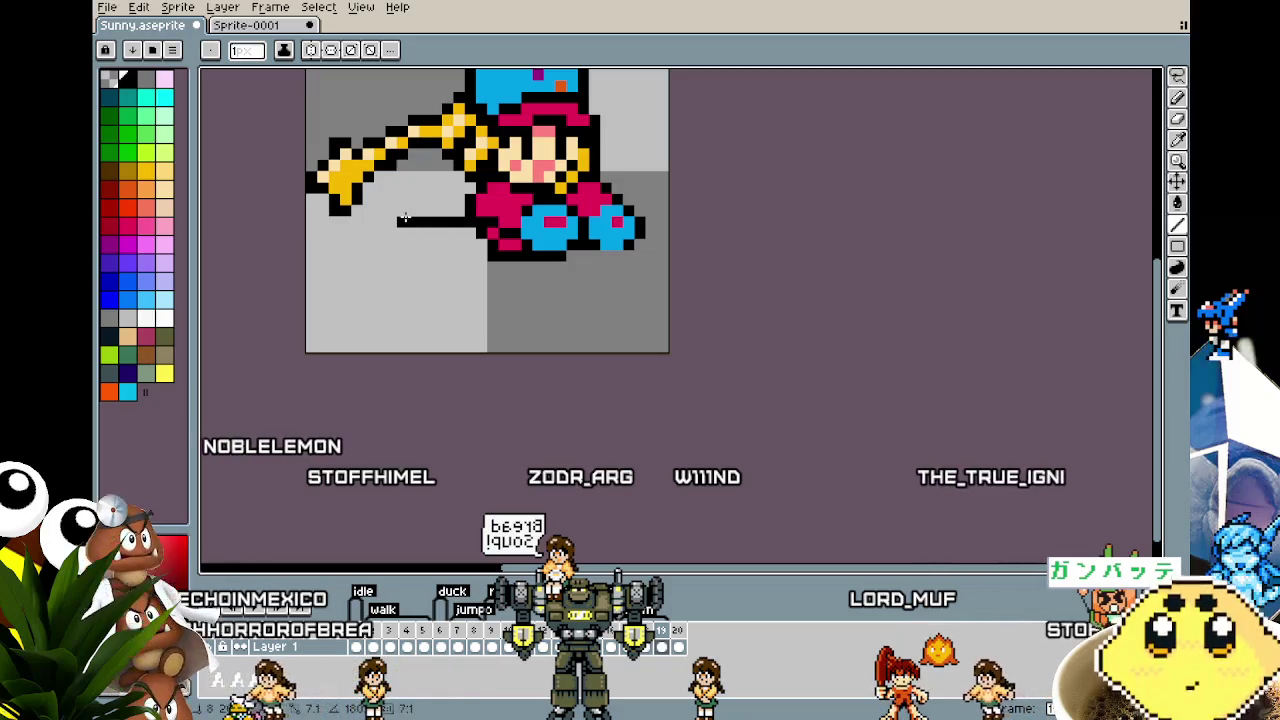
{"action": "mouse_move", "coordinate": [405, 217]}
{"action": "left_mouse_down"}
{"action": "mouse_move", "coordinate": [380, 250]}
{"action": "mouse_move", "coordinate": [391, 266]}
{"action": "mouse_move", "coordinate": [424, 244]}
{"action": "mouse_move", "coordinate": [498, 245]}
{"action": "left_mouse_up"}
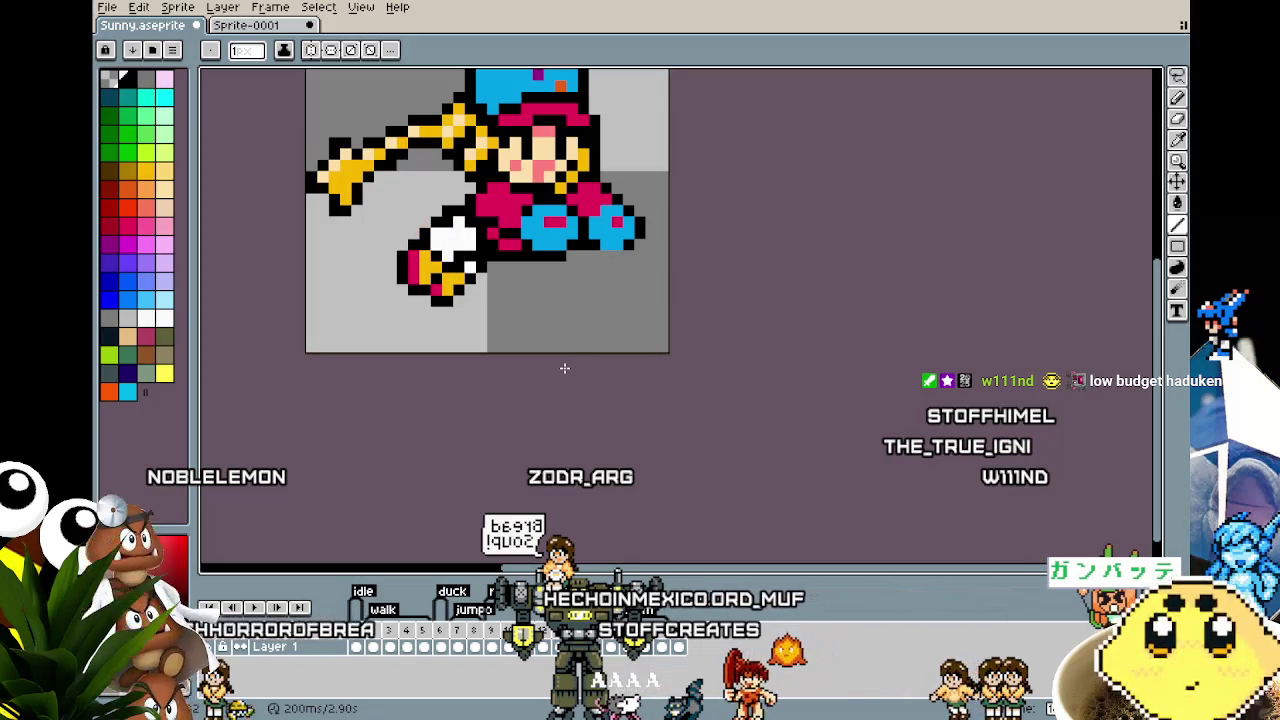
Step: Undo back to the bare leg outline and place a yellow pixel on the foot
{"action": "key", "text": "ctrl+z"}
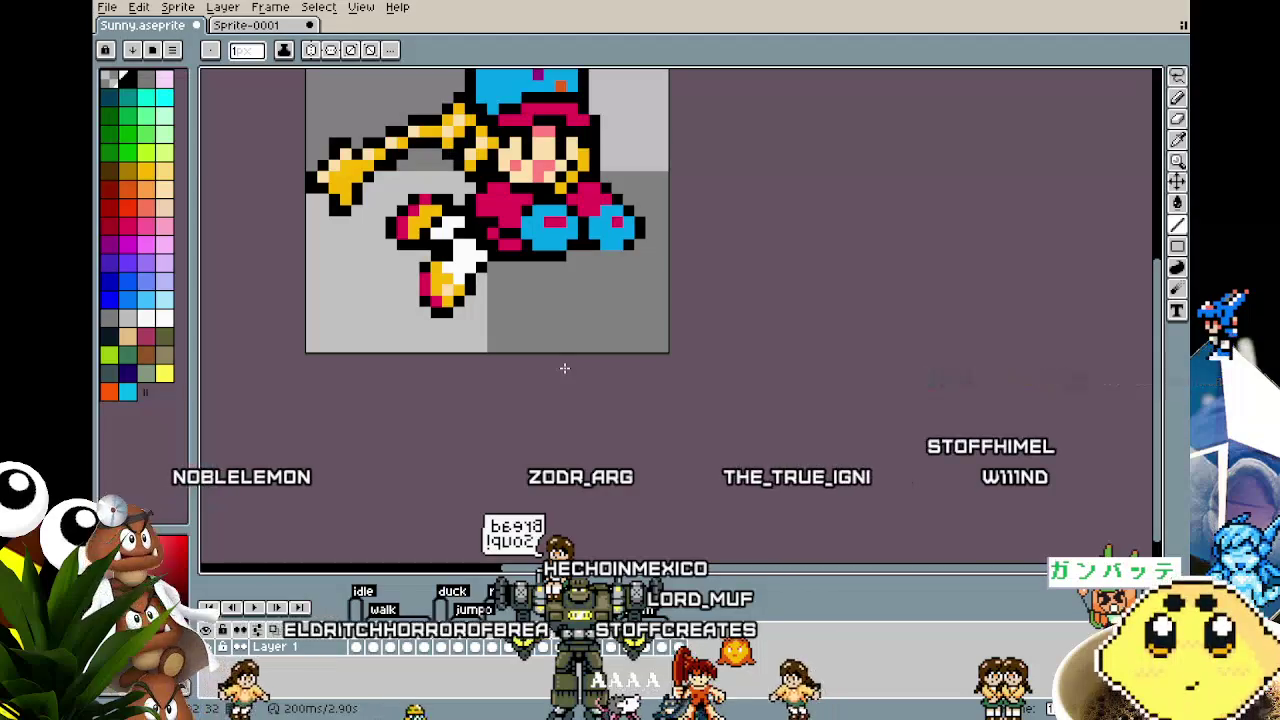
{"action": "key", "text": "ctrl+z"}
{"action": "key", "text": "ctrl+z"}
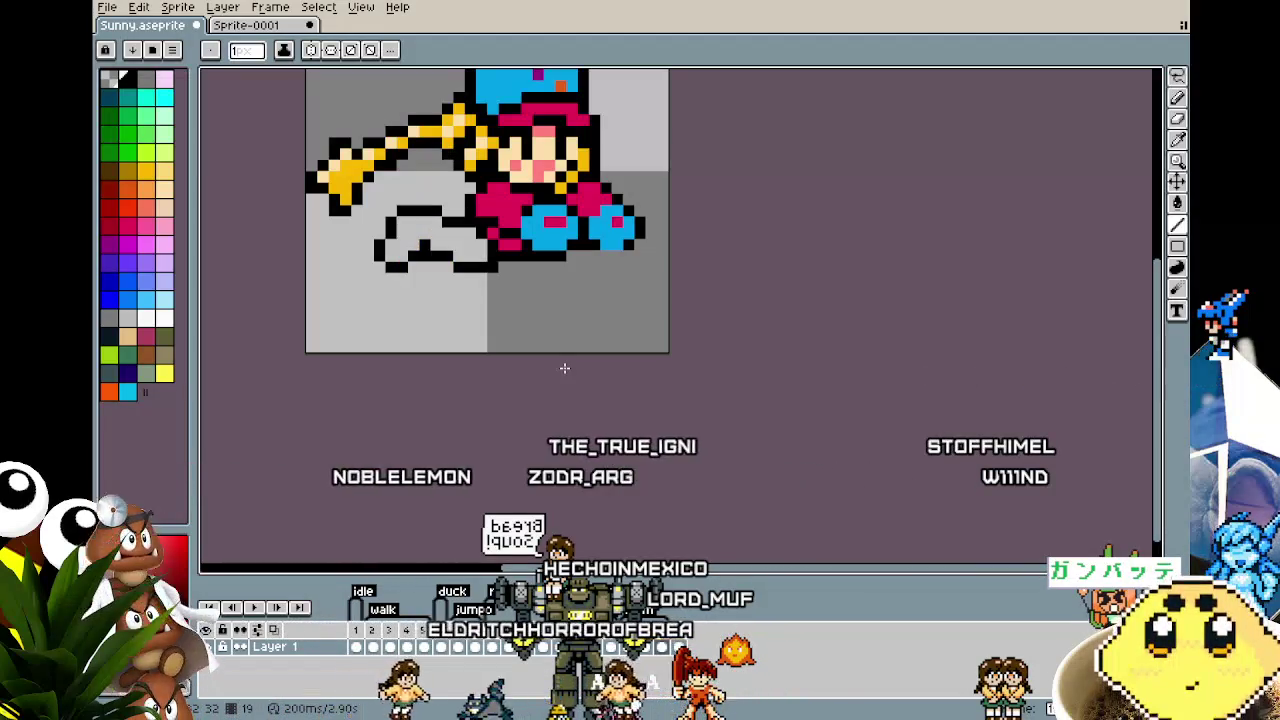
{"action": "key", "text": "ctrl+y"}
{"action": "key", "text": "ctrl+y"}
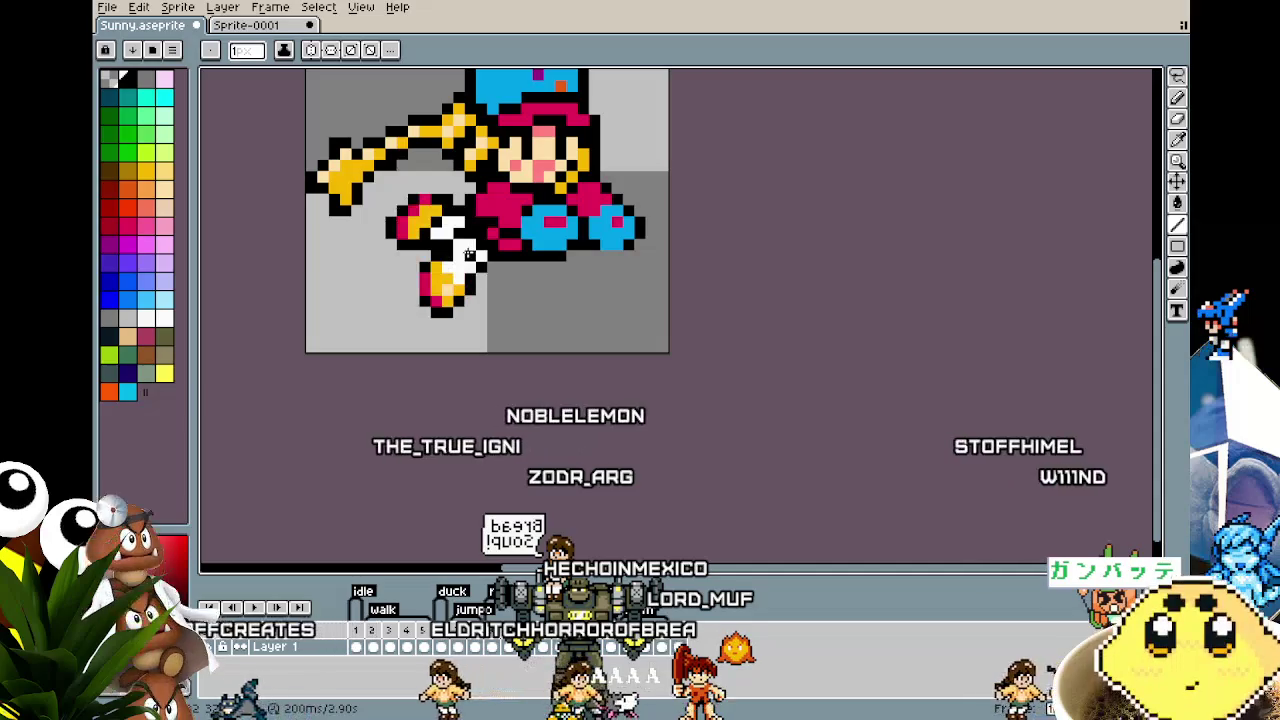
{"action": "key", "text": "ctrl+z"}
{"action": "key", "text": "ctrl+z"}
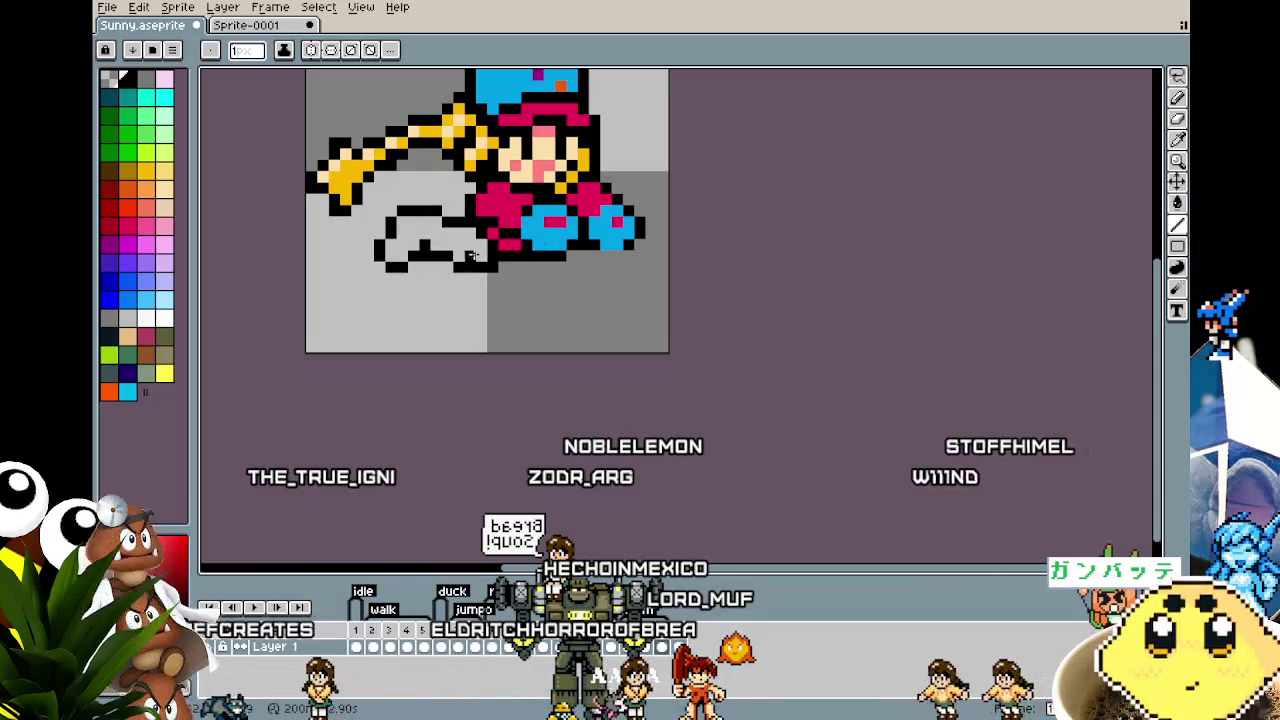
{"action": "scroll", "coordinate": [421, 221], "scroll_direction": "up", "scroll_amount": 2}
{"action": "left_click", "coordinate": [381, 285]}
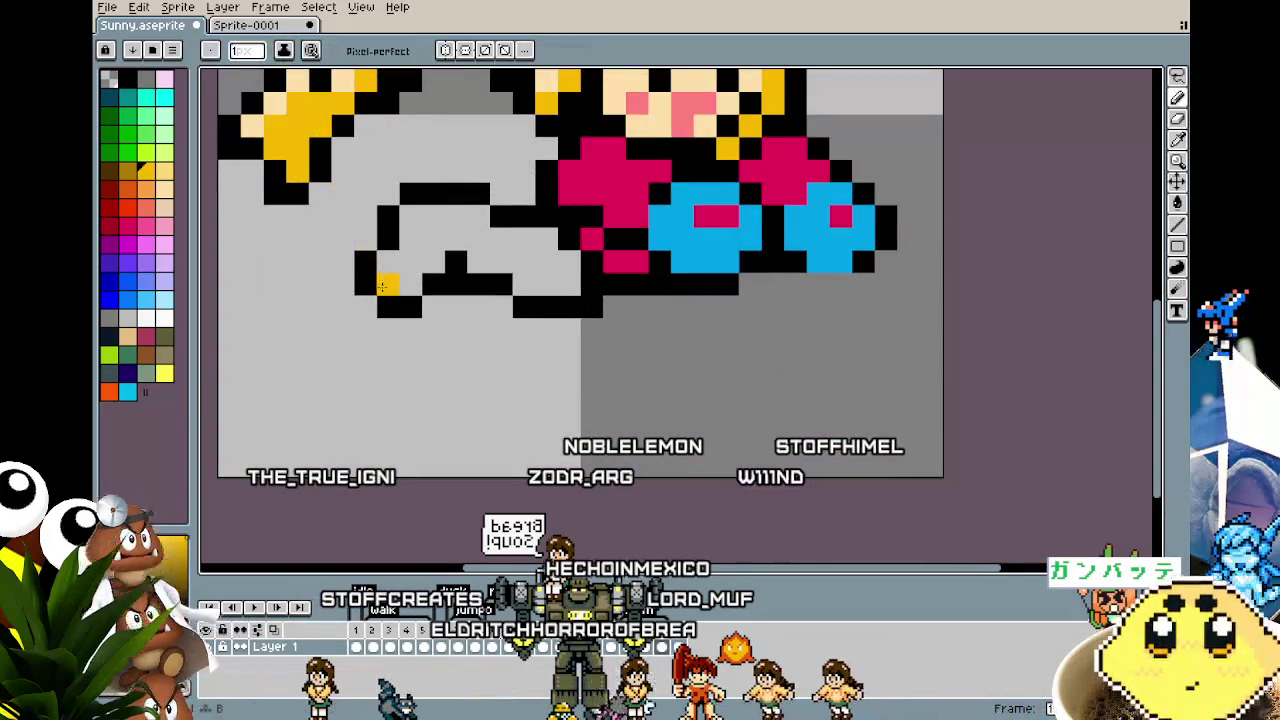
{"action": "key", "text": "ctrl+z"}
{"action": "left_click", "coordinate": [414, 214]}
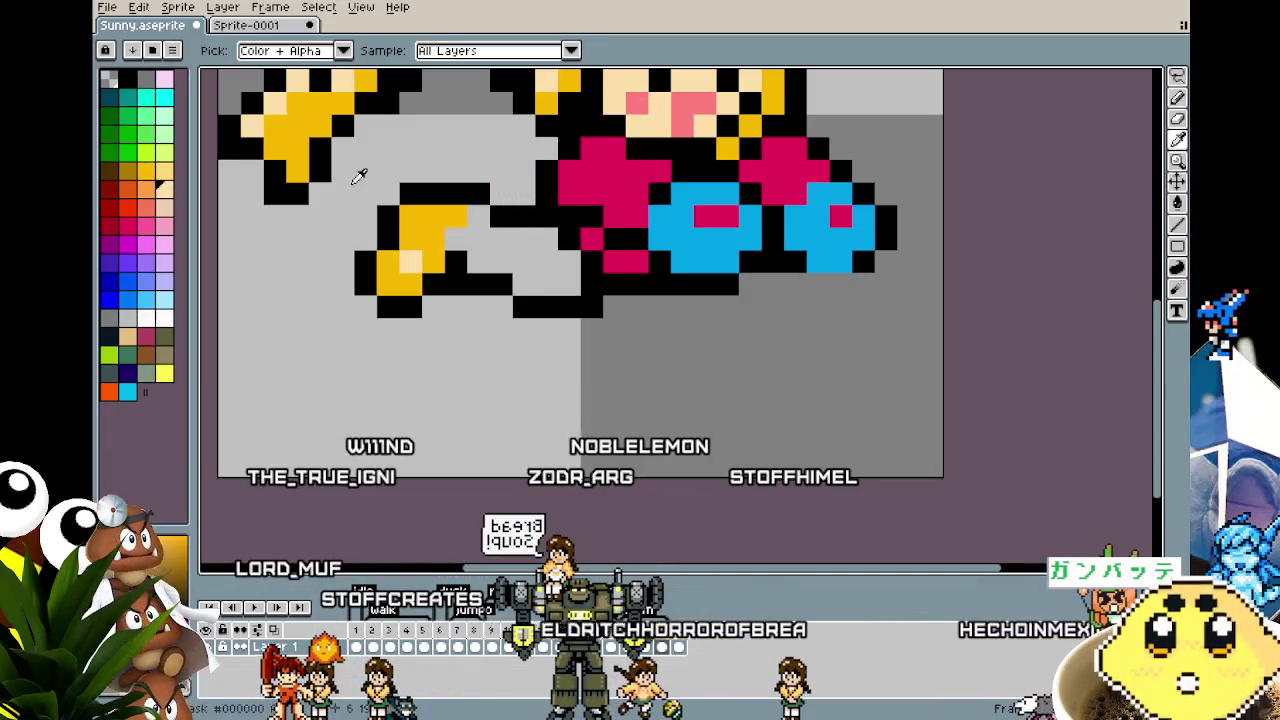
Step: Fill the inside of the new foot outline white with the paint bucket
{"action": "scroll", "coordinate": [325, 215], "scroll_direction": "down", "scroll_amount": 5}
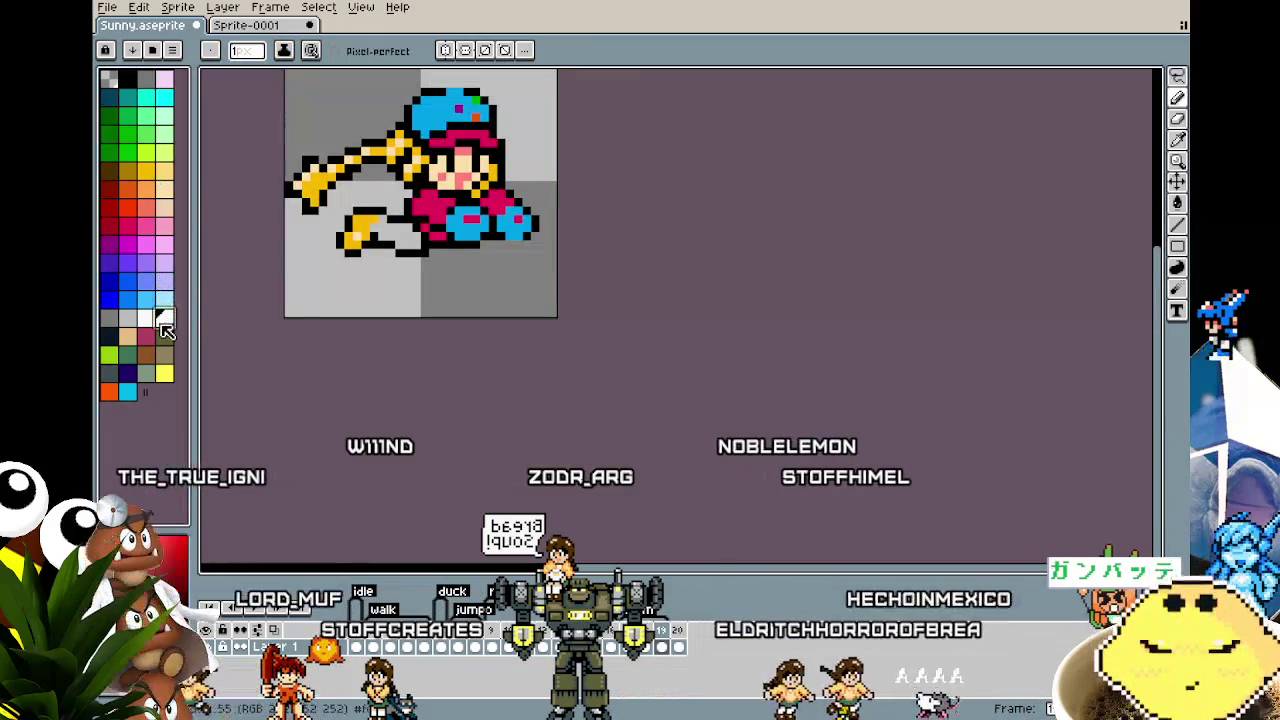
{"action": "key", "text": "g"}
{"action": "left_click", "coordinate": [407, 236]}
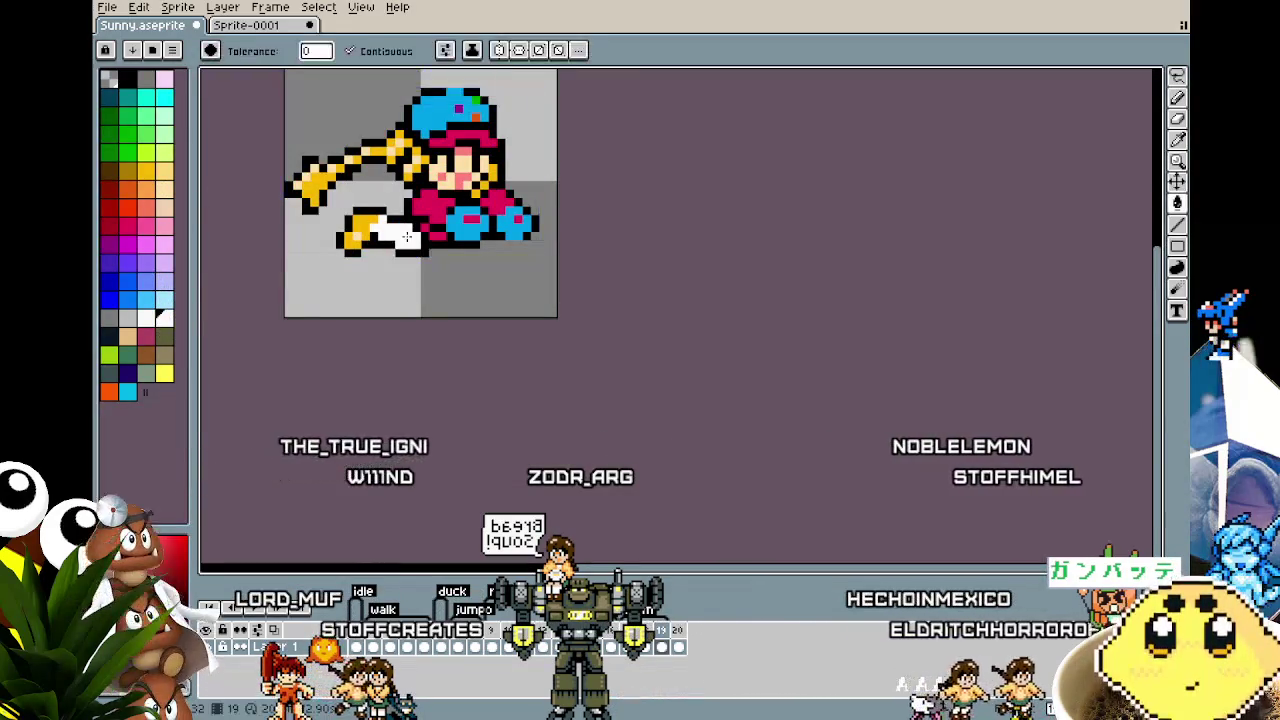
{"action": "scroll", "coordinate": [407, 236], "scroll_direction": "down", "scroll_amount": 3}
{"action": "scroll", "coordinate": [380, 291], "scroll_direction": "up", "scroll_amount": 4}
{"action": "key", "text": "b"}
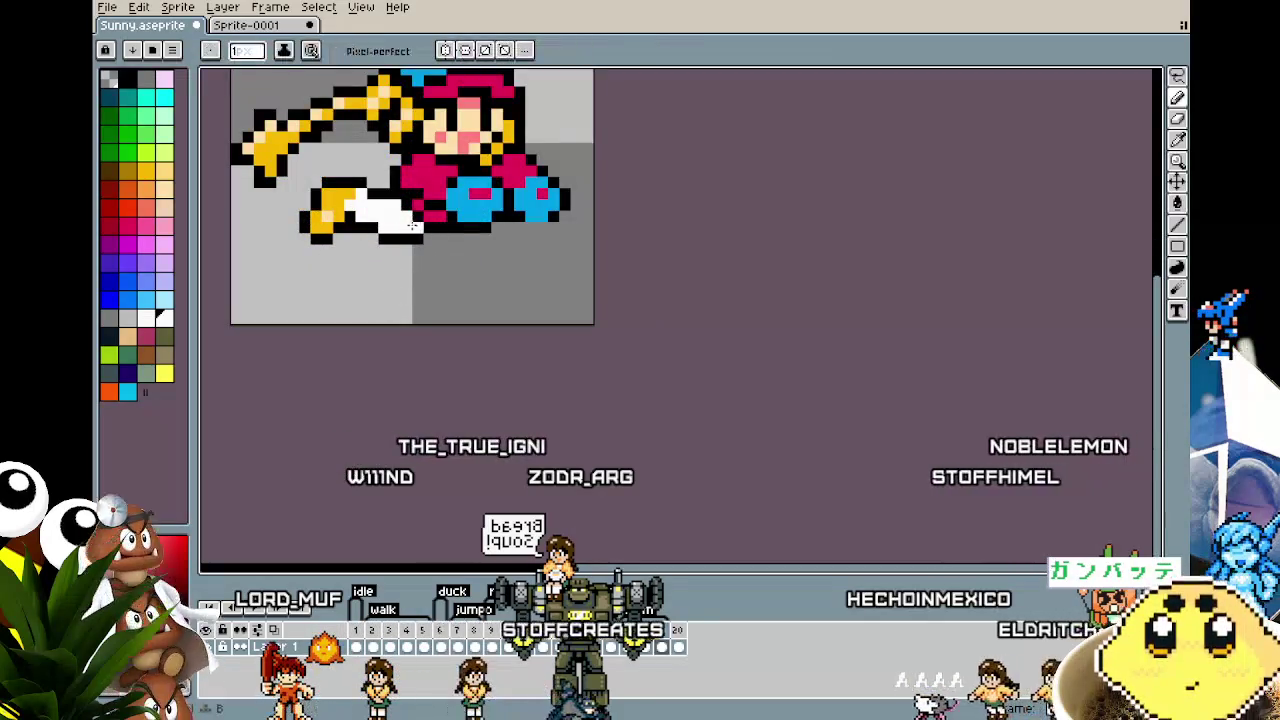
Step: Step between frames 18 and 19 to compare the leg poses, returning to frame 18
{"action": "scroll", "coordinate": [376, 340], "scroll_direction": "down", "scroll_amount": 2}
{"action": "scroll", "coordinate": [373, 337], "scroll_direction": "down", "scroll_amount": 1}
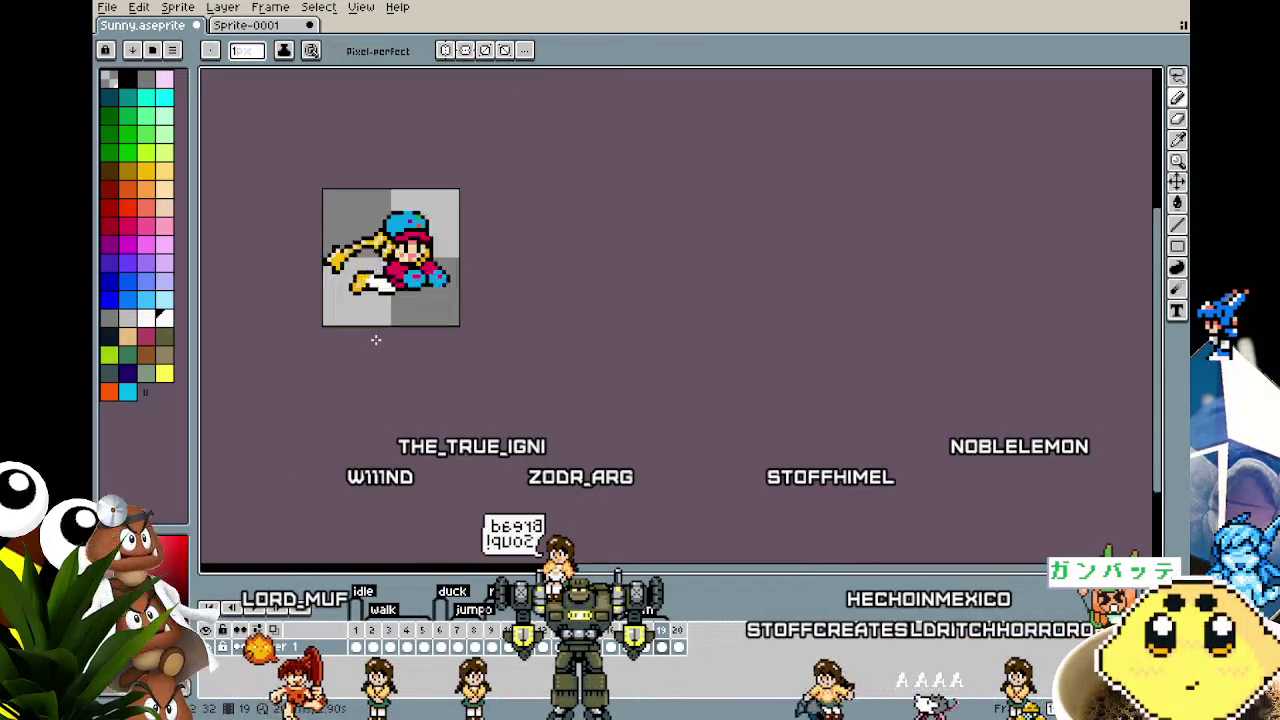
{"action": "scroll", "coordinate": [373, 337], "scroll_direction": "up", "scroll_amount": 3}
{"action": "key", "text": "i"}
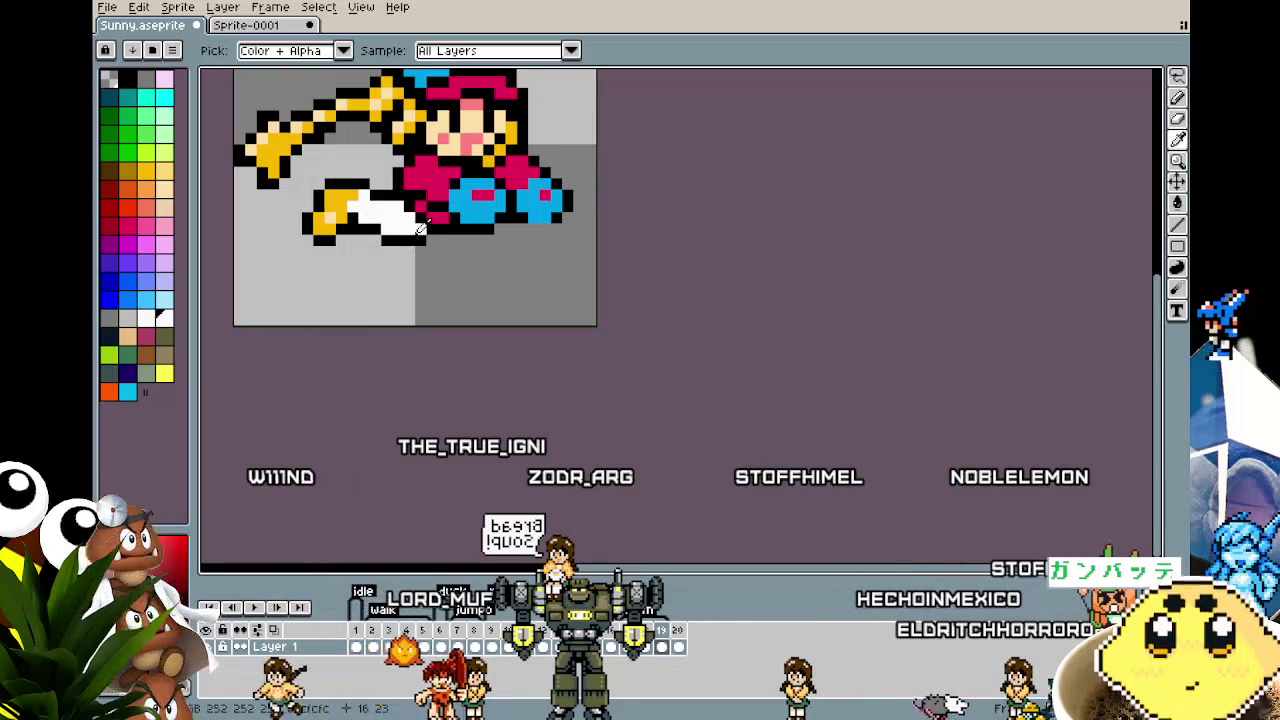
{"action": "key", "text": "b"}
{"action": "key", "text": "Right"}
{"action": "key", "text": "Right"}
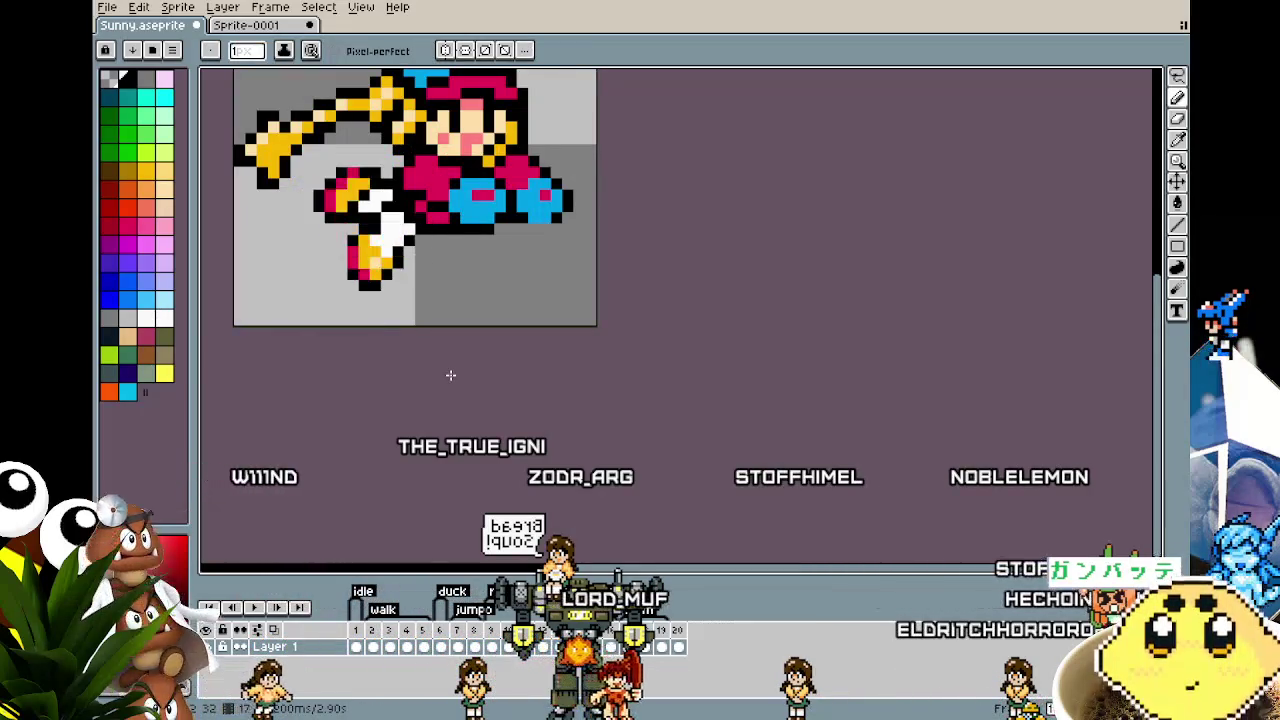
{"action": "key", "text": "Right"}
{"action": "key", "text": "Right"}
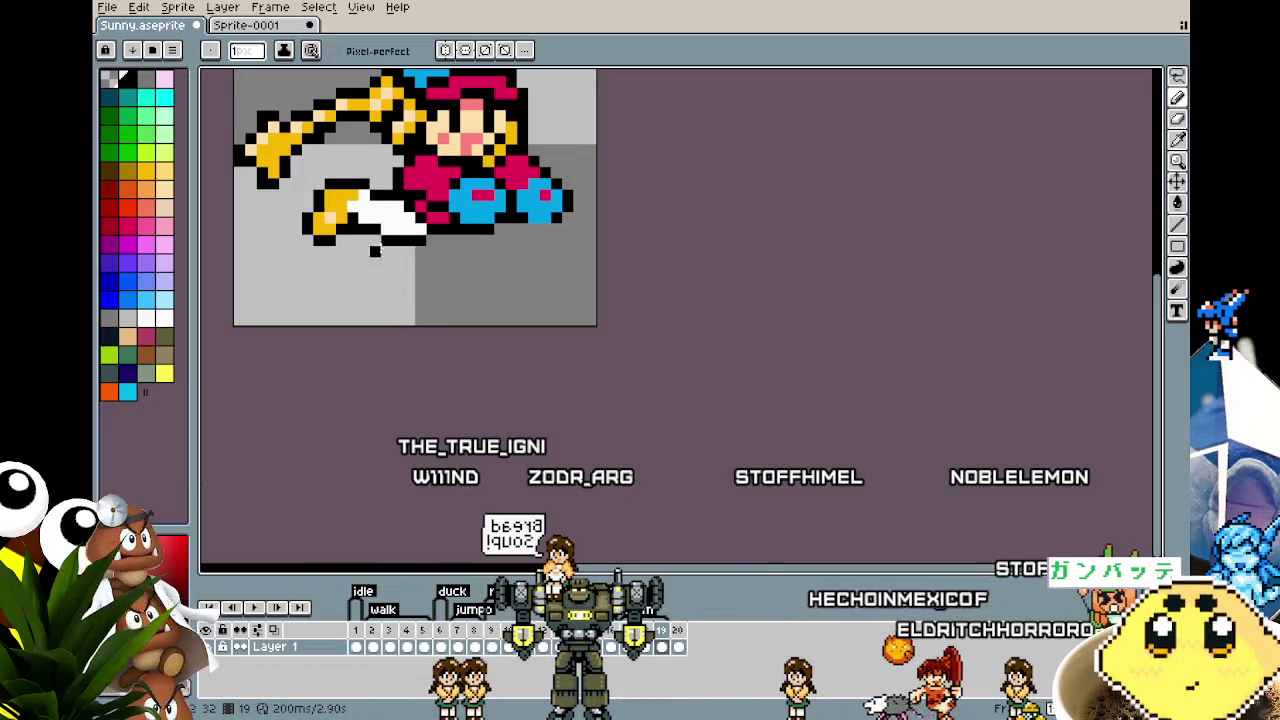
{"action": "key", "text": "Left"}
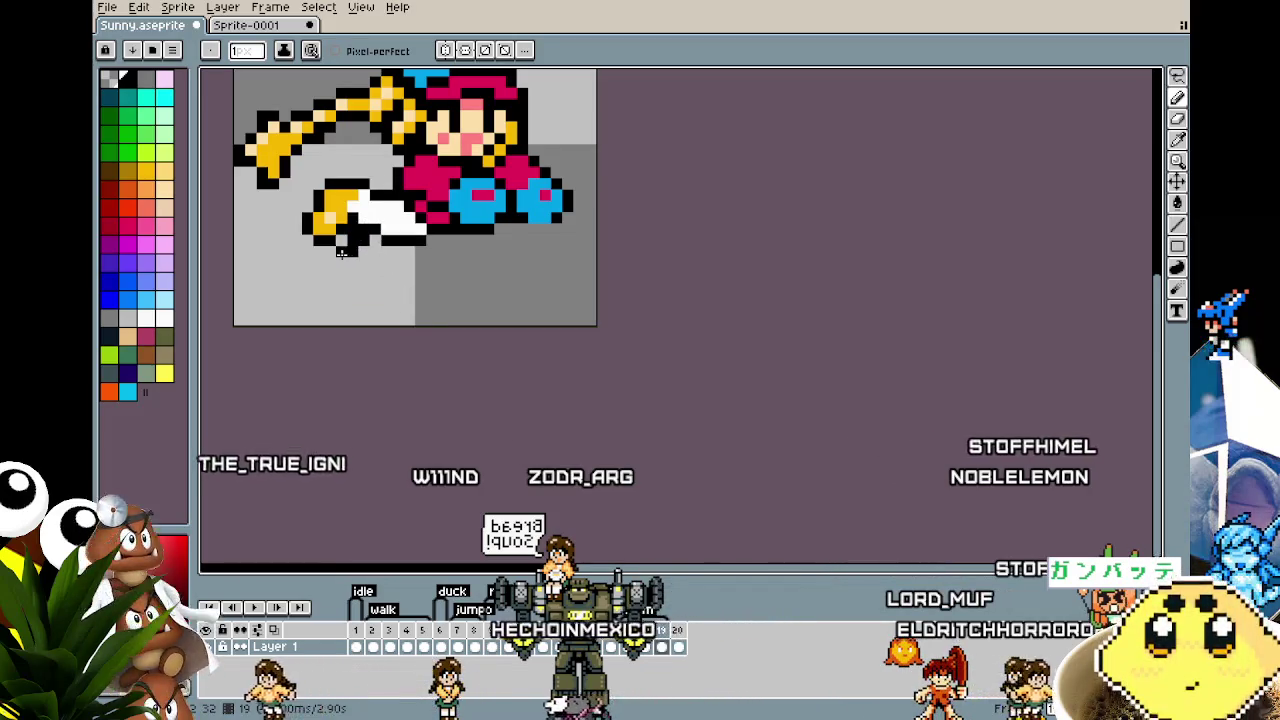
Step: Extend the leg outline diagonally downward and paint part of the lower leg yellow
{"action": "scroll", "coordinate": [341, 252], "scroll_direction": "up", "scroll_amount": 1}
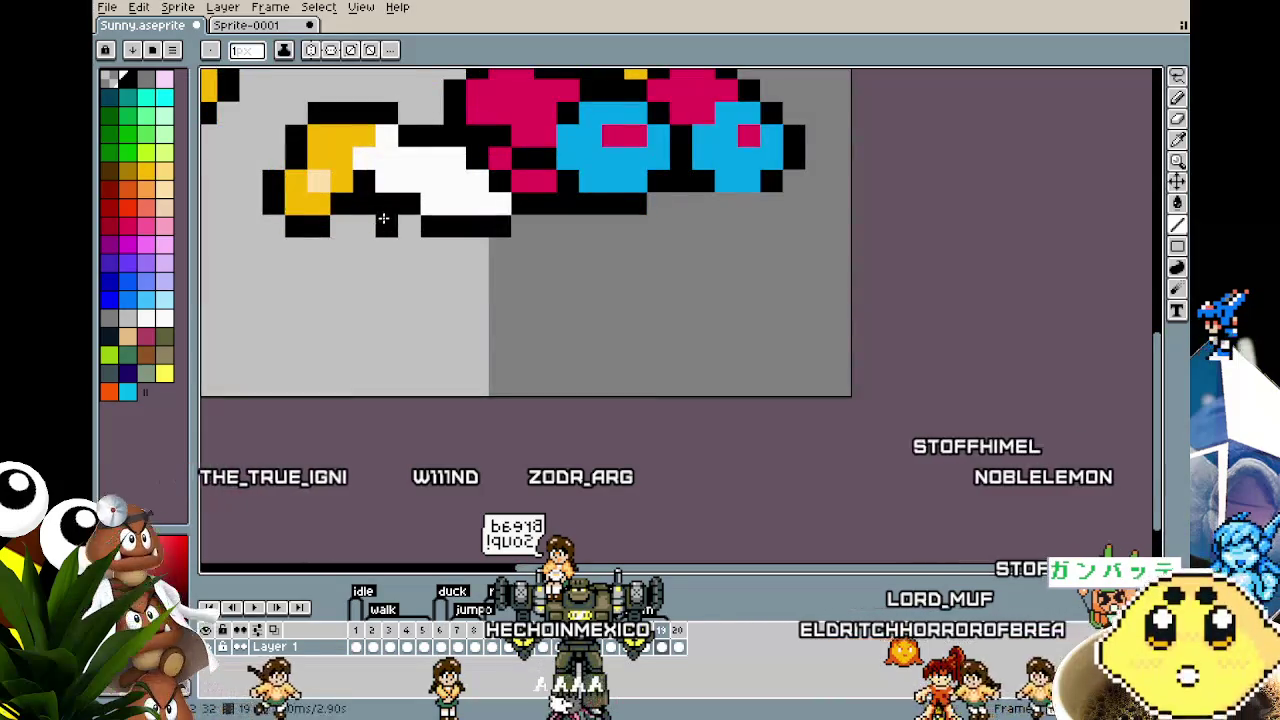
{"action": "right_click", "coordinate": [358, 249]}
{"action": "mouse_move", "coordinate": [338, 249]}
{"action": "left_mouse_down"}
{"action": "mouse_move", "coordinate": [338, 268]}
{"action": "mouse_move", "coordinate": [400, 272]}
{"action": "mouse_move", "coordinate": [426, 258]}
{"action": "mouse_move", "coordinate": [400, 245]}
{"action": "mouse_move", "coordinate": [383, 272]}
{"action": "left_mouse_up"}
{"action": "left_click", "coordinate": [342, 150], "text": "alt"}
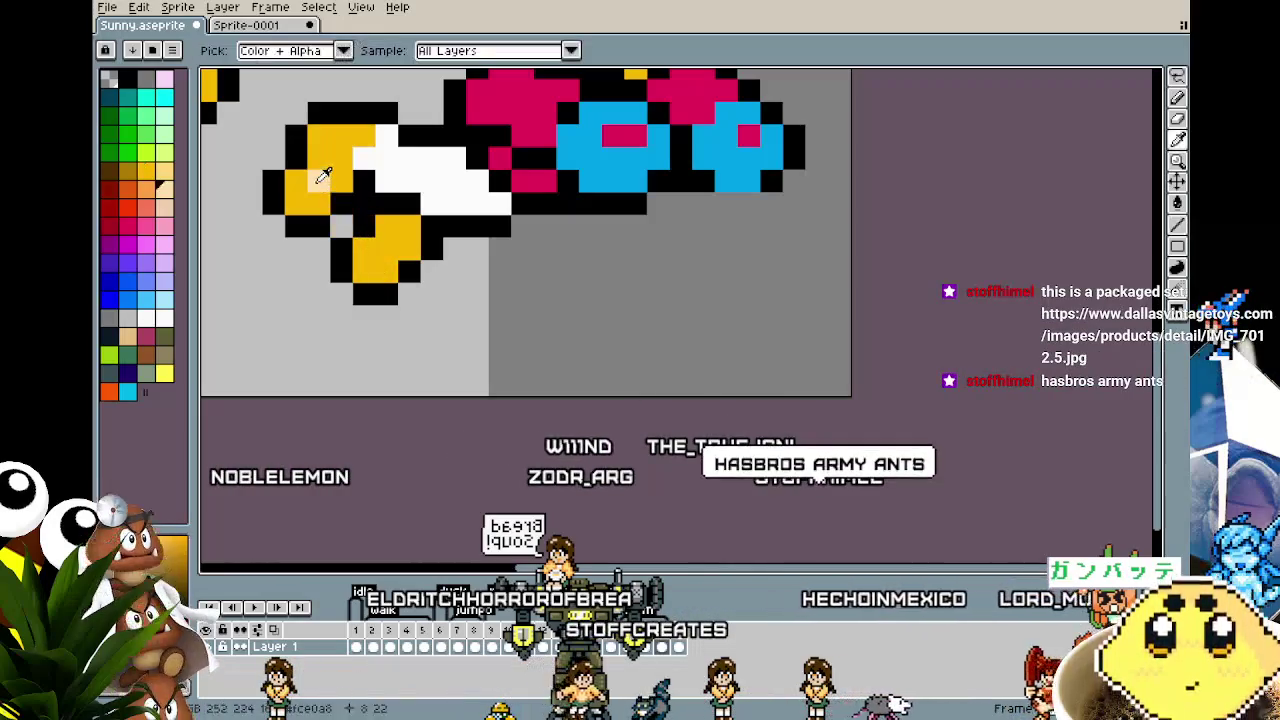
{"action": "scroll", "coordinate": [350, 320], "scroll_direction": "down", "scroll_amount": 2}
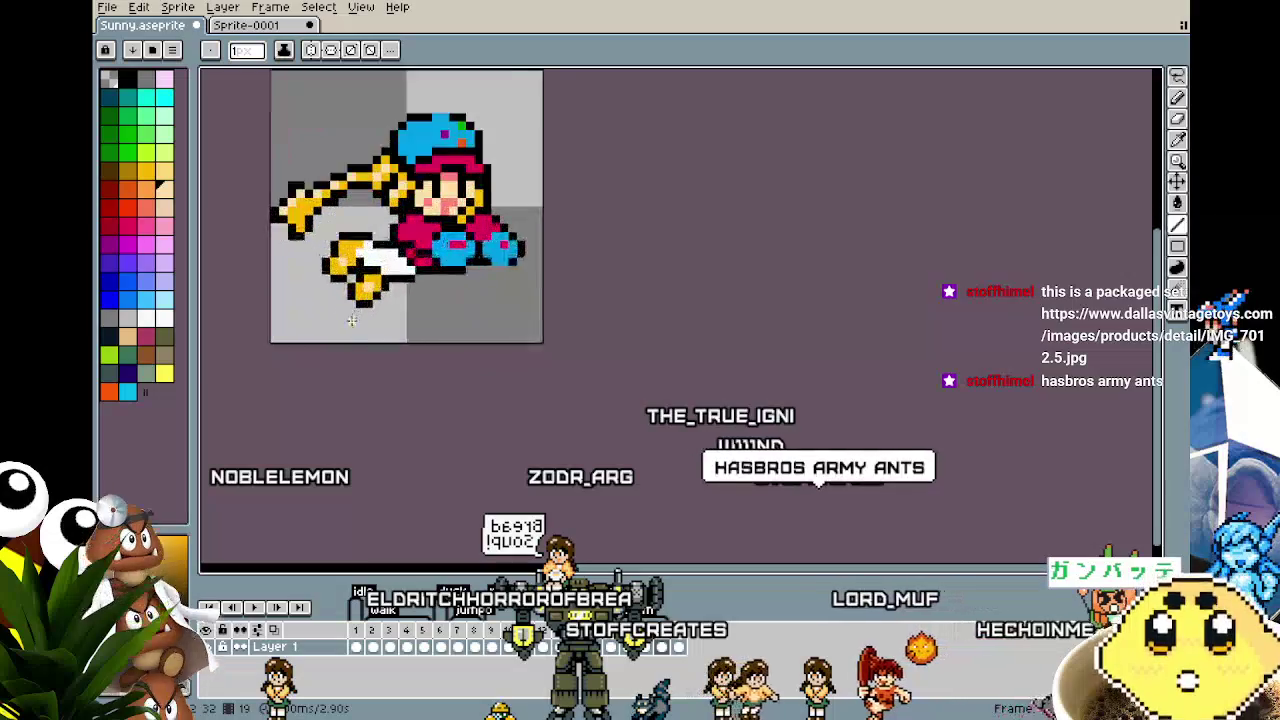
{"action": "scroll", "coordinate": [350, 320], "scroll_direction": "up", "scroll_amount": 2}
{"action": "key", "text": "alt"}
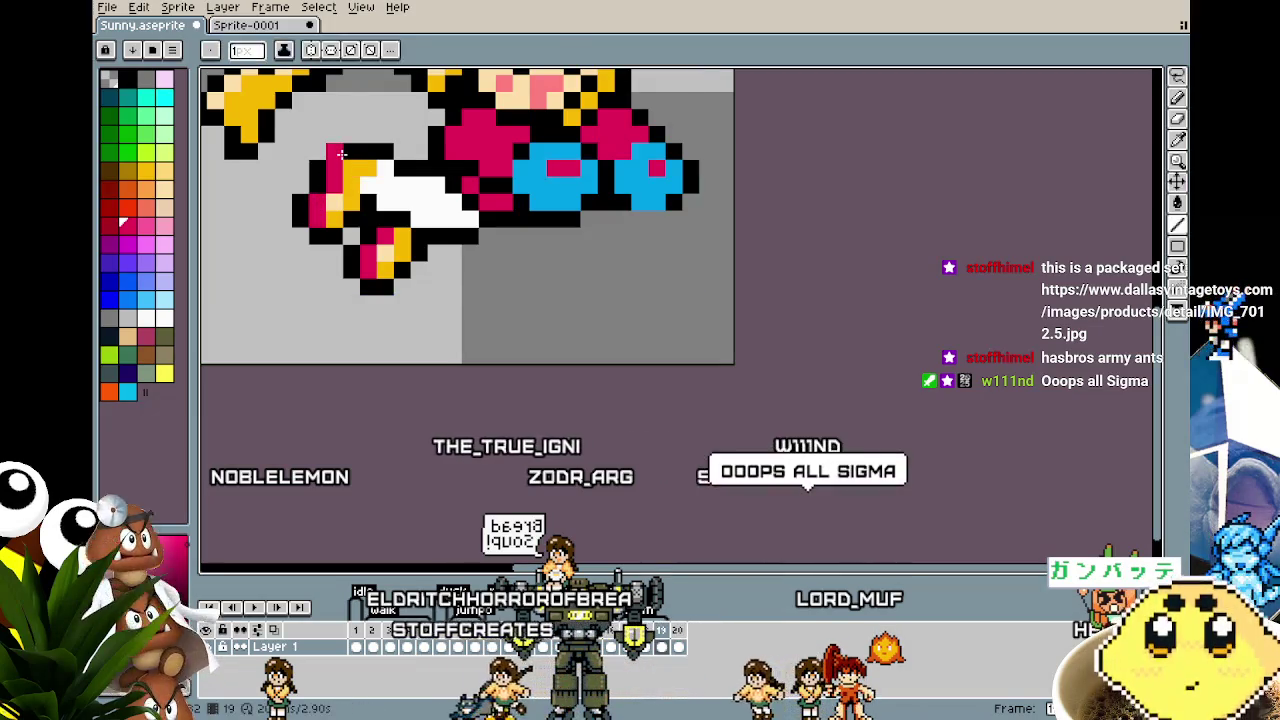
Step: Recolour yellow pixels on the kicking leg's shoe pink
{"action": "left_click", "coordinate": [336, 161]}
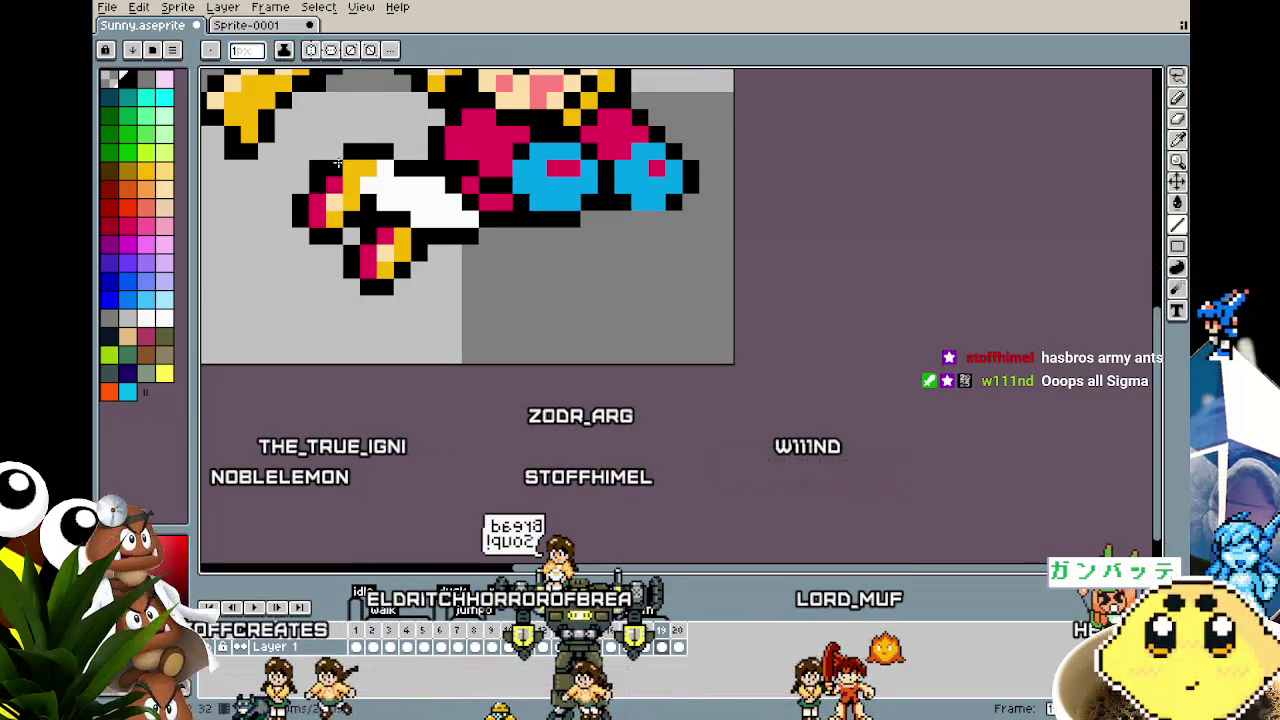
{"action": "left_click", "coordinate": [354, 161]}
{"action": "scroll", "coordinate": [271, 288], "scroll_direction": "down", "scroll_amount": 3}
{"action": "scroll", "coordinate": [273, 297], "scroll_direction": "down", "scroll_amount": 3}
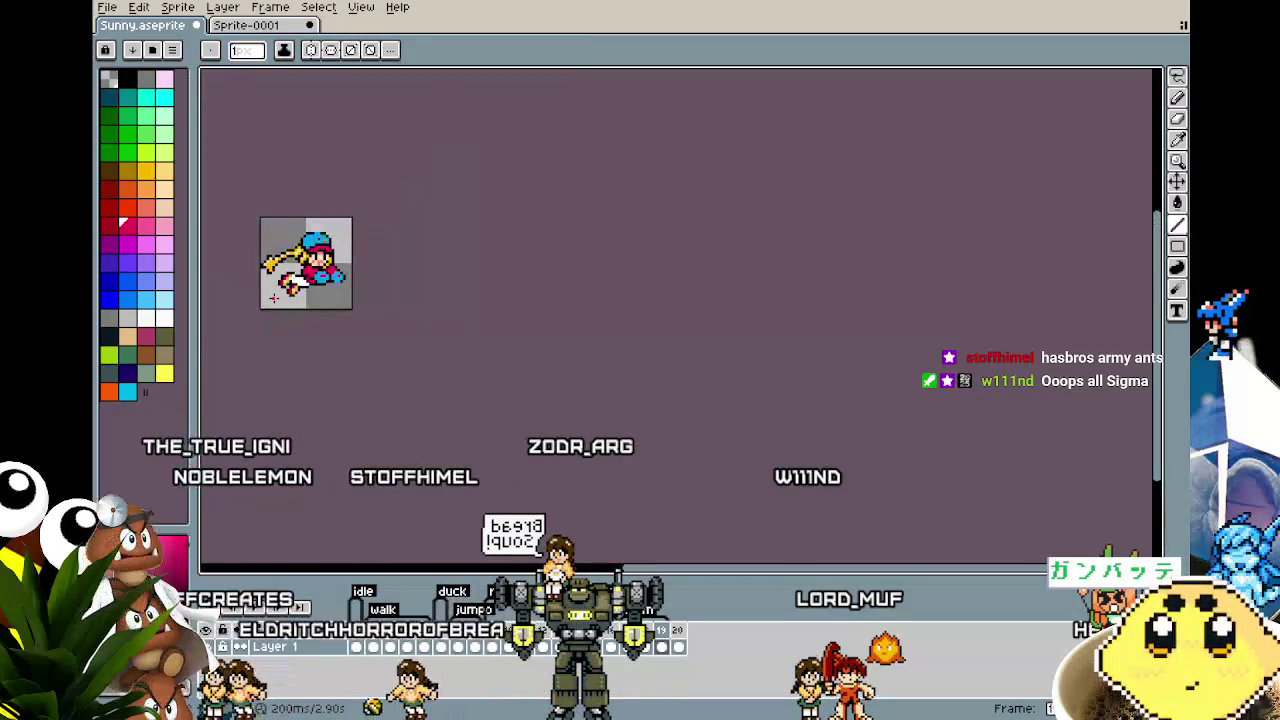
{"action": "scroll", "coordinate": [273, 297], "scroll_direction": "up", "scroll_amount": 3}
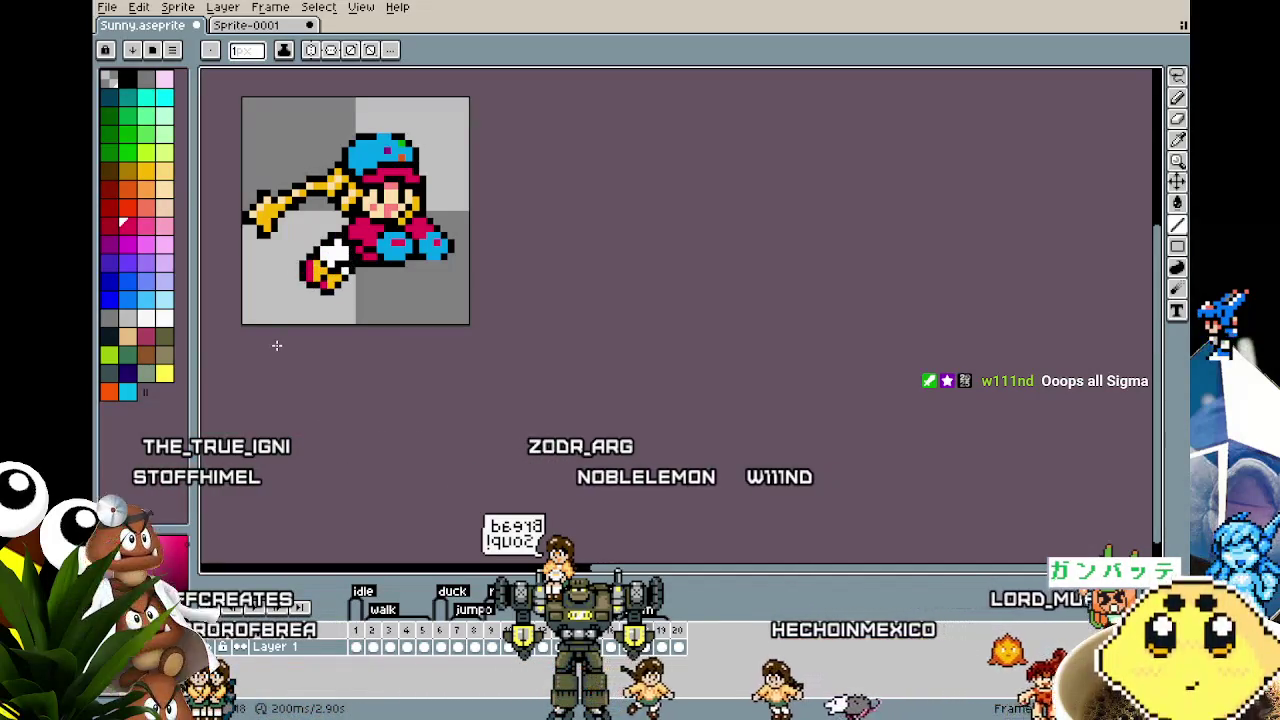
{"action": "scroll", "coordinate": [277, 330], "scroll_direction": "up", "scroll_amount": 1}
{"action": "scroll", "coordinate": [277, 297], "scroll_direction": "up", "scroll_amount": 2}
{"action": "scroll", "coordinate": [290, 250], "scroll_direction": "down", "scroll_amount": 2}
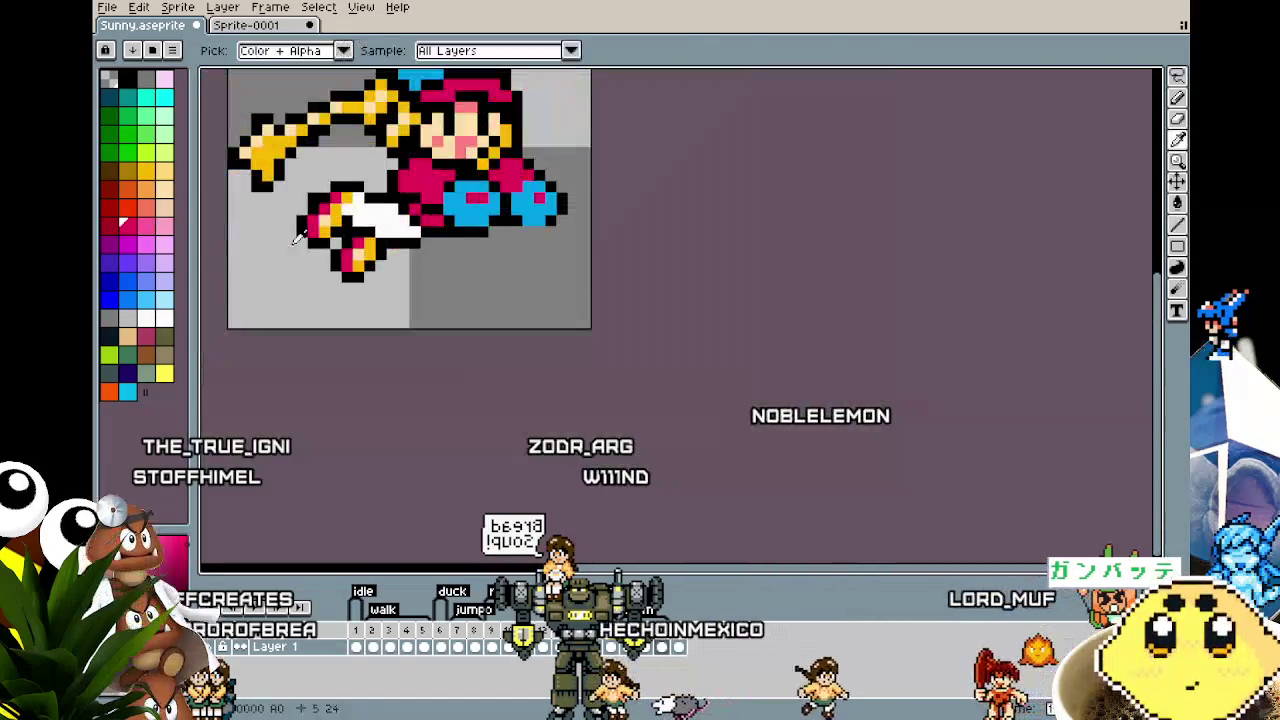
{"action": "scroll", "coordinate": [267, 301], "scroll_direction": "down", "scroll_amount": 2}
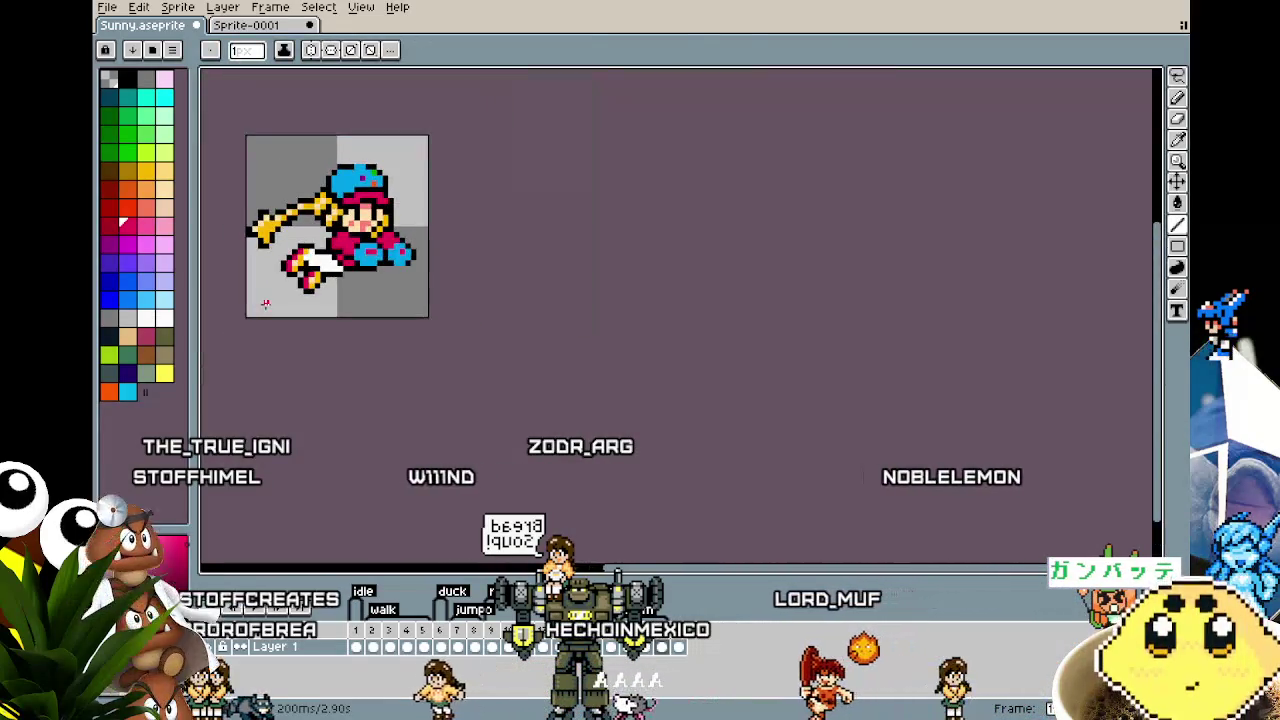
{"action": "scroll", "coordinate": [265, 303], "scroll_direction": "up", "scroll_amount": 1}
{"action": "scroll", "coordinate": [264, 294], "scroll_direction": "up", "scroll_amount": 2}
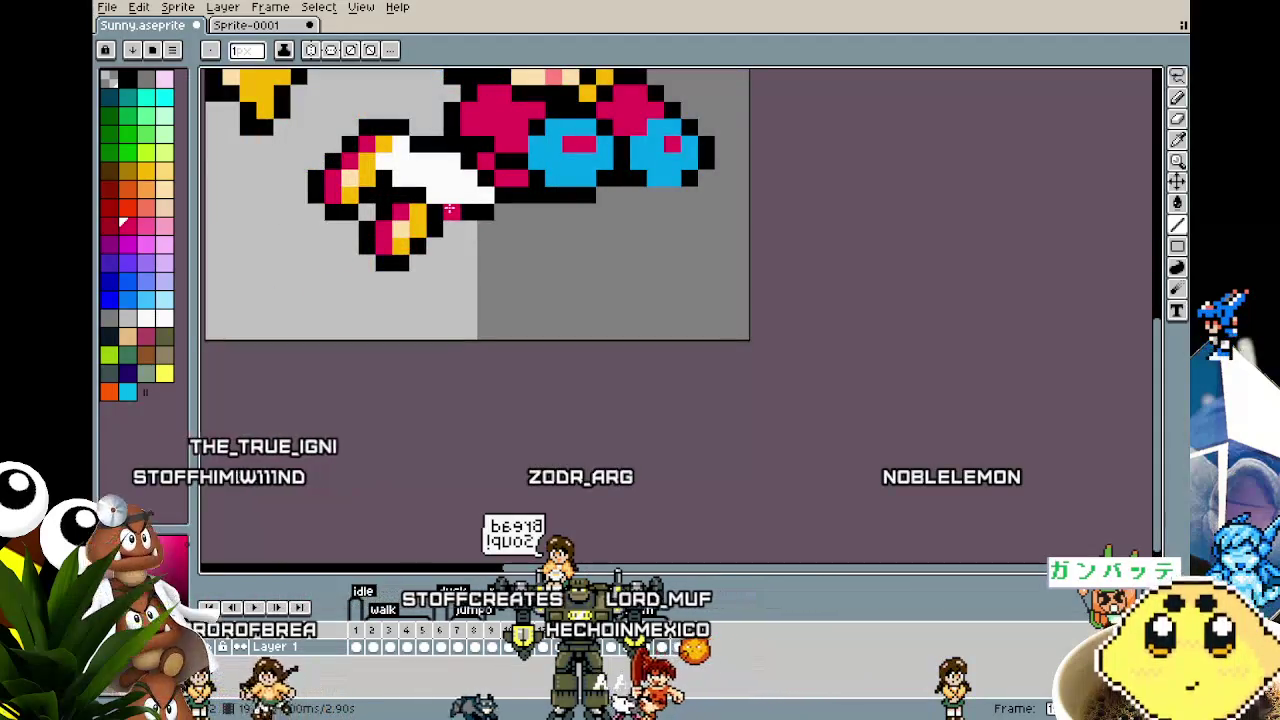
Step: Compare the shoe against neighbouring animation frames in the timeline
{"action": "key", "text": "Right"}
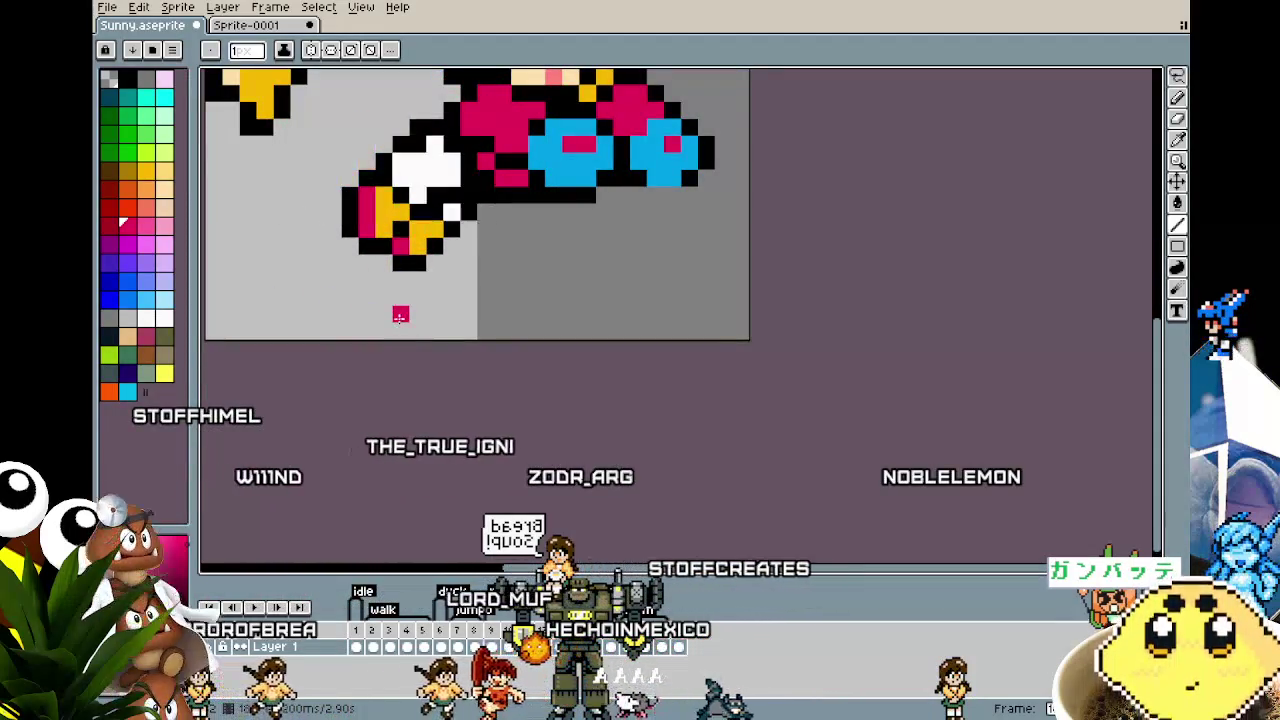
{"action": "scroll", "coordinate": [400, 312], "scroll_direction": "down", "scroll_amount": 2}
{"action": "scroll", "coordinate": [388, 388], "scroll_direction": "down", "scroll_amount": 1}
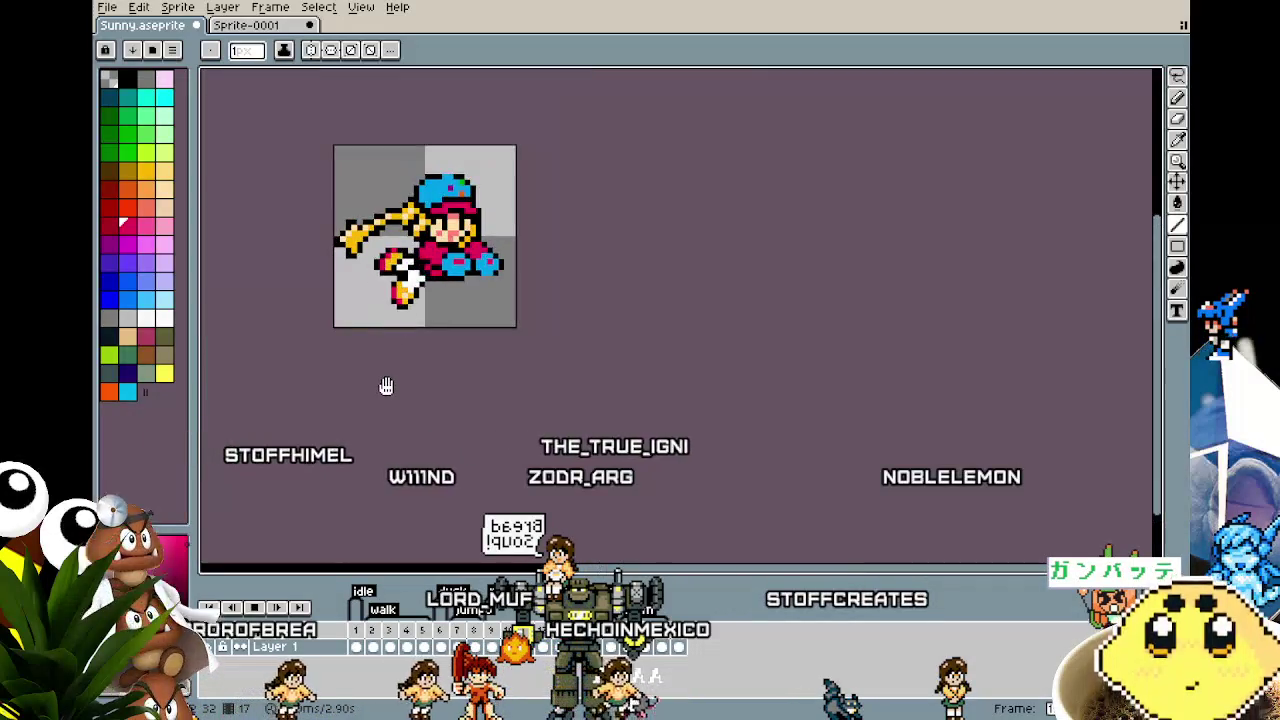
{"action": "left_click", "coordinate": [714, 630]}
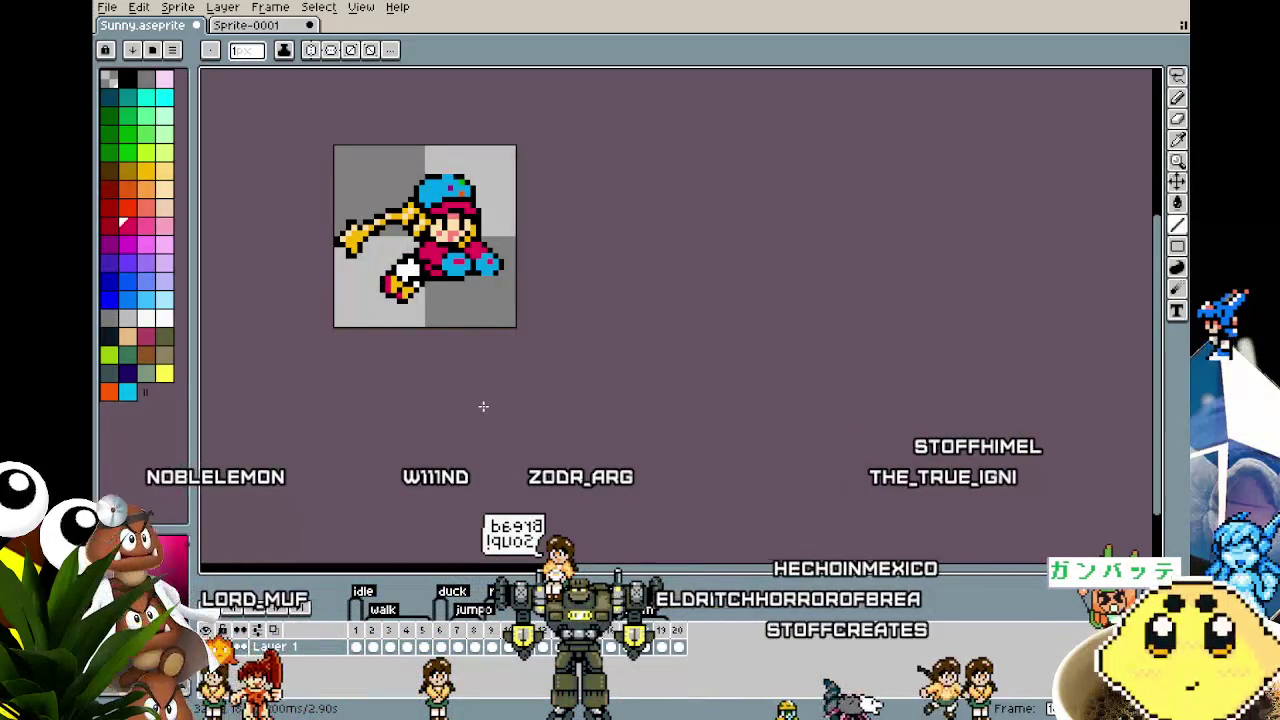
{"action": "scroll", "coordinate": [391, 283], "scroll_direction": "up", "scroll_amount": 2}
Step: Erase the foot's white, red, yellow and leftover black pixels
{"action": "key", "text": "e"}
{"action": "mouse_move", "coordinate": [391, 283]}
{"action": "left_mouse_down"}
{"action": "mouse_move", "coordinate": [430, 275]}
{"action": "mouse_move", "coordinate": [428, 257]}
{"action": "left_mouse_up"}
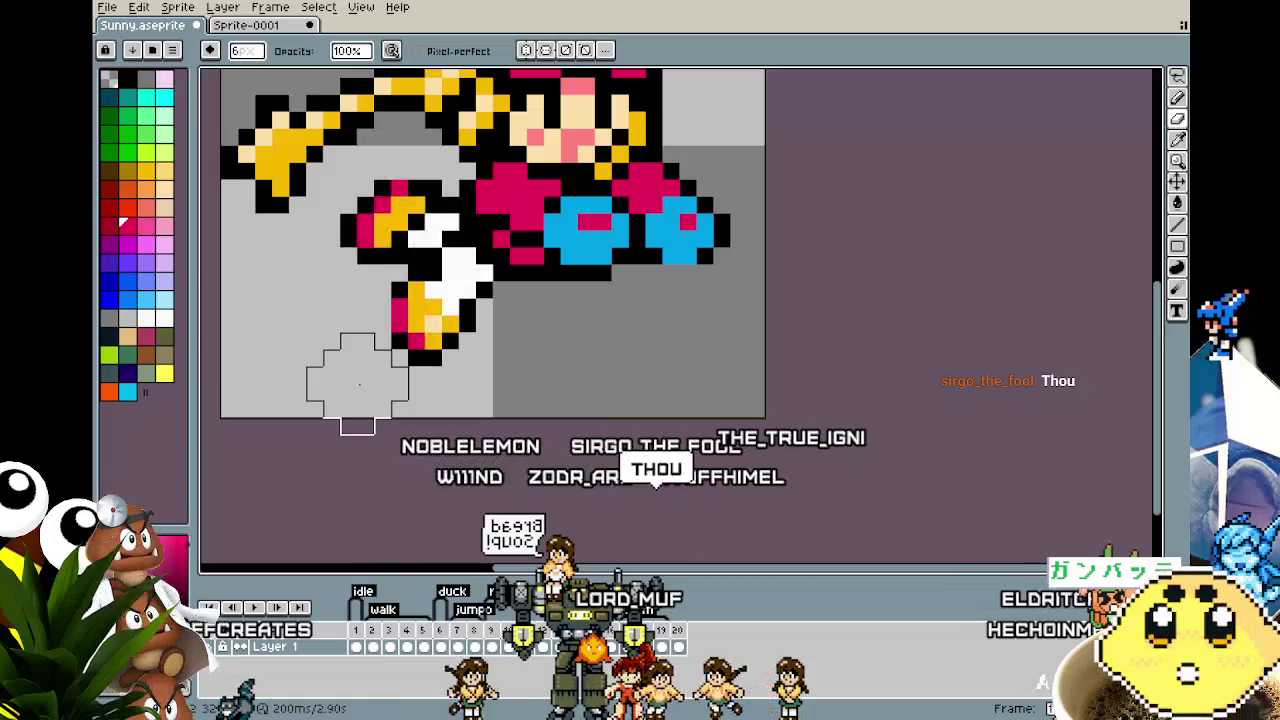
{"action": "key", "text": "ctrl+z"}
{"action": "key", "text": "ctrl+y"}
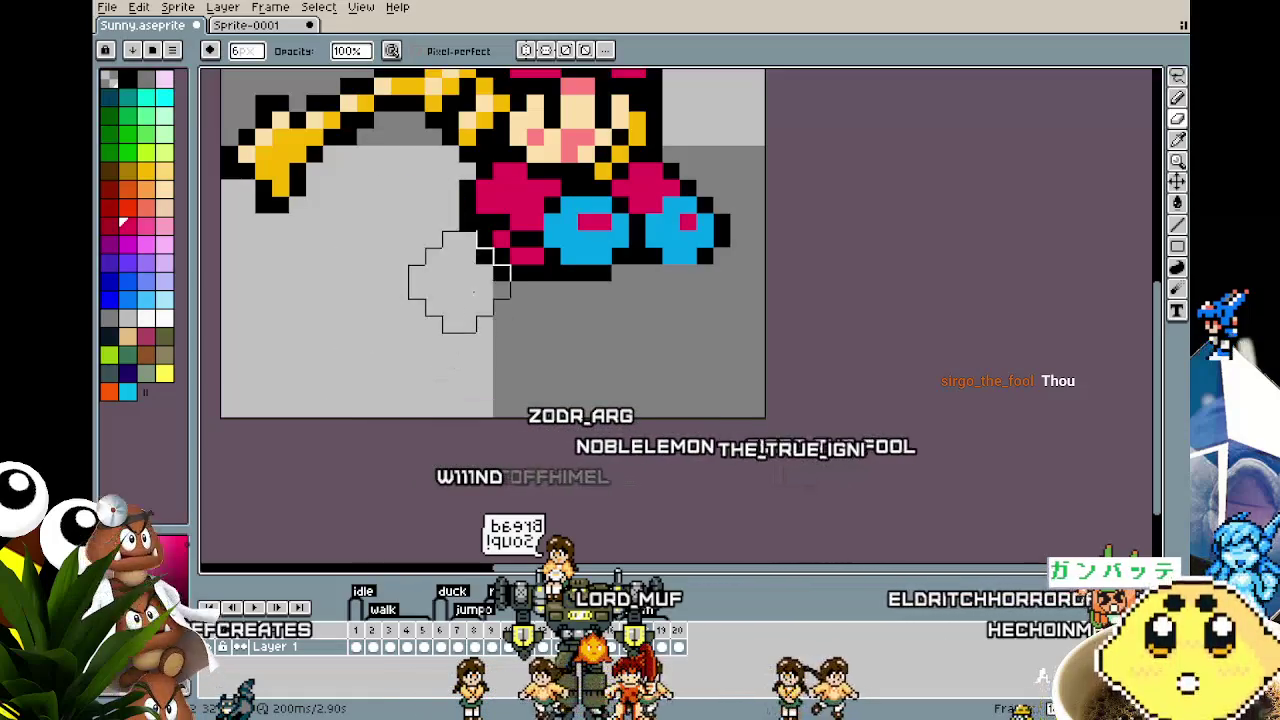
{"action": "left_click_drag", "start_coordinate": [493, 265], "coordinate": [527, 298]}
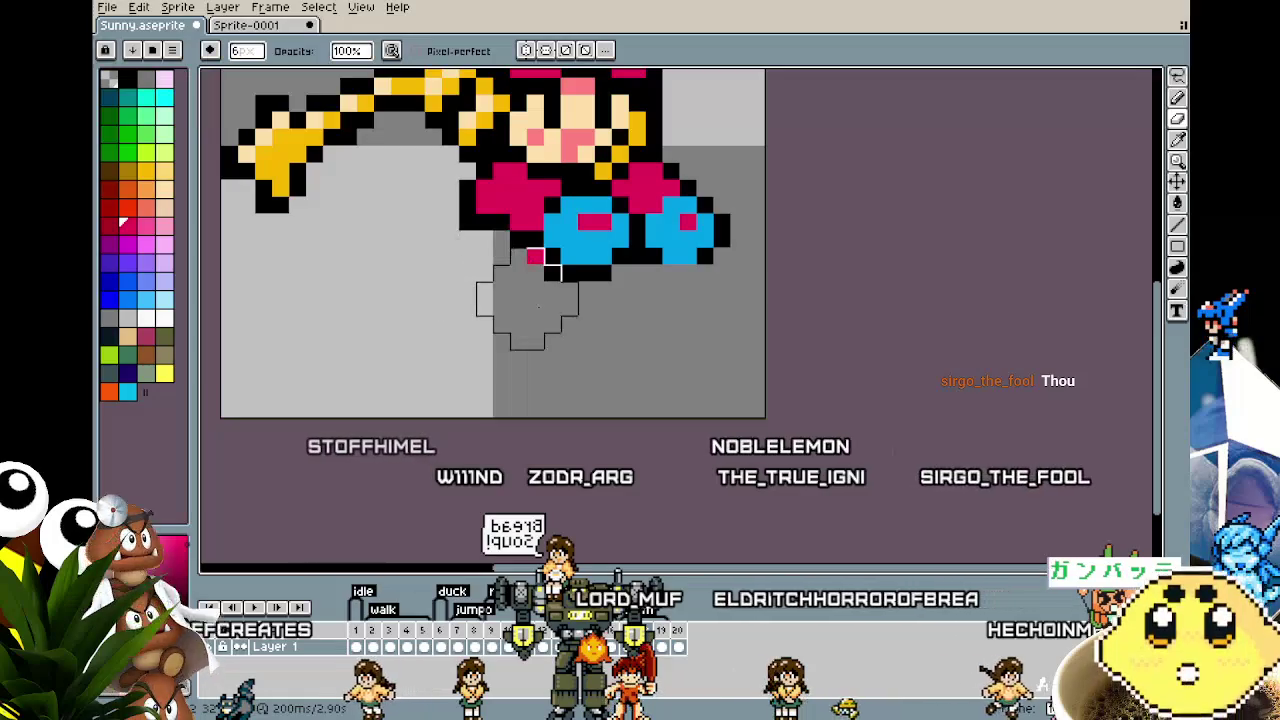
Step: Set the drawing colour to transparent, then to white
{"action": "scroll", "coordinate": [391, 405], "scroll_direction": "down", "scroll_amount": 3}
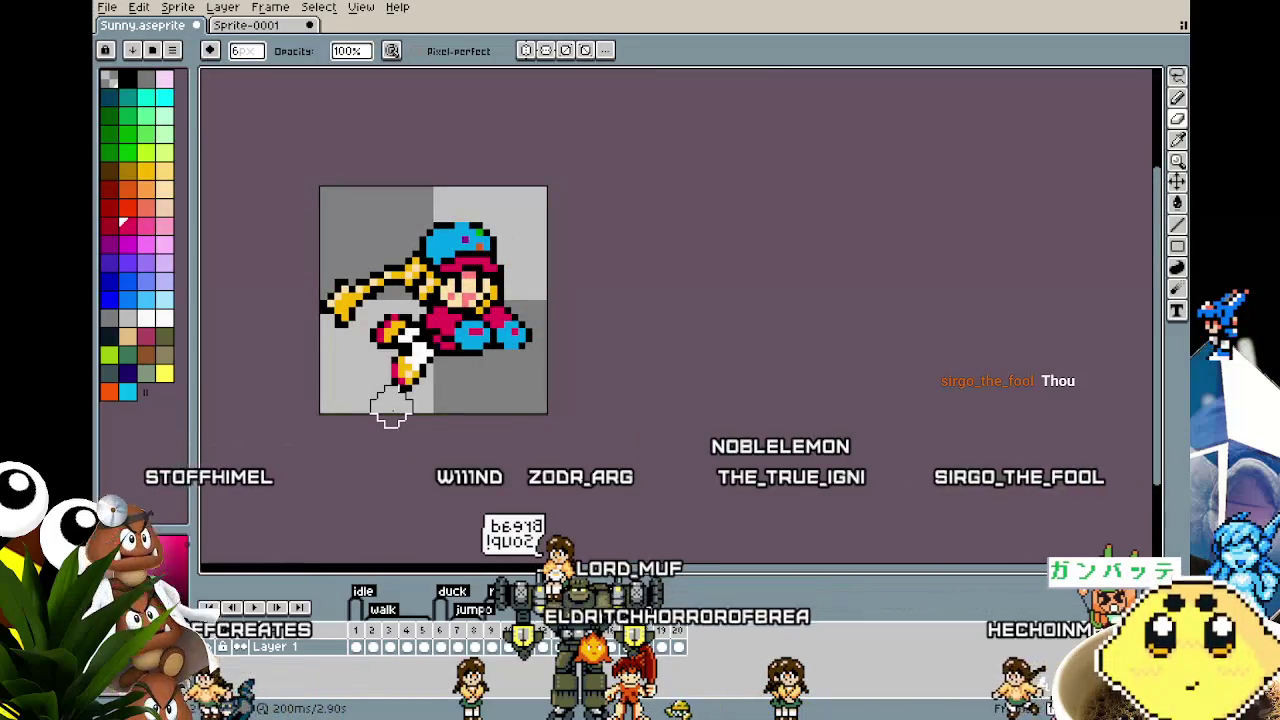
{"action": "scroll", "coordinate": [430, 400], "scroll_direction": "up", "scroll_amount": 1}
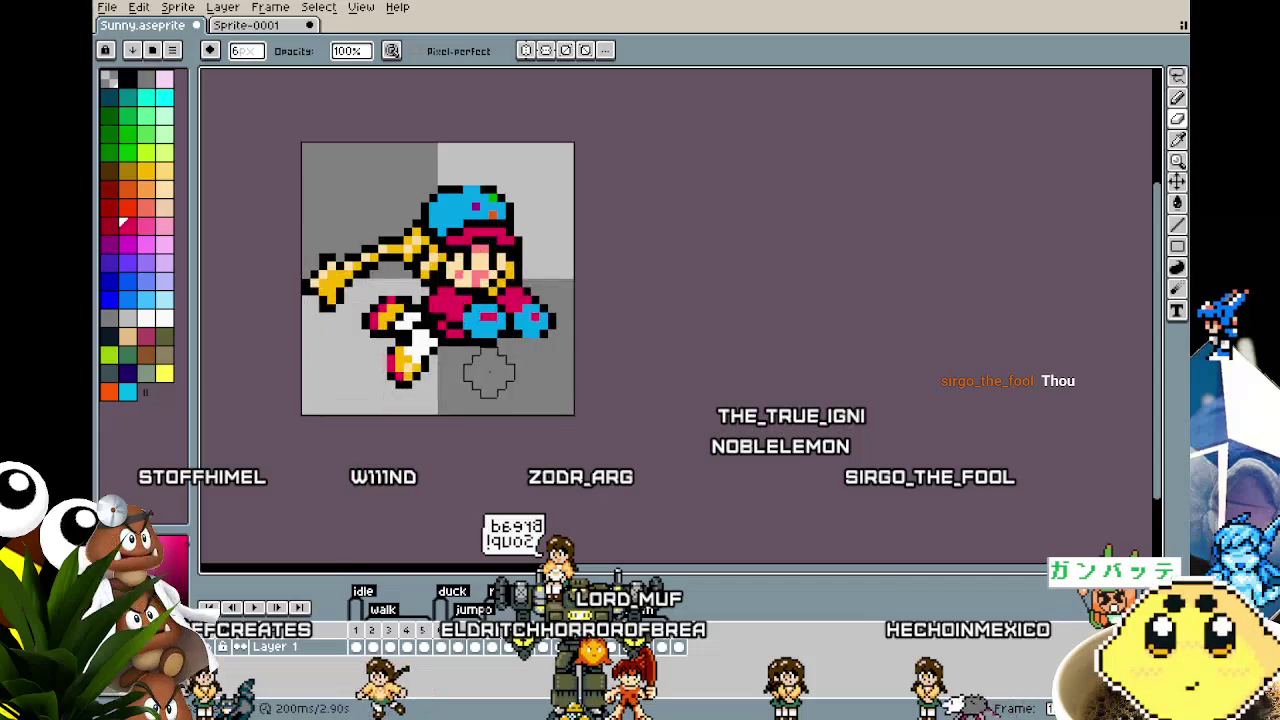
{"action": "scroll", "coordinate": [488, 365], "scroll_direction": "up", "scroll_amount": 1}
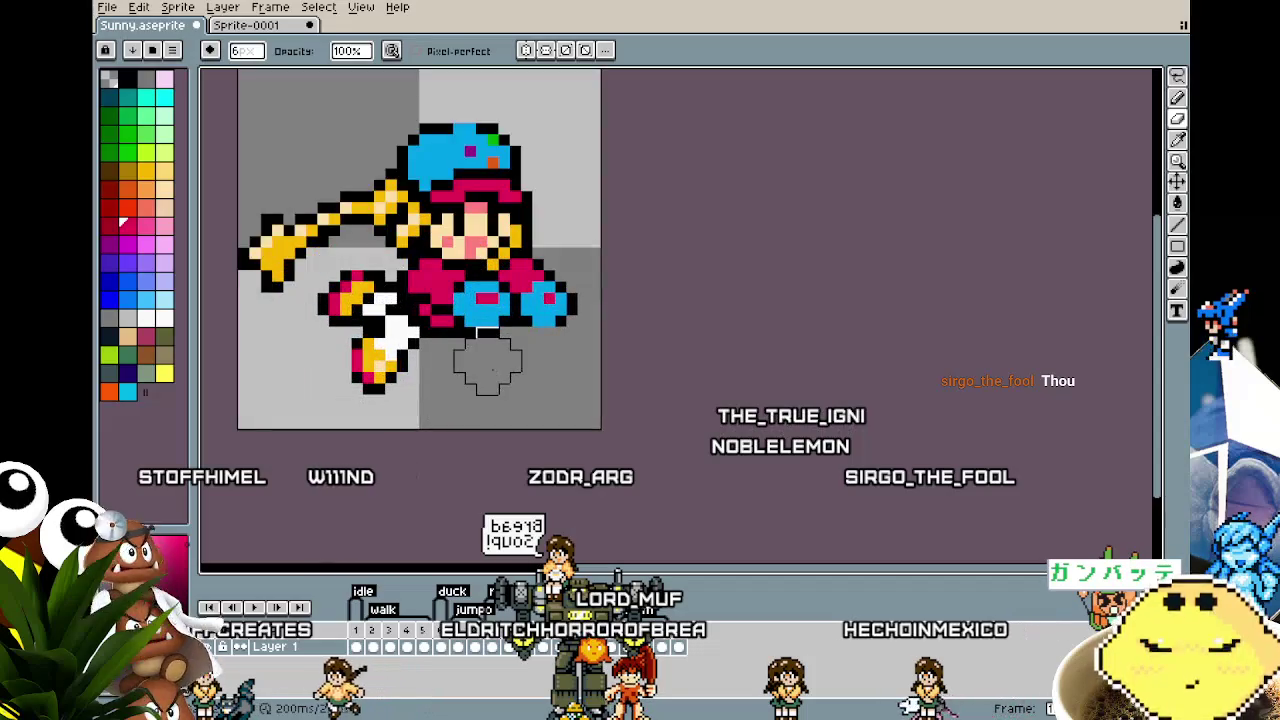
{"action": "left_click", "coordinate": [443, 340], "text": "alt"}
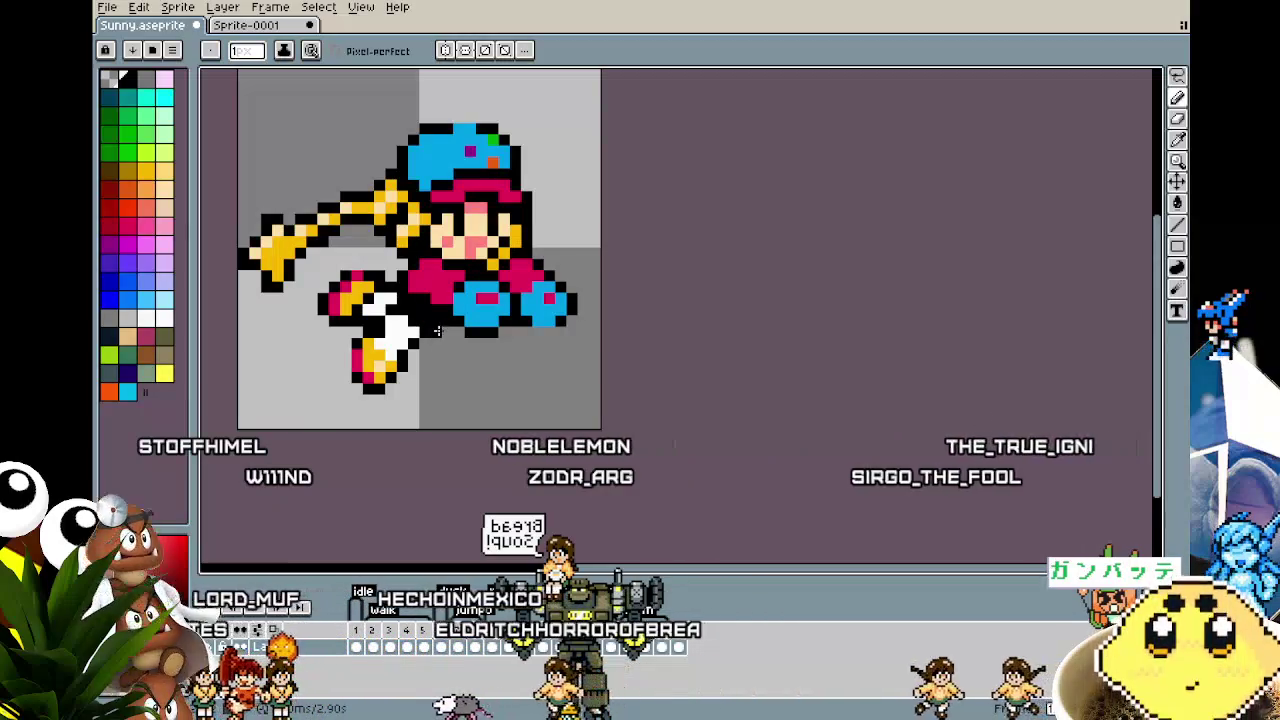
{"action": "left_click", "coordinate": [410, 325], "text": "alt"}
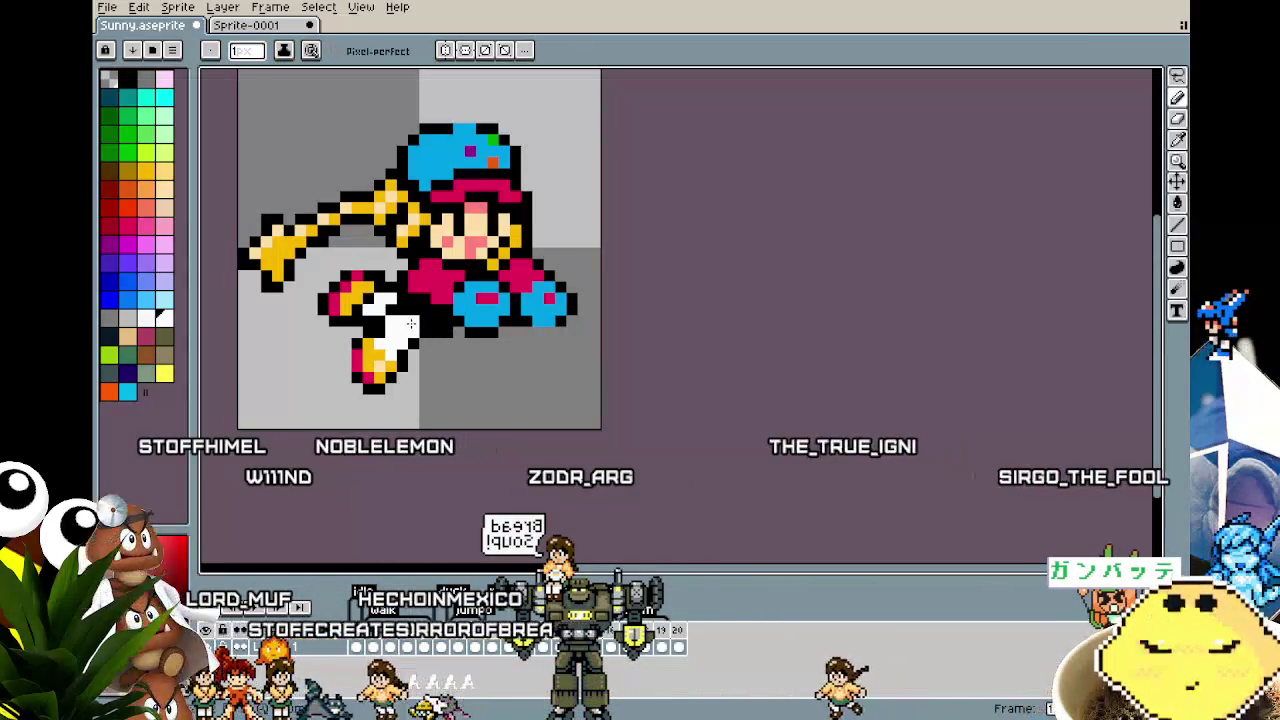
{"action": "key", "text": "ctrl"}
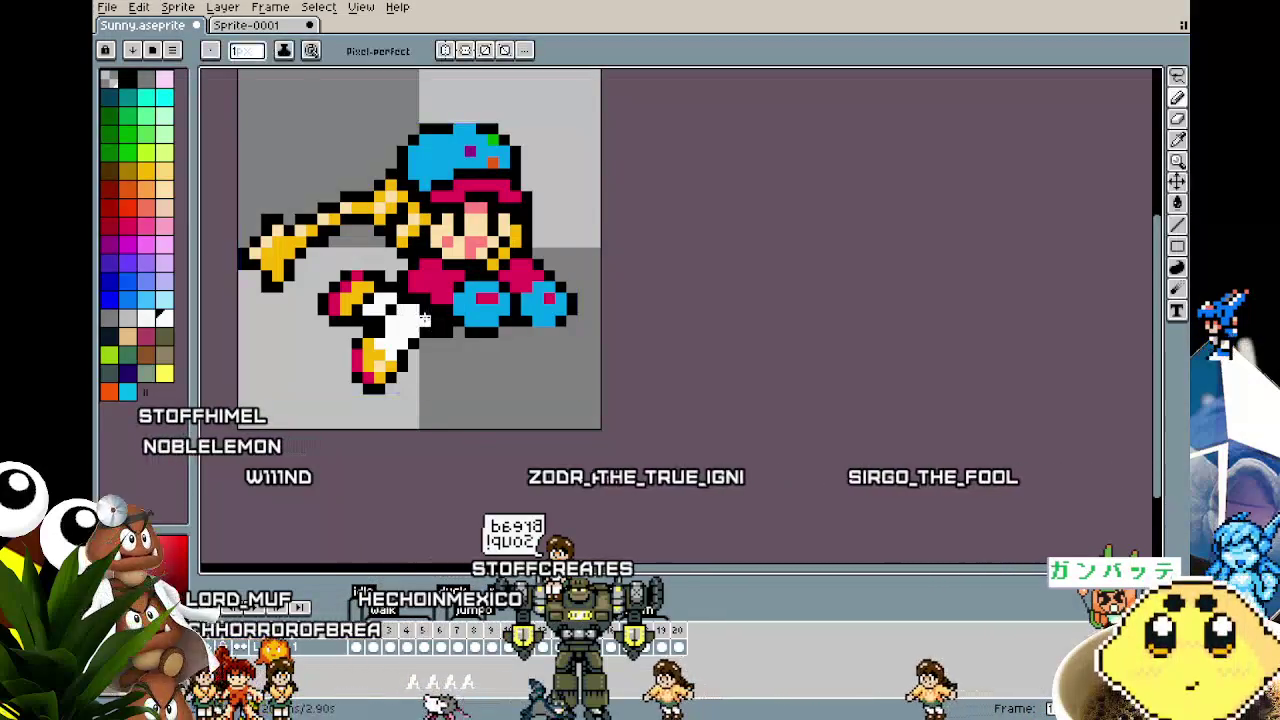
{"action": "scroll", "coordinate": [375, 438], "scroll_direction": "down", "scroll_amount": 2}
{"action": "scroll", "coordinate": [375, 438], "scroll_direction": "down", "scroll_amount": 2}
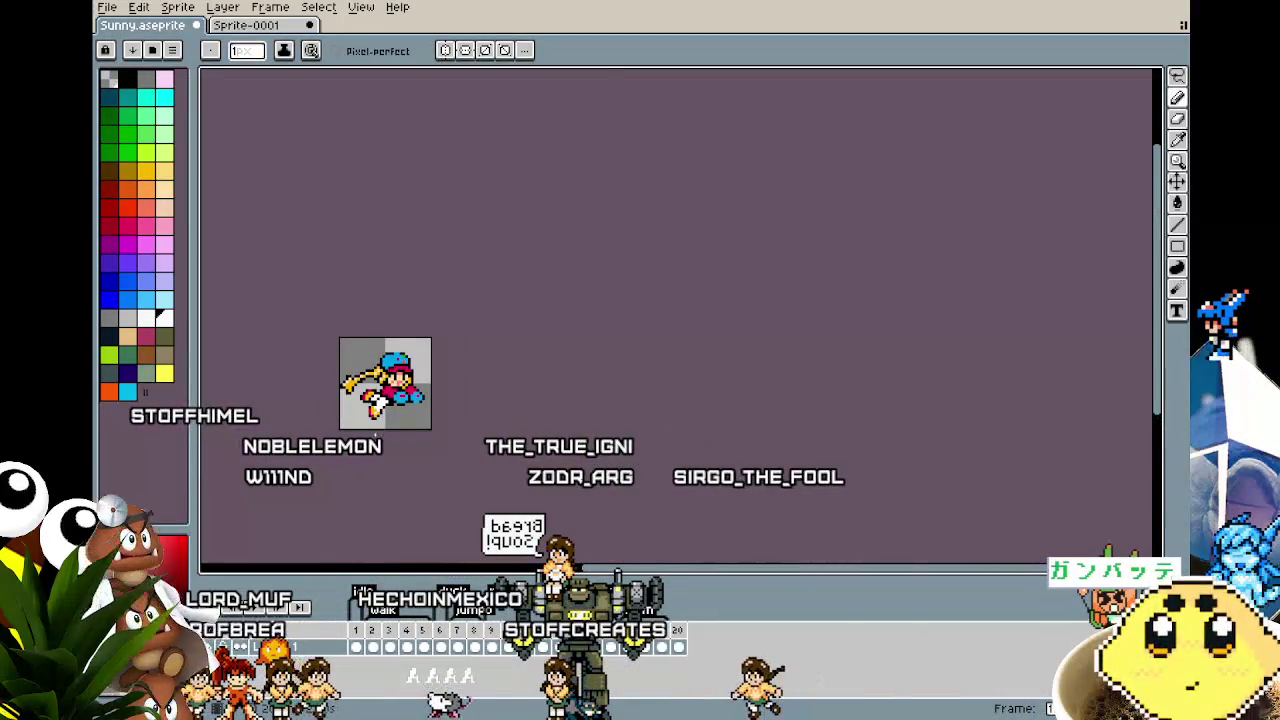
{"action": "scroll", "coordinate": [375, 438], "scroll_direction": "up", "scroll_amount": 2}
{"action": "key", "text": "alt"}
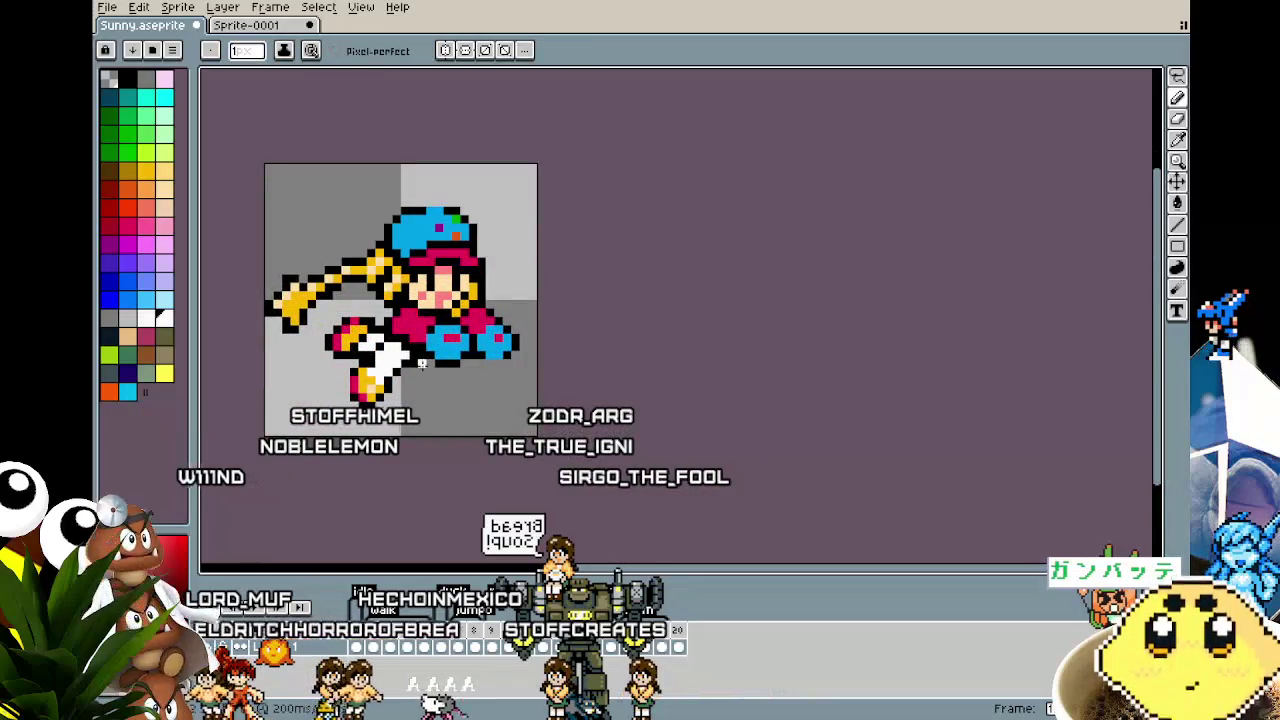
{"action": "scroll", "coordinate": [370, 368], "scroll_direction": "up", "scroll_amount": 2}
{"action": "scroll", "coordinate": [418, 329], "scroll_direction": "down", "scroll_amount": 3}
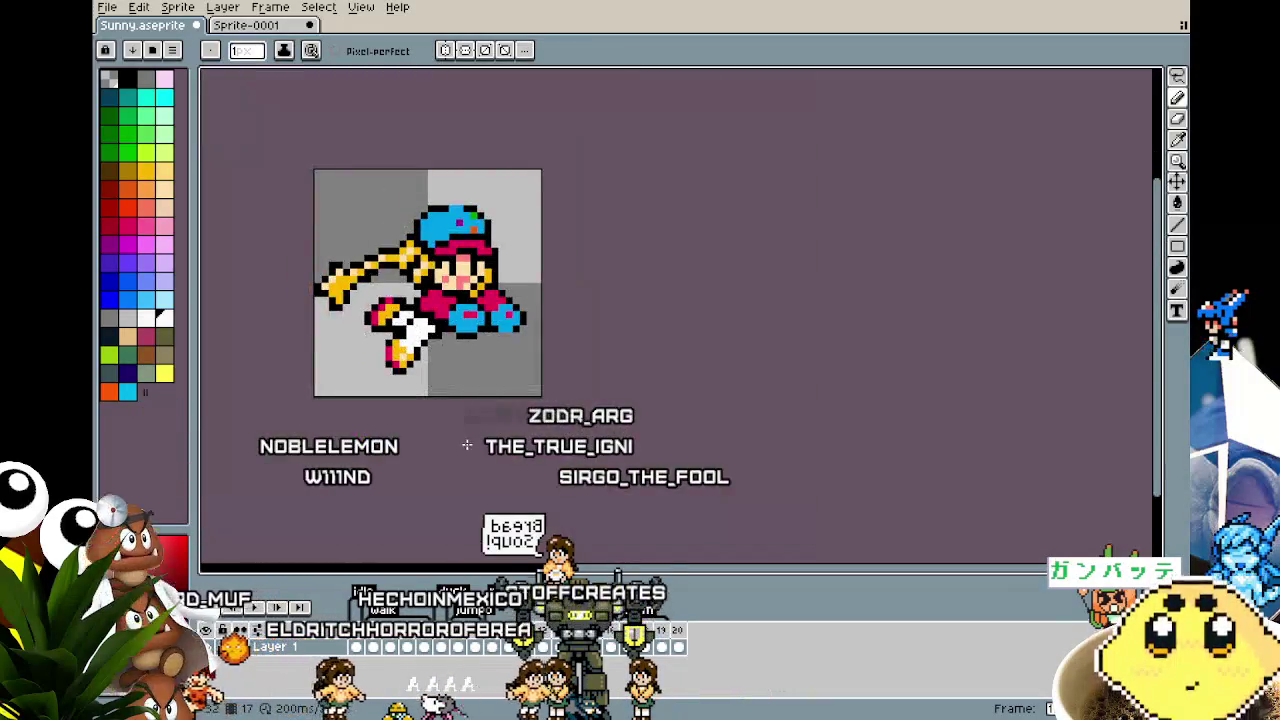
{"action": "key", "text": "Left"}
{"action": "key", "text": "Right"}
{"action": "key", "text": "Right"}
{"action": "key", "text": "Left"}
{"action": "key", "text": "Right"}
{"action": "scroll", "coordinate": [374, 348], "scroll_direction": "up", "scroll_amount": 3}
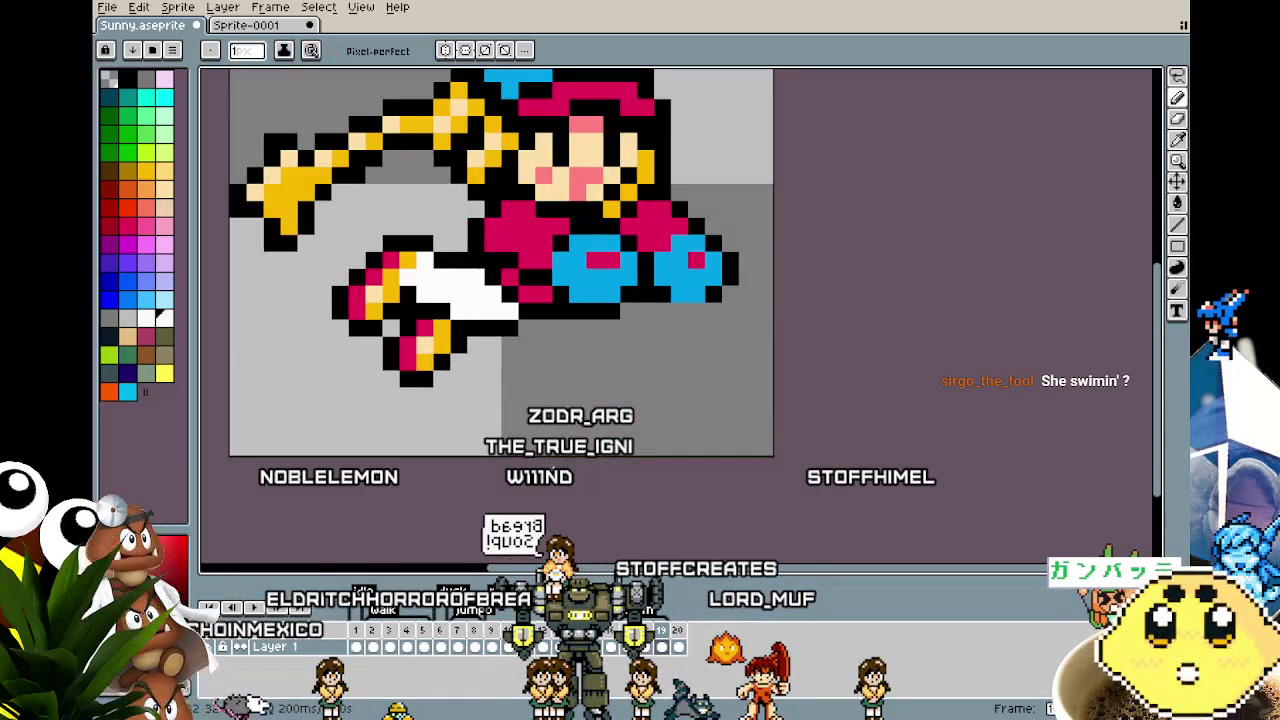
{"action": "scroll", "coordinate": [501, 471], "scroll_direction": "right", "scroll_amount": 2}
{"action": "key", "text": "Left"}
{"action": "key", "text": "Right"}
{"action": "scroll", "coordinate": [384, 279], "scroll_direction": "up", "scroll_amount": 2}
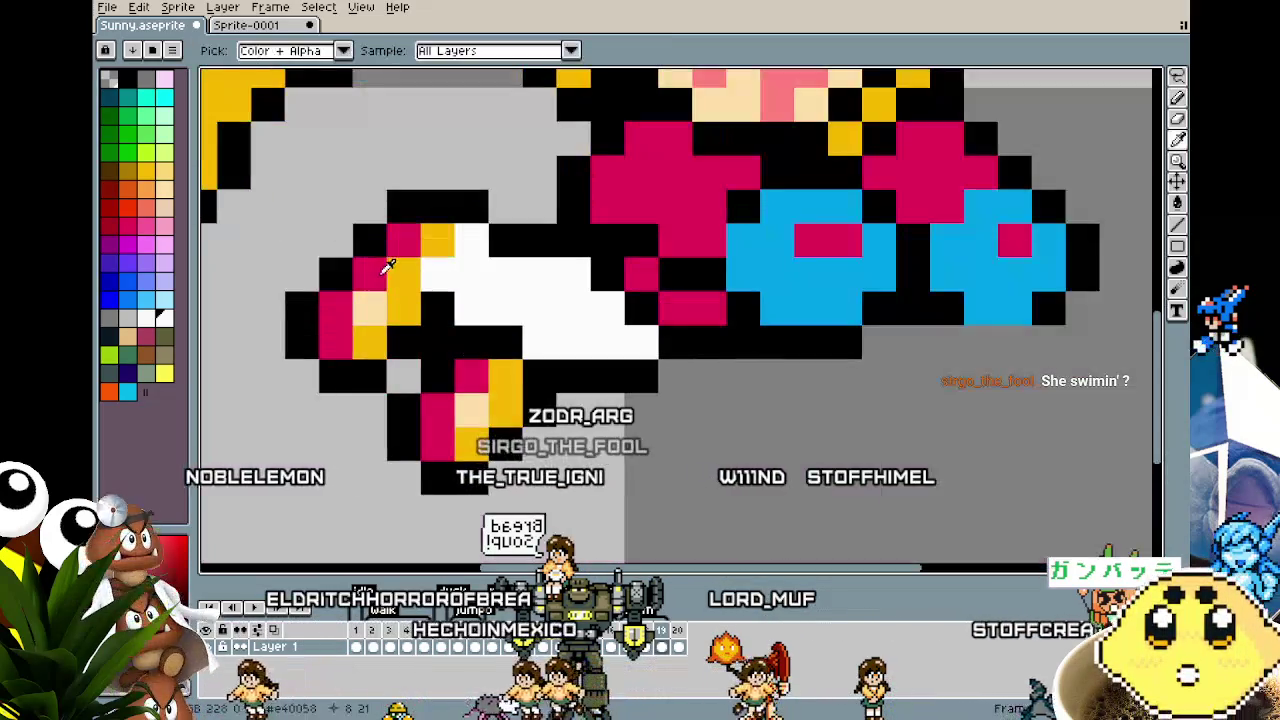
Step: Turn the pink pixels at the foot tip orange, extending up the foot
{"action": "left_click", "coordinate": [348, 317]}
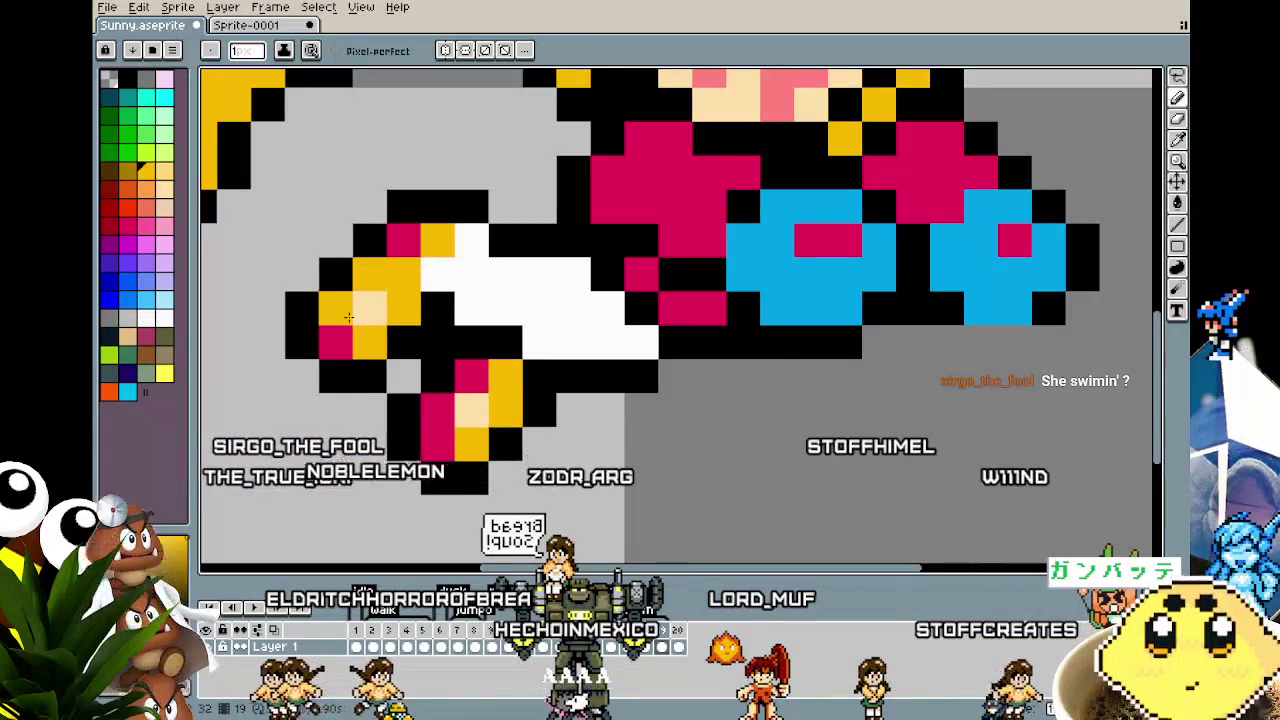
{"action": "left_click", "coordinate": [338, 340]}
{"action": "key", "text": "alt"}
{"action": "left_click", "coordinate": [404, 242]}
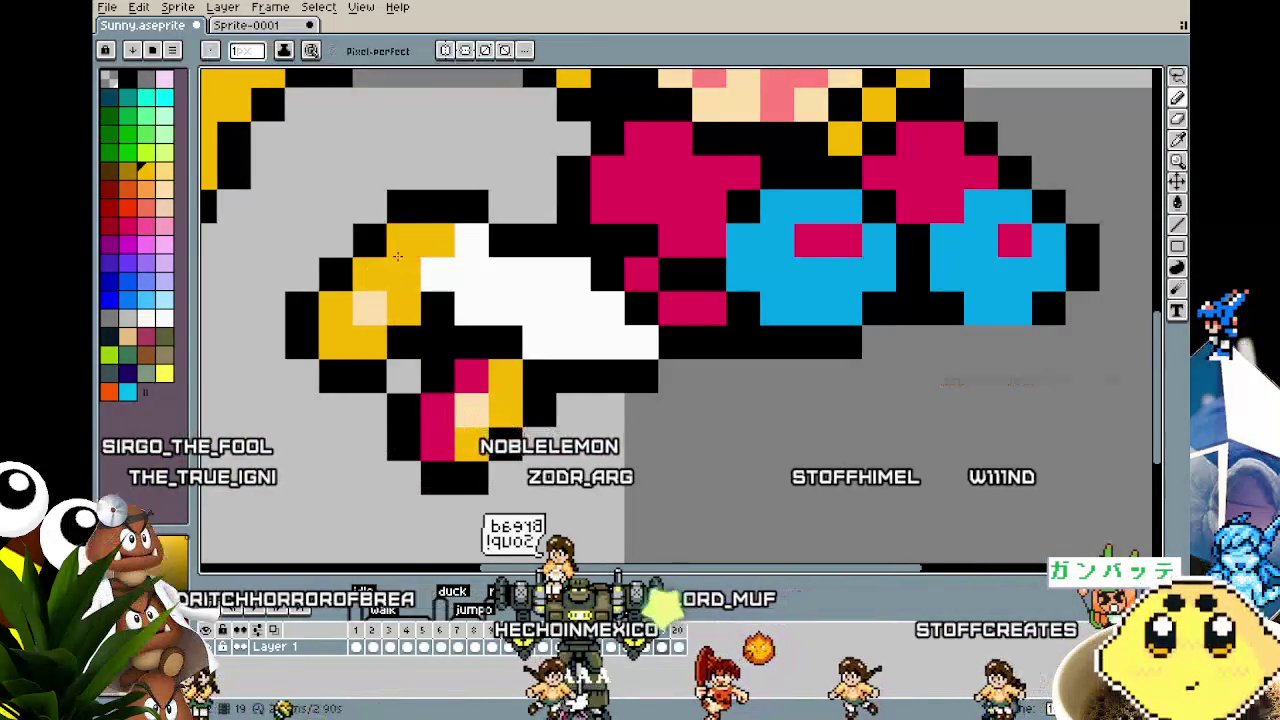
Step: Sample pink from the sprite and add a pink rim along the foot's outer edge
{"action": "left_click", "coordinate": [468, 370]}
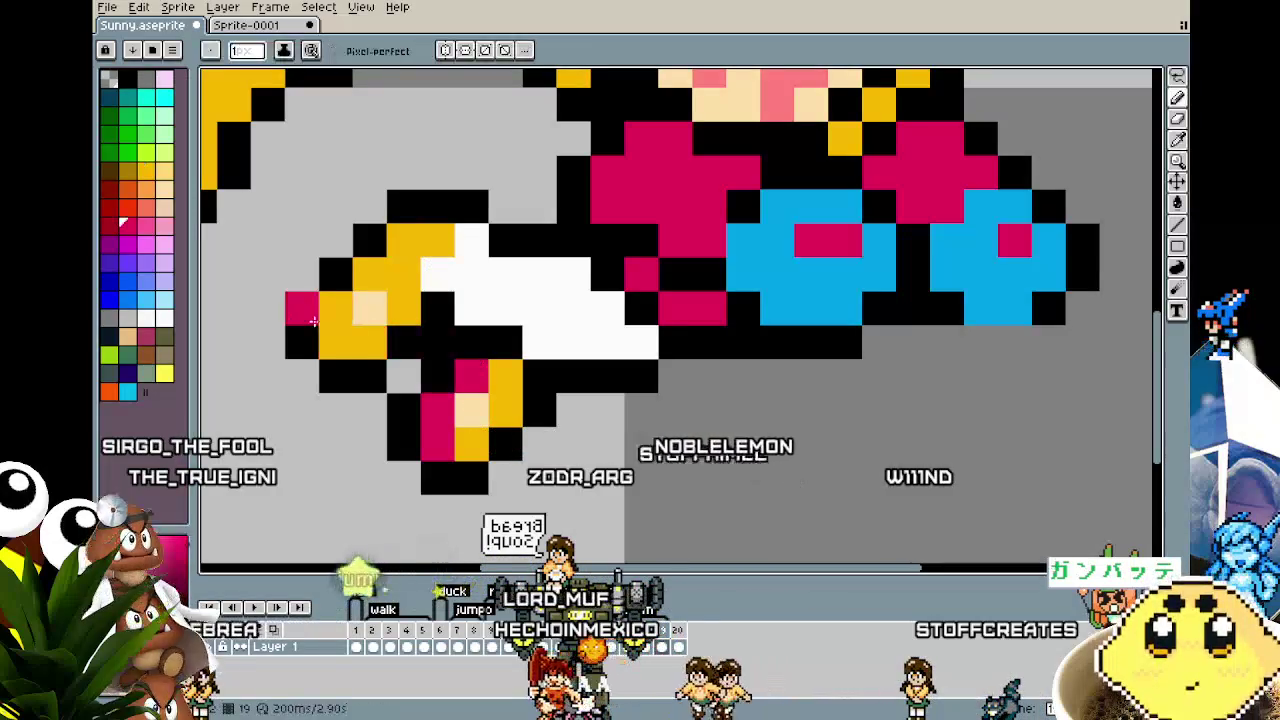
{"action": "left_click", "coordinate": [336, 273]}
{"action": "left_click", "coordinate": [302, 307]}
{"action": "left_click", "coordinate": [370, 240]}
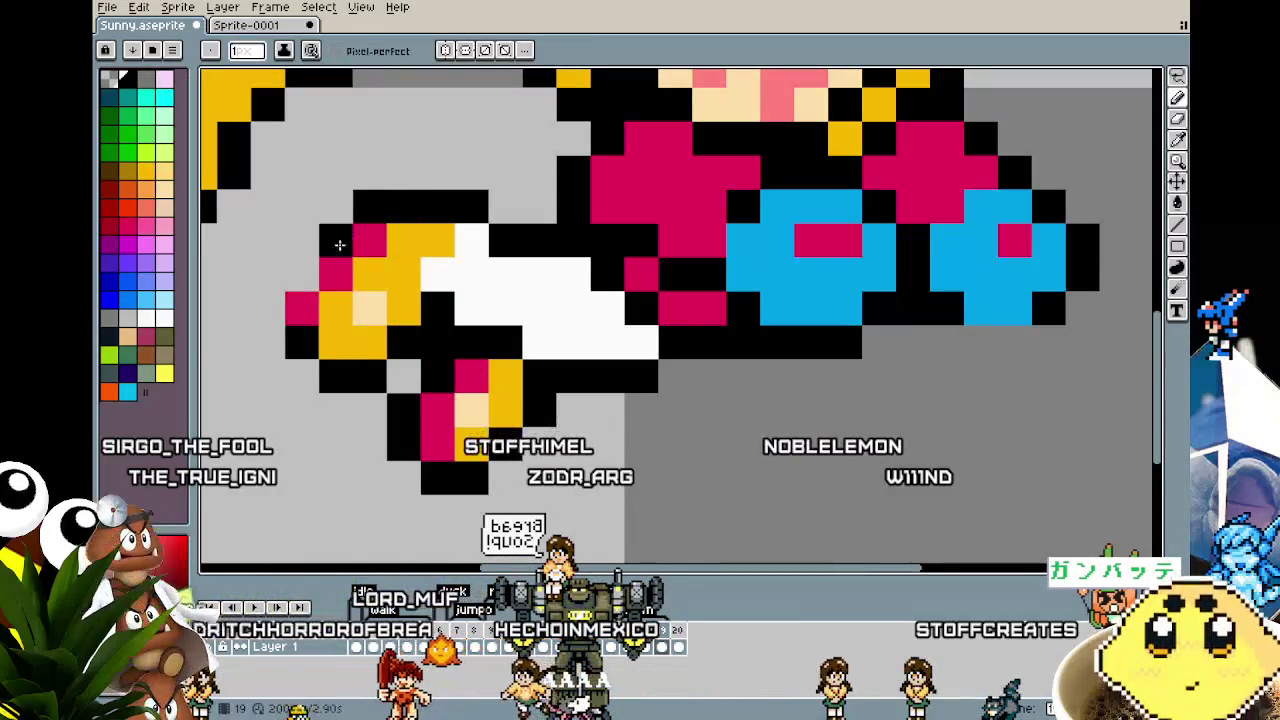
{"action": "scroll", "coordinate": [280, 400], "scroll_direction": "down", "scroll_amount": 5}
{"action": "scroll", "coordinate": [268, 424], "scroll_direction": "up", "scroll_amount": 4}
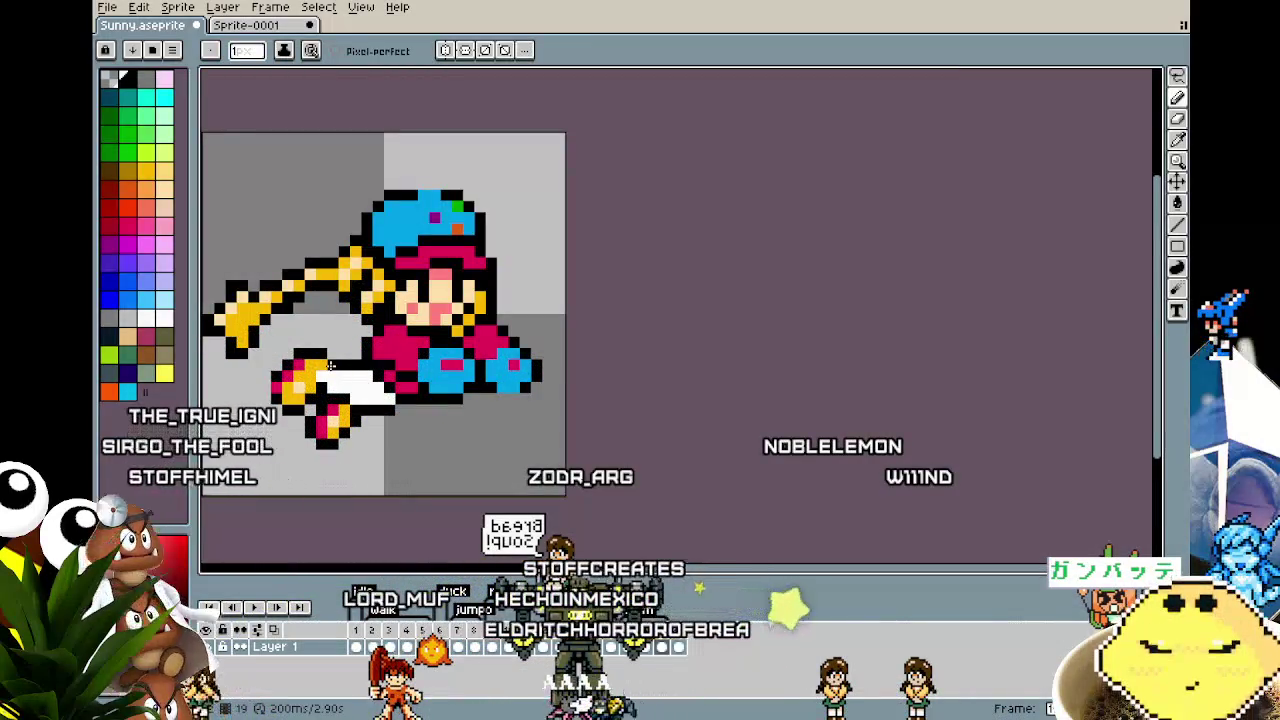
{"action": "scroll", "coordinate": [284, 468], "scroll_direction": "down", "scroll_amount": 3}
{"action": "scroll", "coordinate": [284, 475], "scroll_direction": "down", "scroll_amount": 2}
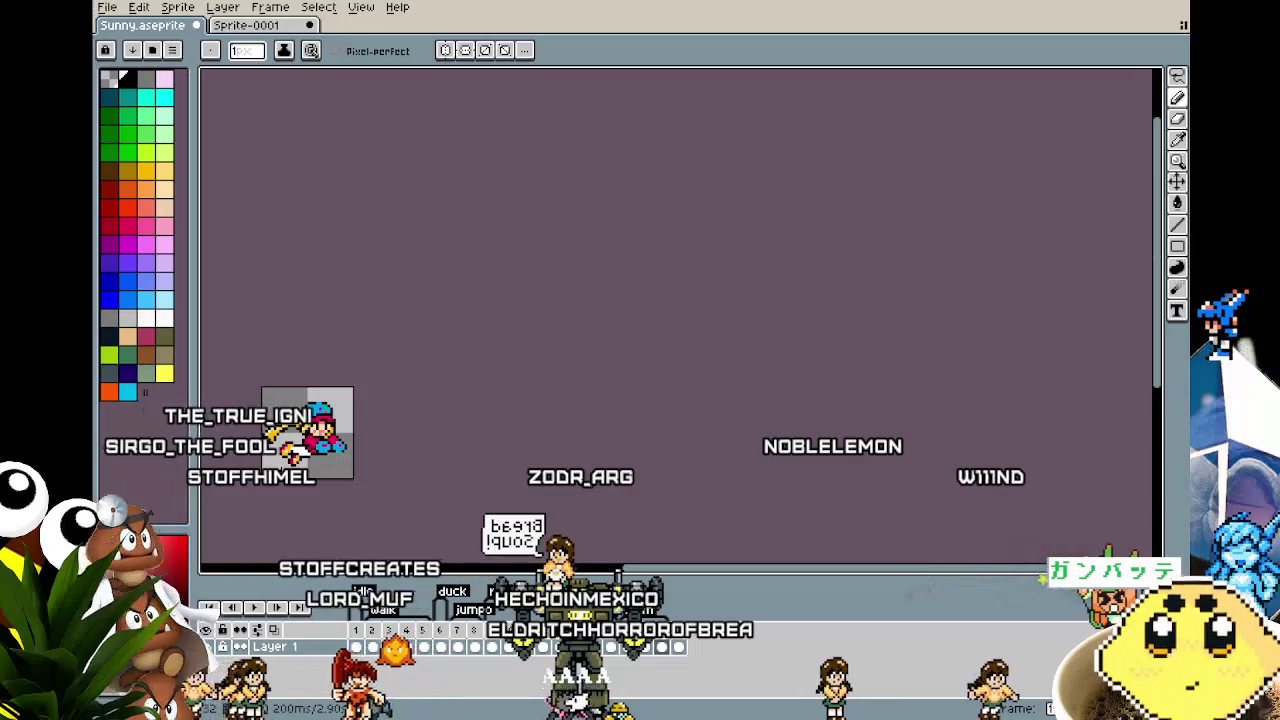
{"action": "scroll", "coordinate": [285, 478], "scroll_direction": "up", "scroll_amount": 2}
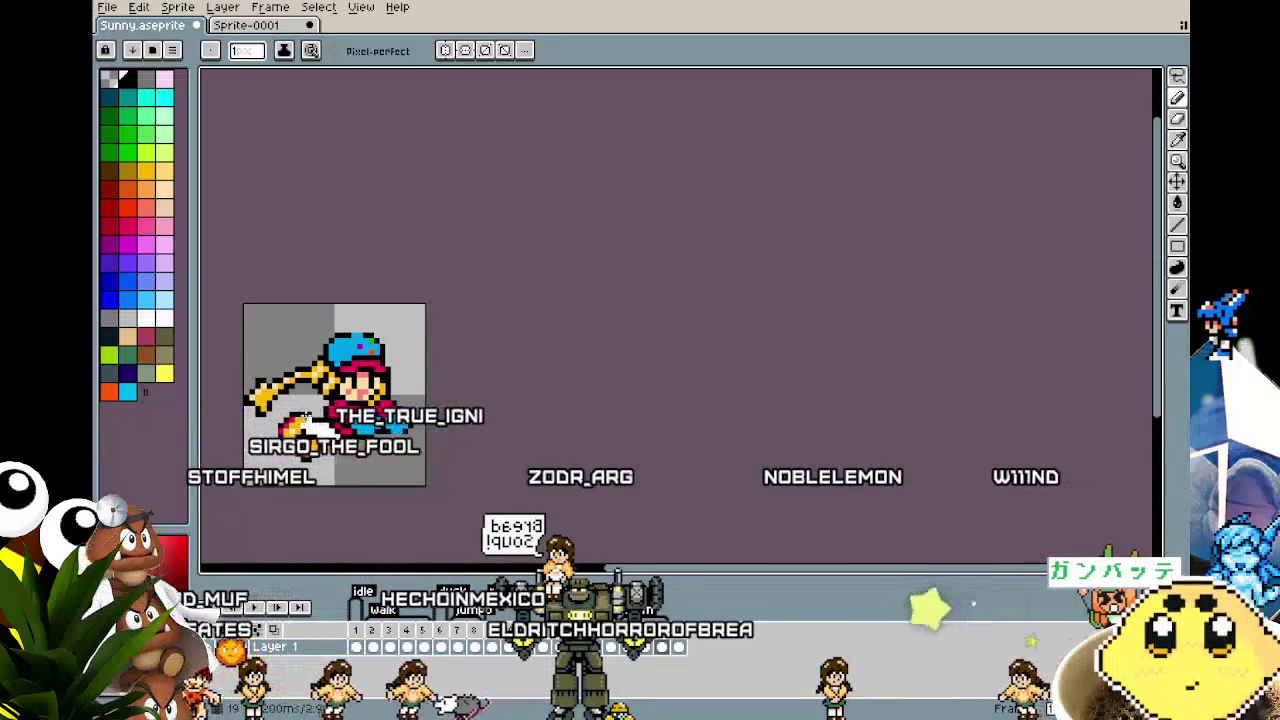
{"action": "scroll", "coordinate": [285, 478], "scroll_direction": "down", "scroll_amount": 2}
{"action": "scroll", "coordinate": [290, 470], "scroll_direction": "up", "scroll_amount": 3}
{"action": "scroll", "coordinate": [300, 460], "scroll_direction": "up", "scroll_amount": 1}
{"action": "scroll", "coordinate": [320, 447], "scroll_direction": "up", "scroll_amount": 1}
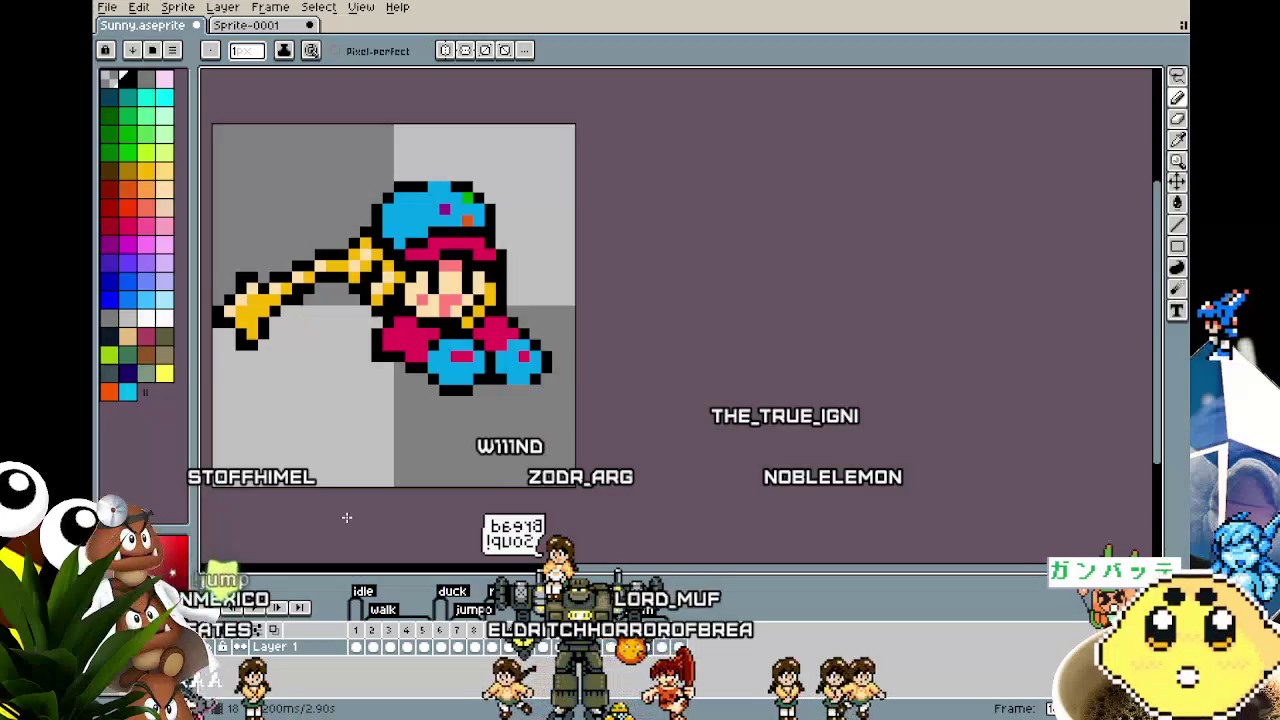
{"action": "scroll", "coordinate": [346, 517], "scroll_direction": "down", "scroll_amount": 1}
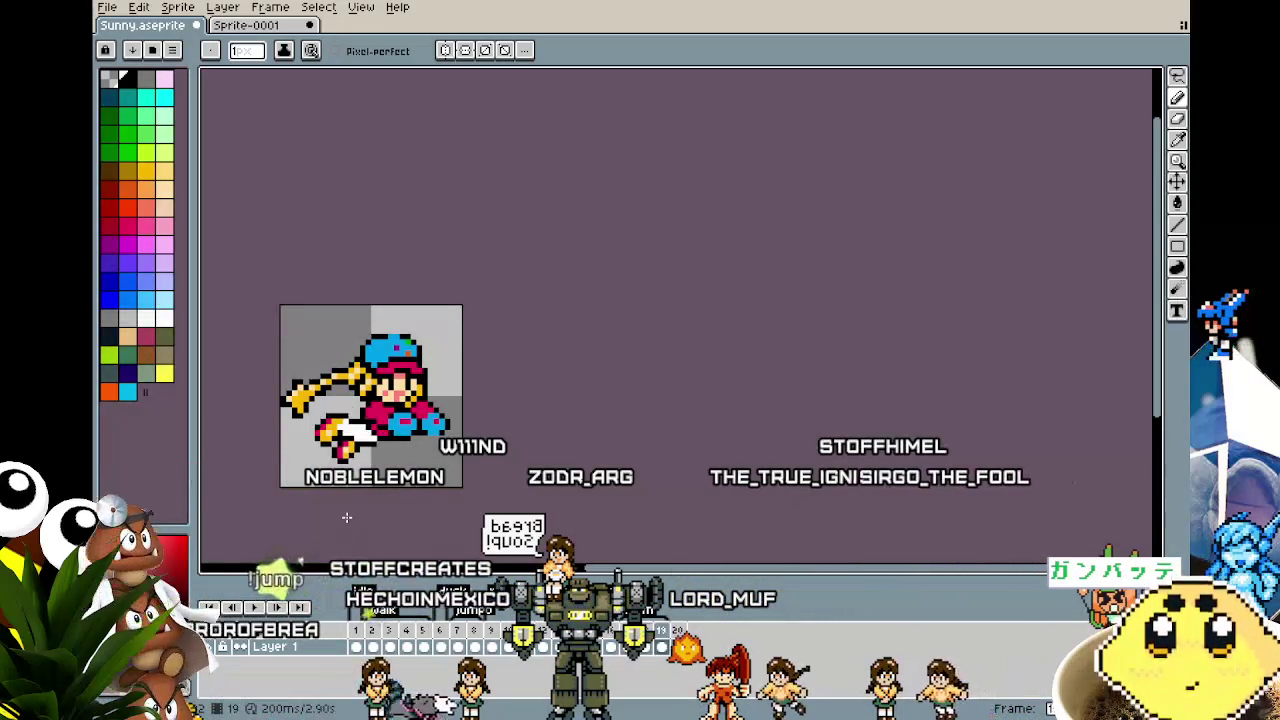
{"action": "scroll", "coordinate": [300, 455], "scroll_direction": "up", "scroll_amount": 3}
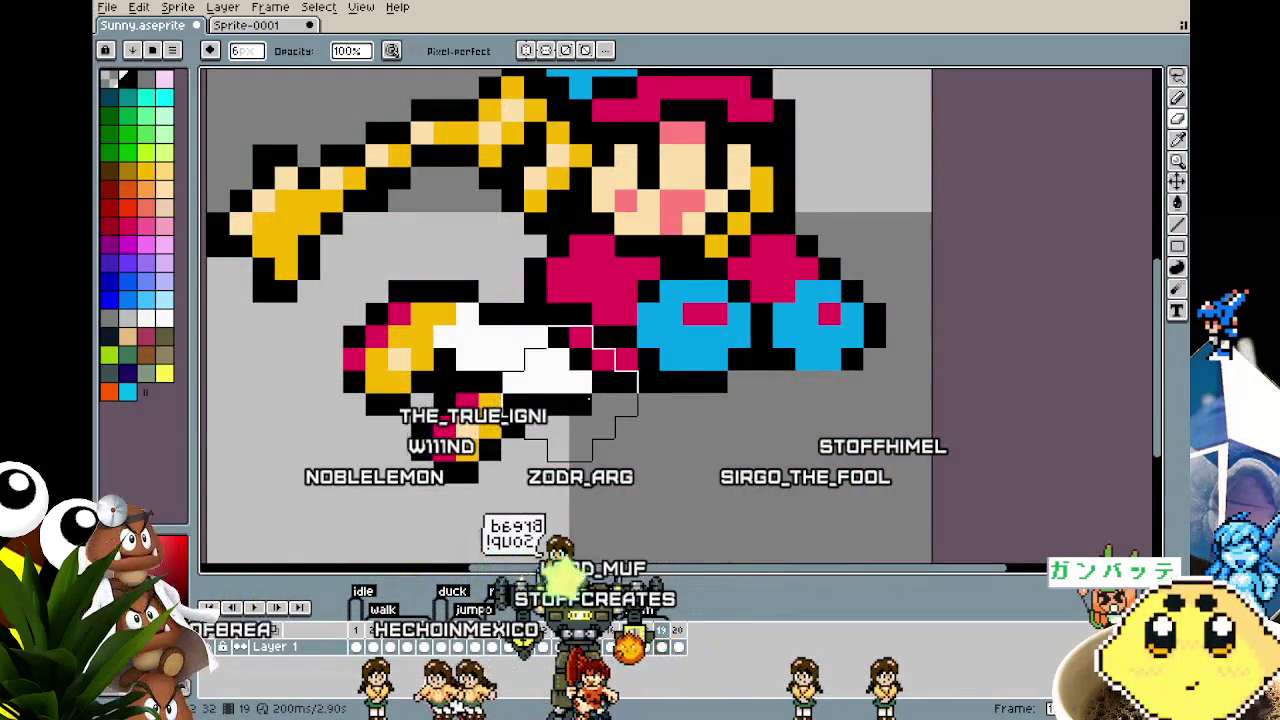
Step: Paint over the lower leg in background grey, undoing and redoing to compare with the old leg
{"action": "key", "text": "v"}
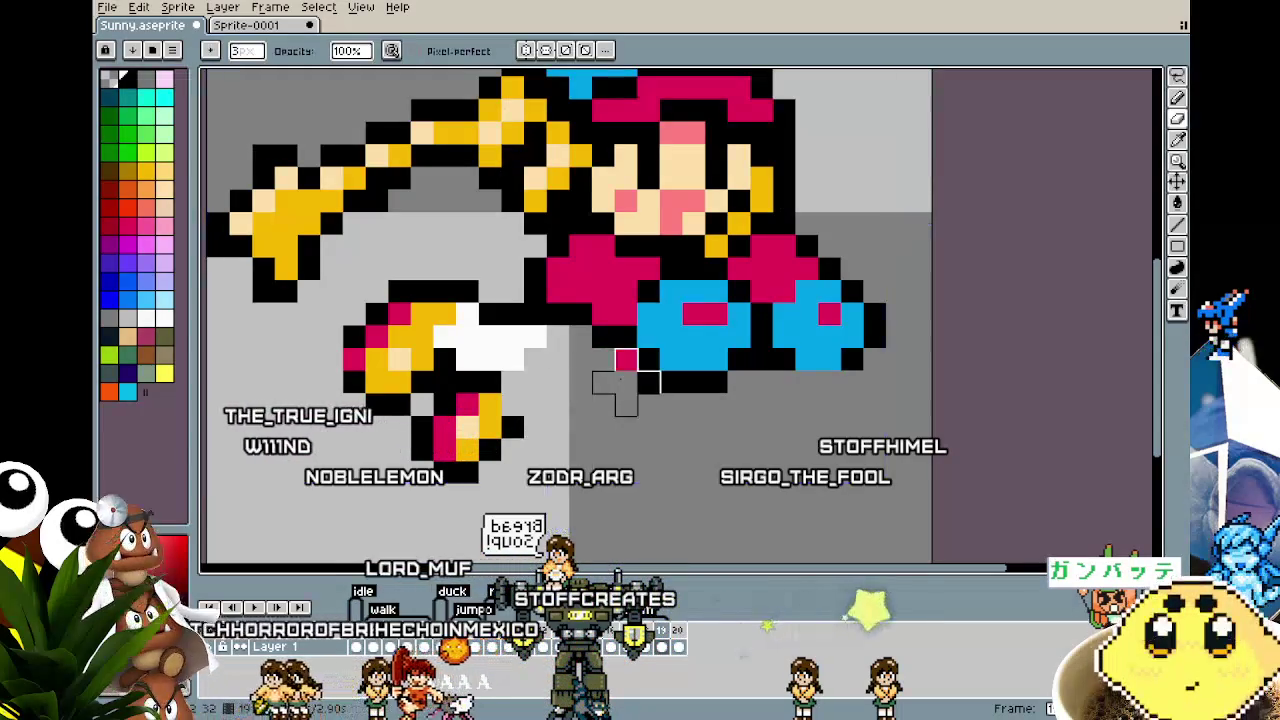
{"action": "key", "text": "b"}
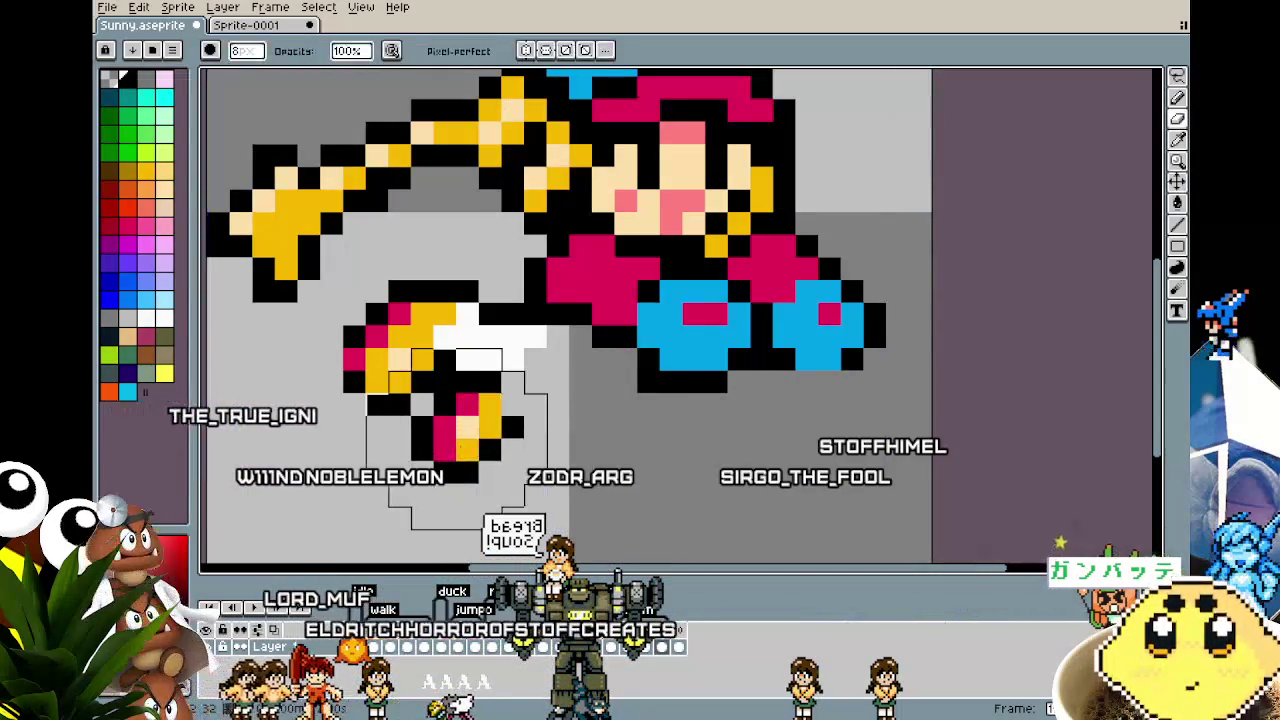
{"action": "left_click_drag", "start_coordinate": [468, 462], "coordinate": [452, 357]}
{"action": "scroll", "coordinate": [474, 364], "scroll_direction": "down", "scroll_amount": 5}
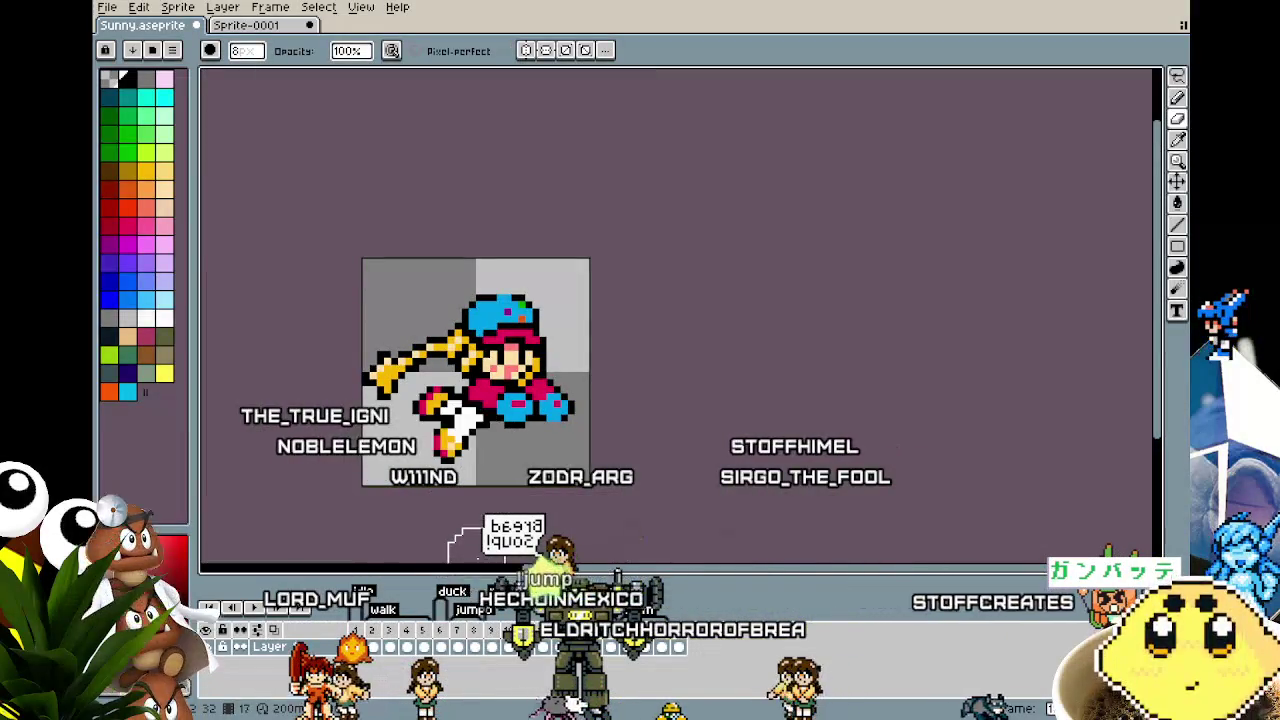
{"action": "key", "text": "ctrl+z"}
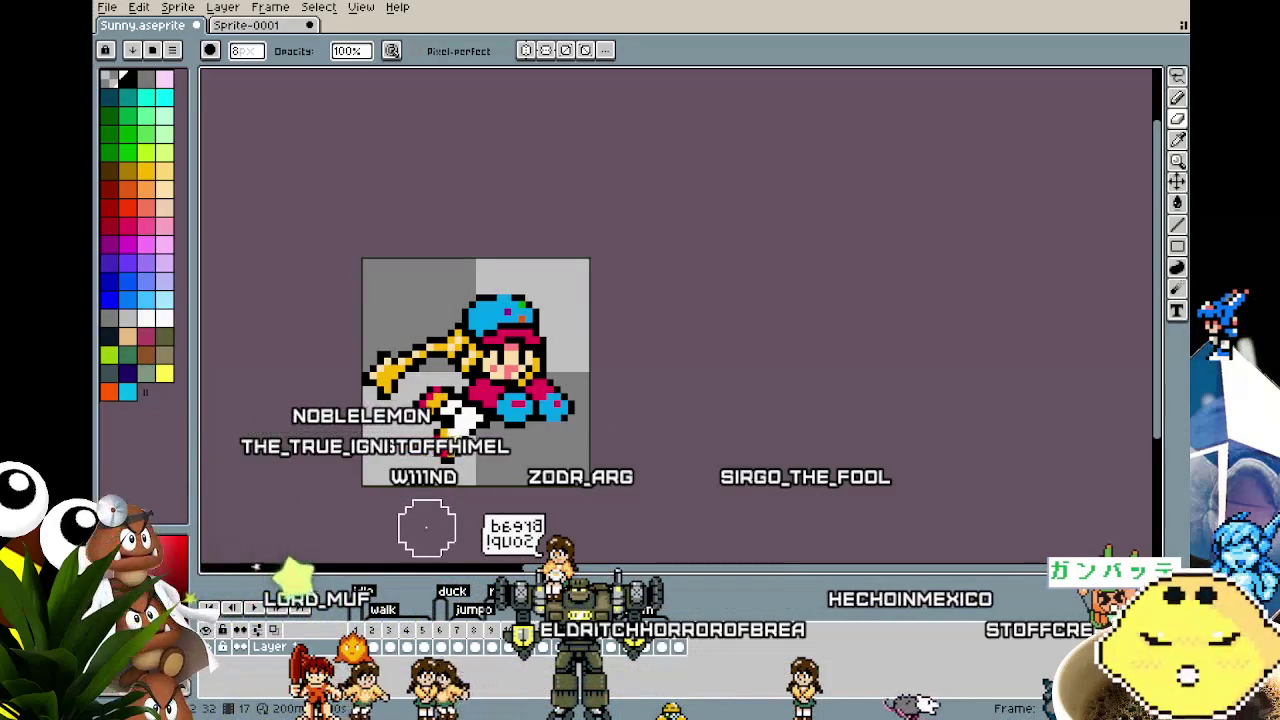
{"action": "key", "text": "ctrl+y"}
{"action": "key", "text": "ctrl+z"}
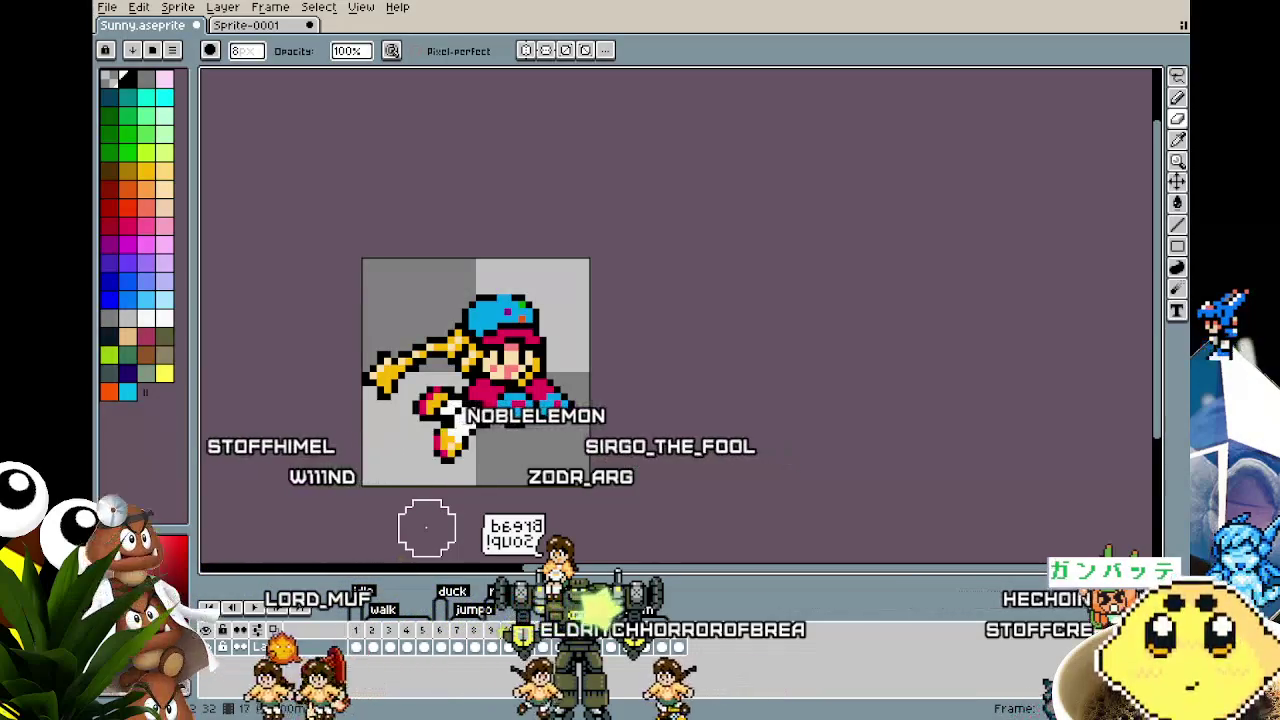
{"action": "key", "text": "ctrl+y"}
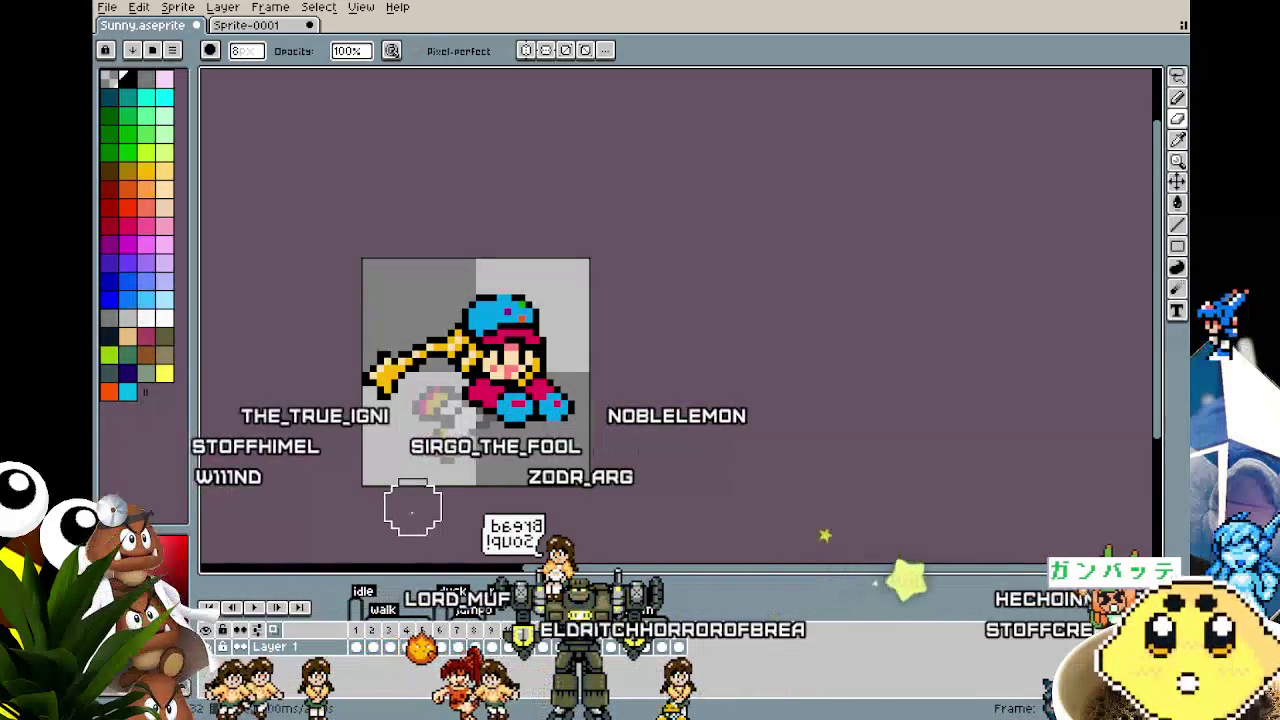
Step: Sample black and trace the new bent lower-leg outline over the onion-skin ghost
{"action": "scroll", "coordinate": [406, 515], "scroll_direction": "up", "scroll_amount": 2}
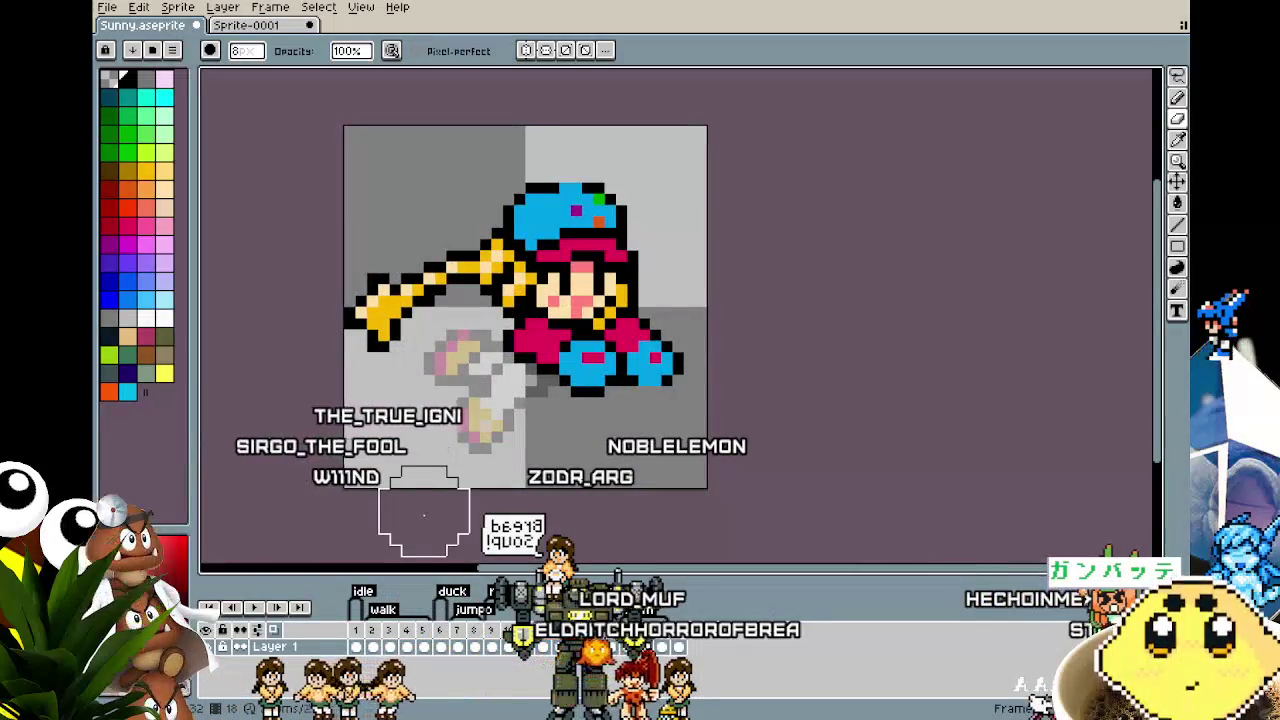
{"action": "key", "text": "i"}
{"action": "left_click", "coordinate": [515, 333]}
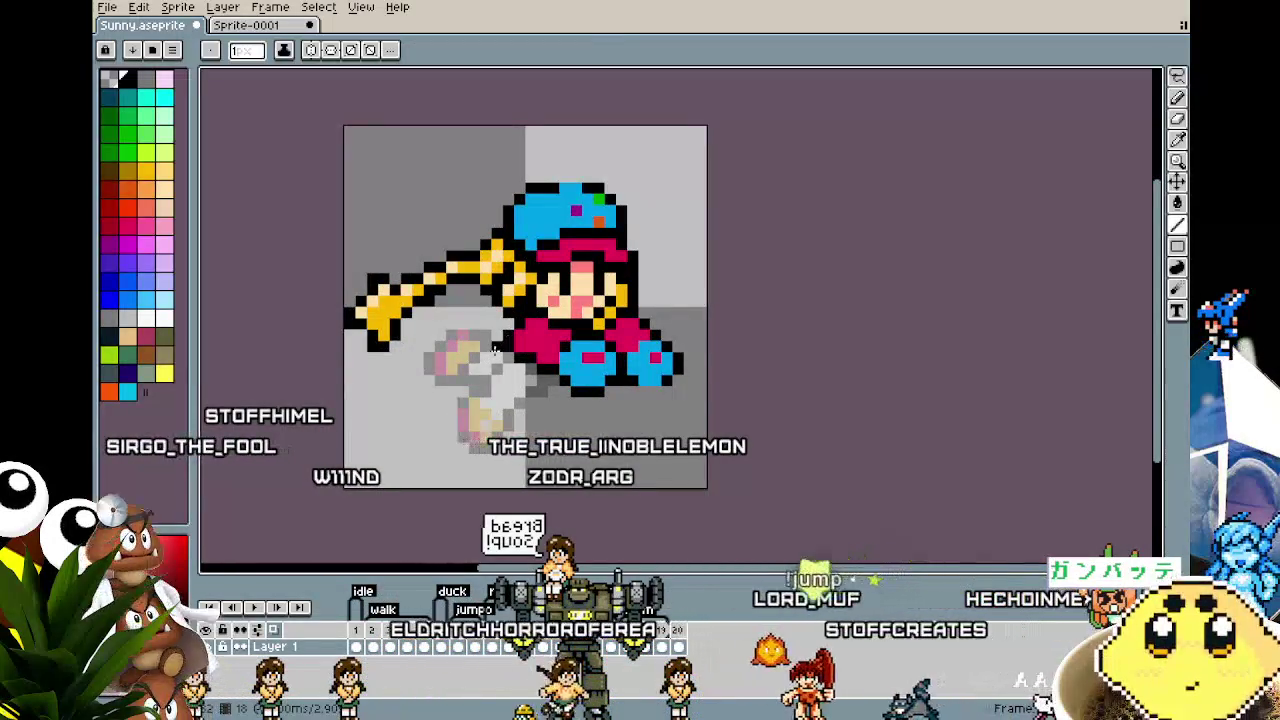
{"action": "key", "text": "b"}
{"action": "mouse_move", "coordinate": [488, 358]}
{"action": "left_mouse_down"}
{"action": "mouse_move", "coordinate": [430, 379]}
{"action": "mouse_move", "coordinate": [456, 380]}
{"action": "left_mouse_up"}
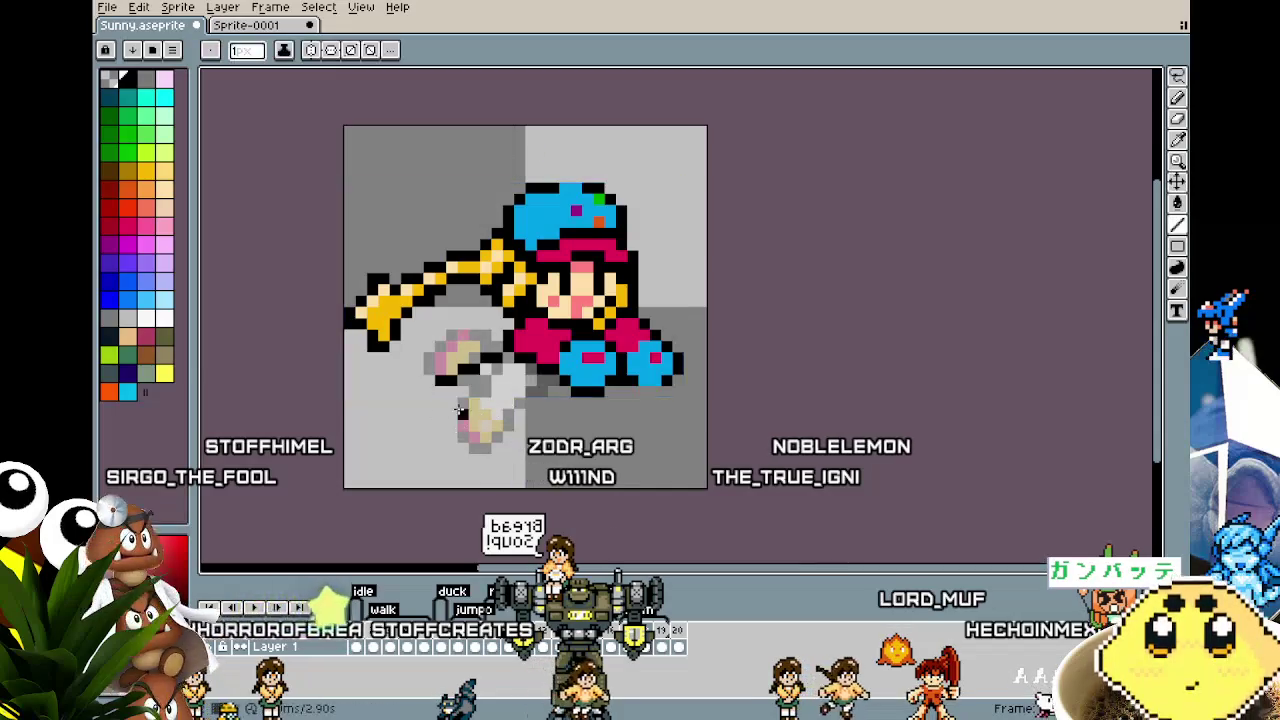
{"action": "left_click_drag", "start_coordinate": [438, 413], "coordinate": [460, 424]}
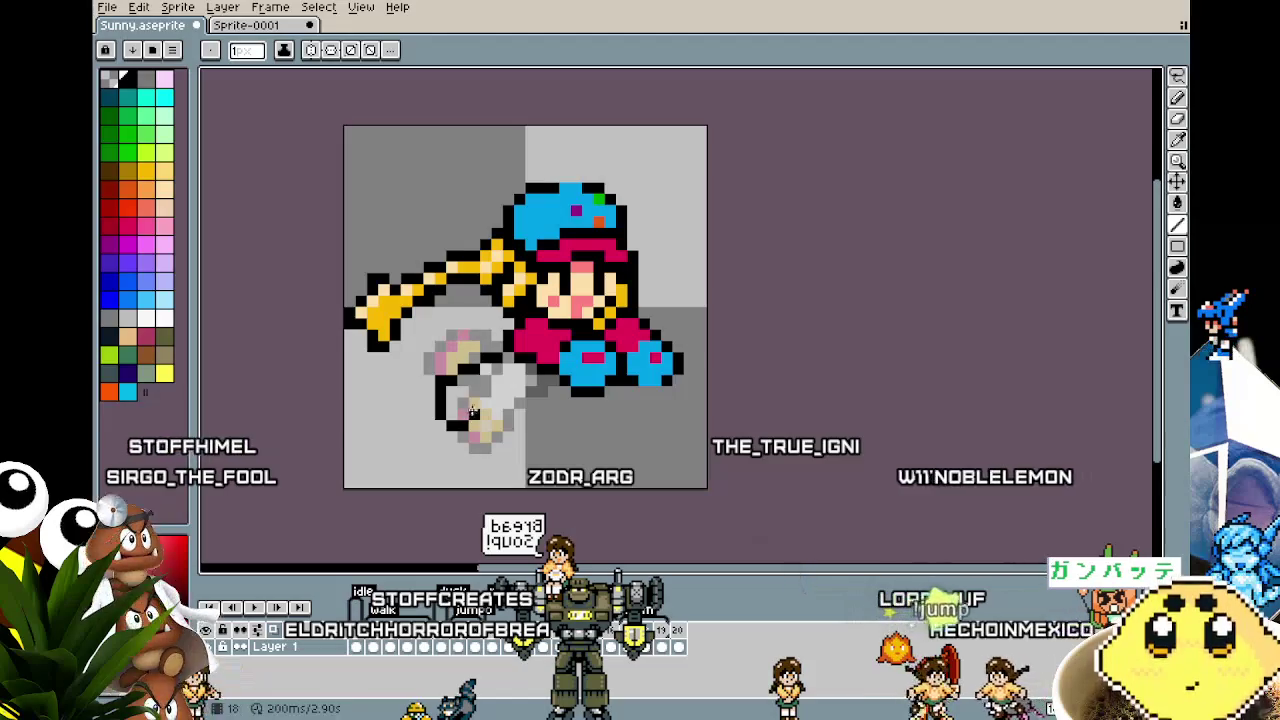
{"action": "left_click_drag", "start_coordinate": [474, 406], "coordinate": [500, 389]}
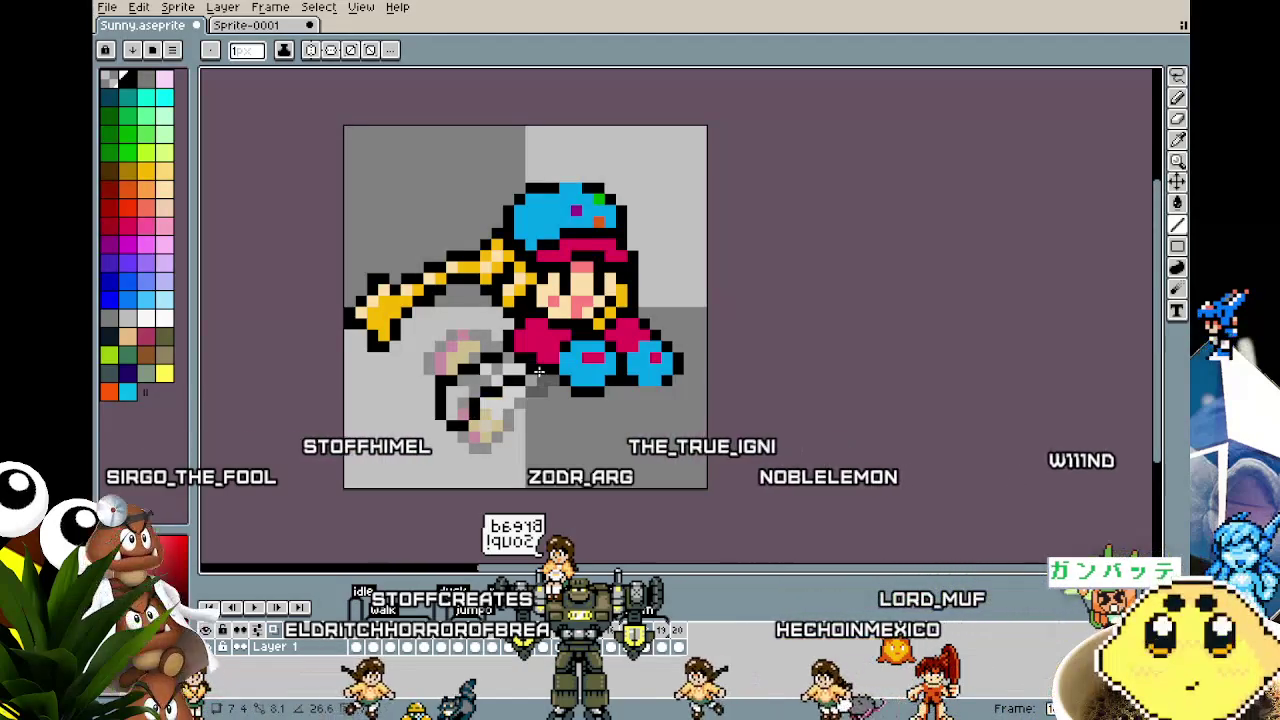
{"action": "scroll", "coordinate": [545, 373], "scroll_direction": "up", "scroll_amount": 2}
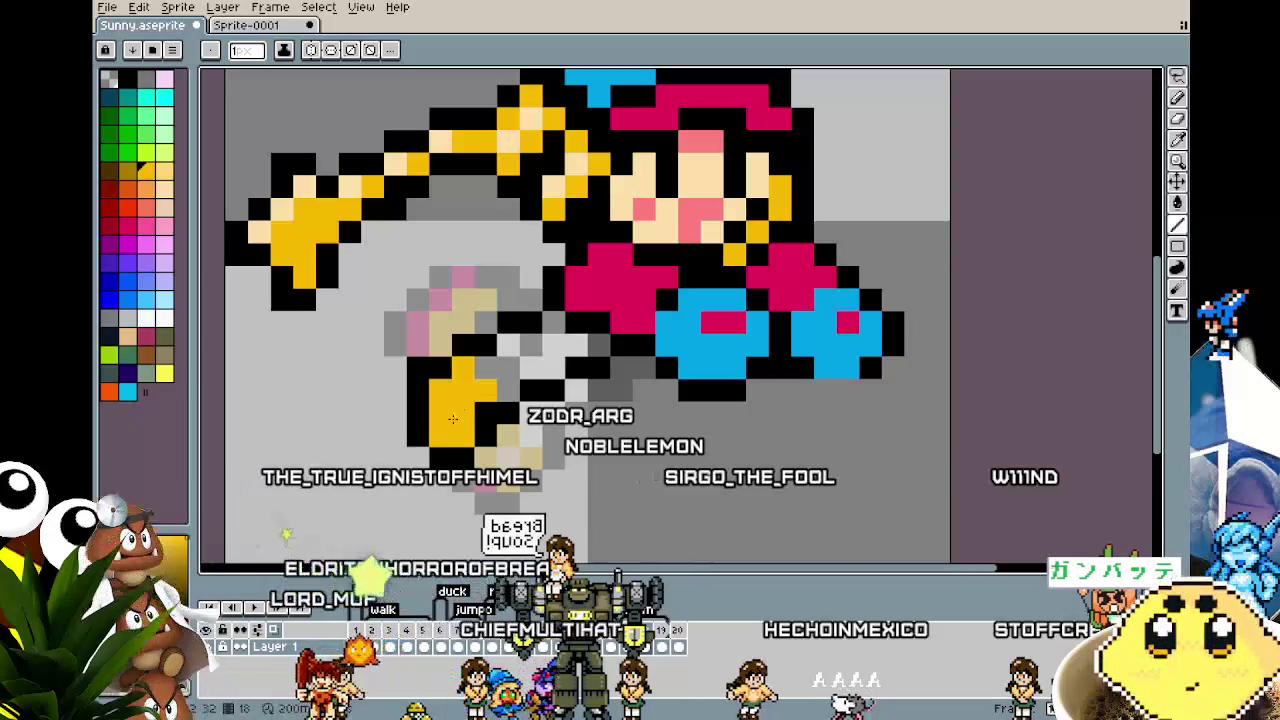
Step: Sample white and paint it into the new leg
{"action": "key", "text": "i"}
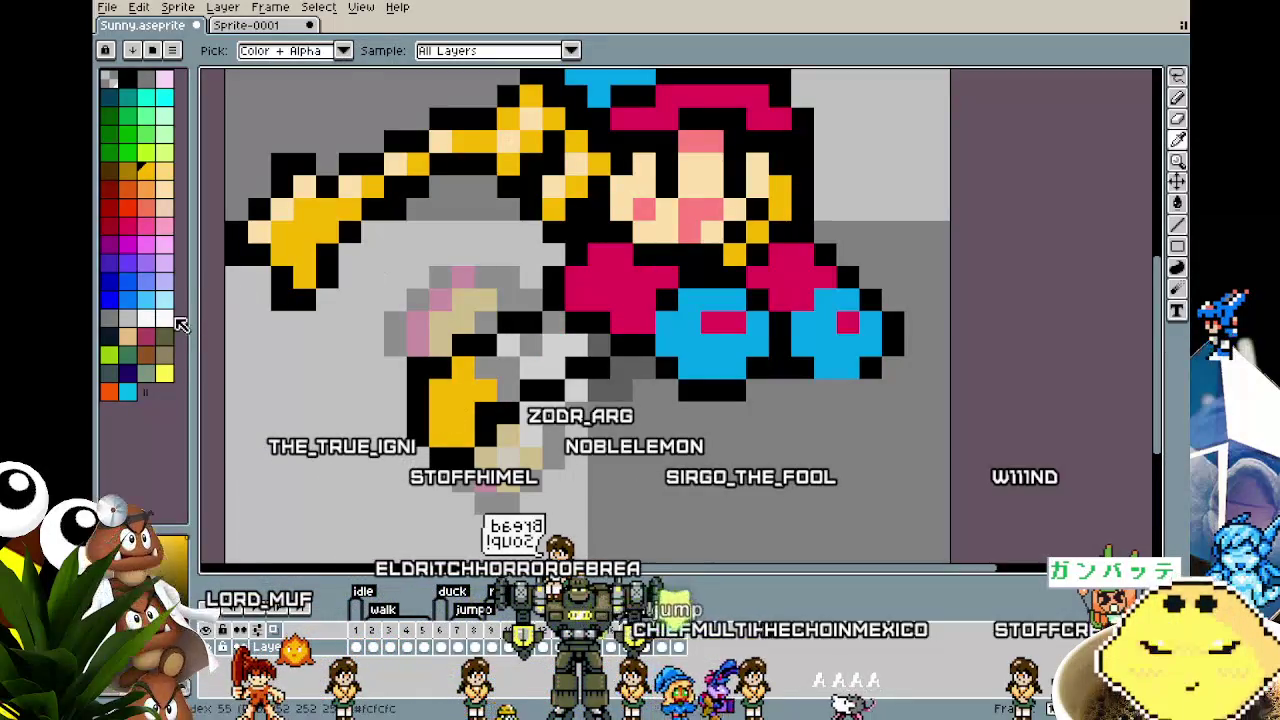
{"action": "left_click", "coordinate": [164, 318]}
{"action": "left_click_drag", "start_coordinate": [495, 370], "coordinate": [595, 345]}
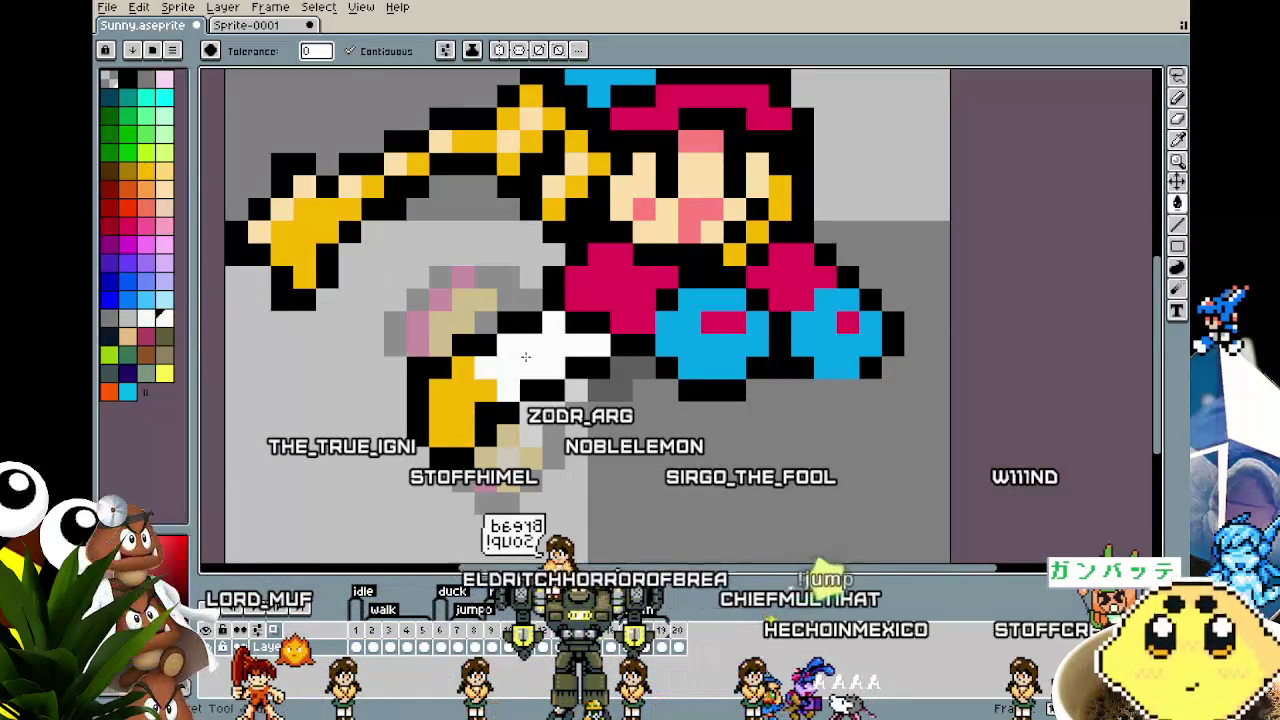
Step: Pick peach for the foot highlight and red for the foot tip
{"action": "left_click", "coordinate": [660, 172]}
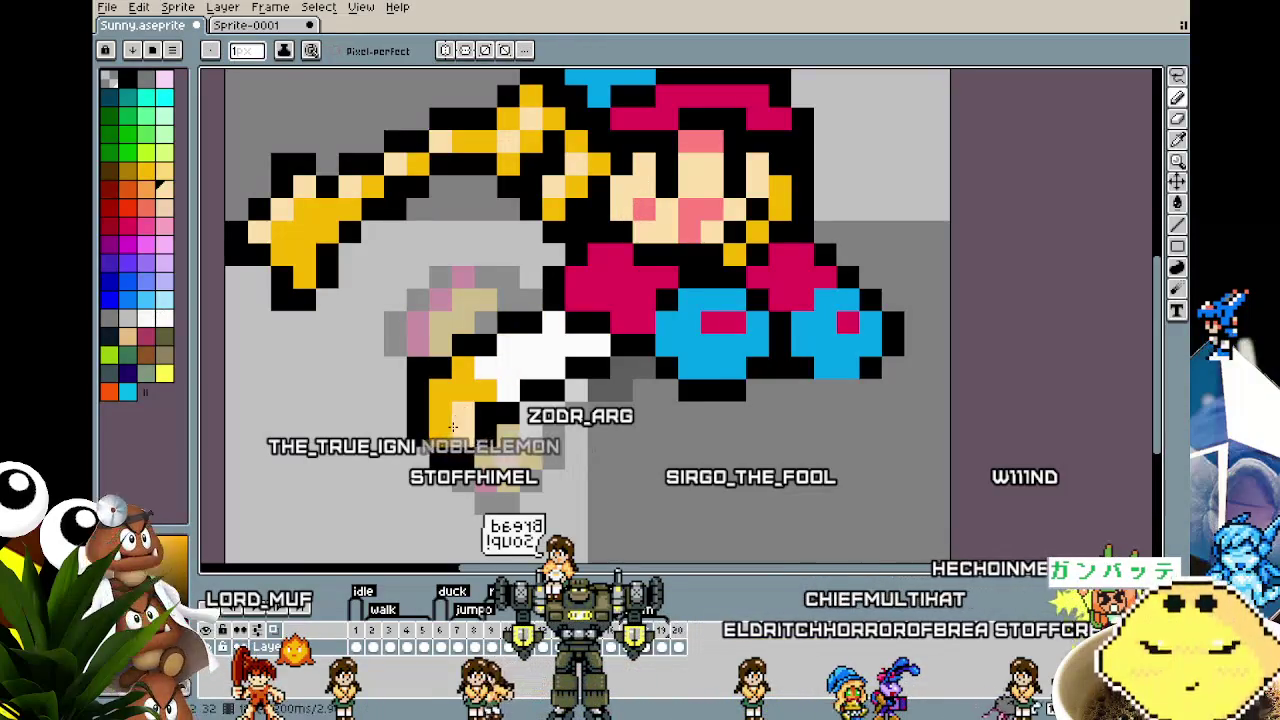
{"action": "scroll", "coordinate": [453, 427], "scroll_direction": "down", "scroll_amount": 4}
{"action": "scroll", "coordinate": [447, 495], "scroll_direction": "up", "scroll_amount": 2}
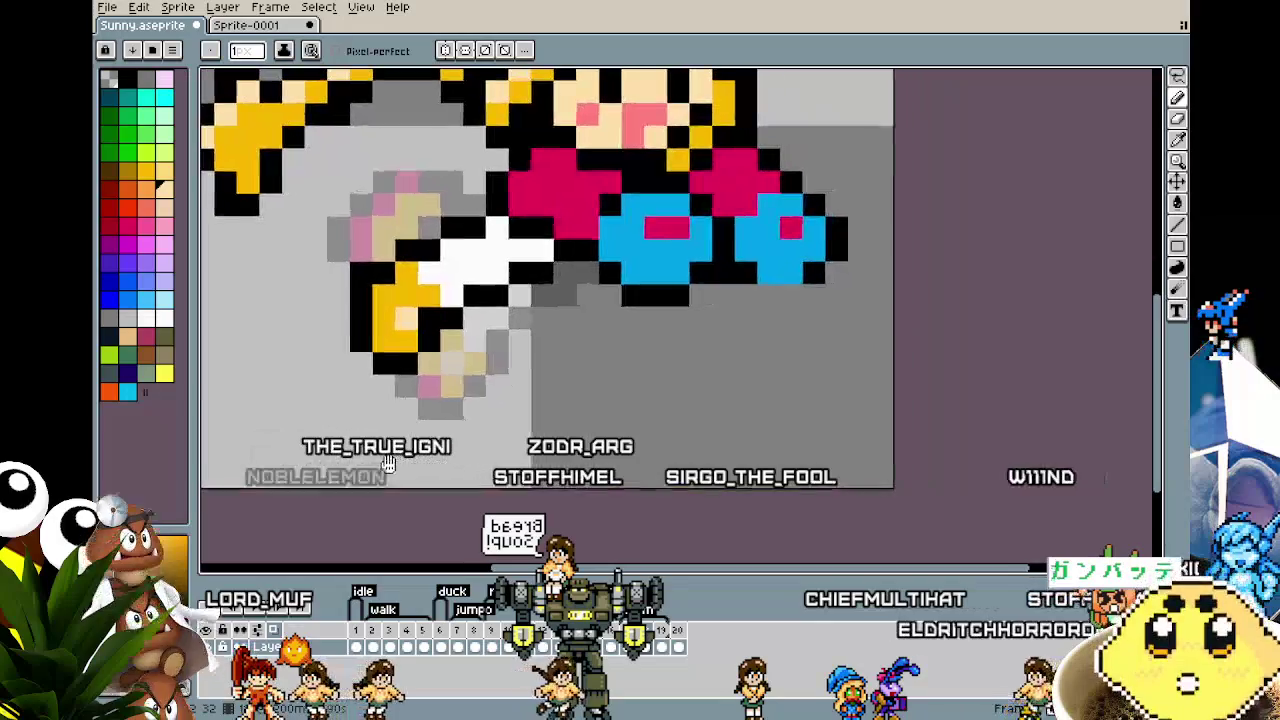
{"action": "scroll", "coordinate": [380, 473], "scroll_direction": "down", "scroll_amount": 1}
{"action": "left_click", "coordinate": [122, 222]}
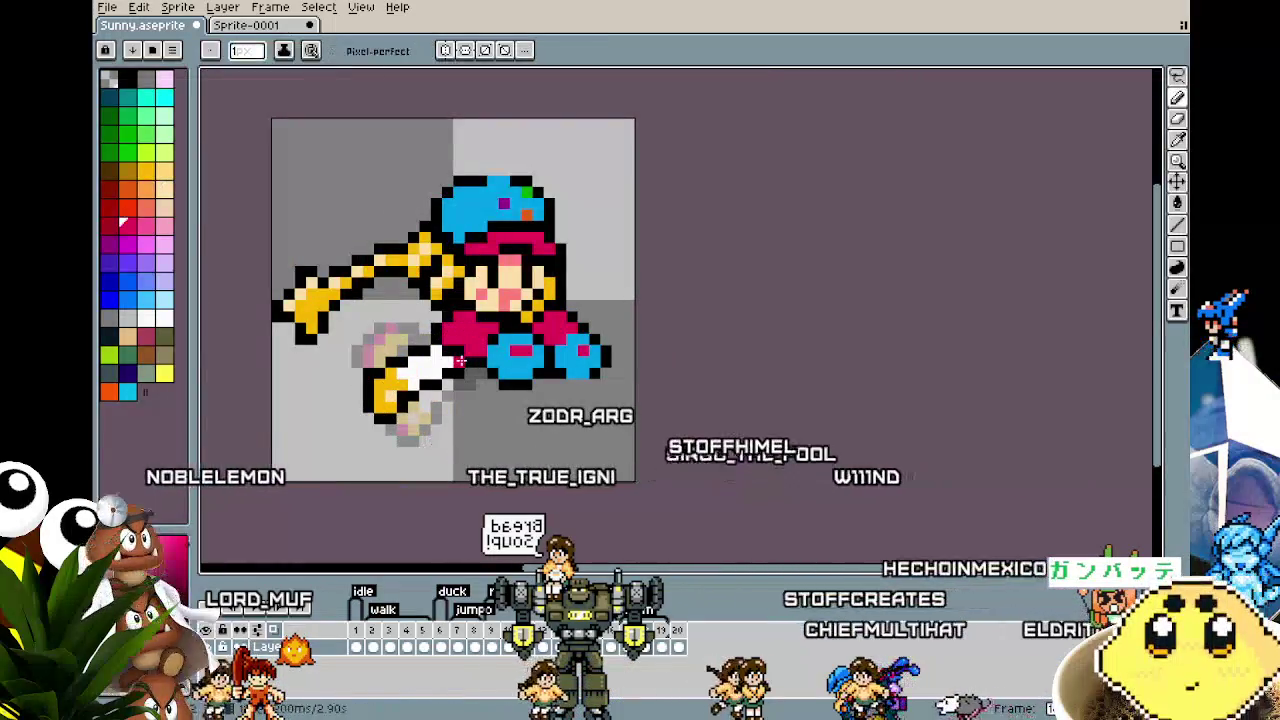
{"action": "scroll", "coordinate": [400, 419], "scroll_direction": "down", "scroll_amount": 1}
{"action": "scroll", "coordinate": [395, 430], "scroll_direction": "down", "scroll_amount": 1}
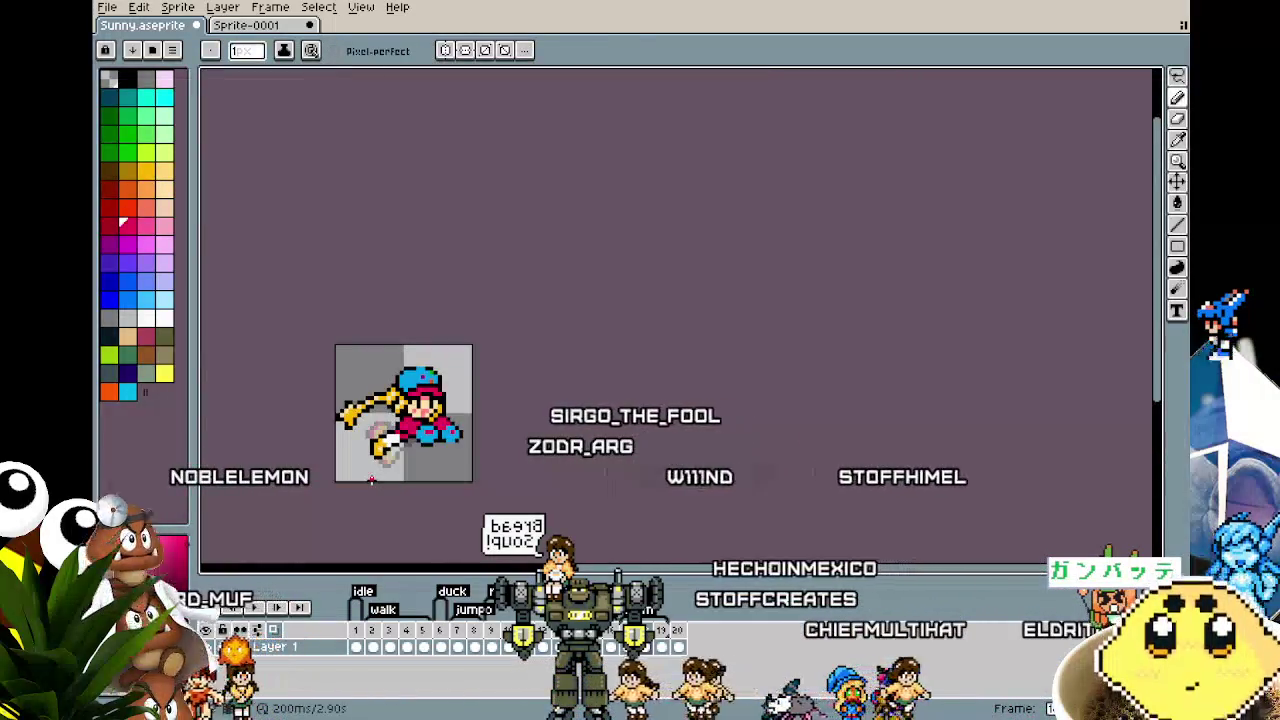
{"action": "scroll", "coordinate": [385, 445], "scroll_direction": "up", "scroll_amount": 1}
{"action": "scroll", "coordinate": [371, 464], "scroll_direction": "up", "scroll_amount": 1}
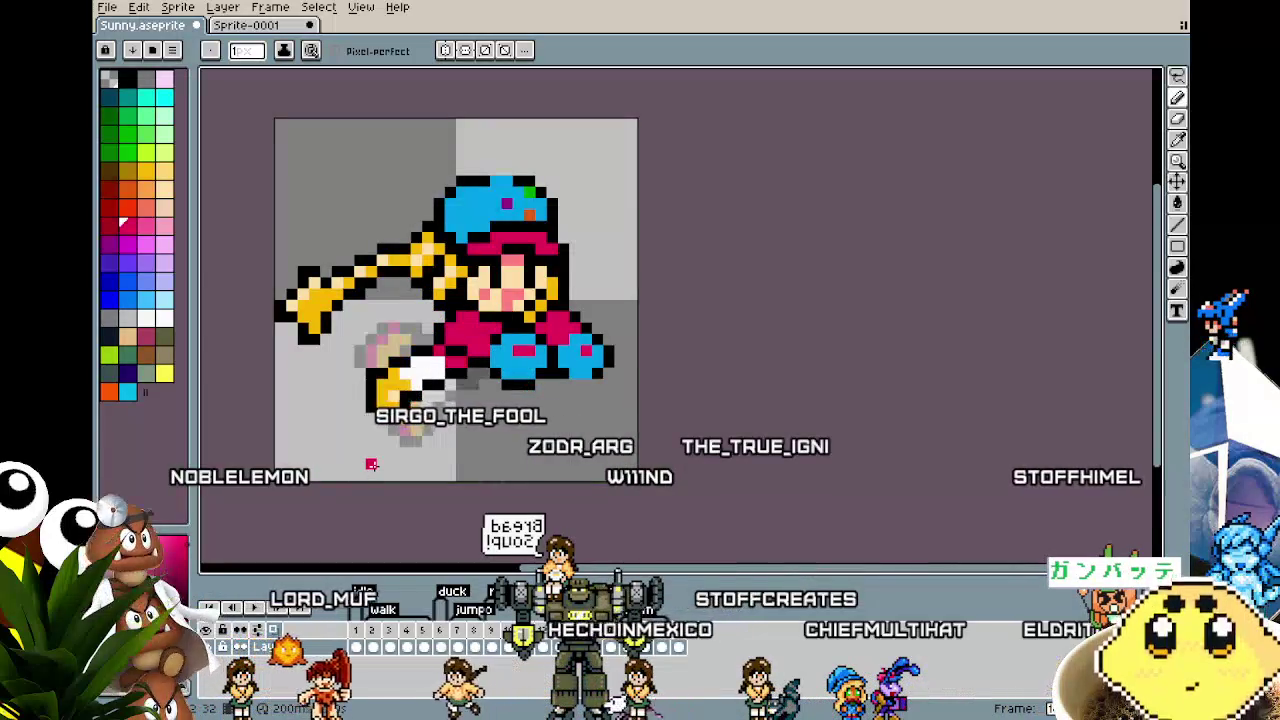
{"action": "scroll", "coordinate": [371, 464], "scroll_direction": "down", "scroll_amount": 1}
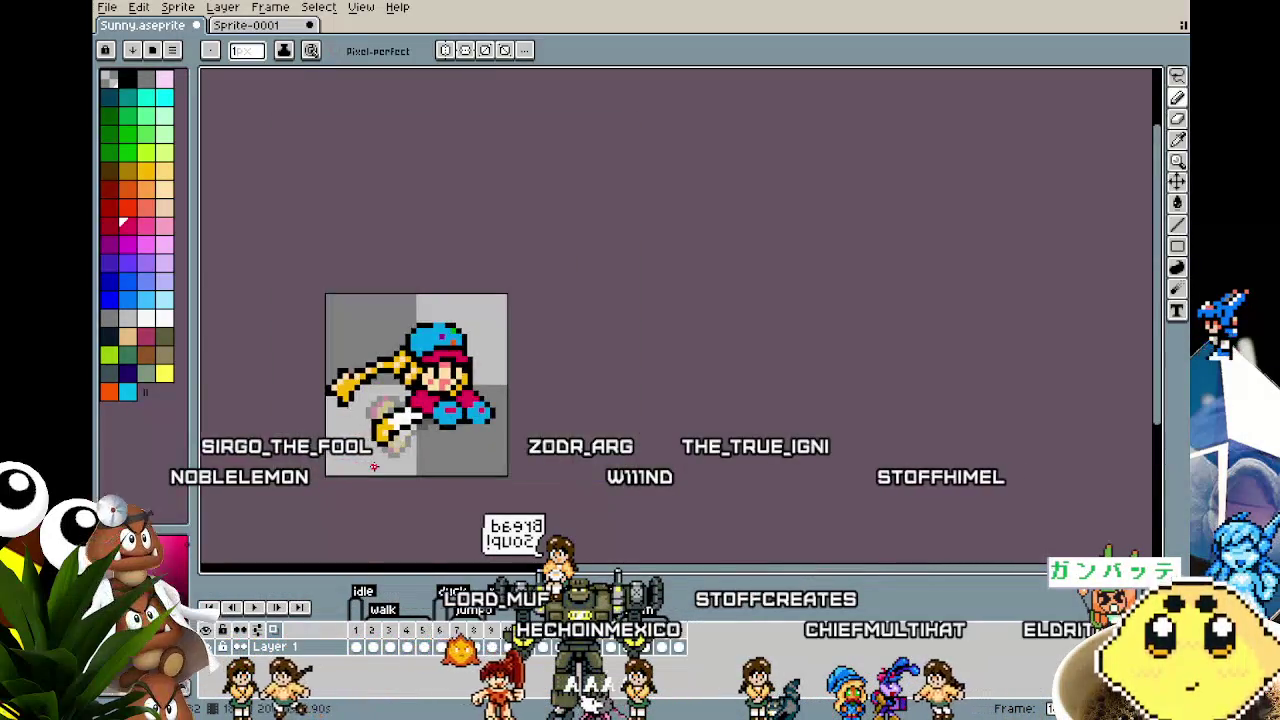
{"action": "scroll", "coordinate": [403, 399], "scroll_direction": "up", "scroll_amount": 2}
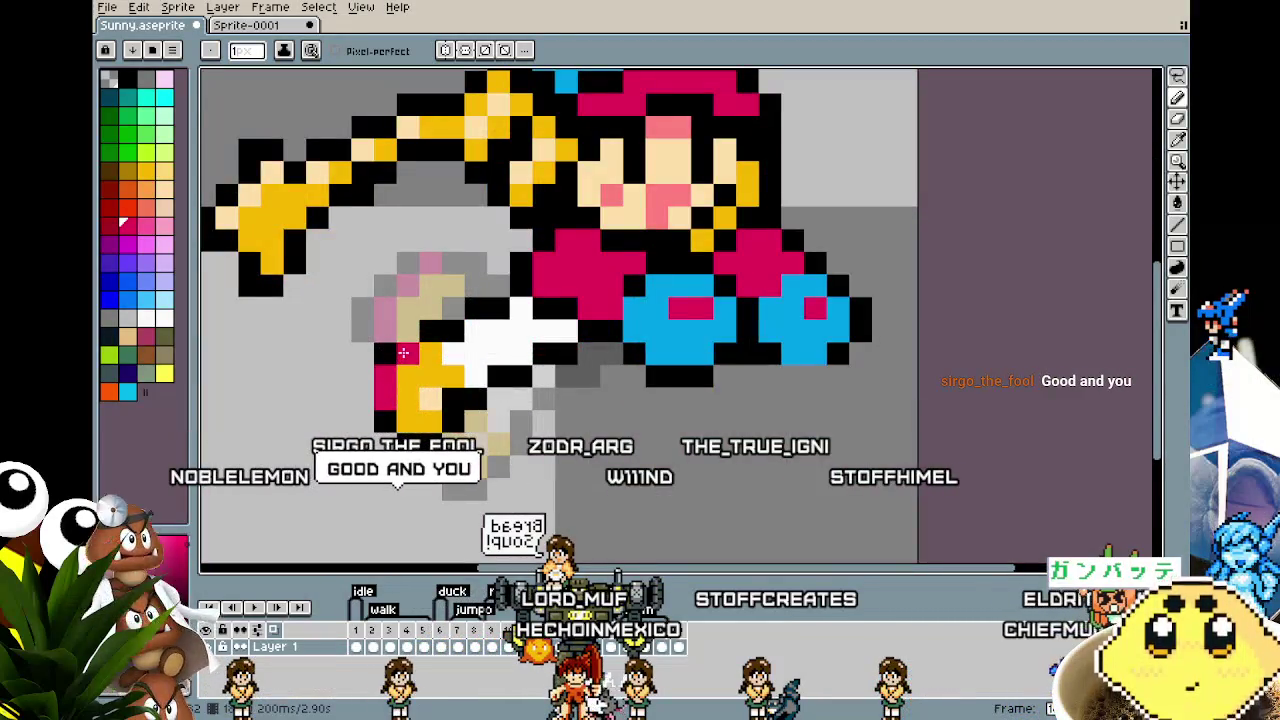
Step: Zoom in and out to review the sprite's kicking leg
{"action": "scroll", "coordinate": [403, 352], "scroll_direction": "down", "scroll_amount": 2}
{"action": "scroll", "coordinate": [346, 490], "scroll_direction": "down", "scroll_amount": 1}
{"action": "scroll", "coordinate": [346, 490], "scroll_direction": "up", "scroll_amount": 1}
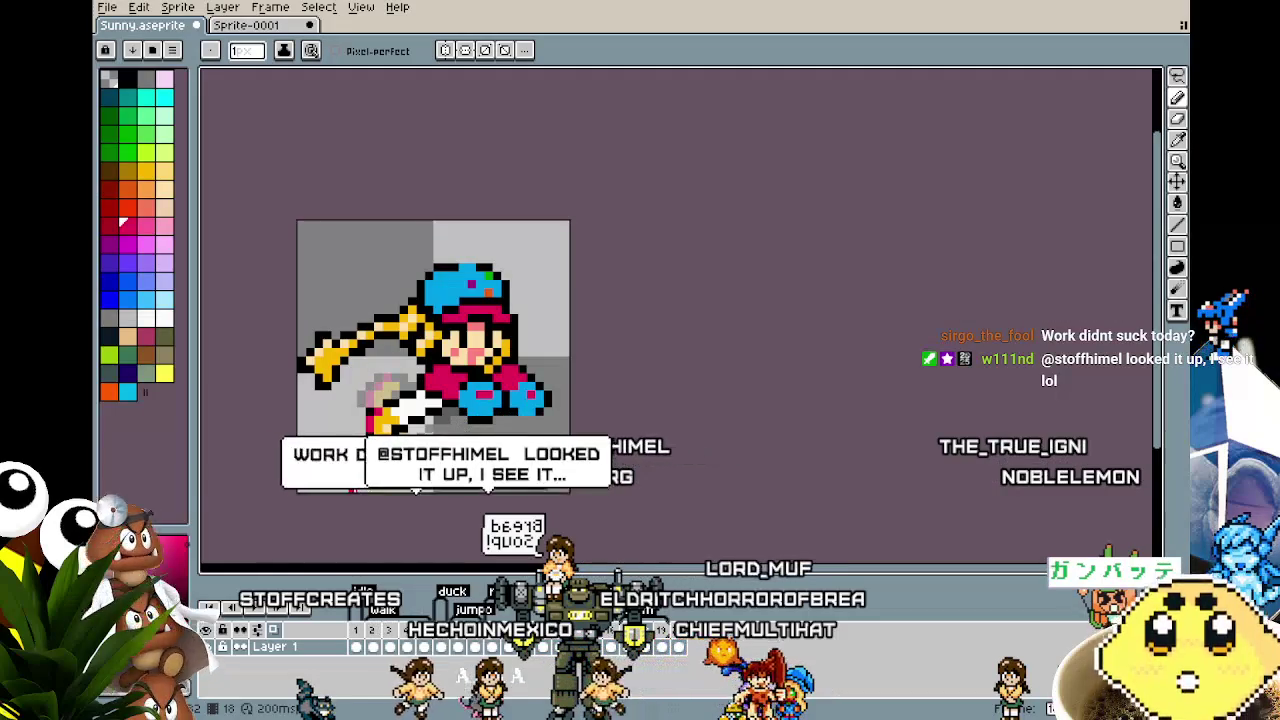
{"action": "scroll", "coordinate": [344, 490], "scroll_direction": "up", "scroll_amount": 4}
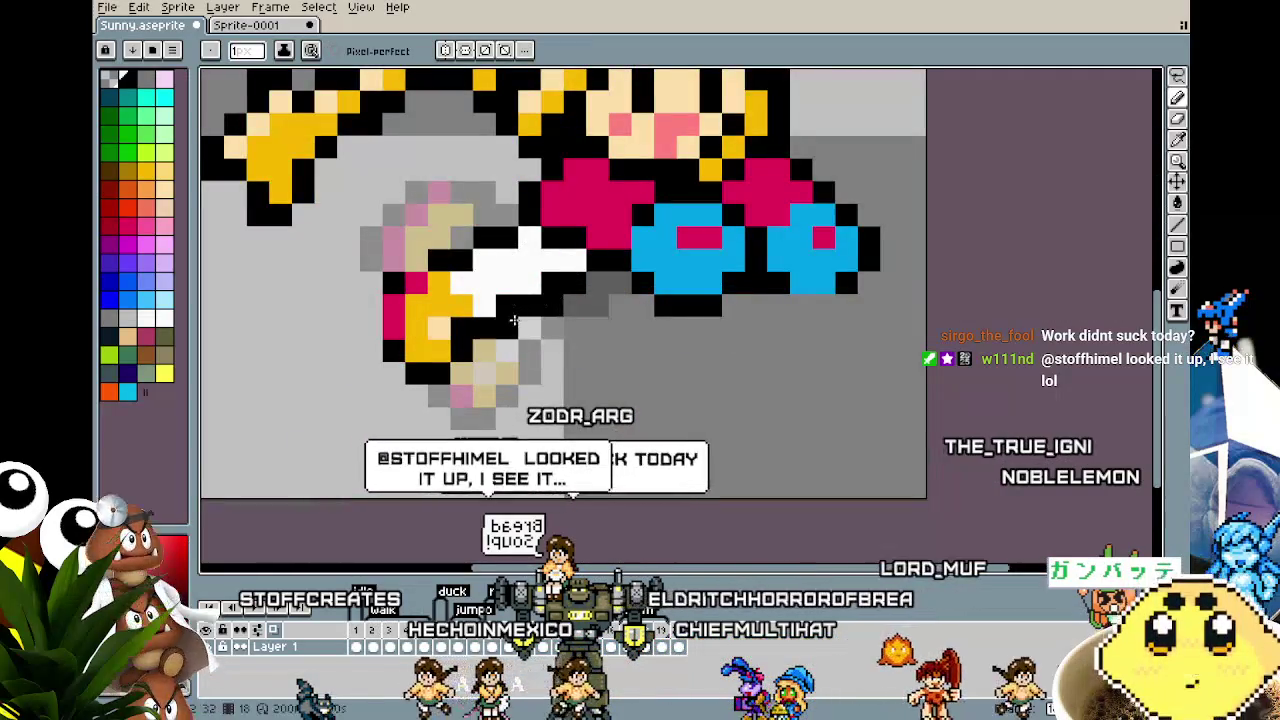
{"action": "scroll", "coordinate": [459, 443], "scroll_direction": "down", "scroll_amount": 4}
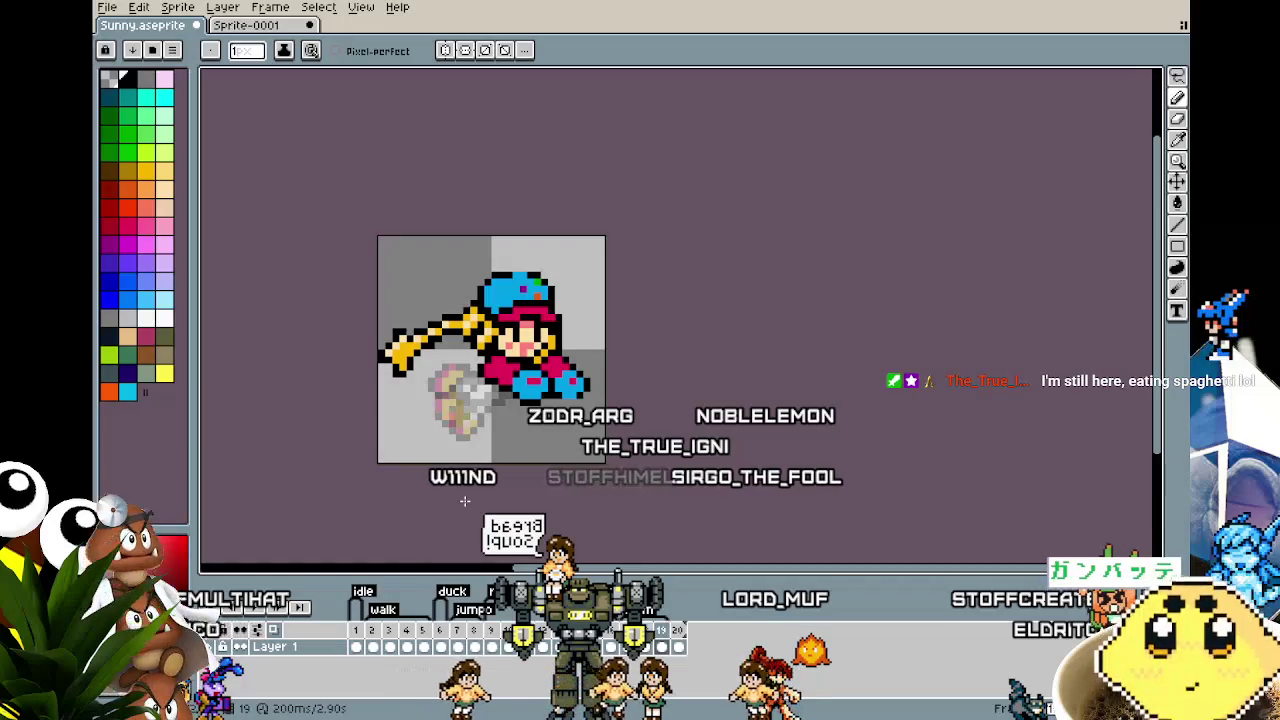
{"action": "scroll", "coordinate": [465, 500], "scroll_direction": "up", "scroll_amount": 3}
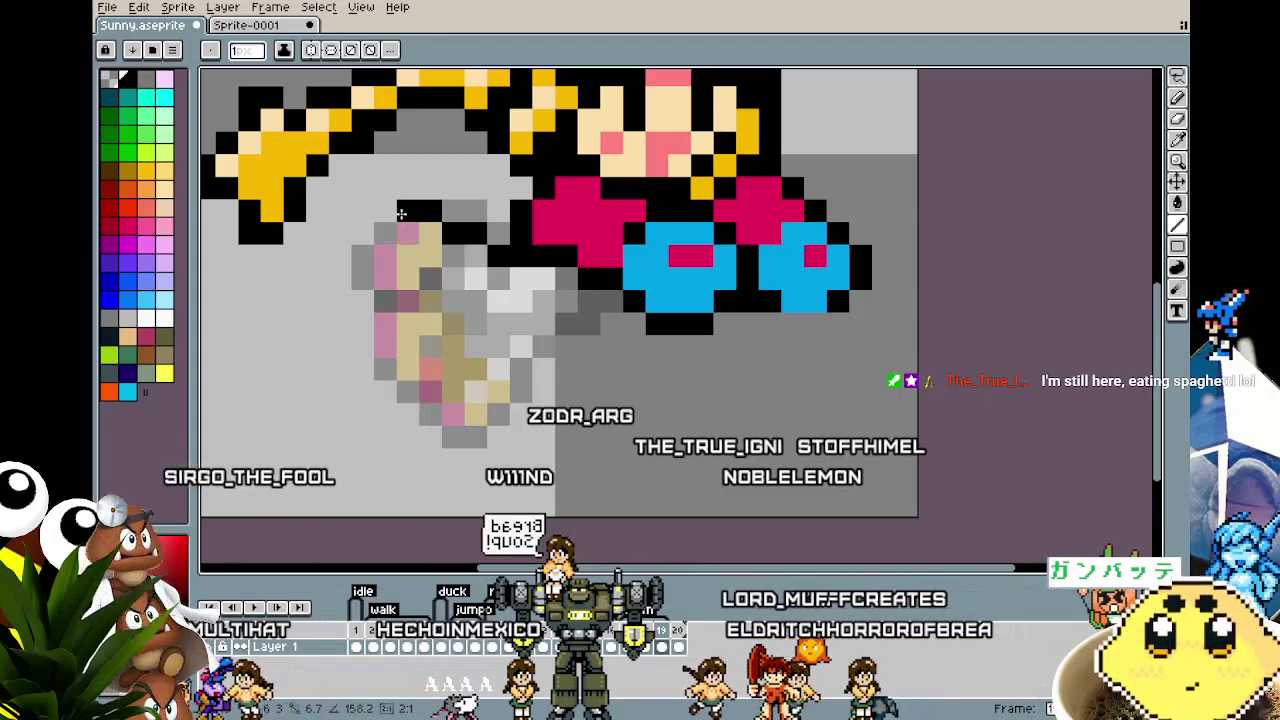
Step: Pencil the new leg's black outline along its top, left edge and bottom
{"action": "left_click_drag", "start_coordinate": [400, 213], "coordinate": [354, 229]}
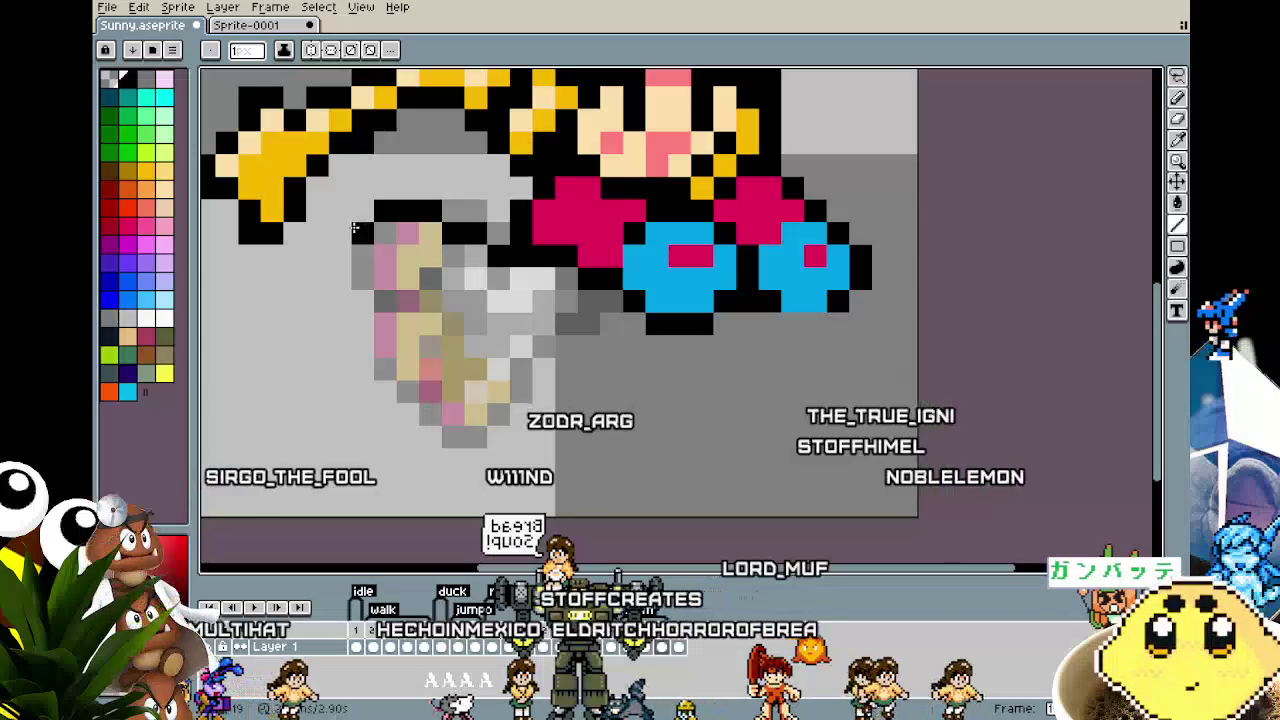
{"action": "left_click", "coordinate": [346, 270]}
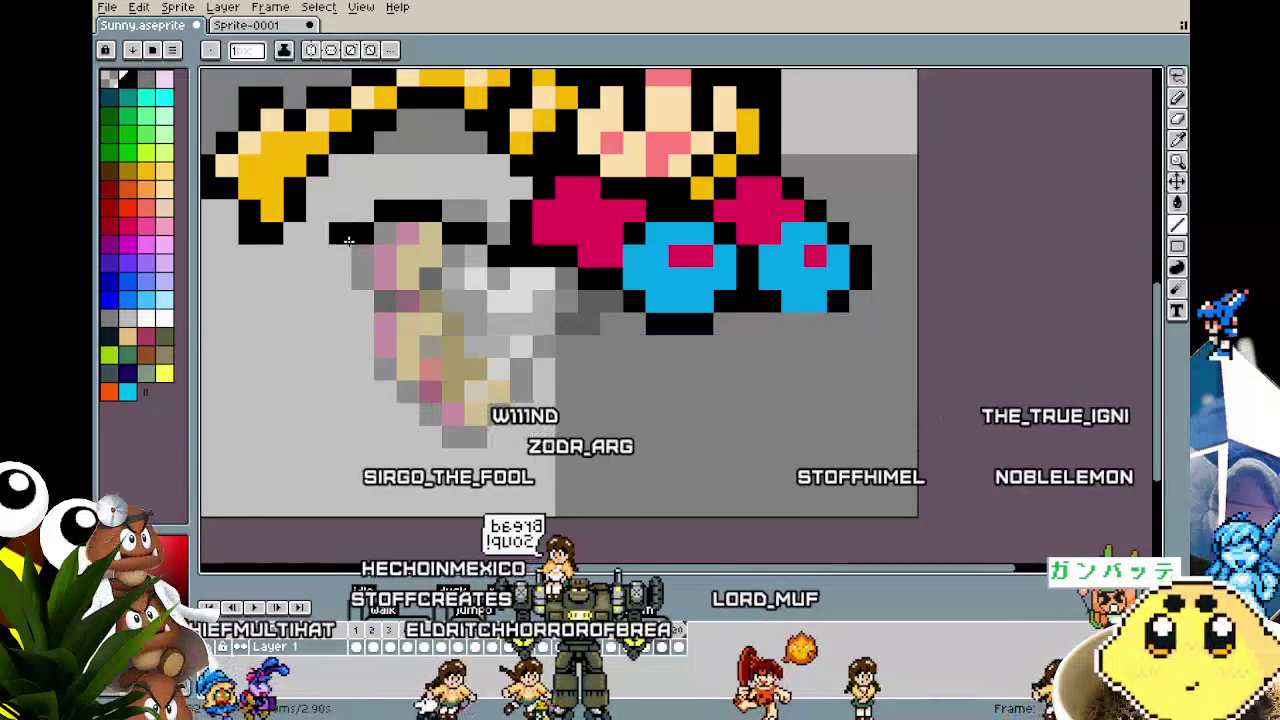
{"action": "mouse_move", "coordinate": [341, 250]}
{"action": "left_mouse_down"}
{"action": "mouse_move", "coordinate": [354, 314]}
{"action": "mouse_move", "coordinate": [380, 310]}
{"action": "left_mouse_up"}
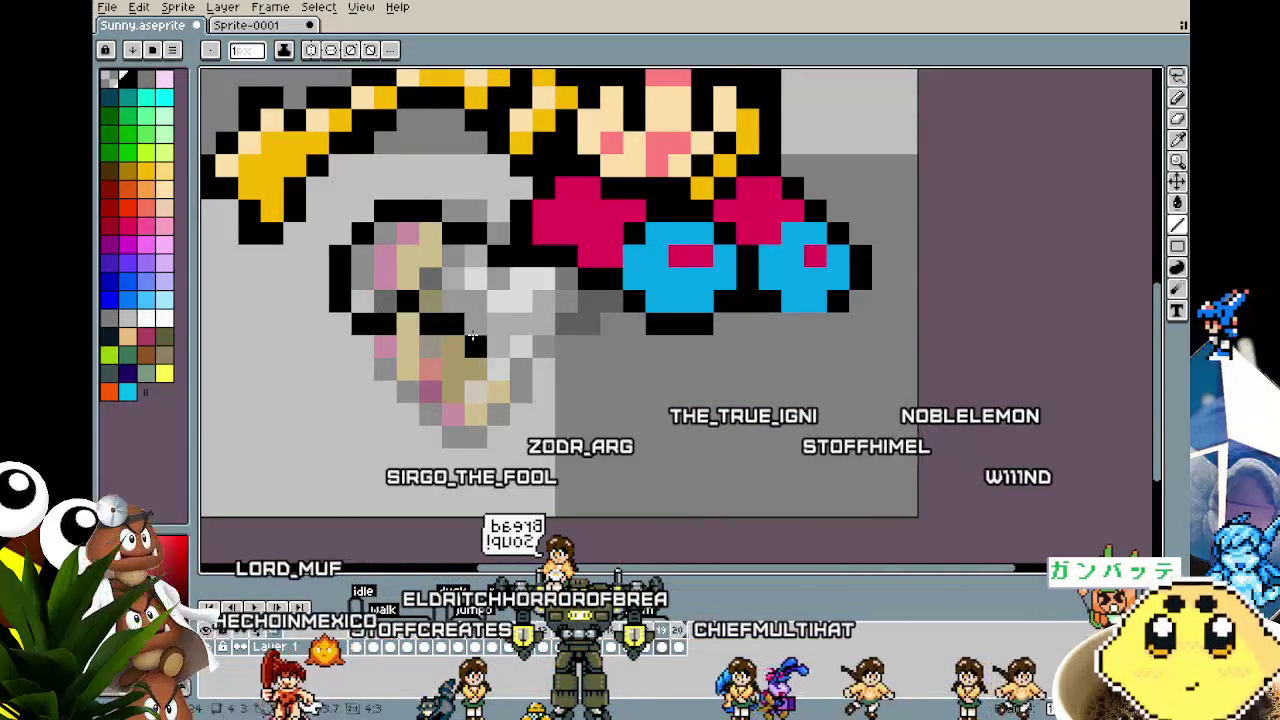
{"action": "left_click_drag", "start_coordinate": [474, 338], "coordinate": [499, 330]}
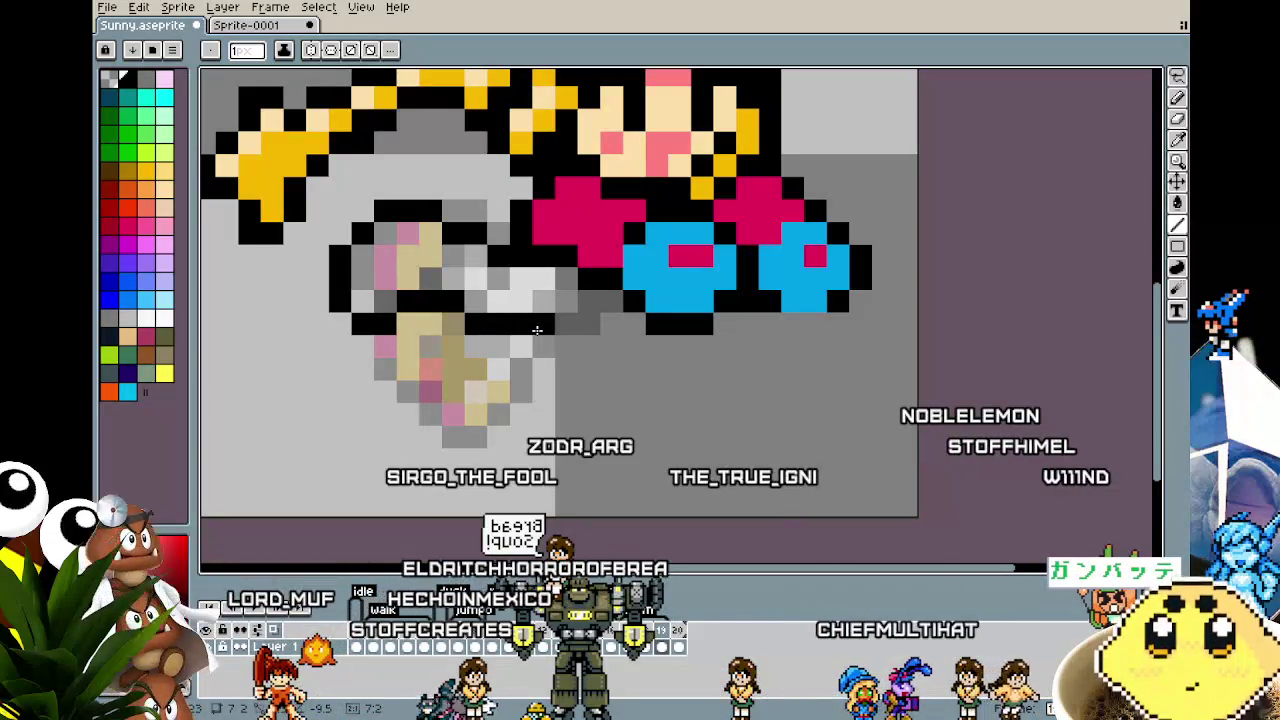
Step: Hide the onion skin, preview the animation, and close the leg outline
{"action": "left_click", "coordinate": [276, 639]}
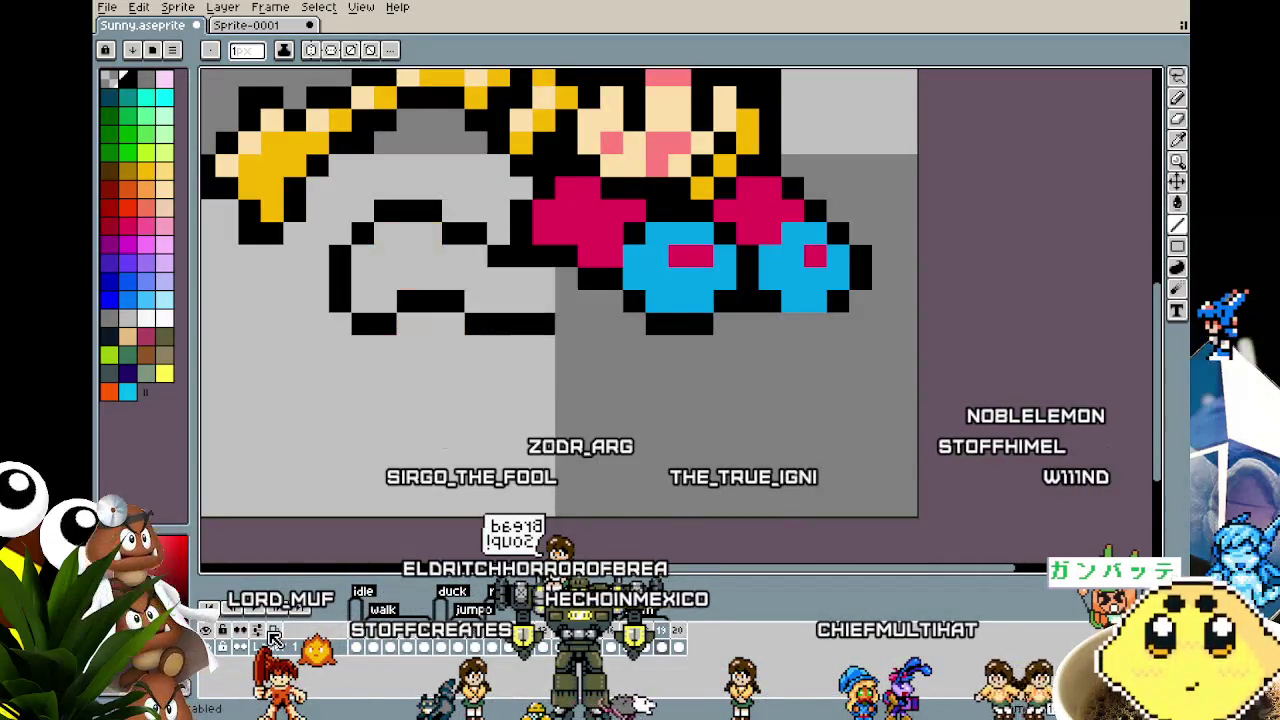
{"action": "key", "text": "Return"}
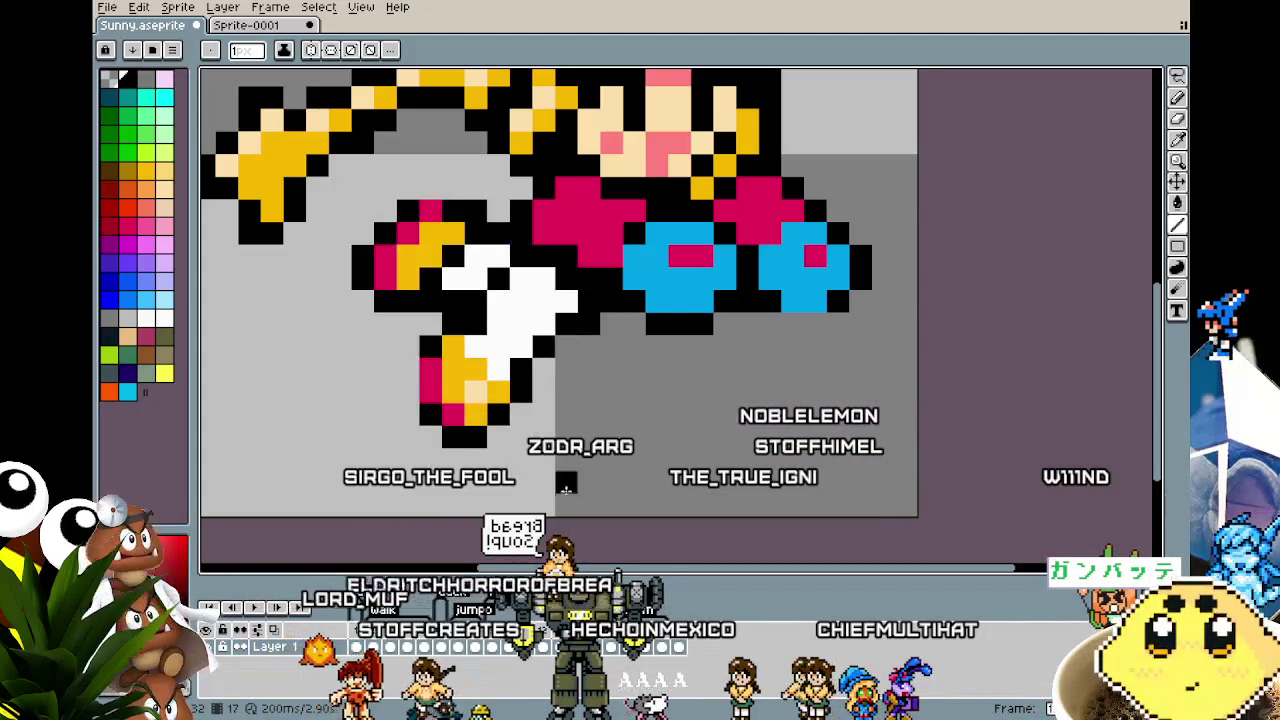
{"action": "key", "text": "Return"}
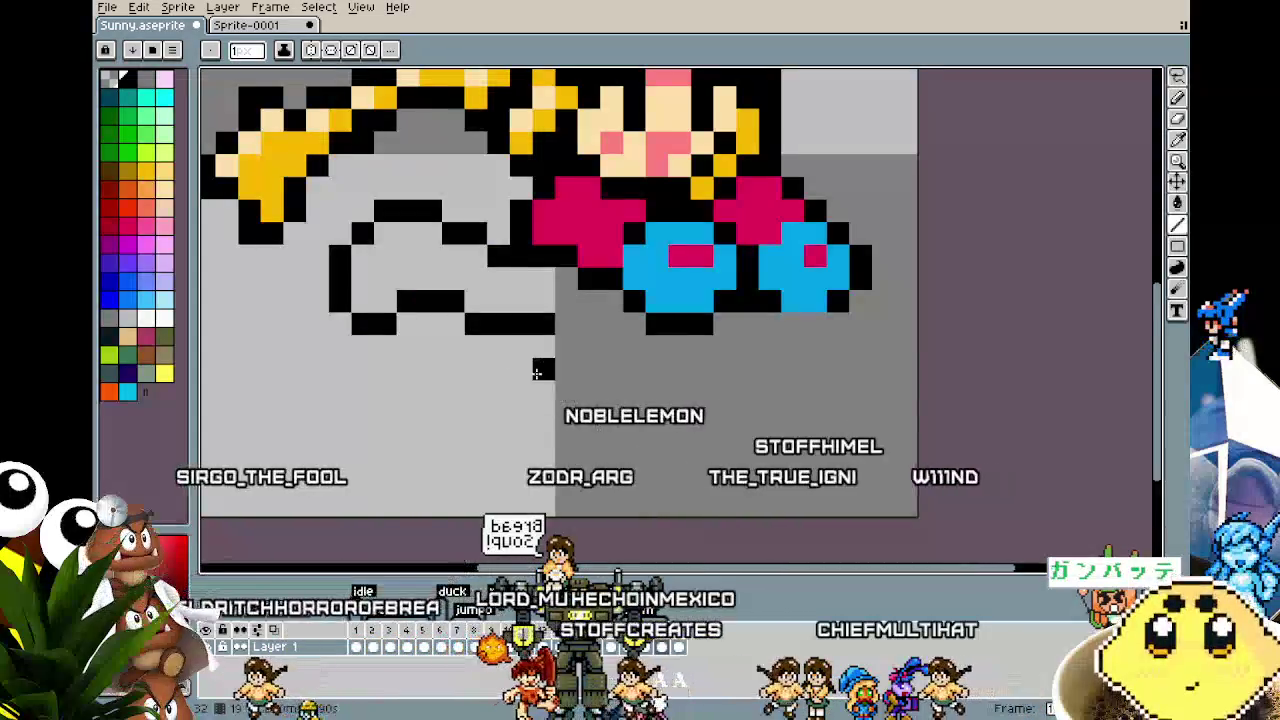
{"action": "left_click", "coordinate": [566, 322]}
{"action": "left_click", "coordinate": [603, 301]}
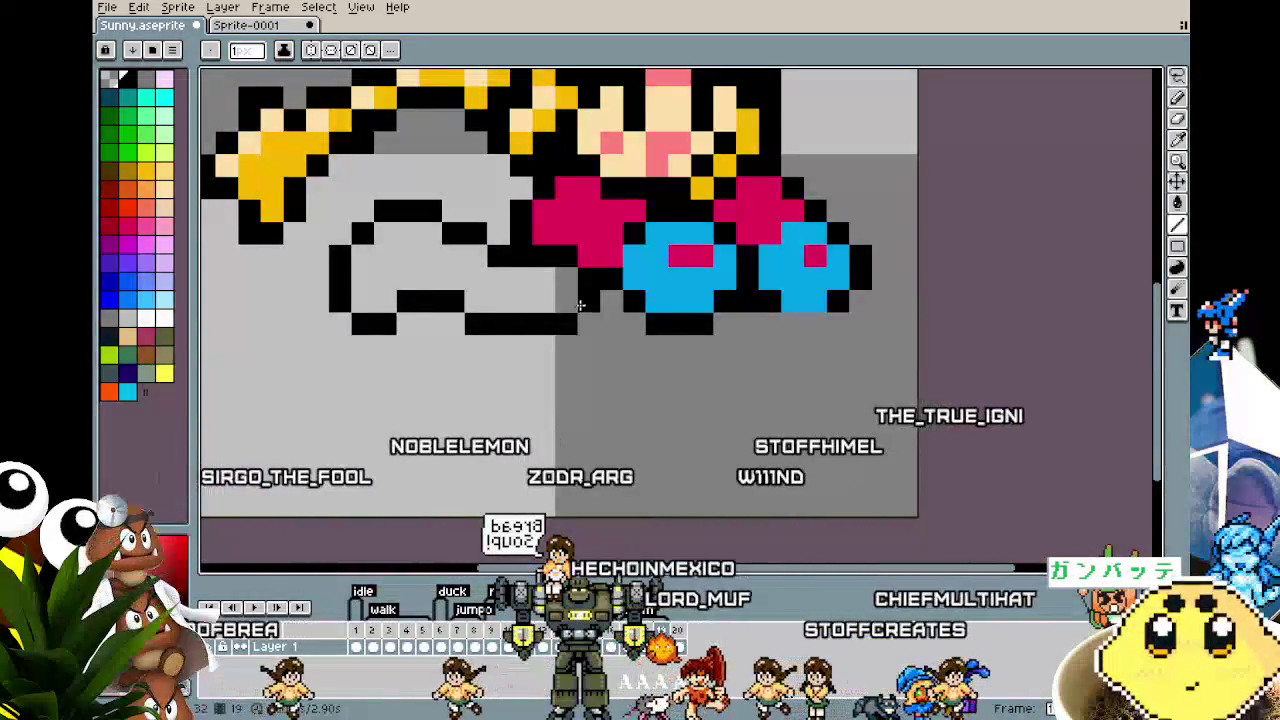
{"action": "key", "text": "ctrl+z"}
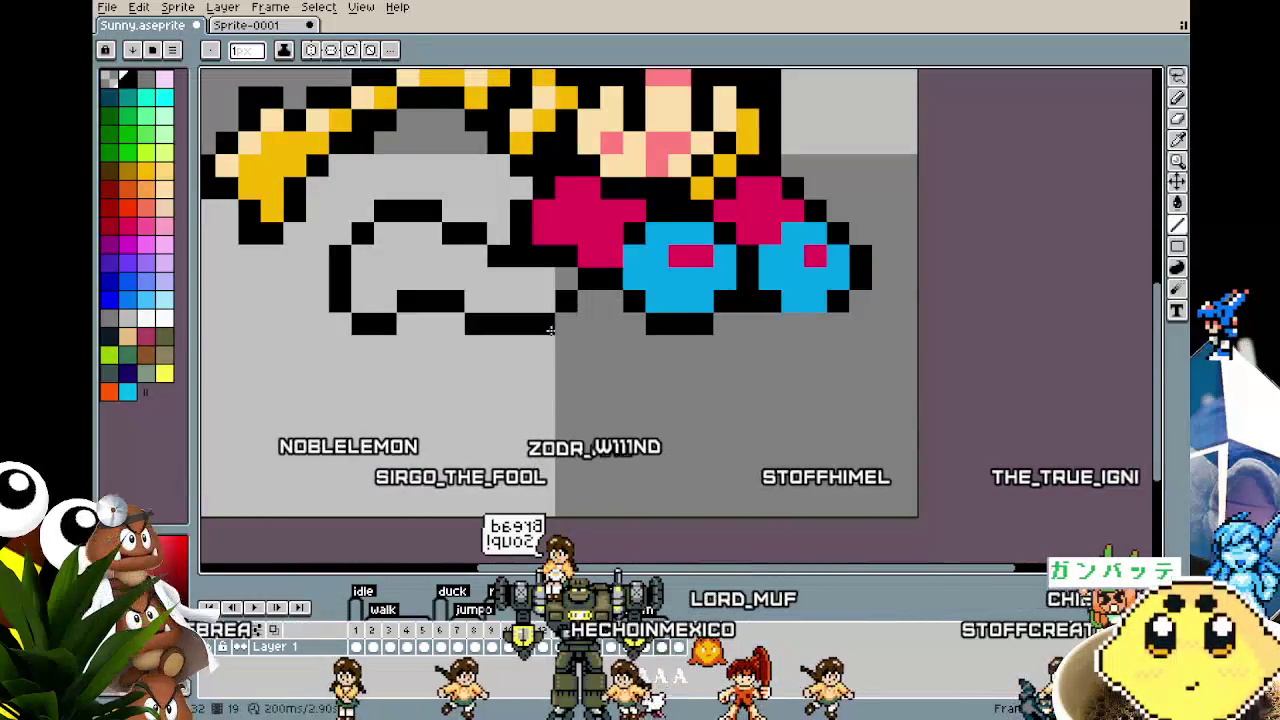
Step: Choose golden yellow for the foot and shift the view toward it
{"action": "left_click", "coordinate": [350, 125], "text": "alt"}
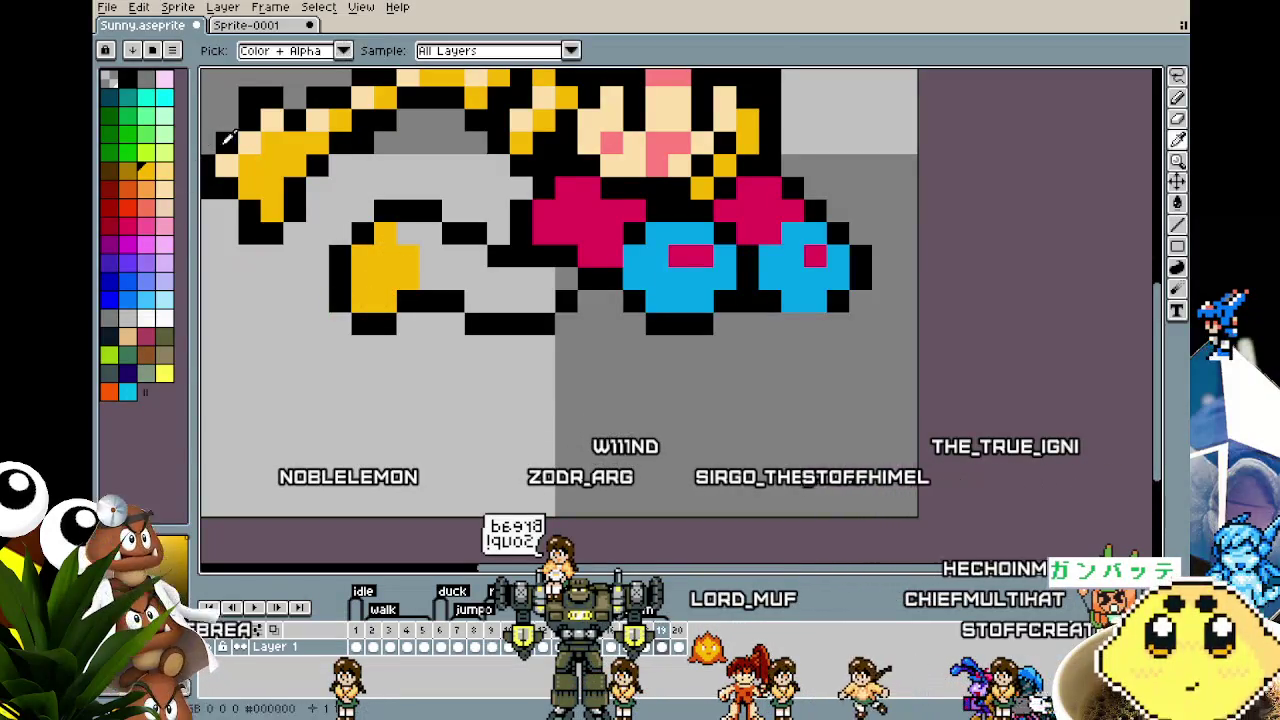
{"action": "left_click_drag", "start_coordinate": [367, 352], "coordinate": [326, 388]}
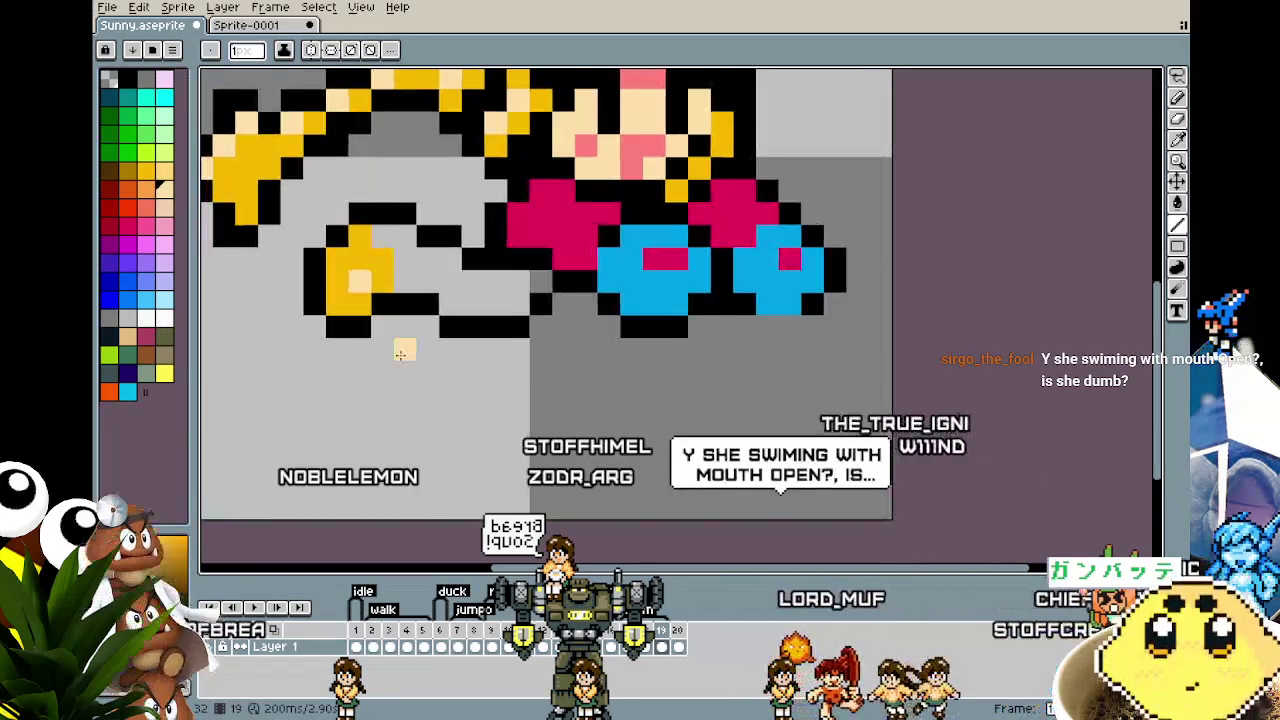
{"action": "left_click_drag", "start_coordinate": [198, 248], "coordinate": [218, 258]}
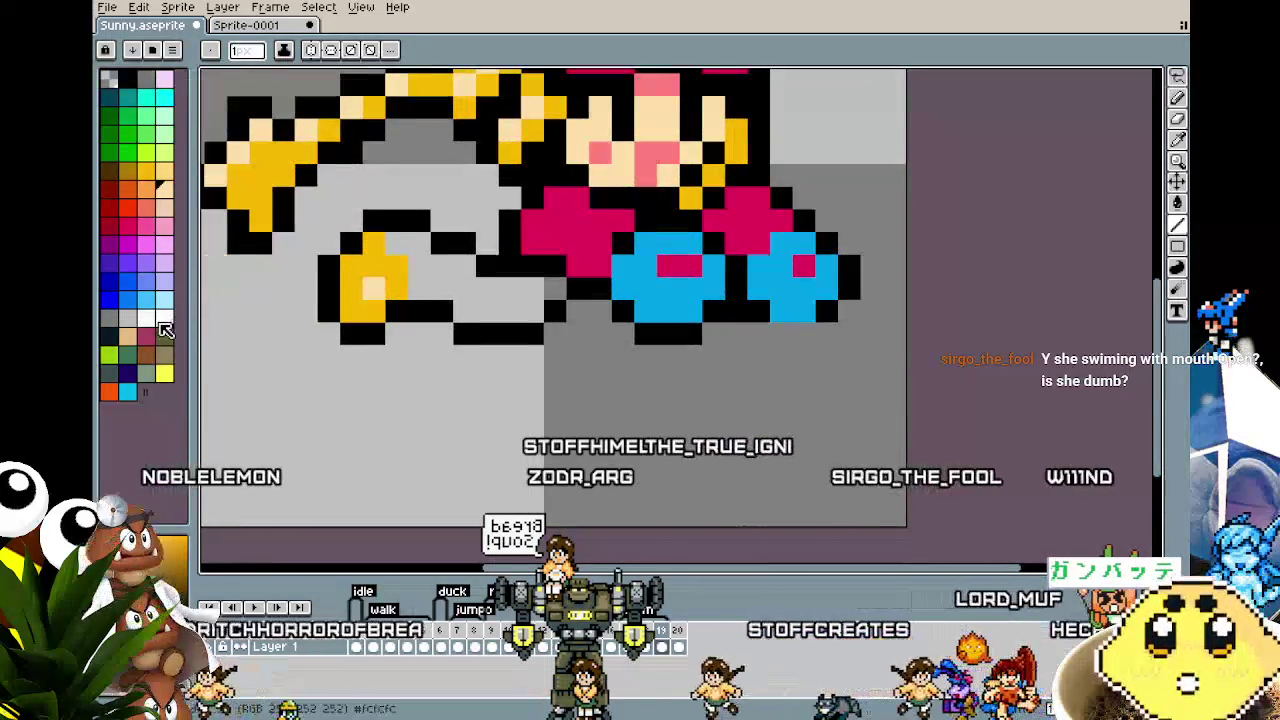
Step: Bucket-fill the leg shape white and turn a stray black pixel white
{"action": "left_click", "coordinate": [164, 318]}
{"action": "key", "text": "g"}
{"action": "left_click", "coordinate": [440, 278]}
{"action": "scroll", "coordinate": [436, 350], "scroll_direction": "down", "scroll_amount": 3}
{"action": "scroll", "coordinate": [436, 350], "scroll_direction": "down", "scroll_amount": 1}
{"action": "scroll", "coordinate": [436, 350], "scroll_direction": "up", "scroll_amount": 1}
{"action": "scroll", "coordinate": [436, 350], "scroll_direction": "up", "scroll_amount": 2}
{"action": "scroll", "coordinate": [436, 350], "scroll_direction": "up", "scroll_amount": 1}
{"action": "key", "text": "b"}
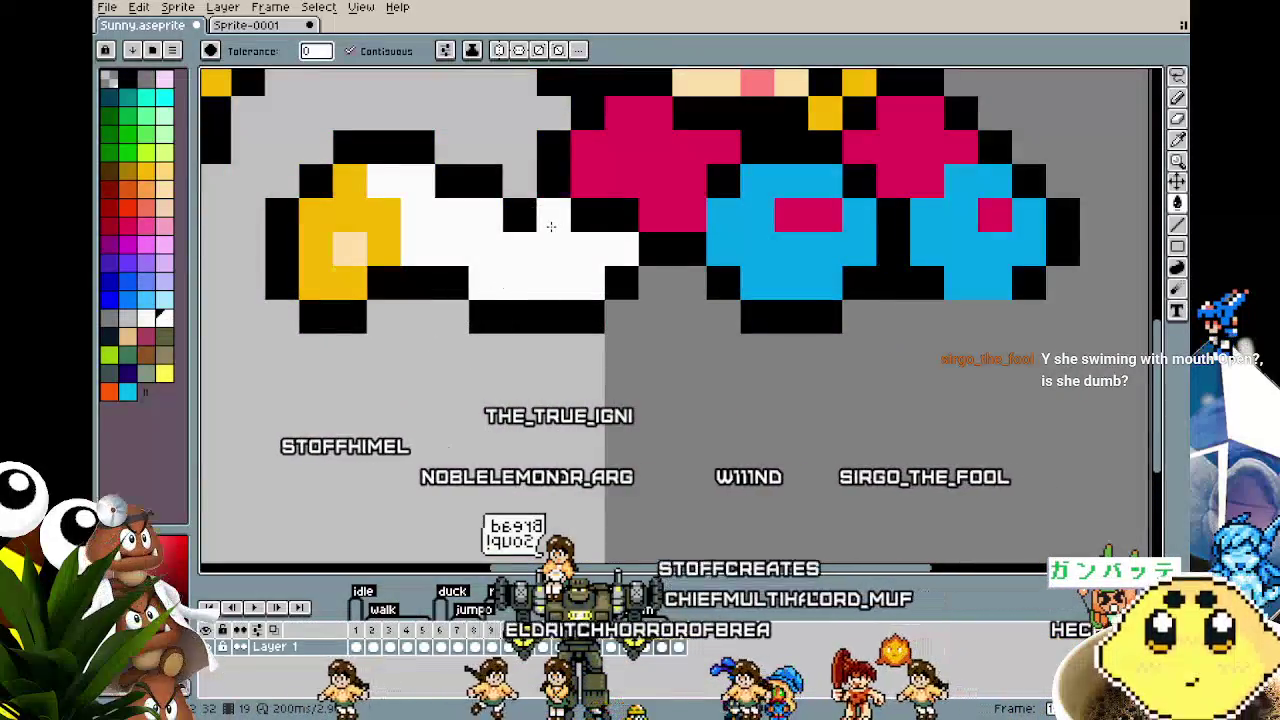
{"action": "left_click", "coordinate": [525, 215]}
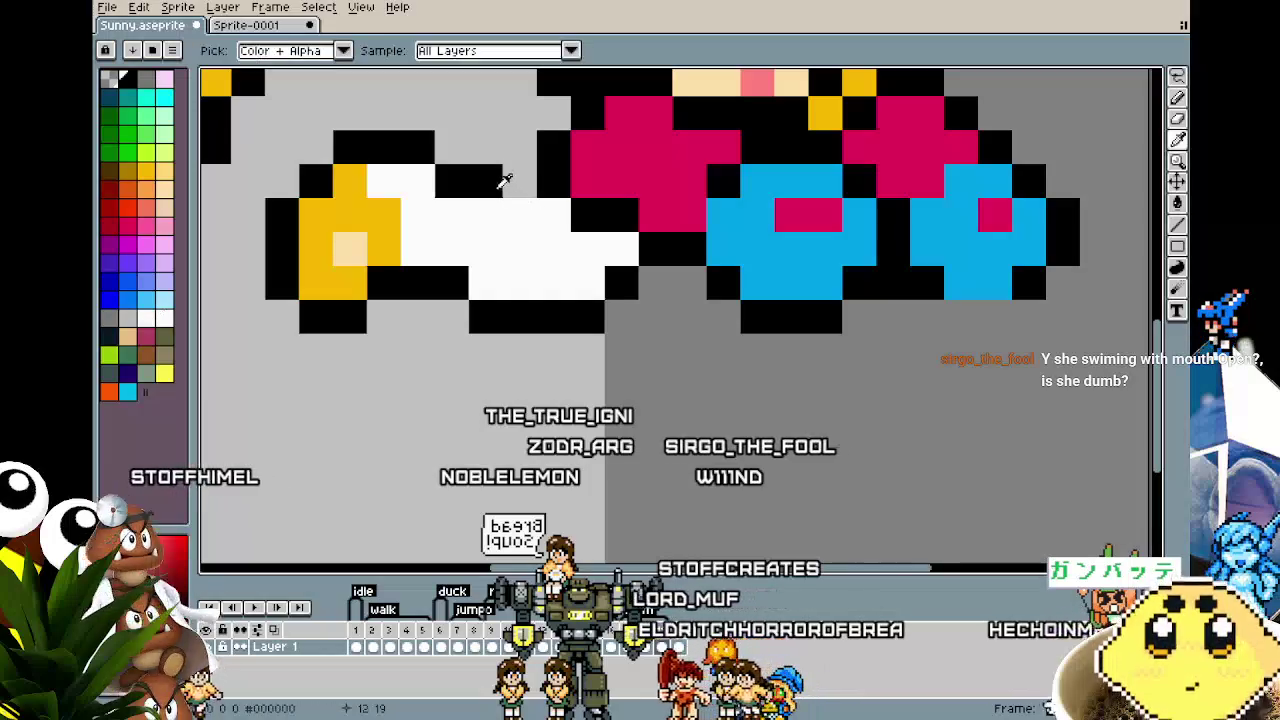
{"action": "scroll", "coordinate": [453, 403], "scroll_direction": "down", "scroll_amount": 4}
{"action": "scroll", "coordinate": [453, 403], "scroll_direction": "down", "scroll_amount": 1}
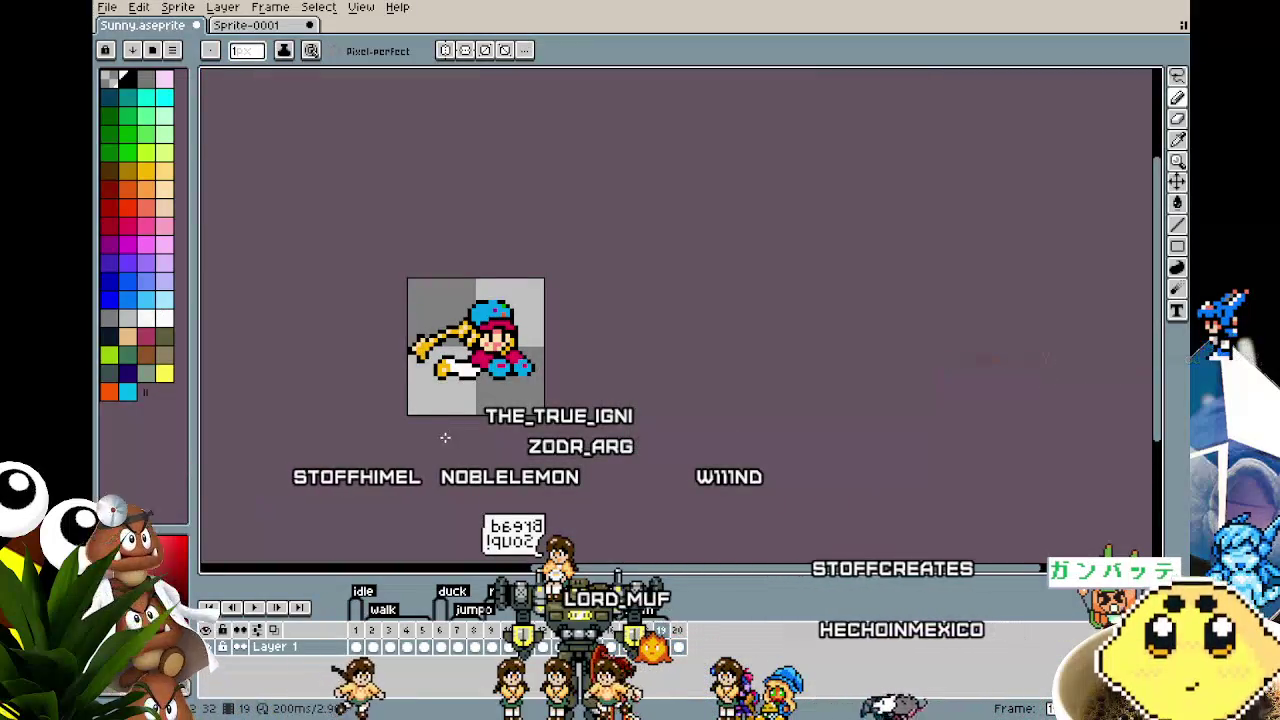
Step: Zoom in and sample black from the sprite for the pencil
{"action": "scroll", "coordinate": [440, 400], "scroll_direction": "up", "scroll_amount": 1}
{"action": "scroll", "coordinate": [430, 391], "scroll_direction": "up", "scroll_amount": 1}
{"action": "scroll", "coordinate": [414, 394], "scroll_direction": "up", "scroll_amount": 1}
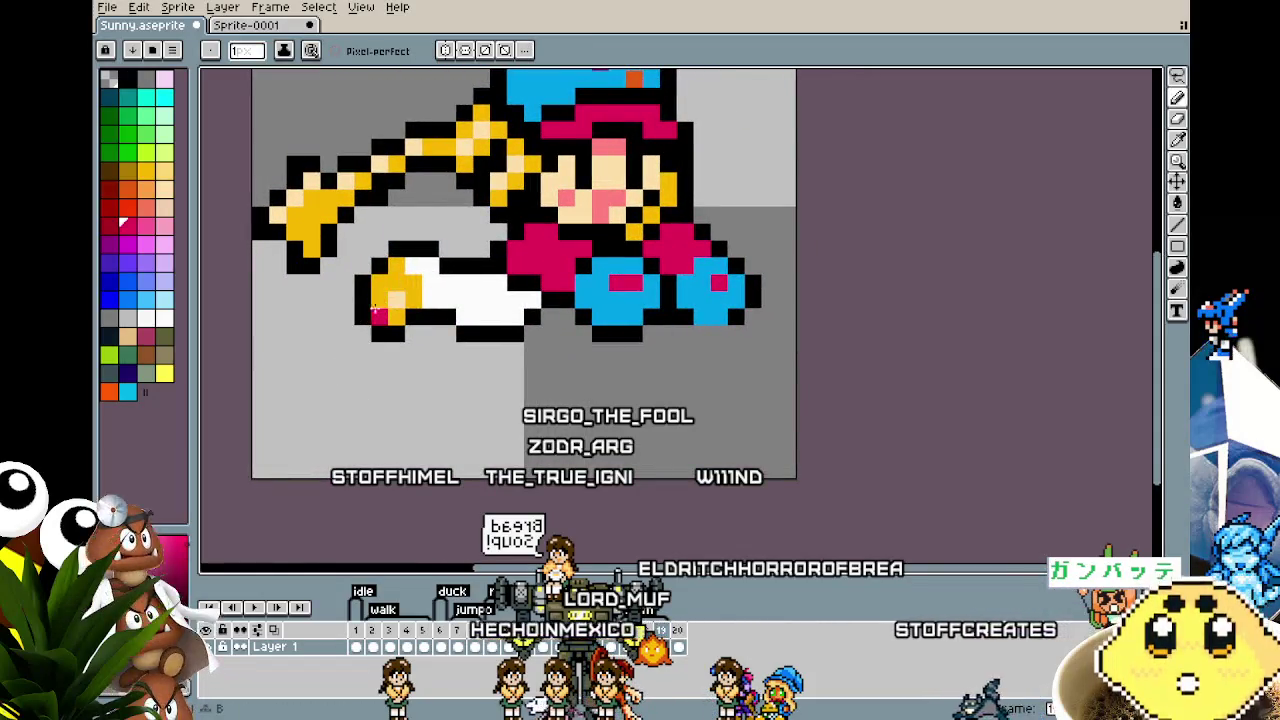
{"action": "key", "text": "b"}
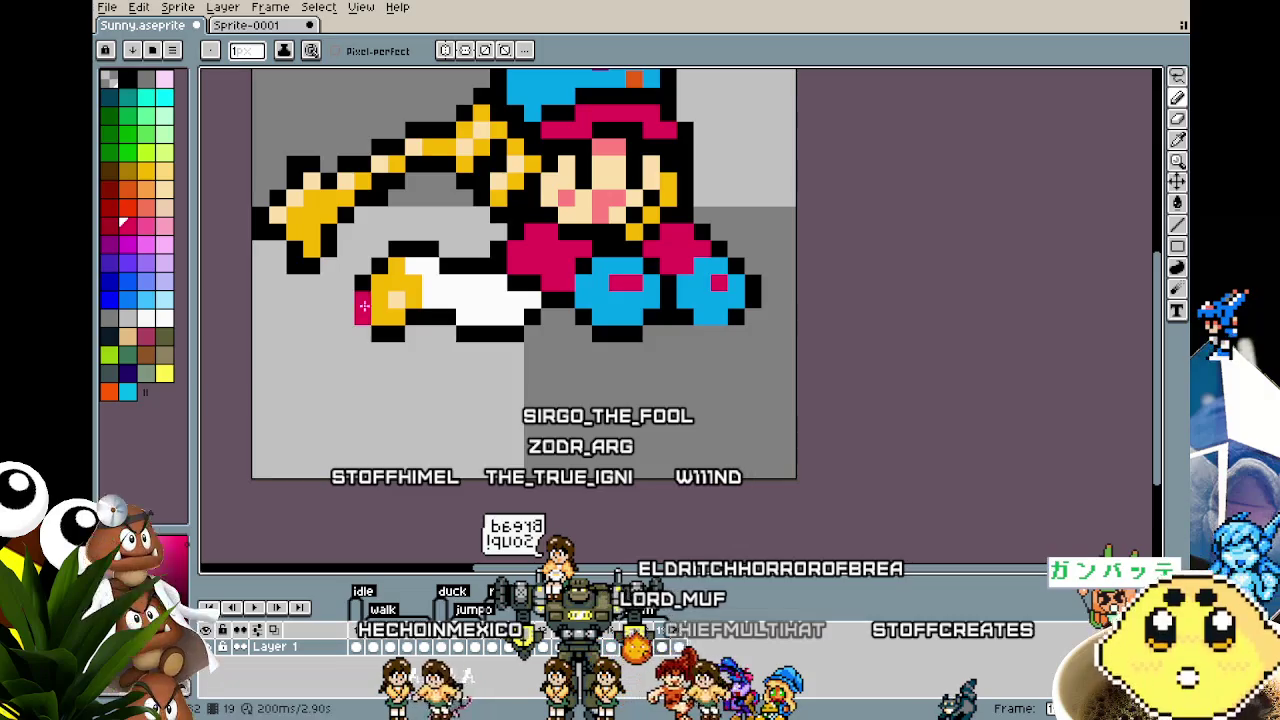
{"action": "left_click", "coordinate": [369, 337], "text": "alt"}
{"action": "scroll", "coordinate": [347, 300], "scroll_direction": "down", "scroll_amount": 2}
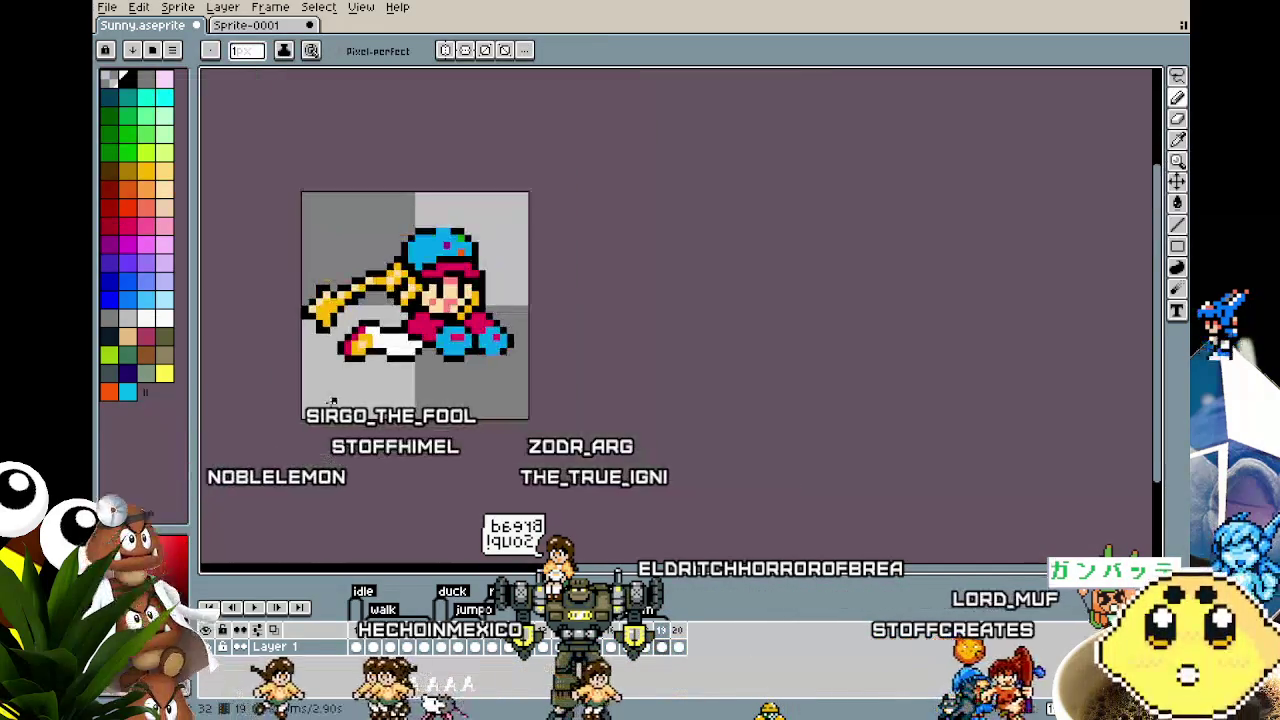
{"action": "scroll", "coordinate": [335, 380], "scroll_direction": "down", "scroll_amount": 1}
{"action": "scroll", "coordinate": [364, 405], "scroll_direction": "up", "scroll_amount": 1}
{"action": "scroll", "coordinate": [364, 405], "scroll_direction": "up", "scroll_amount": 1}
{"action": "scroll", "coordinate": [366, 407], "scroll_direction": "up", "scroll_amount": 1}
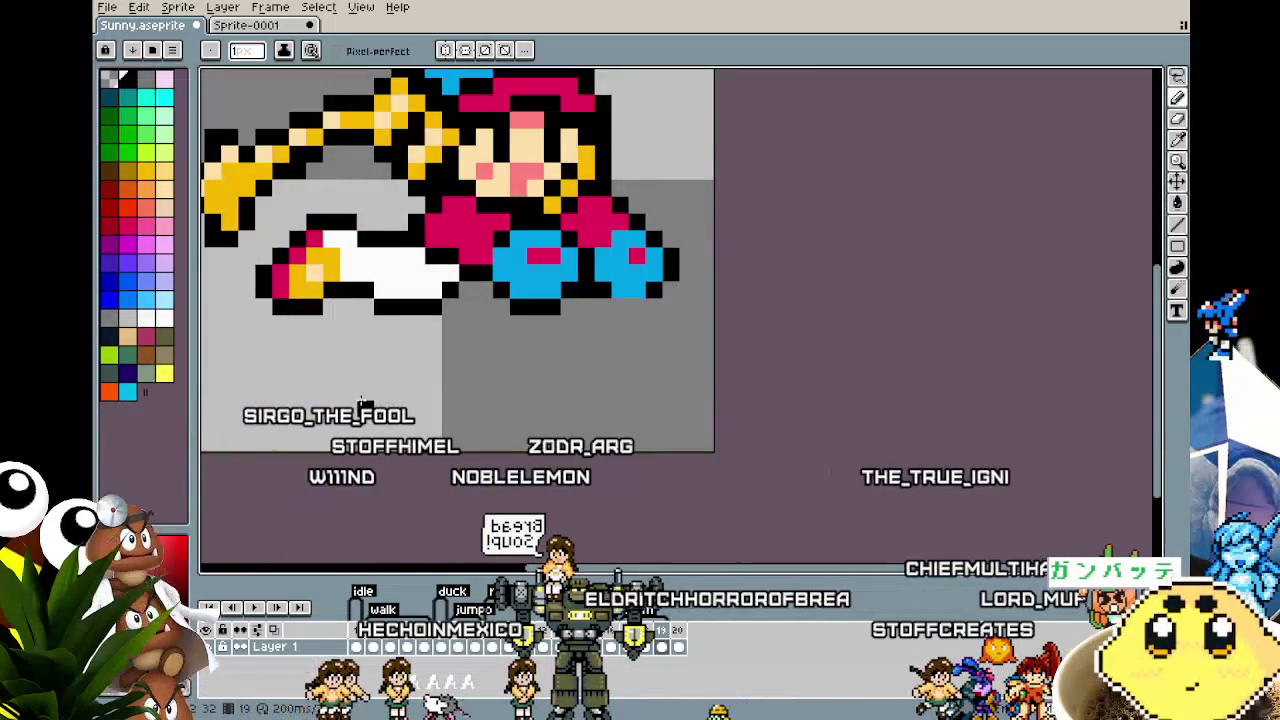
Step: Magic-wand select the transparent background, then pencil a lower-leg outline below the white leg
{"action": "key", "text": "m"}
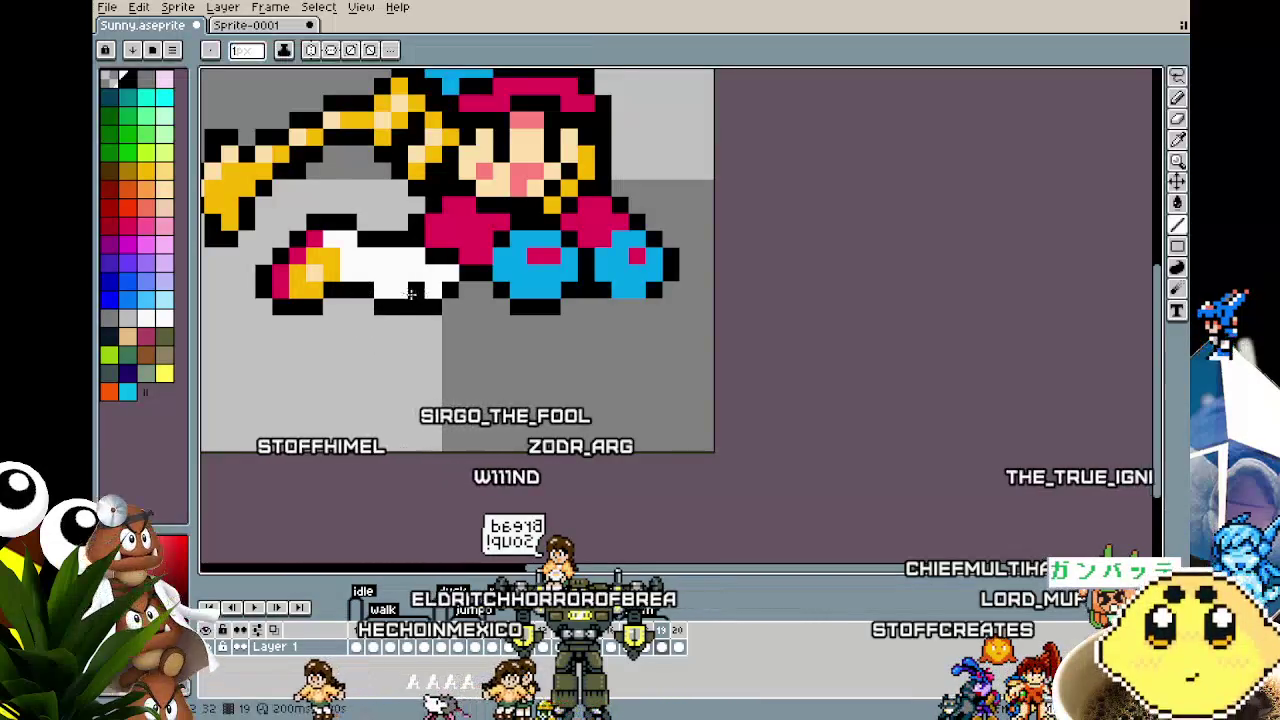
{"action": "key", "text": "w"}
{"action": "left_click", "coordinate": [425, 418]}
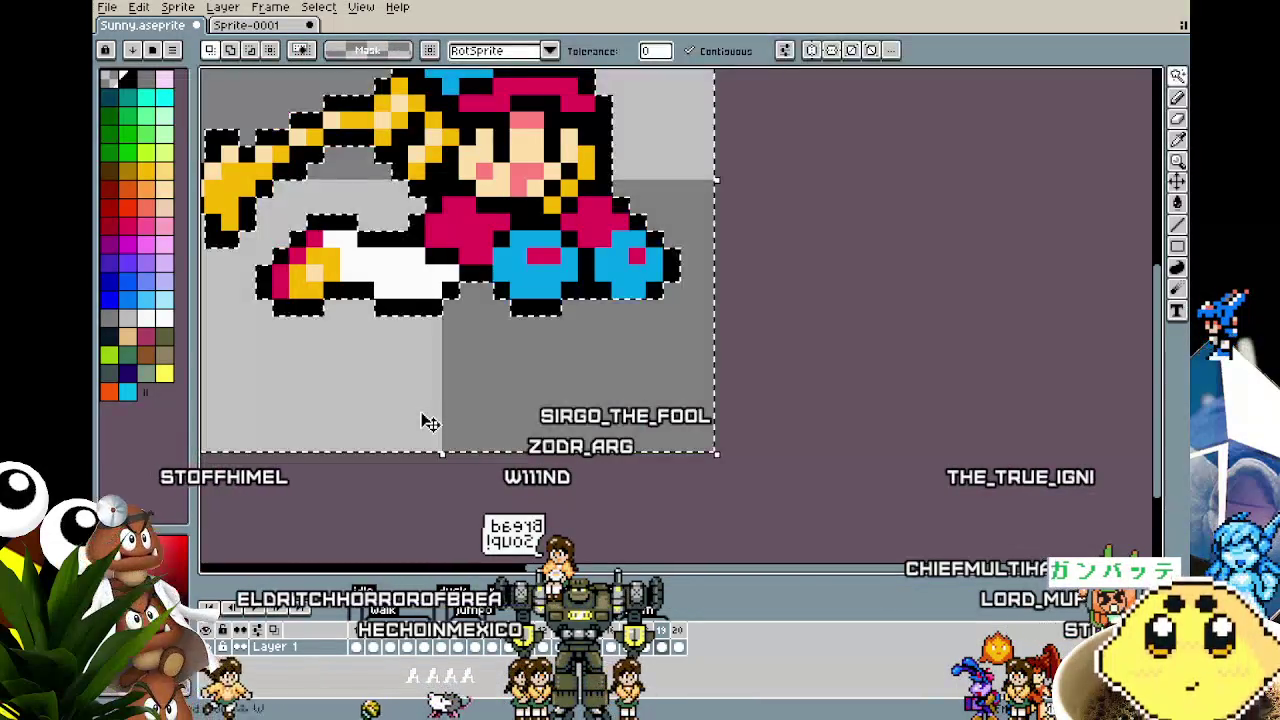
{"action": "key", "text": "b"}
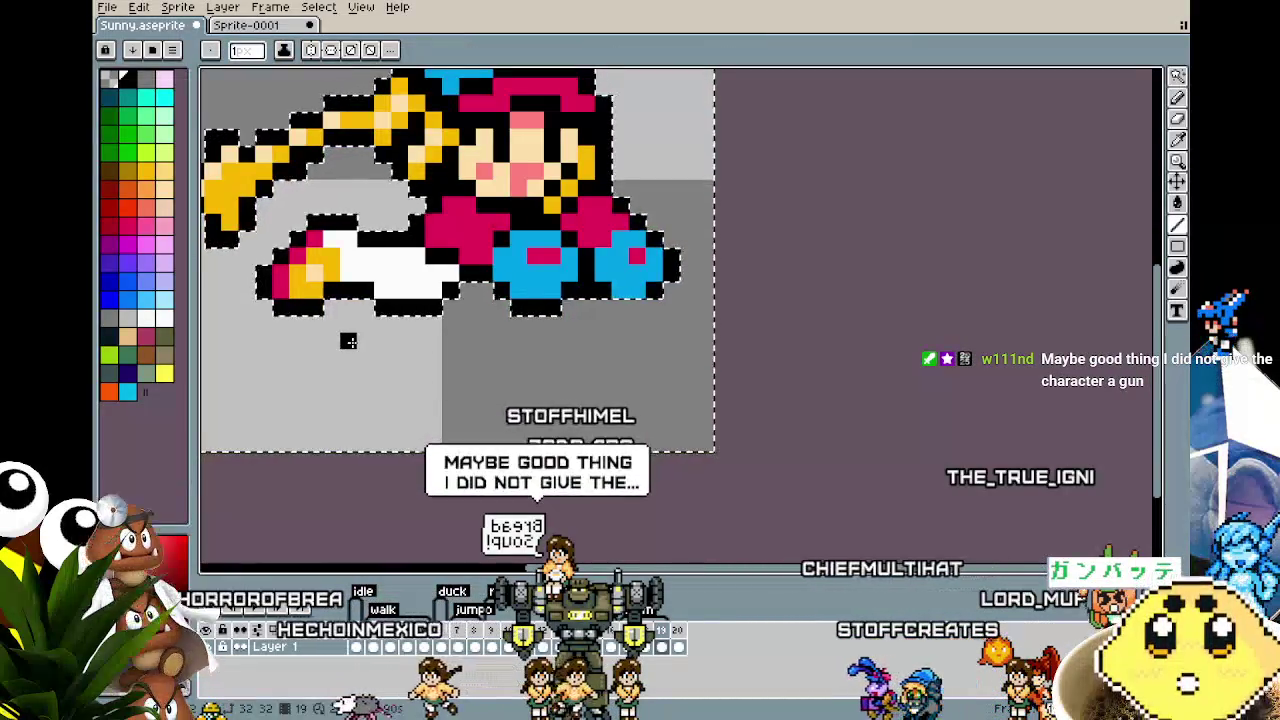
{"action": "mouse_move", "coordinate": [370, 307]}
{"action": "left_mouse_down"}
{"action": "mouse_move", "coordinate": [330, 322]}
{"action": "mouse_move", "coordinate": [342, 373]}
{"action": "mouse_move", "coordinate": [466, 287]}
{"action": "left_mouse_up"}
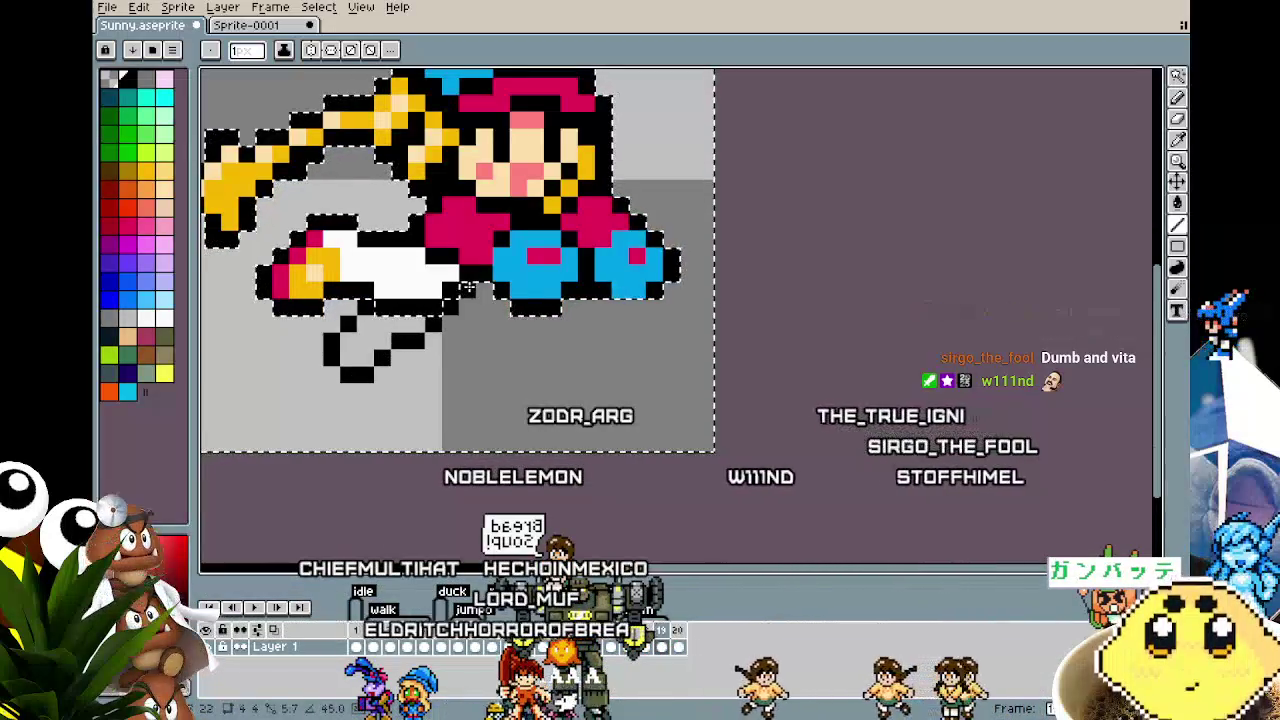
Step: Fill the new foot with yellow from the palette and add a light highlight pixel
{"action": "left_click", "coordinate": [300, 275], "text": "alt"}
{"action": "mouse_move", "coordinate": [348, 358]}
{"action": "left_mouse_down"}
{"action": "mouse_move", "coordinate": [366, 358]}
{"action": "mouse_move", "coordinate": [354, 342]}
{"action": "left_mouse_up"}
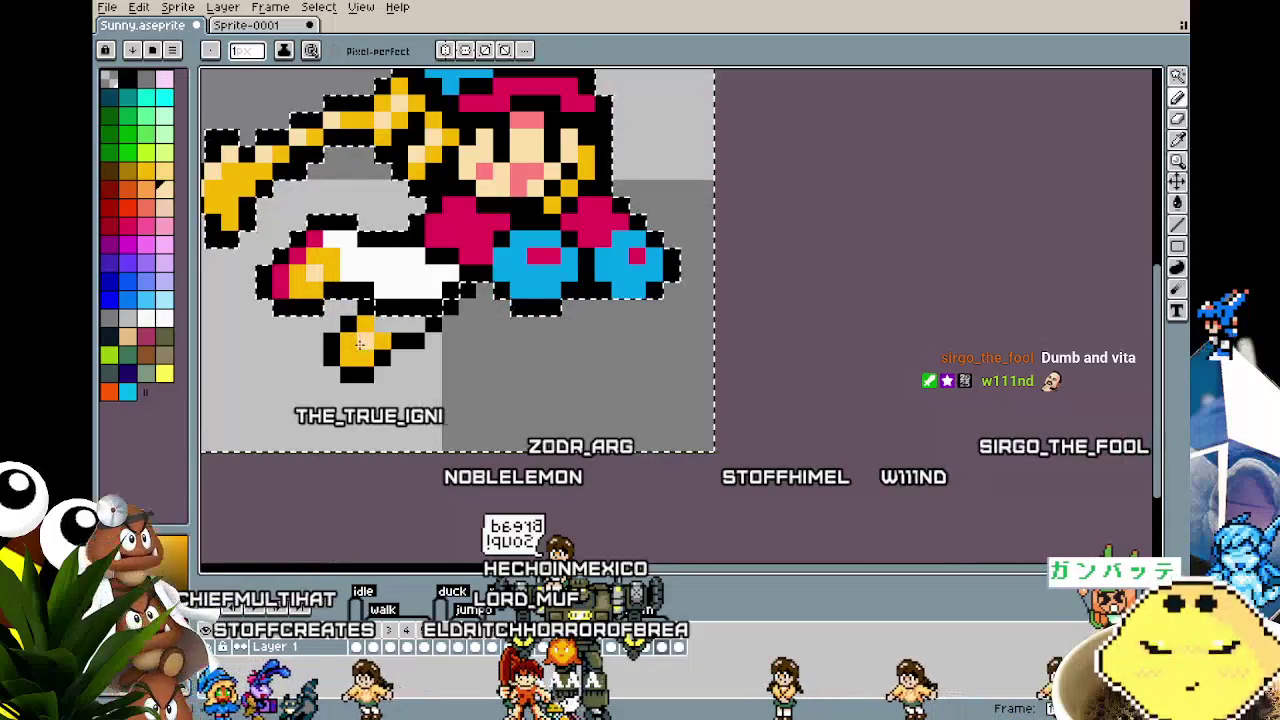
{"action": "left_click", "coordinate": [366, 333]}
{"action": "scroll", "coordinate": [413, 325], "scroll_direction": "down", "scroll_amount": 2}
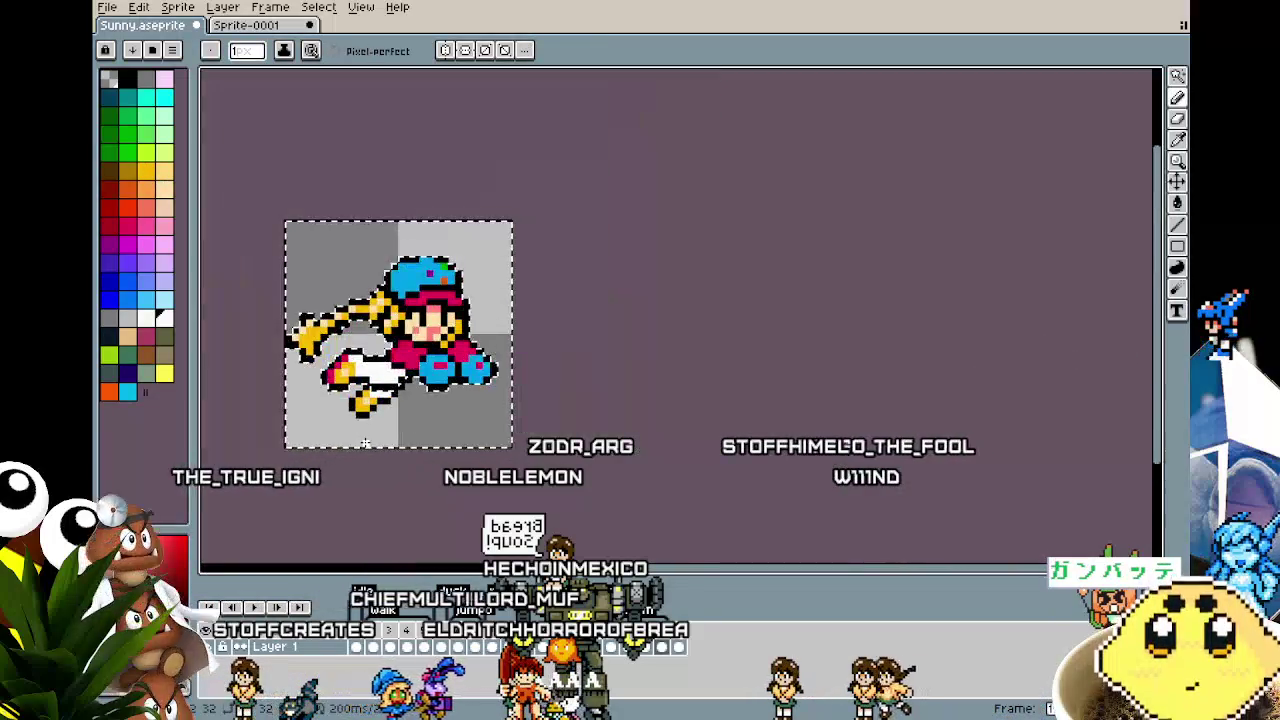
{"action": "scroll", "coordinate": [366, 442], "scroll_direction": "down", "scroll_amount": 2}
{"action": "scroll", "coordinate": [366, 442], "scroll_direction": "up", "scroll_amount": 1}
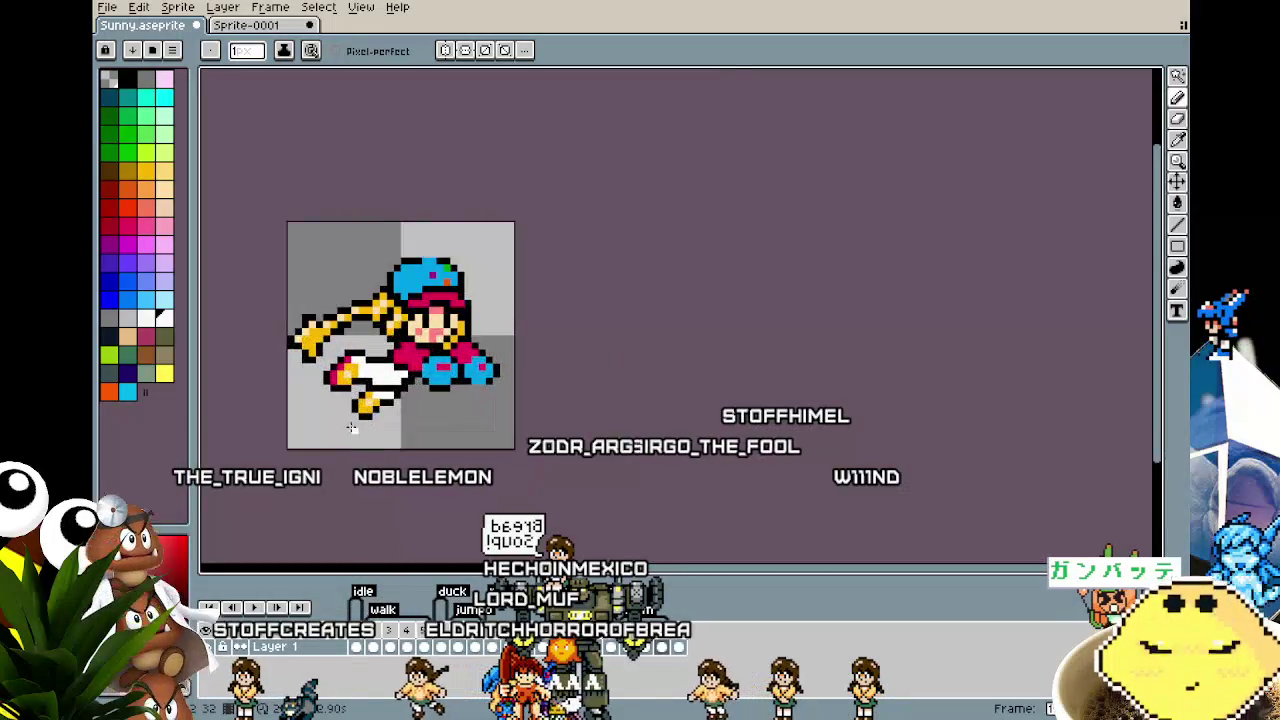
{"action": "scroll", "coordinate": [350, 424], "scroll_direction": "up", "scroll_amount": 2}
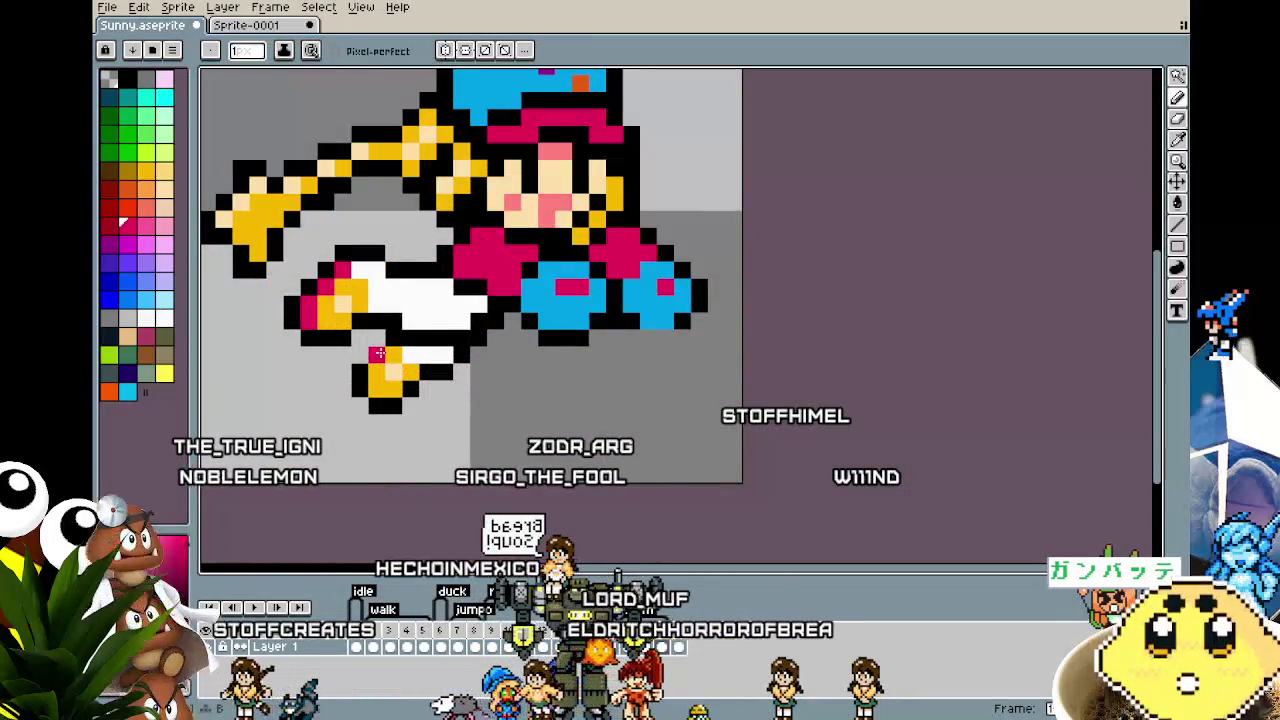
Step: Paint a pink edge along the left side of the yellow foot
{"action": "left_click_drag", "start_coordinate": [378, 352], "coordinate": [378, 403]}
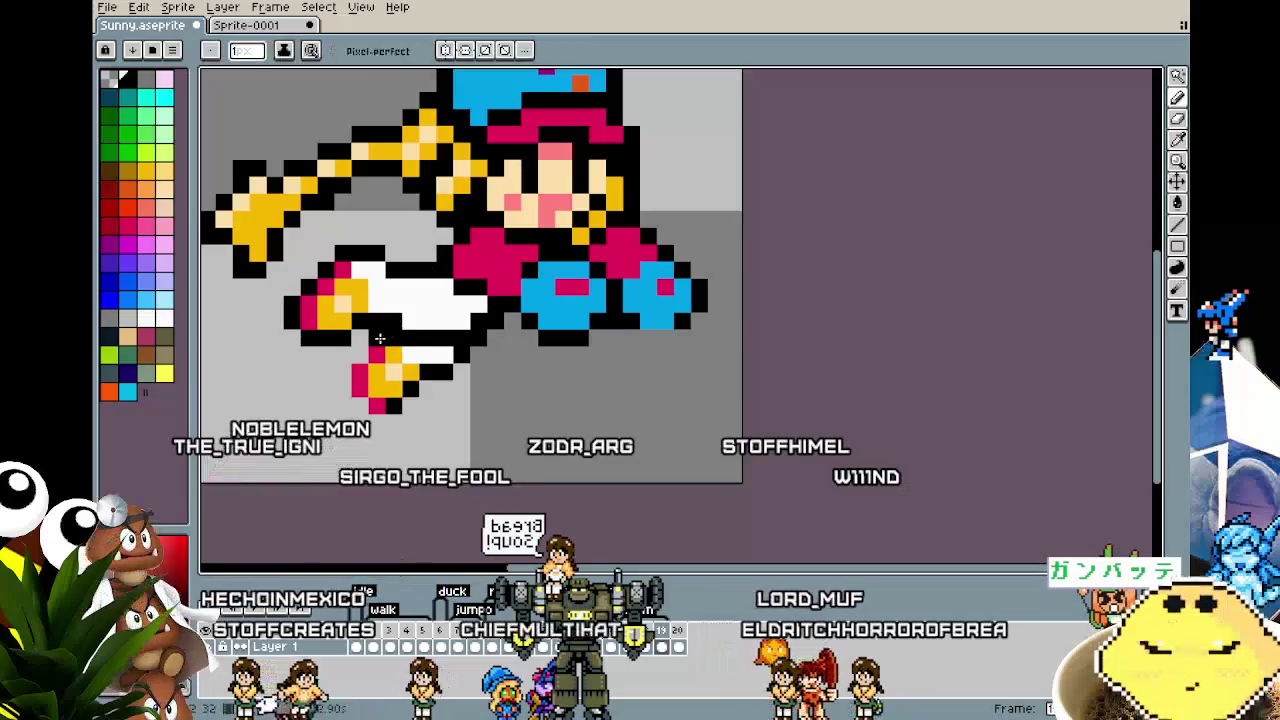
{"action": "scroll", "coordinate": [310, 430], "scroll_direction": "down", "scroll_amount": 4}
{"action": "scroll", "coordinate": [300, 430], "scroll_direction": "up", "scroll_amount": 2}
{"action": "scroll", "coordinate": [358, 343], "scroll_direction": "up", "scroll_amount": 2}
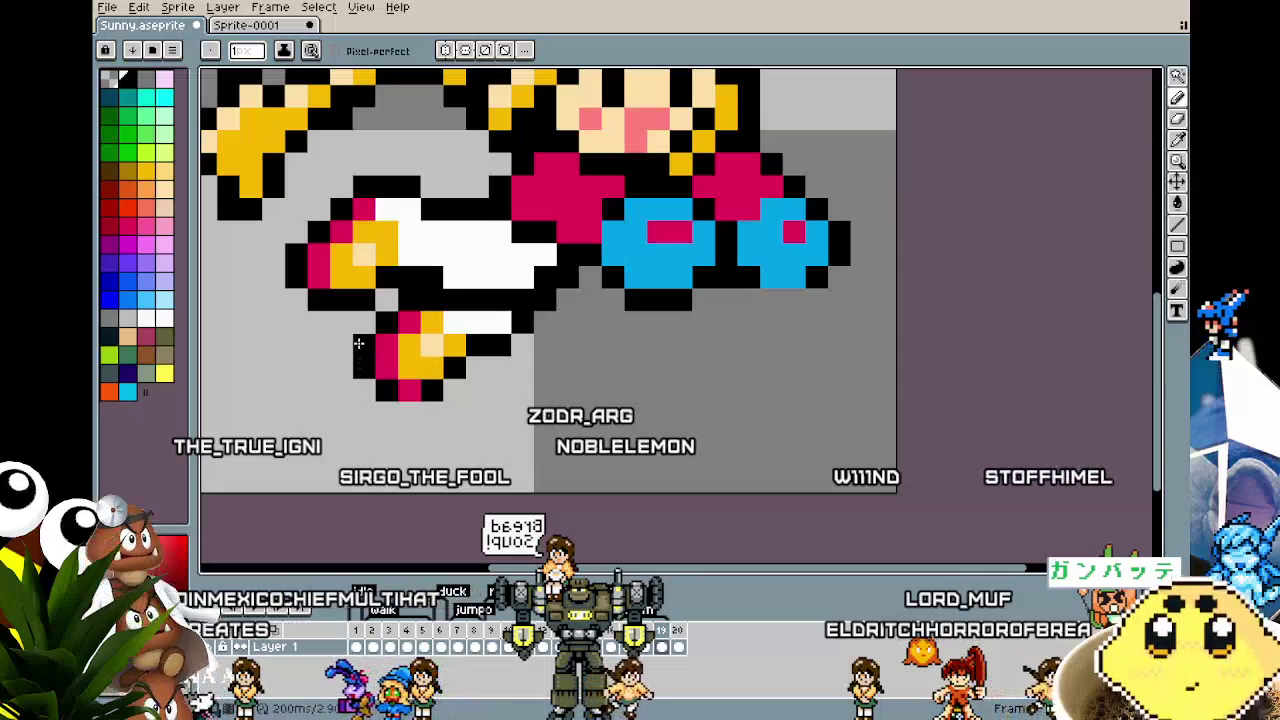
{"action": "scroll", "coordinate": [340, 390], "scroll_direction": "down", "scroll_amount": 2}
{"action": "scroll", "coordinate": [310, 450], "scroll_direction": "down", "scroll_amount": 1}
{"action": "scroll", "coordinate": [308, 457], "scroll_direction": "up", "scroll_amount": 1}
{"action": "left_click_drag", "start_coordinate": [308, 457], "coordinate": [294, 443]}
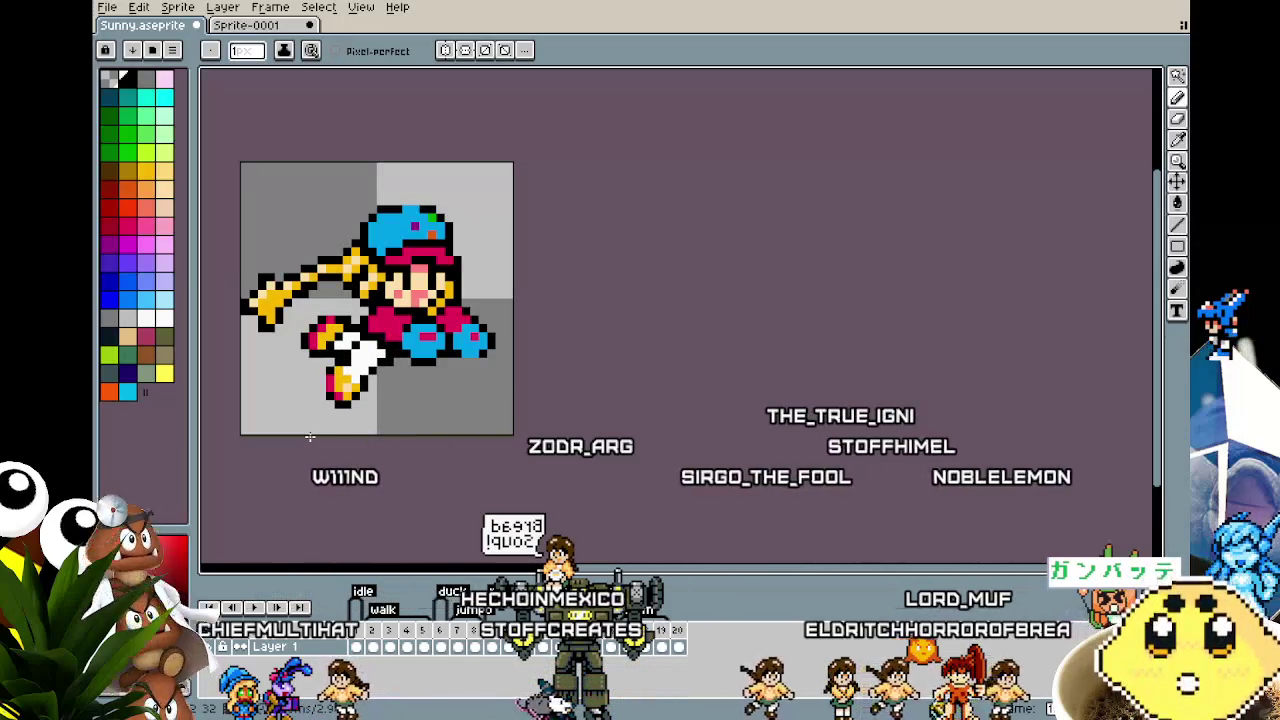
Step: Eyedrop the peach colour from the sprite for the leg highlights
{"action": "scroll", "coordinate": [310, 437], "scroll_direction": "up", "scroll_amount": 3}
{"action": "left_click", "coordinate": [462, 430], "text": "alt"}
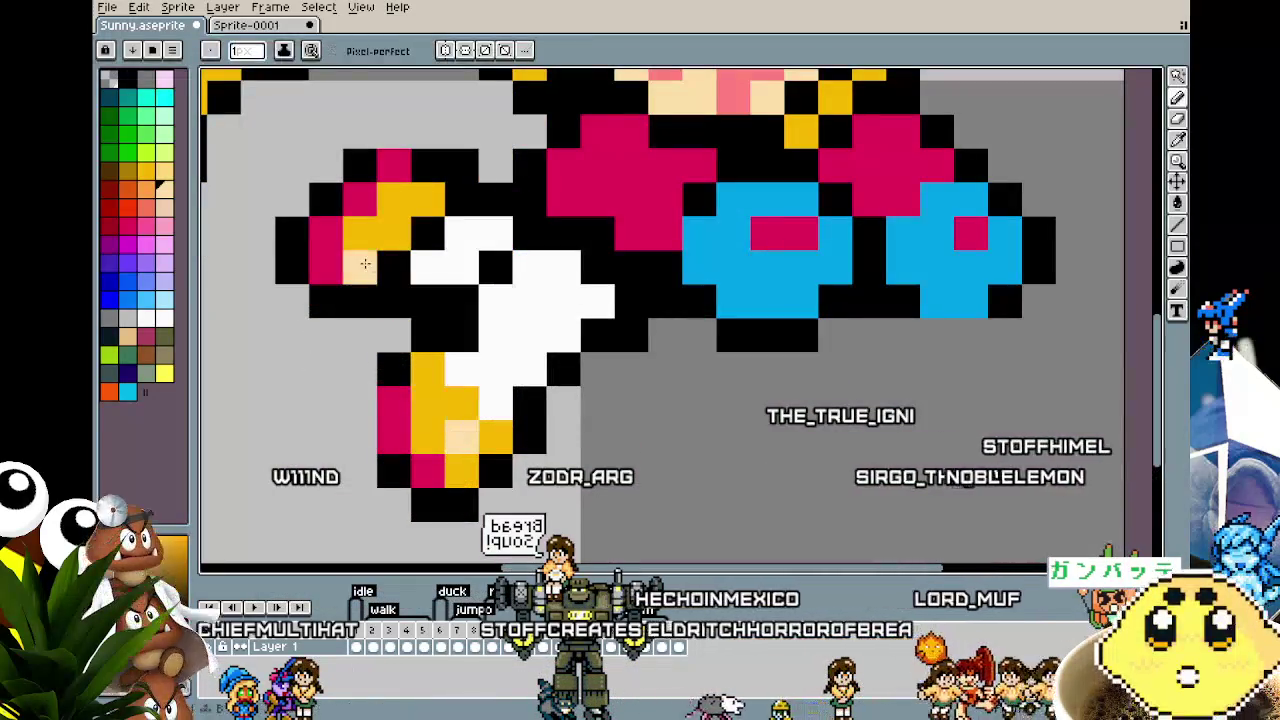
{"action": "scroll", "coordinate": [248, 426], "scroll_direction": "down", "scroll_amount": 4}
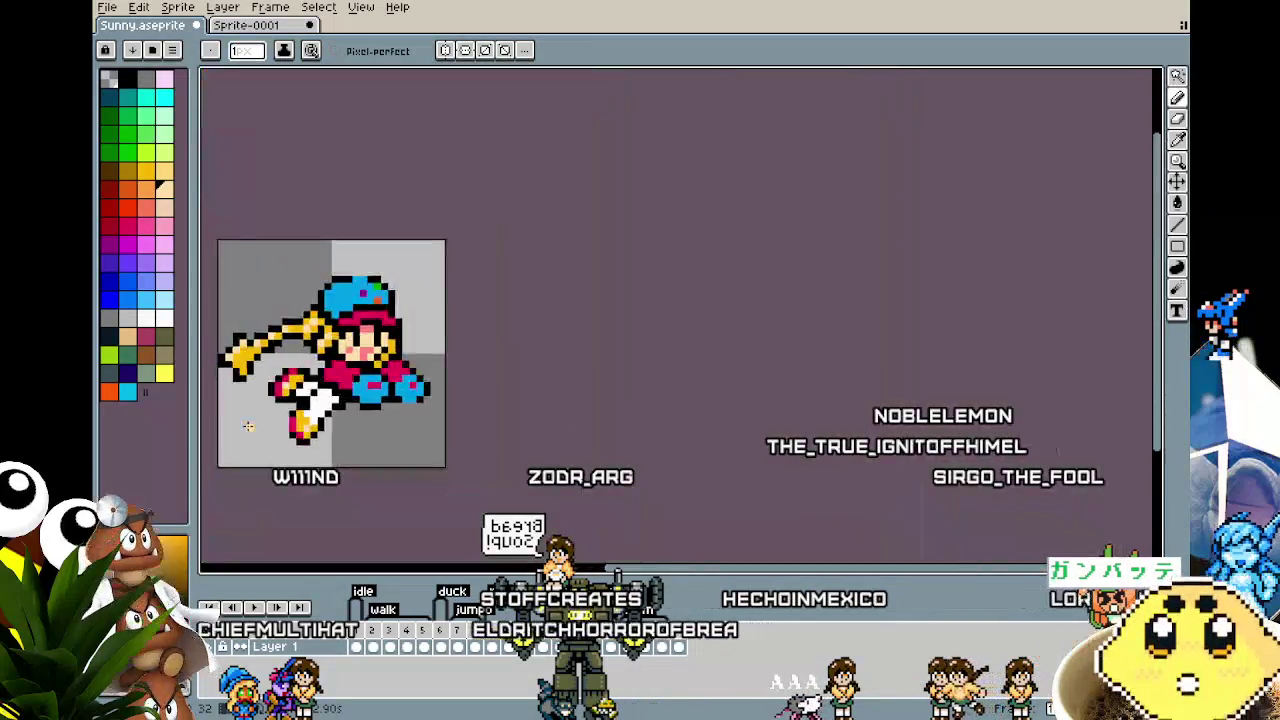
{"action": "scroll", "coordinate": [253, 463], "scroll_direction": "down", "scroll_amount": 2}
{"action": "scroll", "coordinate": [283, 450], "scroll_direction": "up", "scroll_amount": 1}
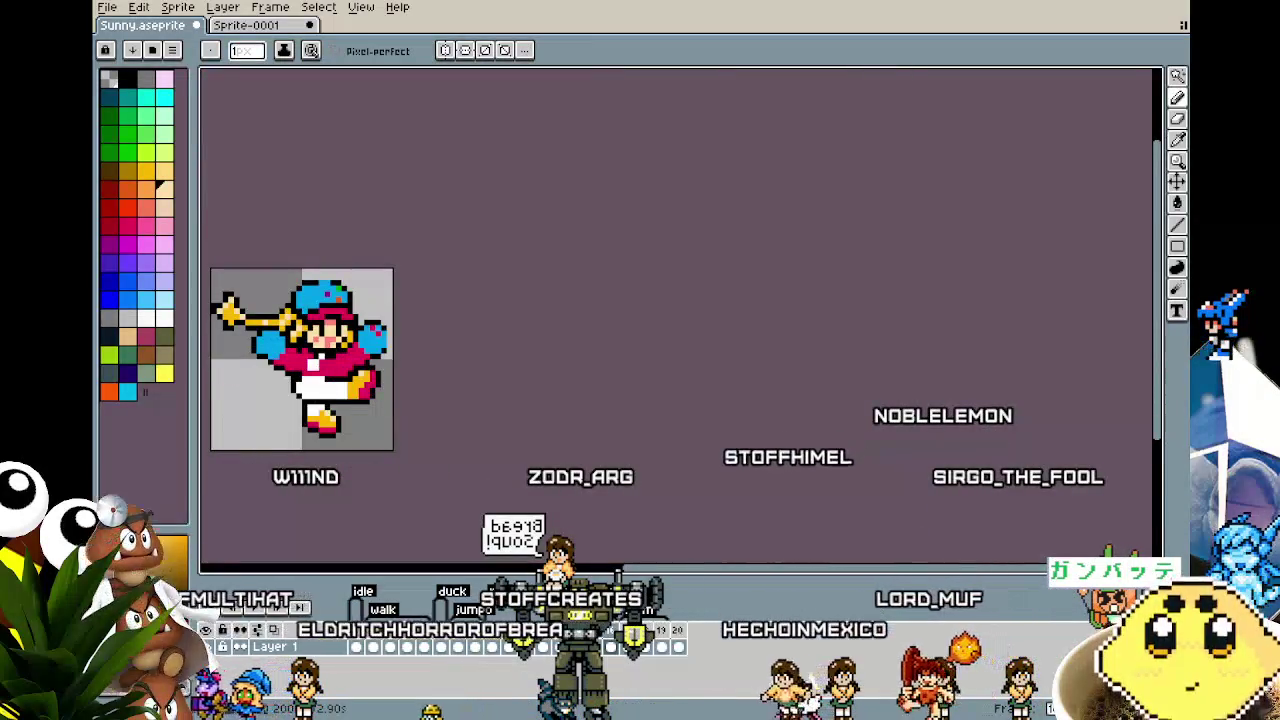
{"action": "left_click_drag", "start_coordinate": [278, 472], "coordinate": [343, 431]}
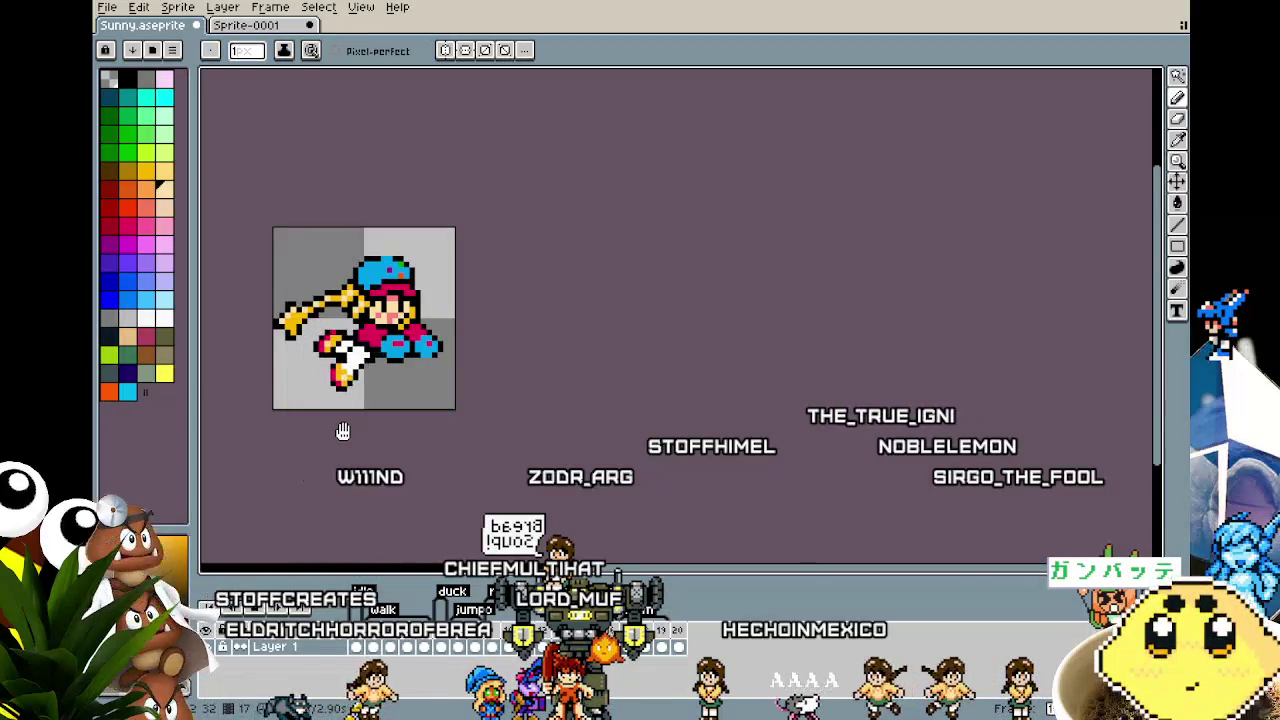
{"action": "key", "text": "Right"}
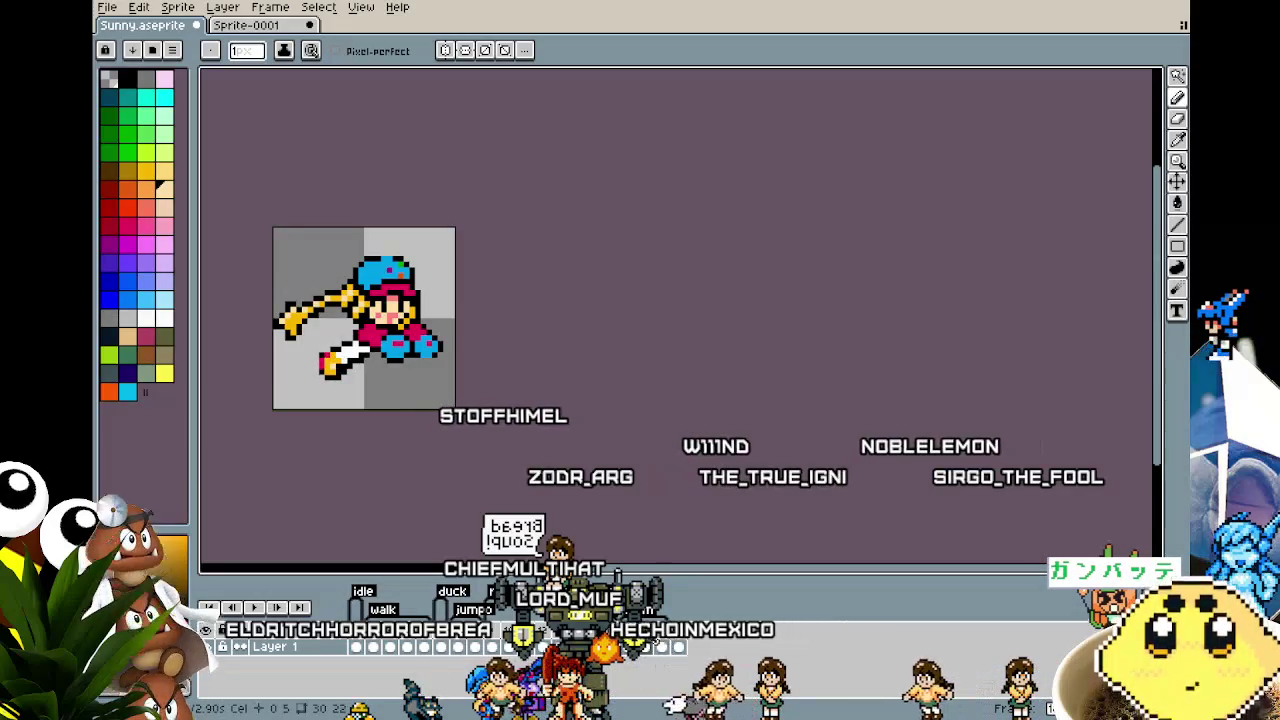
Step: Move the extended leg's foot down-left and lengthen the white leg to meet it
{"action": "scroll", "coordinate": [303, 370], "scroll_direction": "up", "scroll_amount": 2}
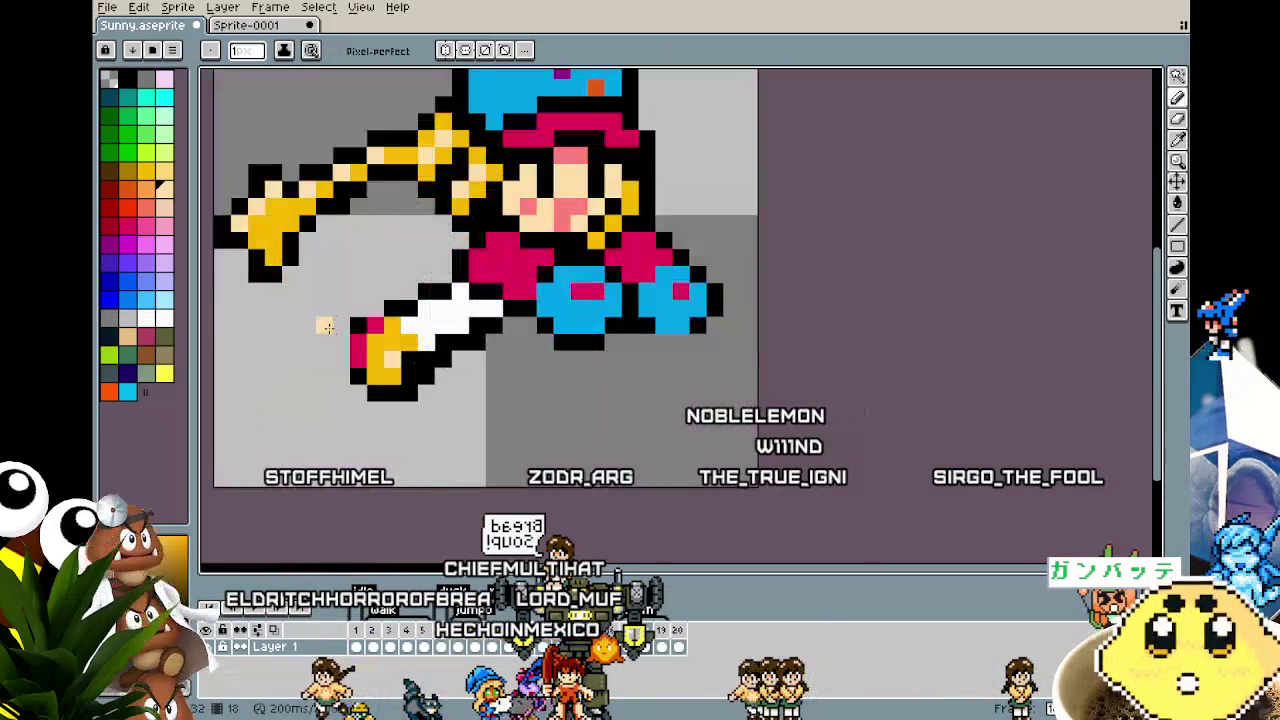
{"action": "left_click_drag", "start_coordinate": [324, 340], "coordinate": [460, 330]}
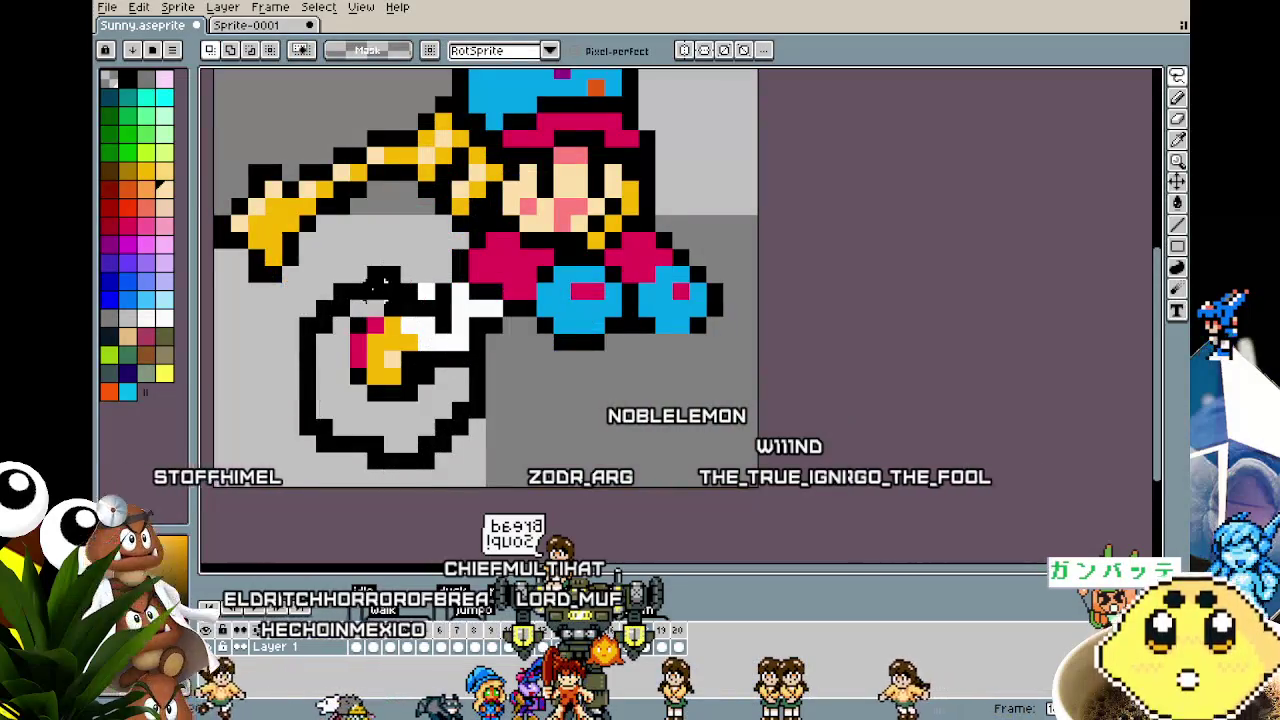
{"action": "mouse_move", "coordinate": [378, 283]}
{"action": "left_mouse_down"}
{"action": "mouse_move", "coordinate": [463, 290]}
{"action": "mouse_move", "coordinate": [430, 308]}
{"action": "left_mouse_up"}
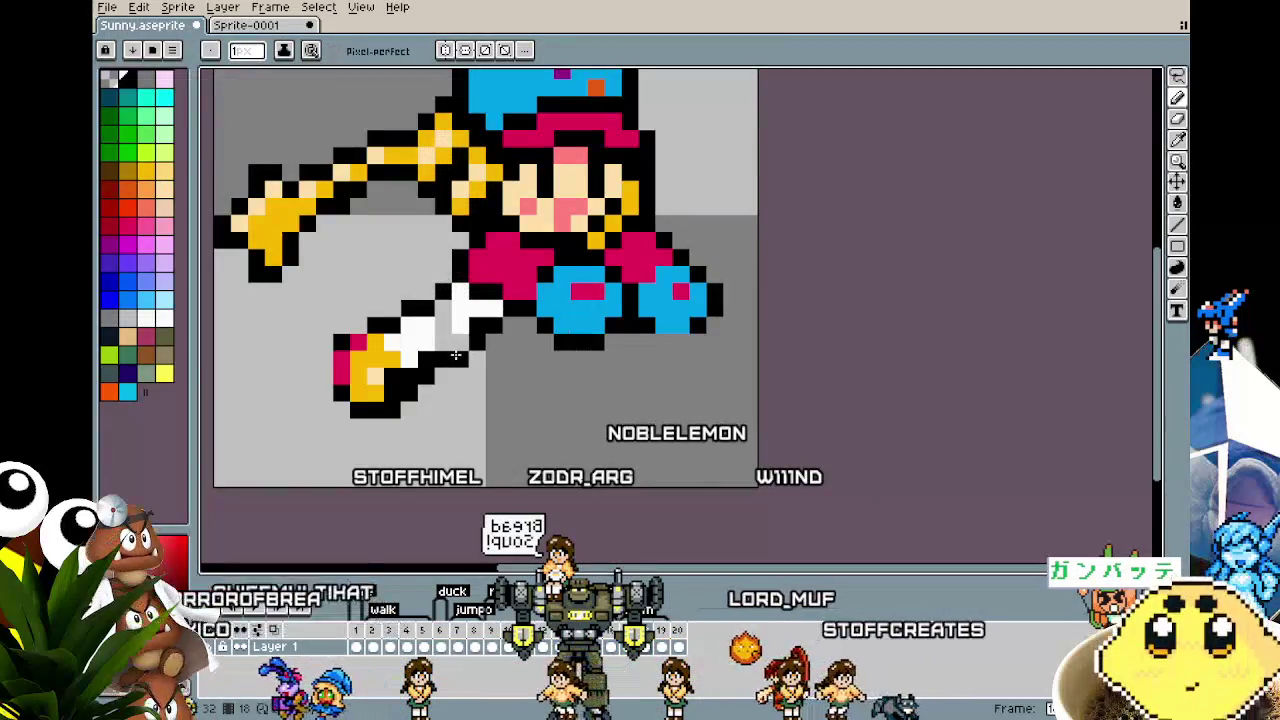
{"action": "left_click_drag", "start_coordinate": [455, 355], "coordinate": [445, 335]}
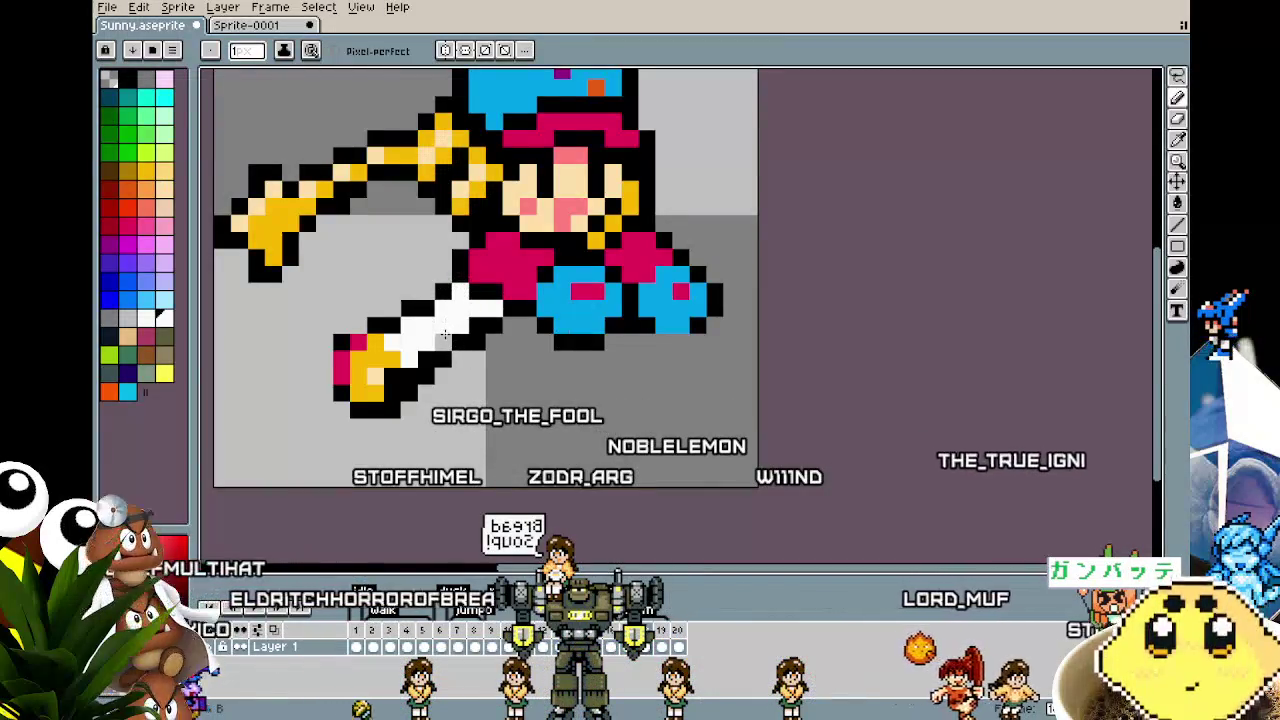
{"action": "scroll", "coordinate": [430, 390], "scroll_direction": "down", "scroll_amount": 3}
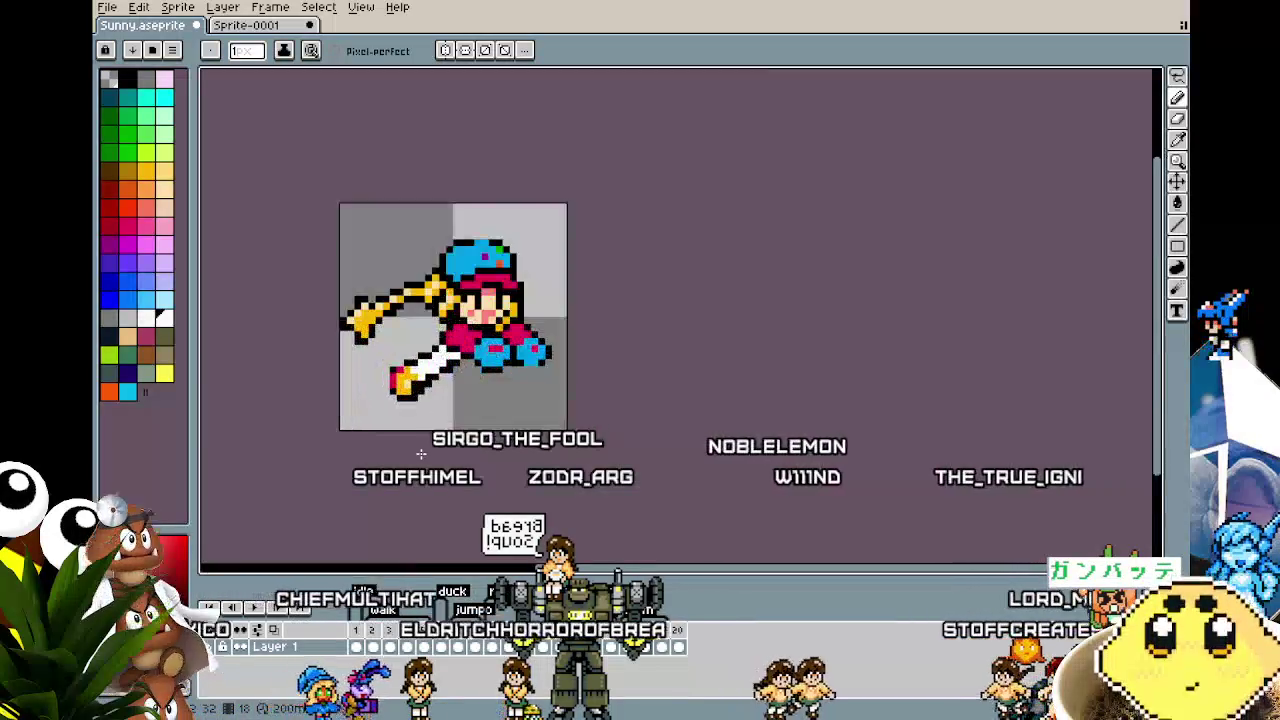
{"action": "scroll", "coordinate": [421, 454], "scroll_direction": "up", "scroll_amount": 1}
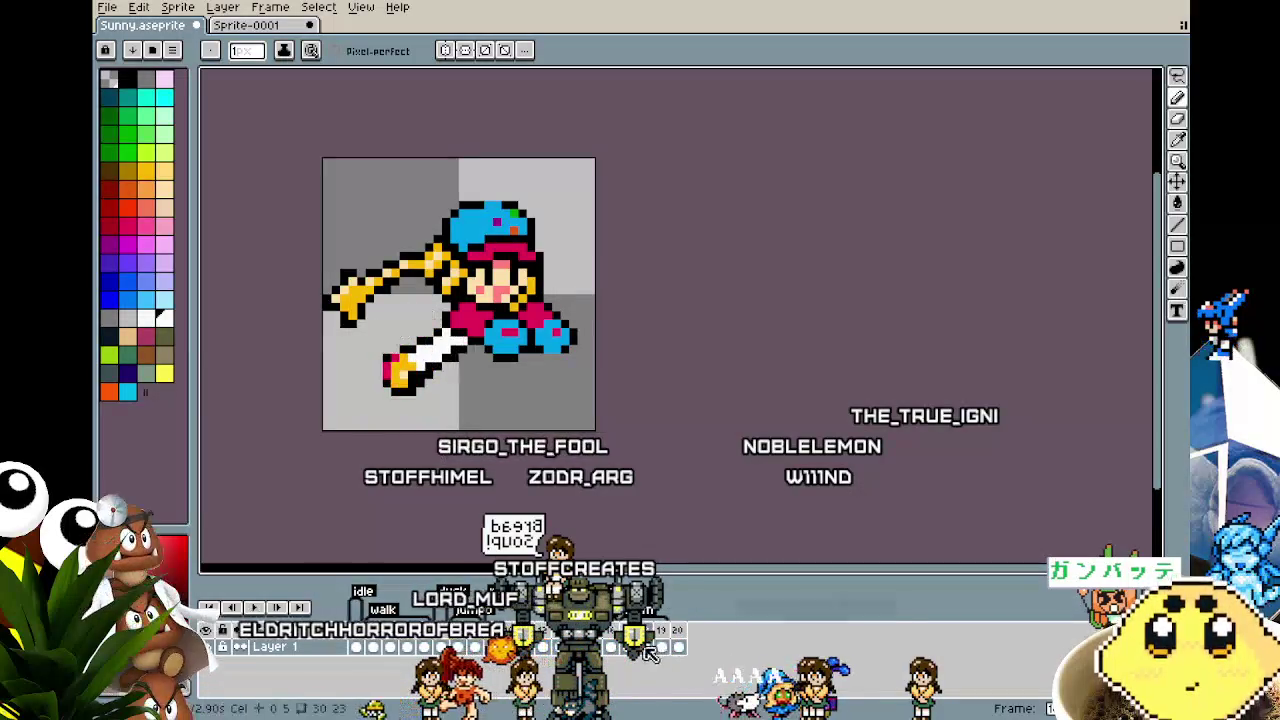
Step: Add new frame 21 after the current frame from the timeline's right-click menu
{"action": "right_click", "coordinate": [660, 640]}
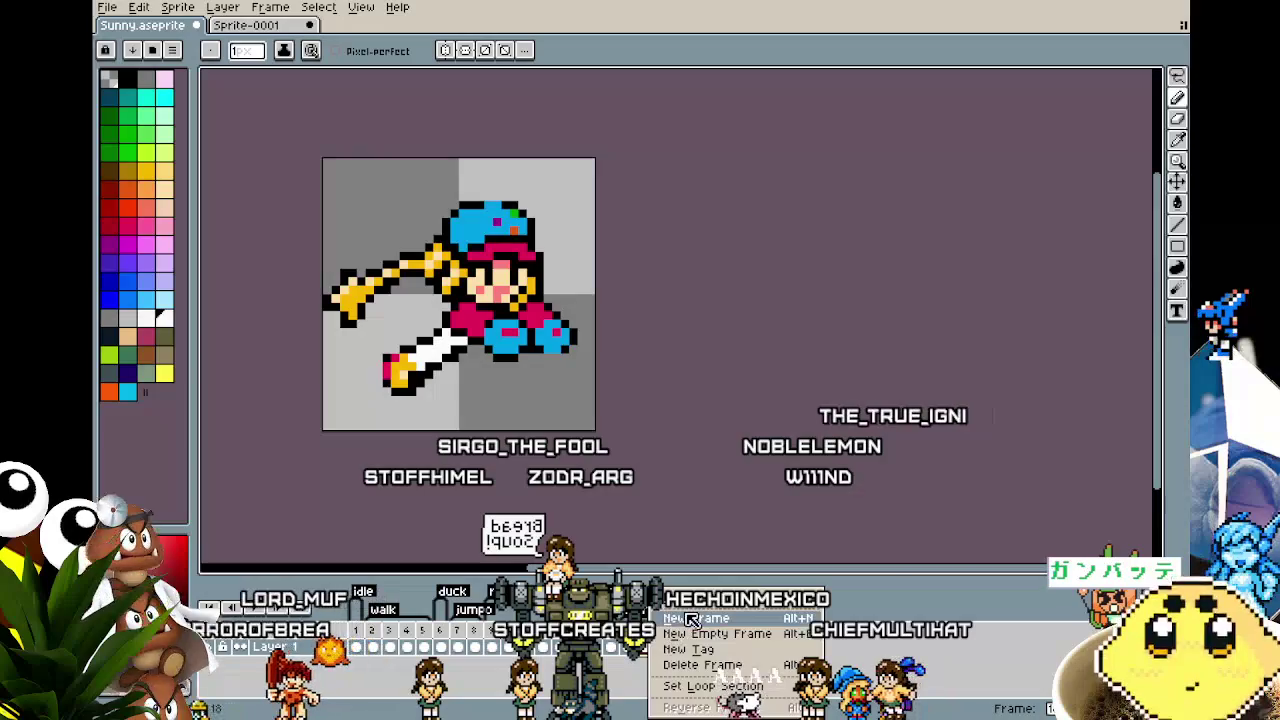
{"action": "left_click", "coordinate": [690, 619]}
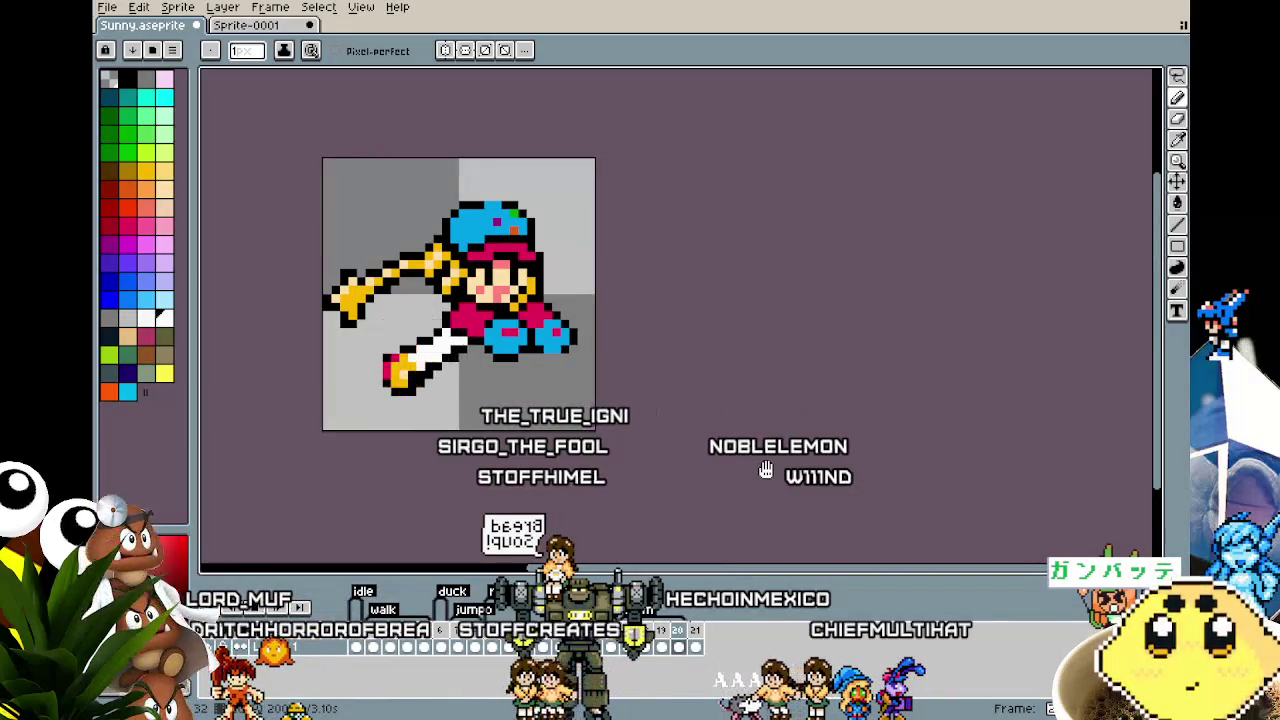
{"action": "scroll", "coordinate": [765, 470], "scroll_direction": "down", "scroll_amount": 1}
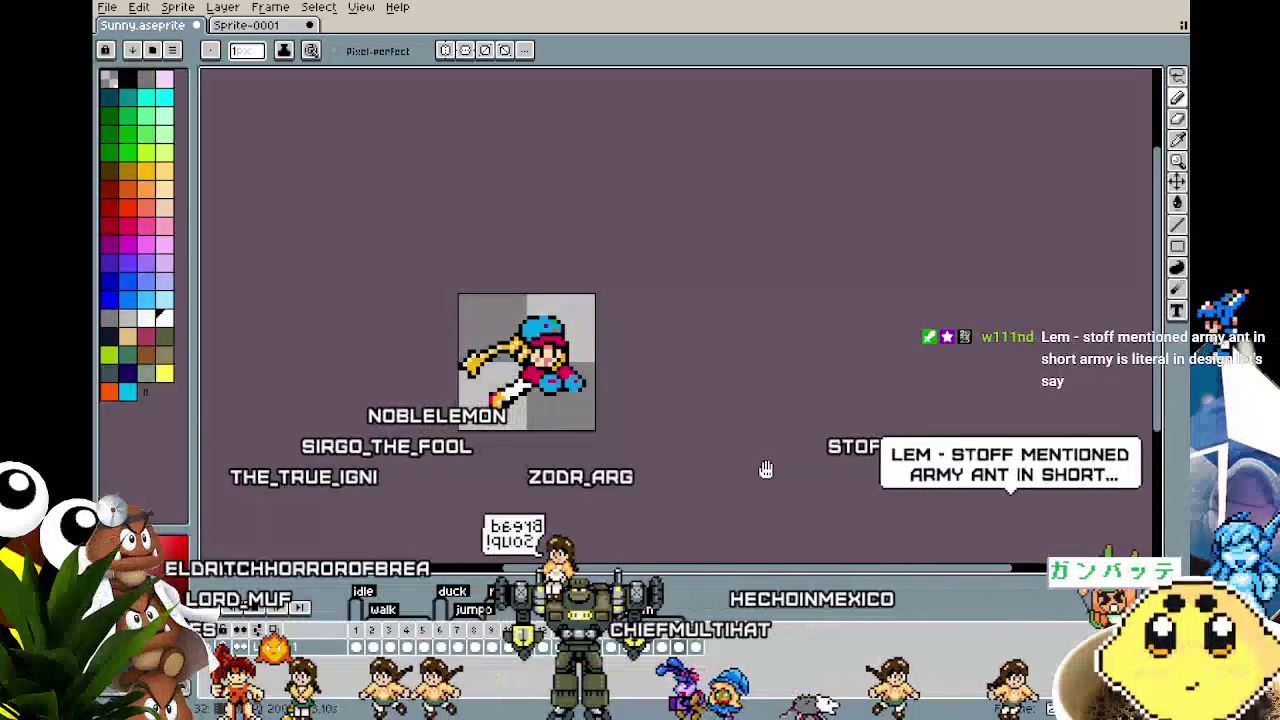
{"action": "scroll", "coordinate": [766, 466], "scroll_direction": "up", "scroll_amount": 1}
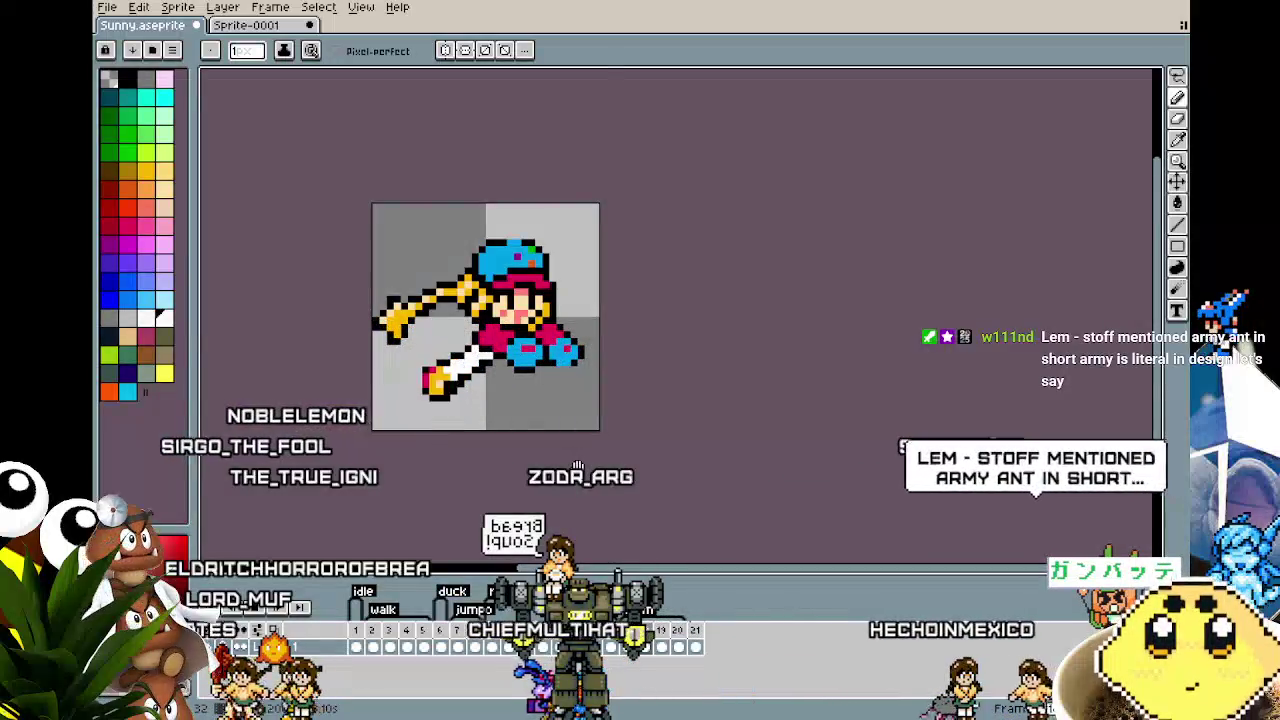
{"action": "scroll", "coordinate": [578, 468], "scroll_direction": "up", "scroll_amount": 1}
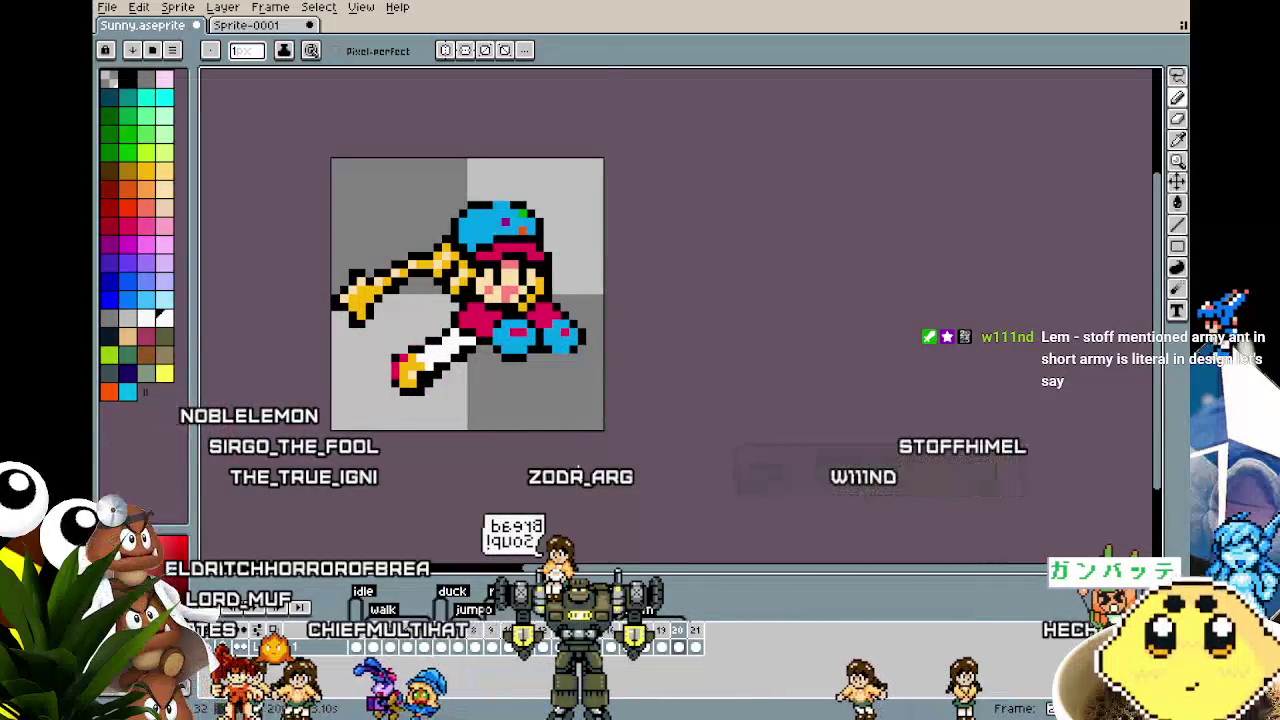
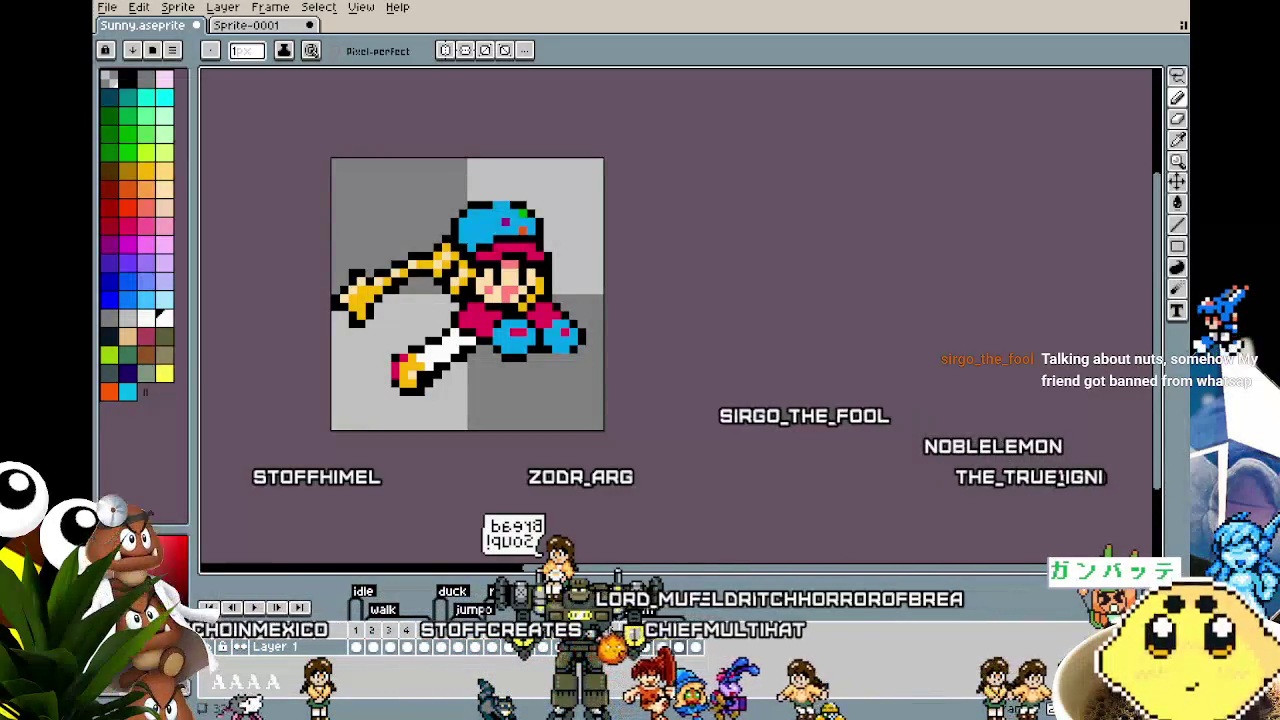
Step: Flip back and forth between neighbouring frames to compare sword poses, ending on the diagonal-sword frame
{"action": "key", "text": "ctrl+z"}
{"action": "key", "text": "ctrl+y"}
{"action": "key", "text": "ctrl+z"}
{"action": "key", "text": "ctrl+y"}
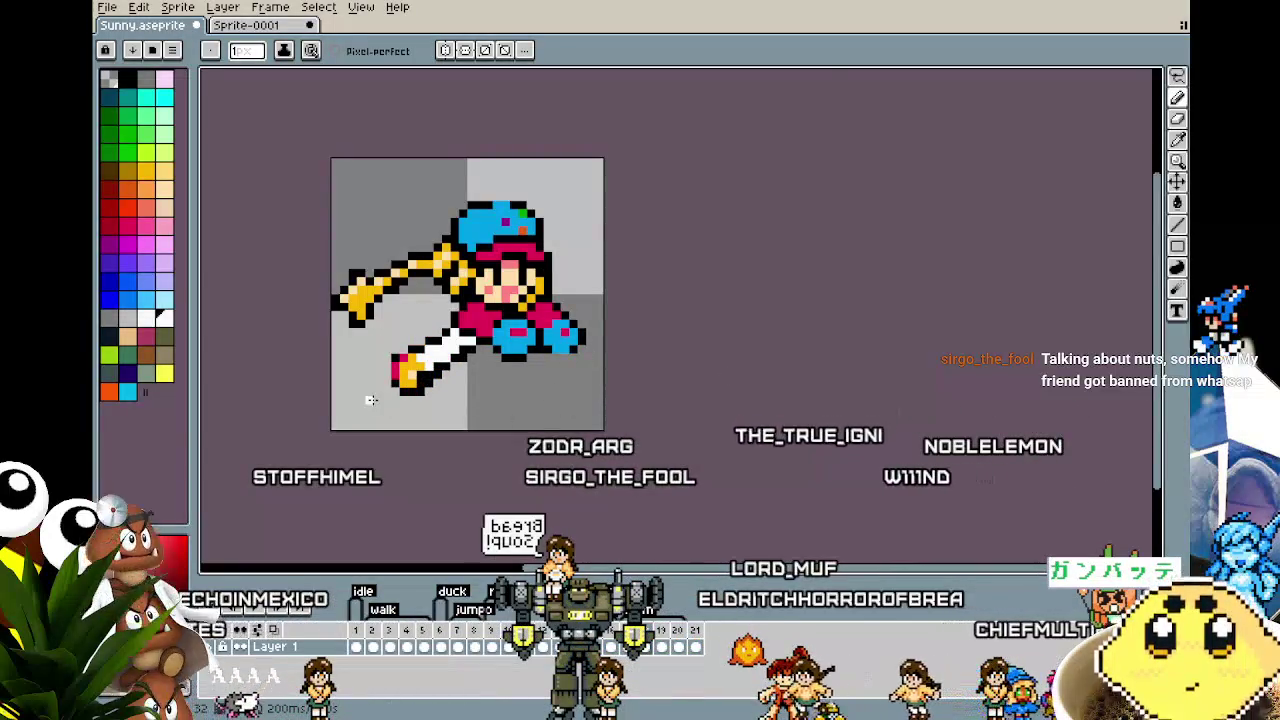
Step: Paint white over the blade's black outline pixels to widen the sword
{"action": "scroll", "coordinate": [376, 400], "scroll_direction": "up", "scroll_amount": 3}
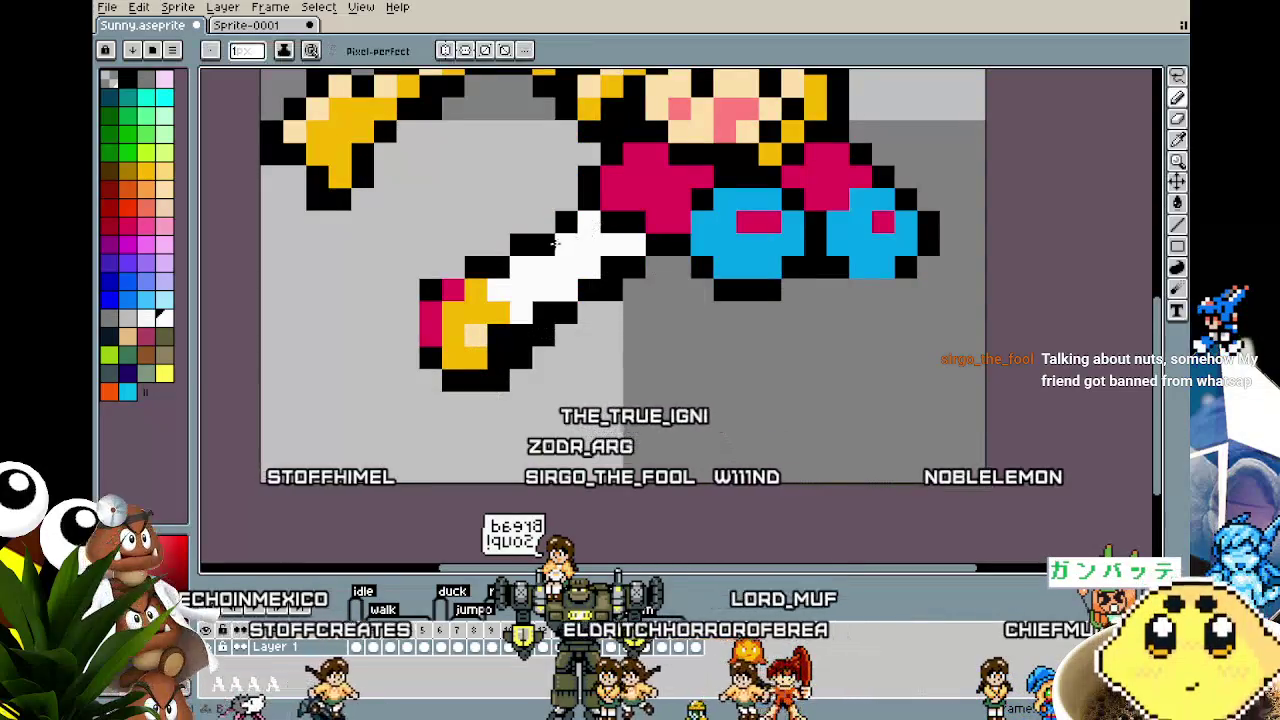
{"action": "left_click_drag", "start_coordinate": [612, 218], "coordinate": [492, 274]}
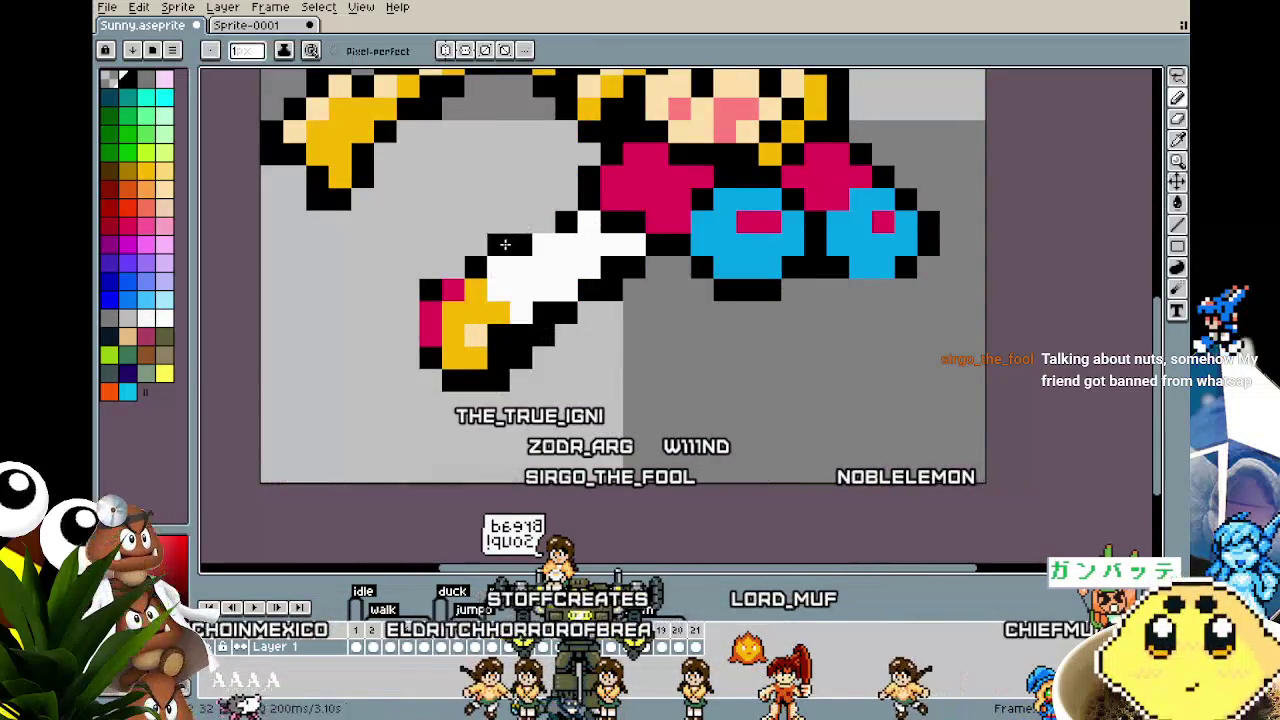
{"action": "scroll", "coordinate": [525, 317], "scroll_direction": "down", "scroll_amount": 1}
{"action": "scroll", "coordinate": [495, 345], "scroll_direction": "down", "scroll_amount": 4}
{"action": "scroll", "coordinate": [482, 356], "scroll_direction": "up", "scroll_amount": 1}
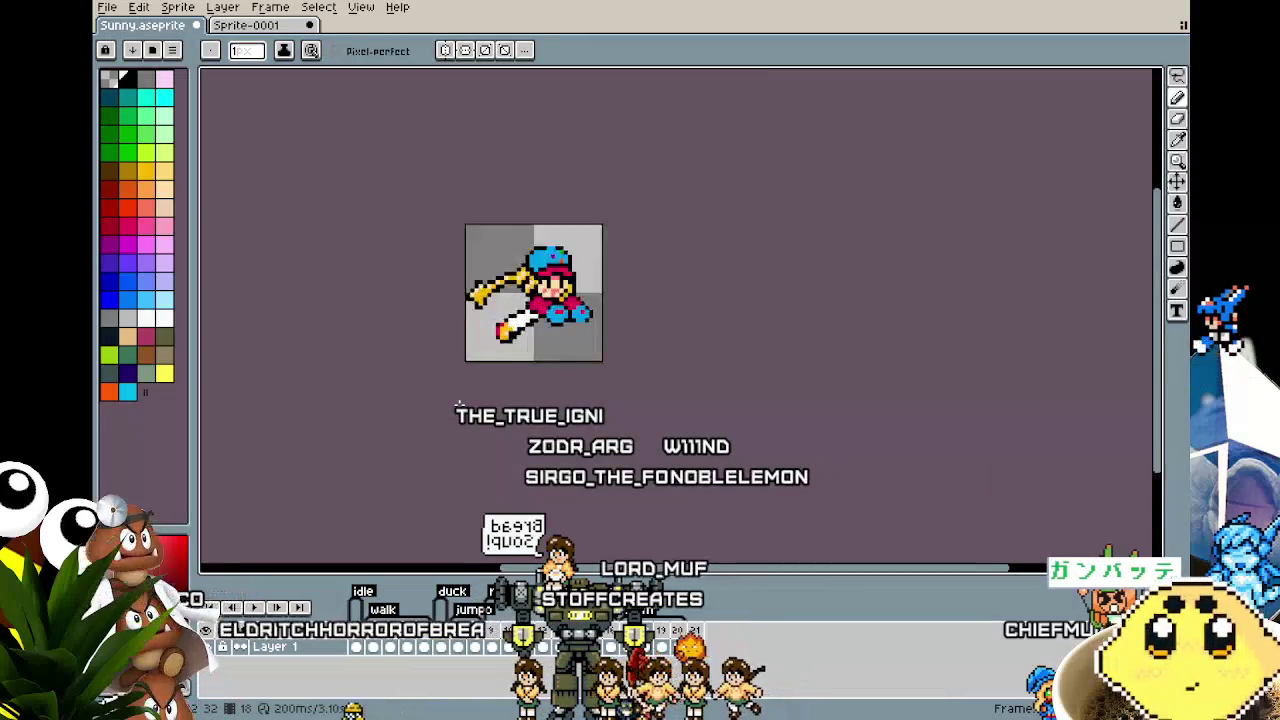
{"action": "scroll", "coordinate": [482, 356], "scroll_direction": "up", "scroll_amount": 2}
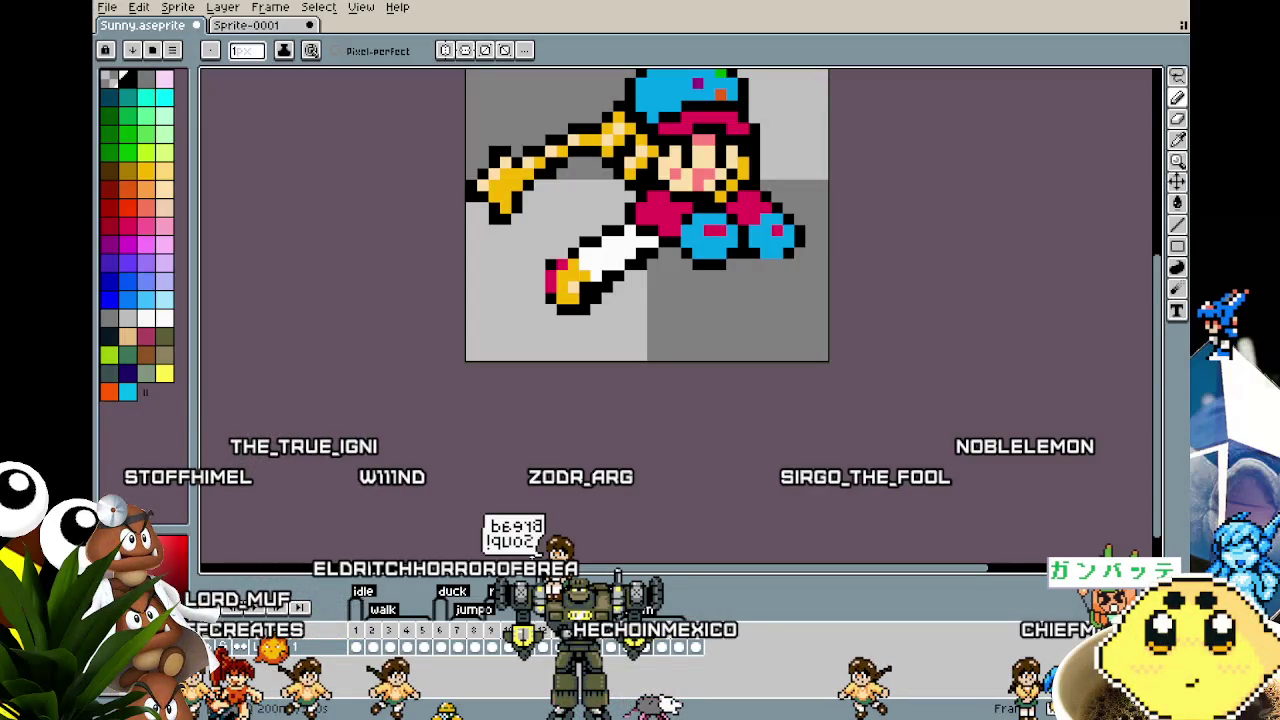
Step: Play the attack animation, briefly opening and dismissing the frame context menu
{"action": "scroll", "coordinate": [527, 400], "scroll_direction": "up", "scroll_amount": 1}
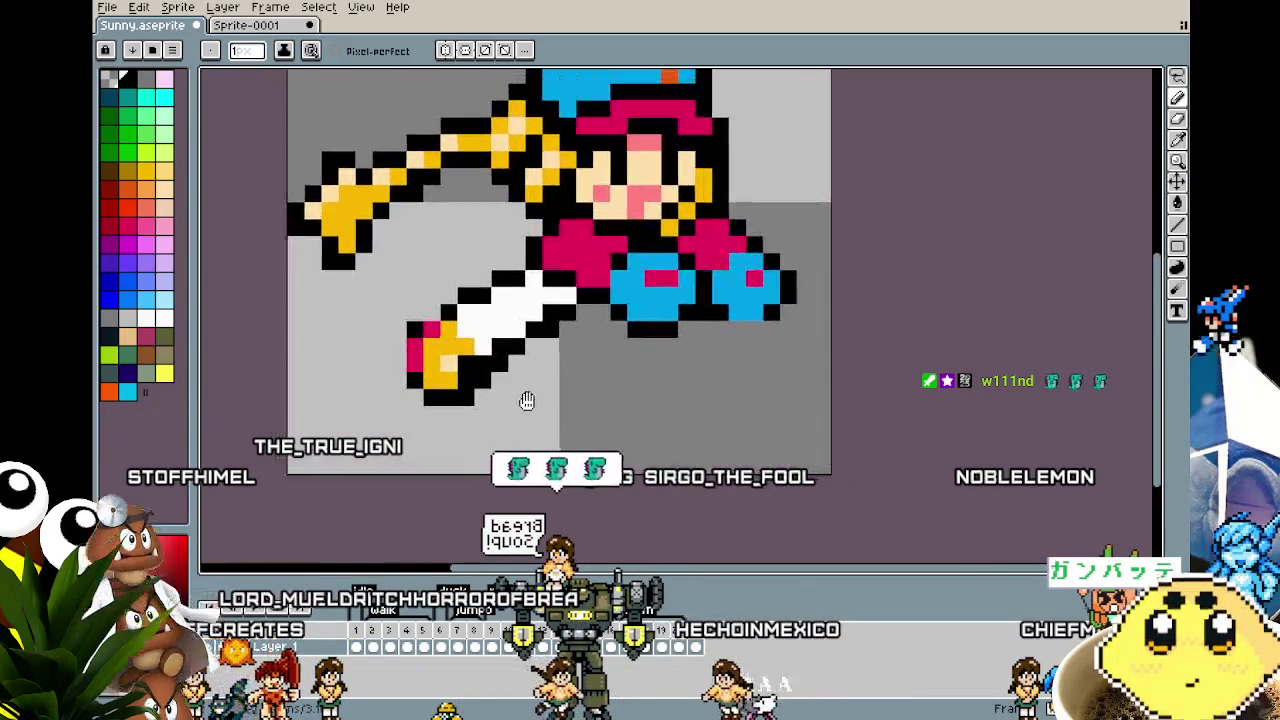
{"action": "key", "text": "Return"}
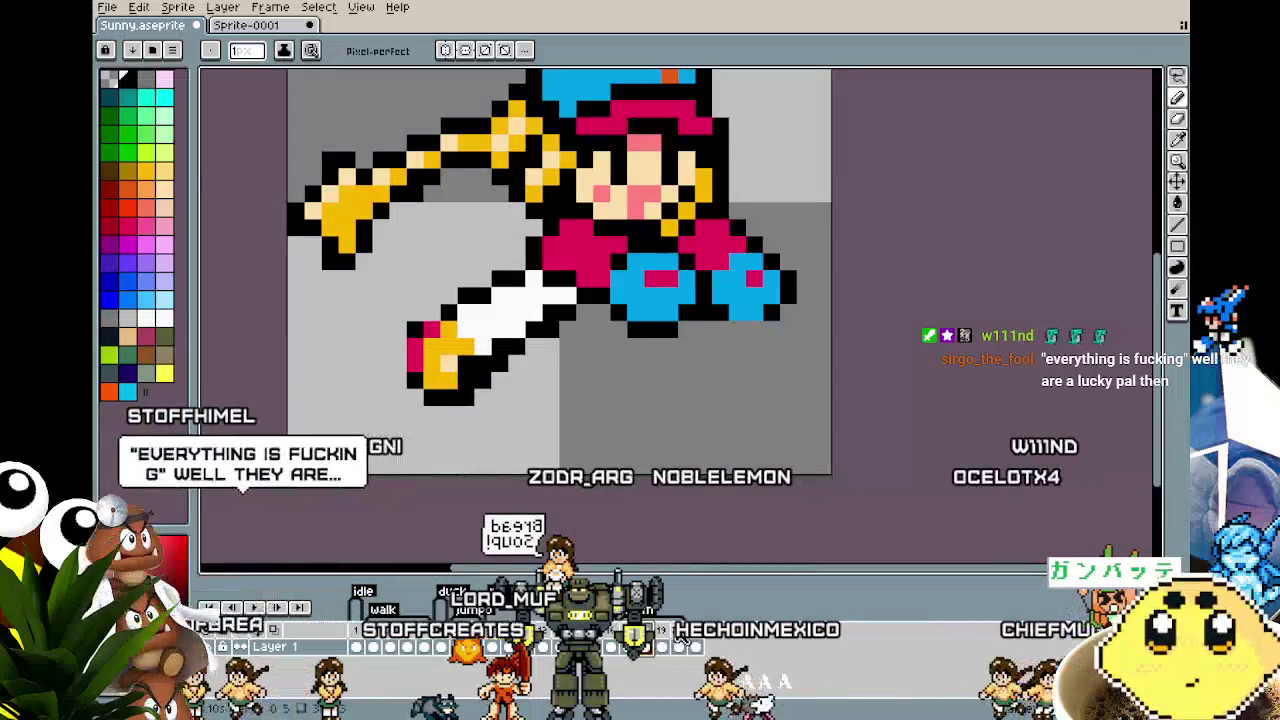
{"action": "right_click", "coordinate": [660, 640]}
{"action": "key", "text": "Escape"}
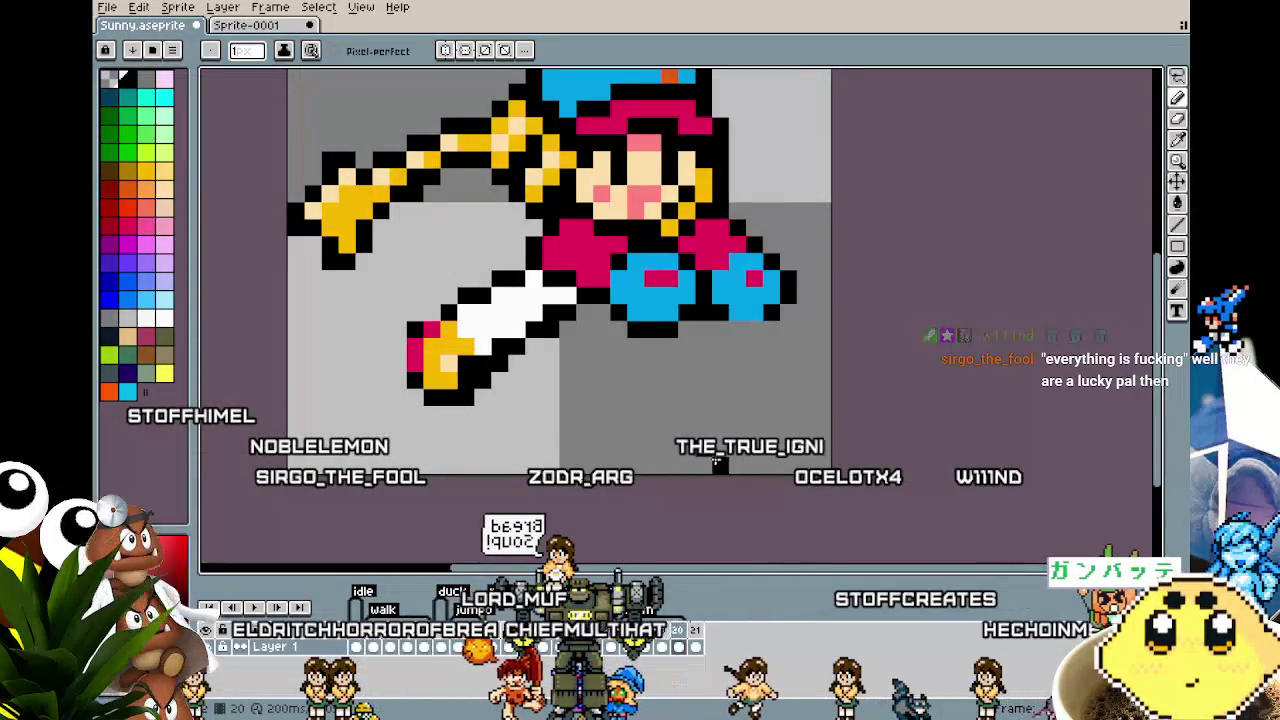
{"action": "scroll", "coordinate": [719, 463], "scroll_direction": "down", "scroll_amount": 2}
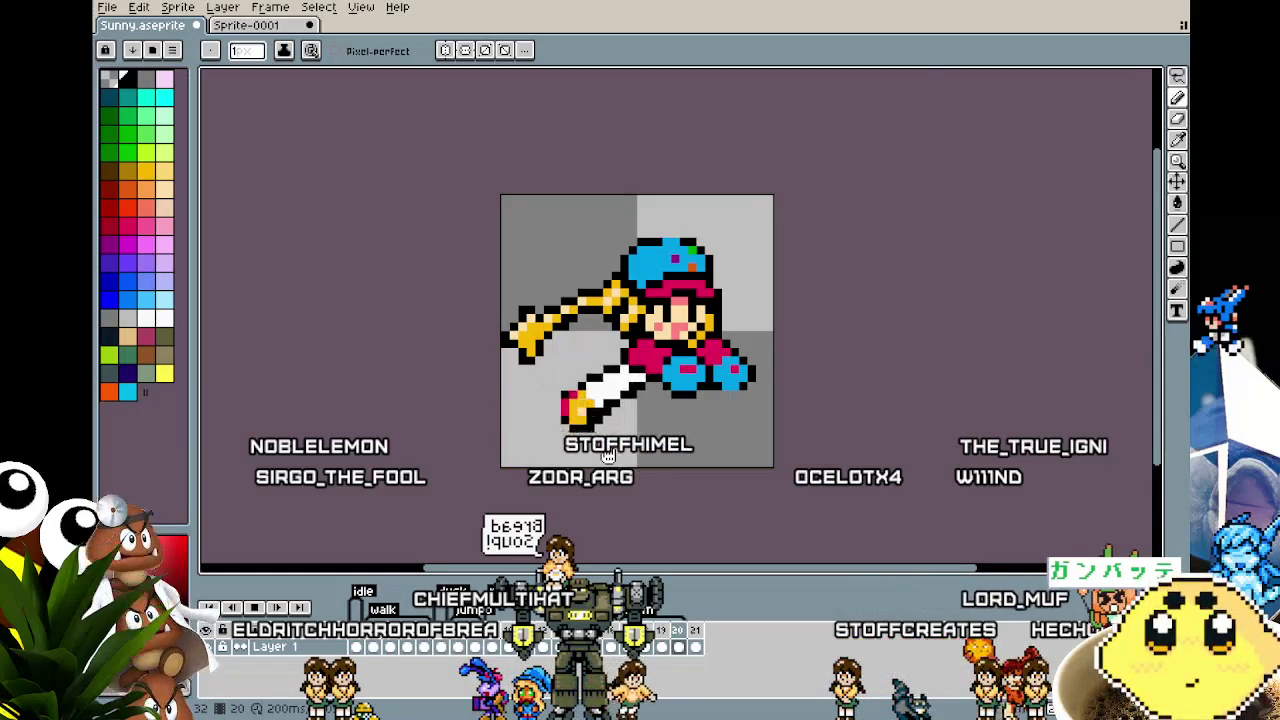
{"action": "scroll", "coordinate": [607, 453], "scroll_direction": "up", "scroll_amount": 2}
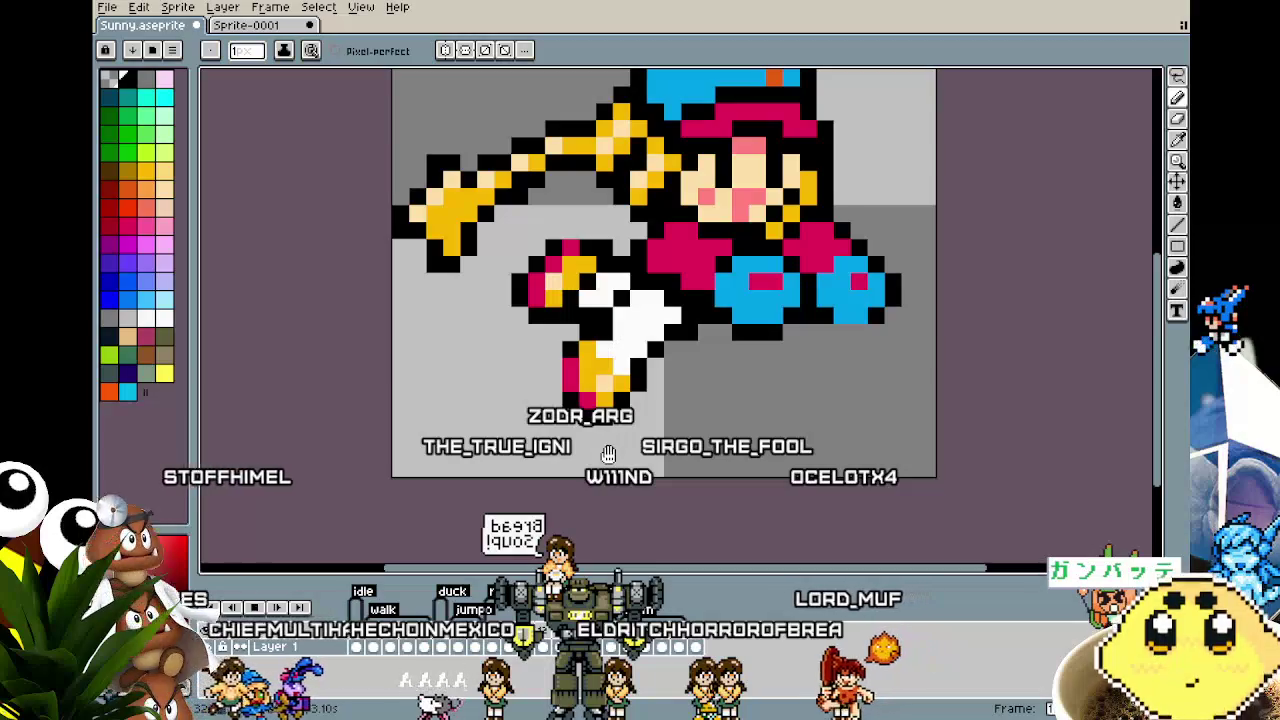
Step: Pan and zoom the canvas onto the frame with the outstretched yellow fist
{"action": "mouse_move", "coordinate": [556, 190]}
{"action": "left_mouse_down"}
{"action": "mouse_move", "coordinate": [650, 165]}
{"action": "mouse_move", "coordinate": [453, 200]}
{"action": "left_mouse_up"}
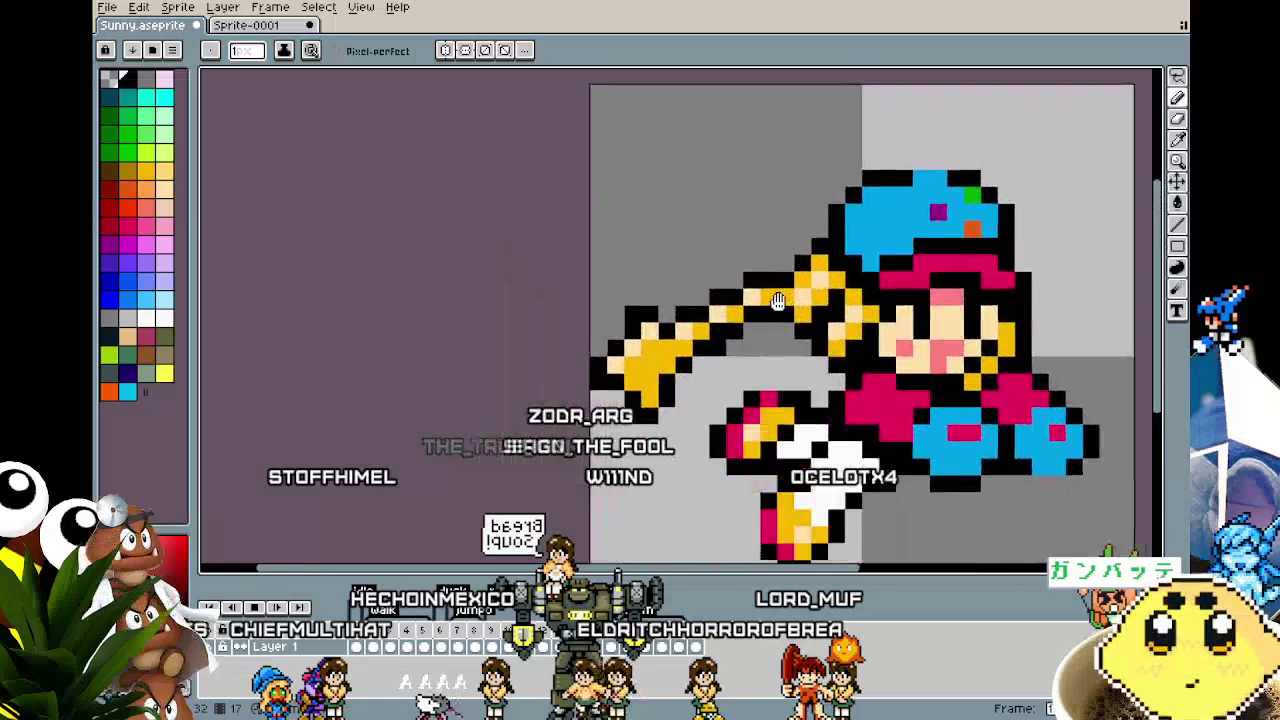
{"action": "scroll", "coordinate": [453, 200], "scroll_direction": "down", "scroll_amount": 1}
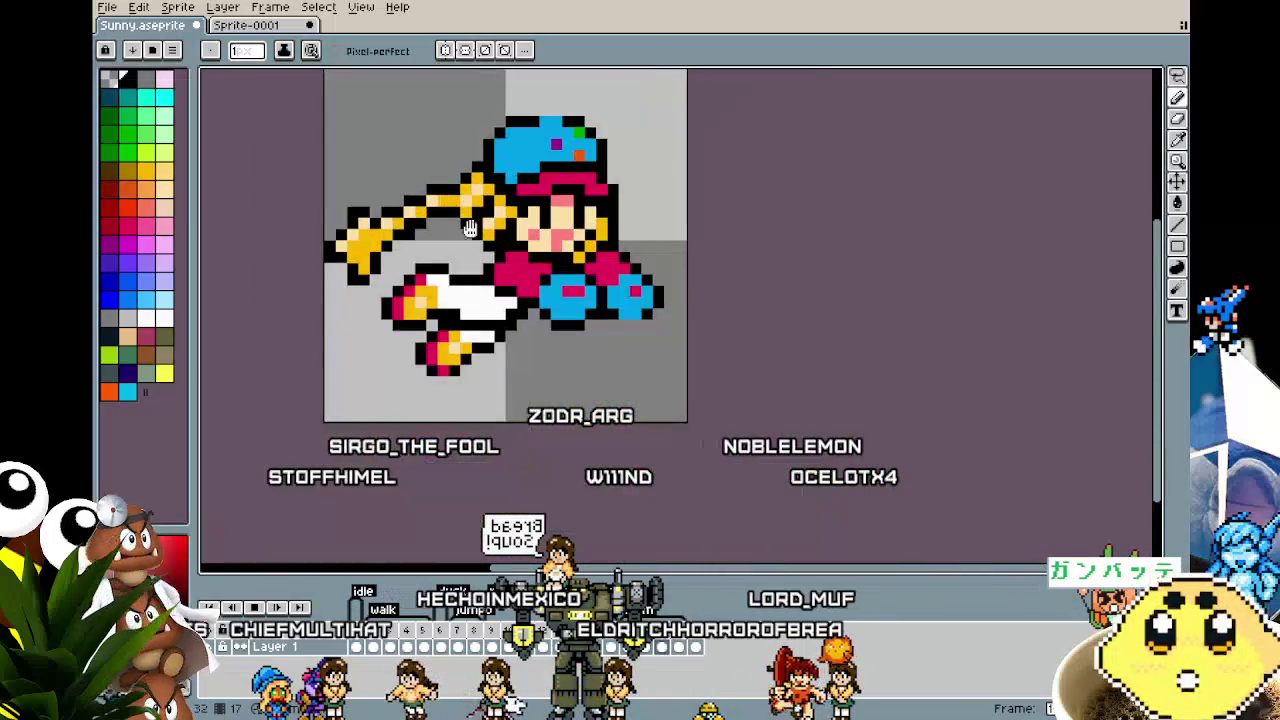
{"action": "mouse_move", "coordinate": [649, 423]}
{"action": "left_mouse_down"}
{"action": "mouse_move", "coordinate": [846, 314]}
{"action": "mouse_move", "coordinate": [977, 430]}
{"action": "mouse_move", "coordinate": [849, 509]}
{"action": "mouse_move", "coordinate": [694, 457]}
{"action": "mouse_move", "coordinate": [803, 346]}
{"action": "mouse_move", "coordinate": [928, 342]}
{"action": "mouse_move", "coordinate": [794, 449]}
{"action": "mouse_move", "coordinate": [723, 391]}
{"action": "mouse_move", "coordinate": [846, 363]}
{"action": "mouse_move", "coordinate": [896, 420]}
{"action": "mouse_move", "coordinate": [739, 405]}
{"action": "mouse_move", "coordinate": [848, 411]}
{"action": "mouse_move", "coordinate": [889, 480]}
{"action": "mouse_move", "coordinate": [766, 523]}
{"action": "mouse_move", "coordinate": [743, 437]}
{"action": "mouse_move", "coordinate": [797, 427]}
{"action": "left_mouse_up"}
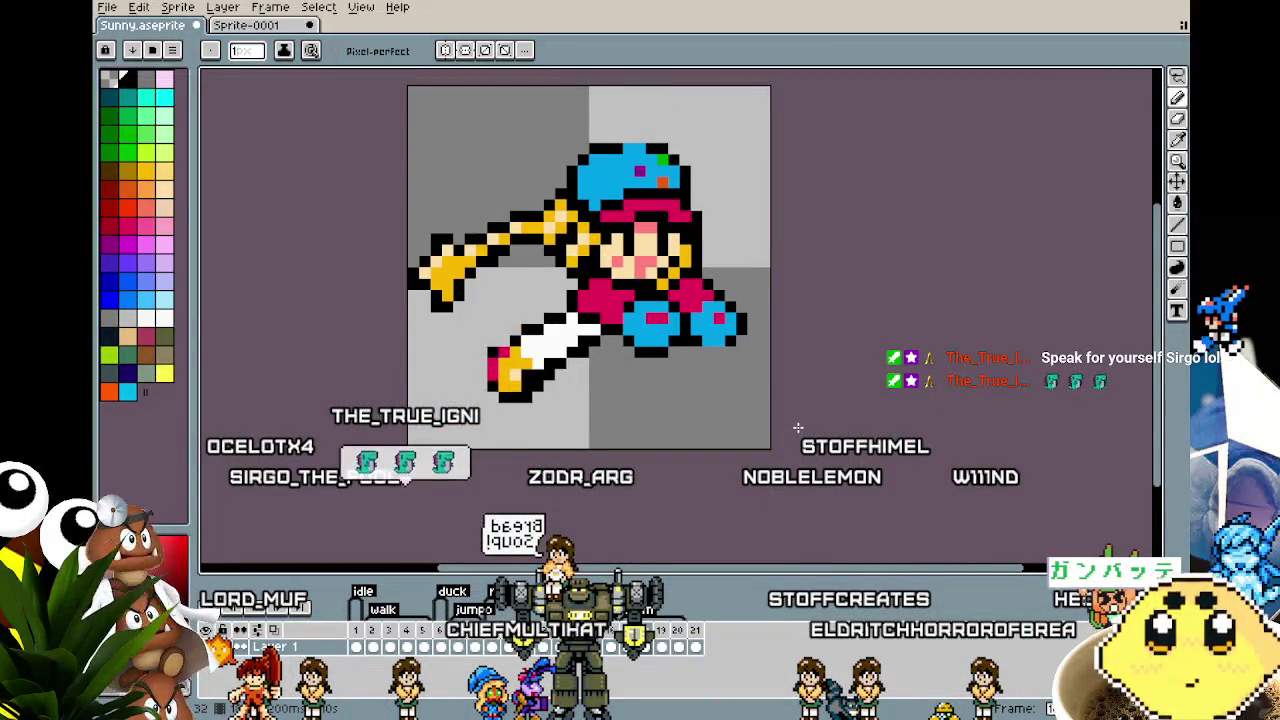
{"action": "scroll", "coordinate": [414, 225], "scroll_direction": "up", "scroll_amount": 1}
{"action": "scroll", "coordinate": [414, 225], "scroll_direction": "up", "scroll_amount": 1}
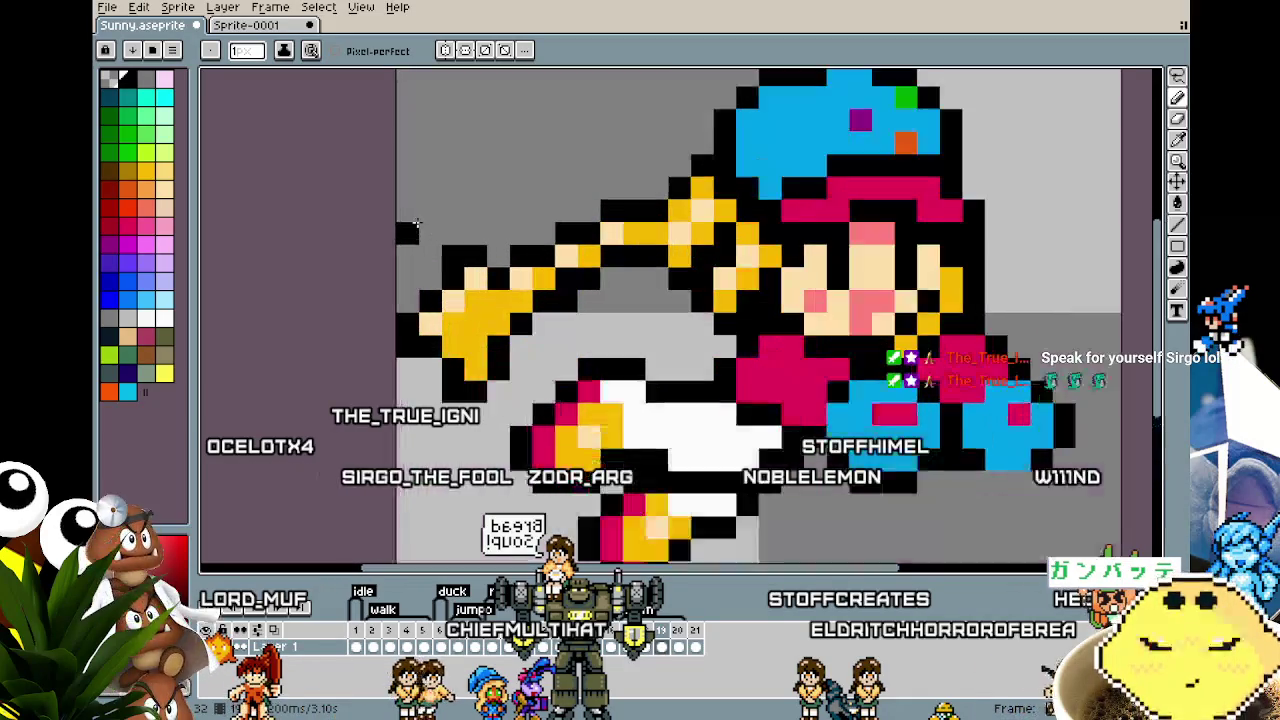
Step: Select the yellow fist, lift it up about three pixels and commit
{"action": "mouse_move", "coordinate": [405, 188]}
{"action": "left_mouse_down"}
{"action": "mouse_move", "coordinate": [405, 385]}
{"action": "mouse_move", "coordinate": [495, 432]}
{"action": "mouse_move", "coordinate": [432, 357]}
{"action": "mouse_move", "coordinate": [435, 330]}
{"action": "mouse_move", "coordinate": [533, 197]}
{"action": "mouse_move", "coordinate": [537, 371]}
{"action": "left_mouse_up"}
{"action": "left_click_drag", "start_coordinate": [530, 306], "coordinate": [530, 272]}
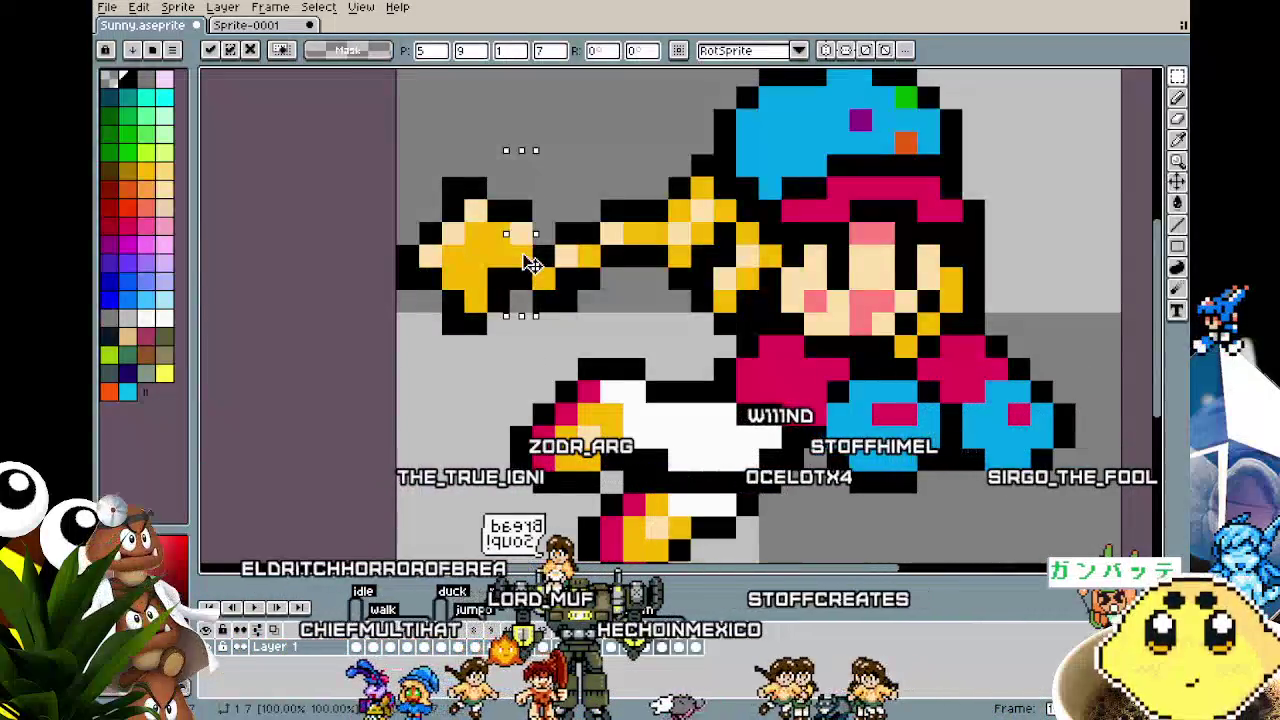
{"action": "left_click", "coordinate": [443, 198]}
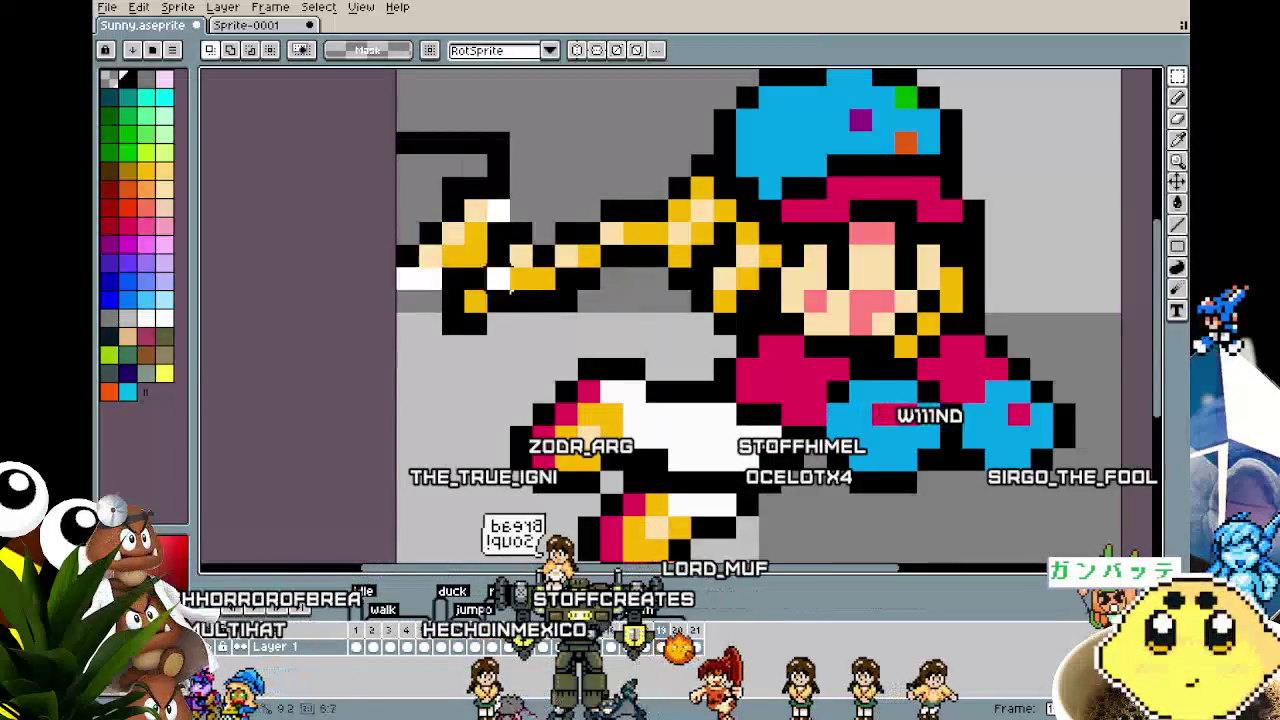
{"action": "left_click_drag", "start_coordinate": [395, 128], "coordinate": [558, 362]}
{"action": "mouse_move", "coordinate": [509, 300]}
{"action": "left_mouse_down"}
{"action": "mouse_move", "coordinate": [517, 261]}
{"action": "mouse_move", "coordinate": [517, 312]}
{"action": "left_mouse_up"}
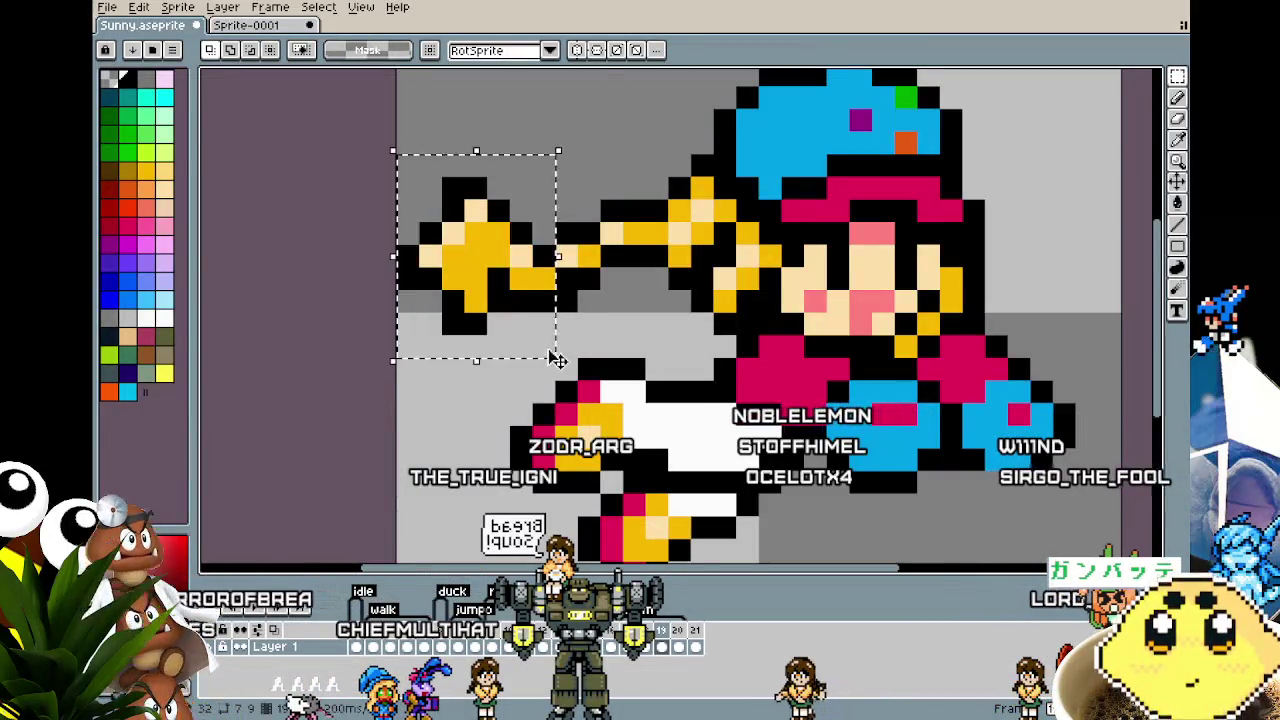
{"action": "left_click_drag", "start_coordinate": [531, 323], "coordinate": [543, 297]}
{"action": "left_click", "coordinate": [575, 290]}
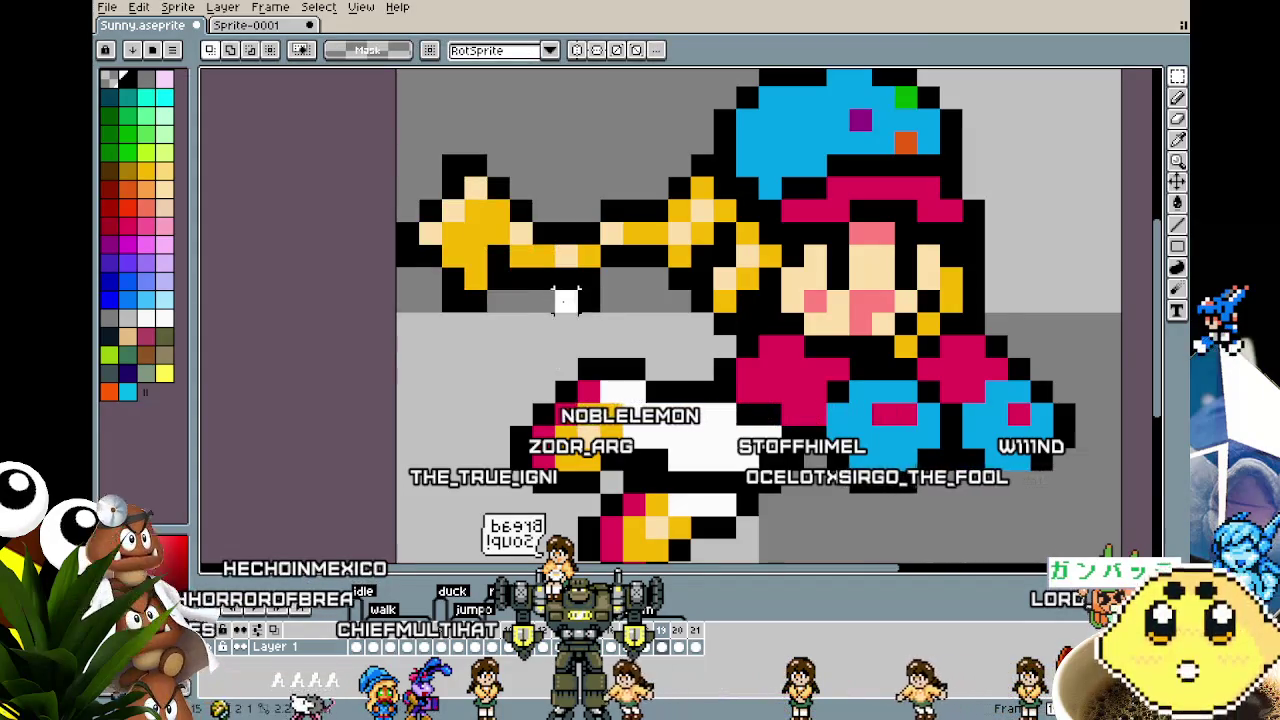
Step: Play the animation, then nudge the fist back down one pixel
{"action": "scroll", "coordinate": [519, 325], "scroll_direction": "down", "scroll_amount": 3}
{"action": "key", "text": "Return"}
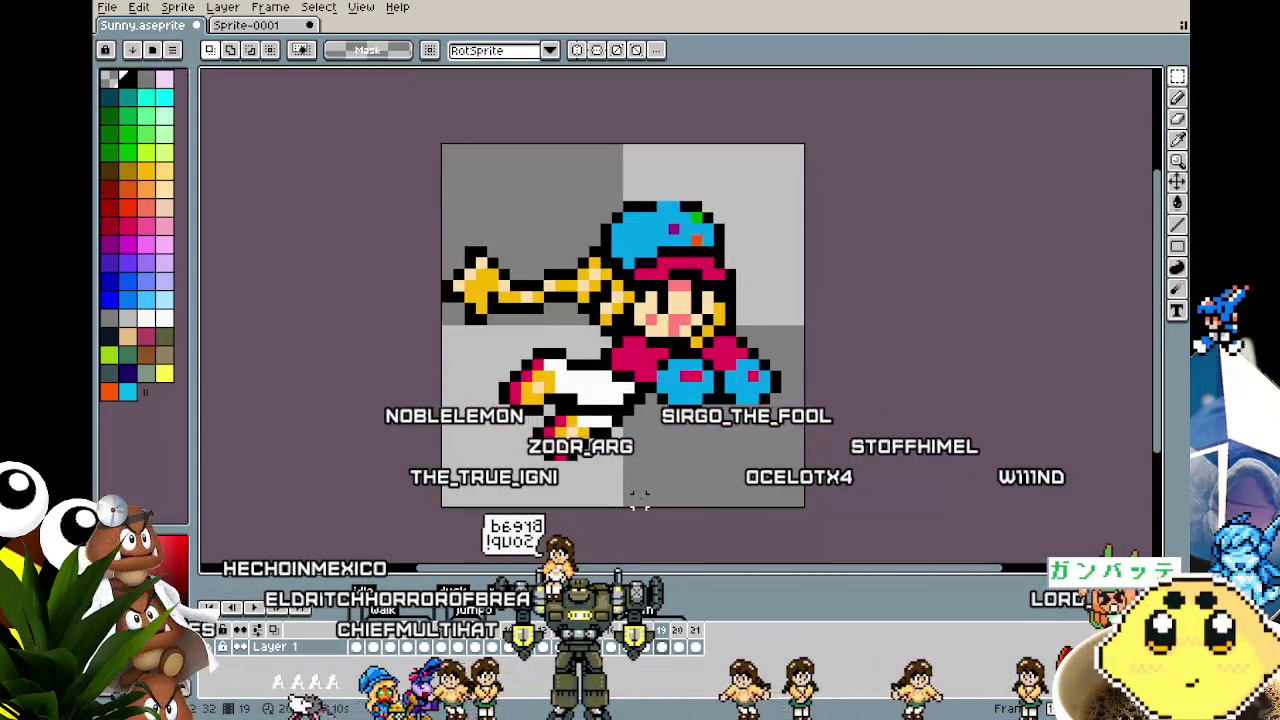
{"action": "left_click_drag", "start_coordinate": [440, 221], "coordinate": [524, 351]}
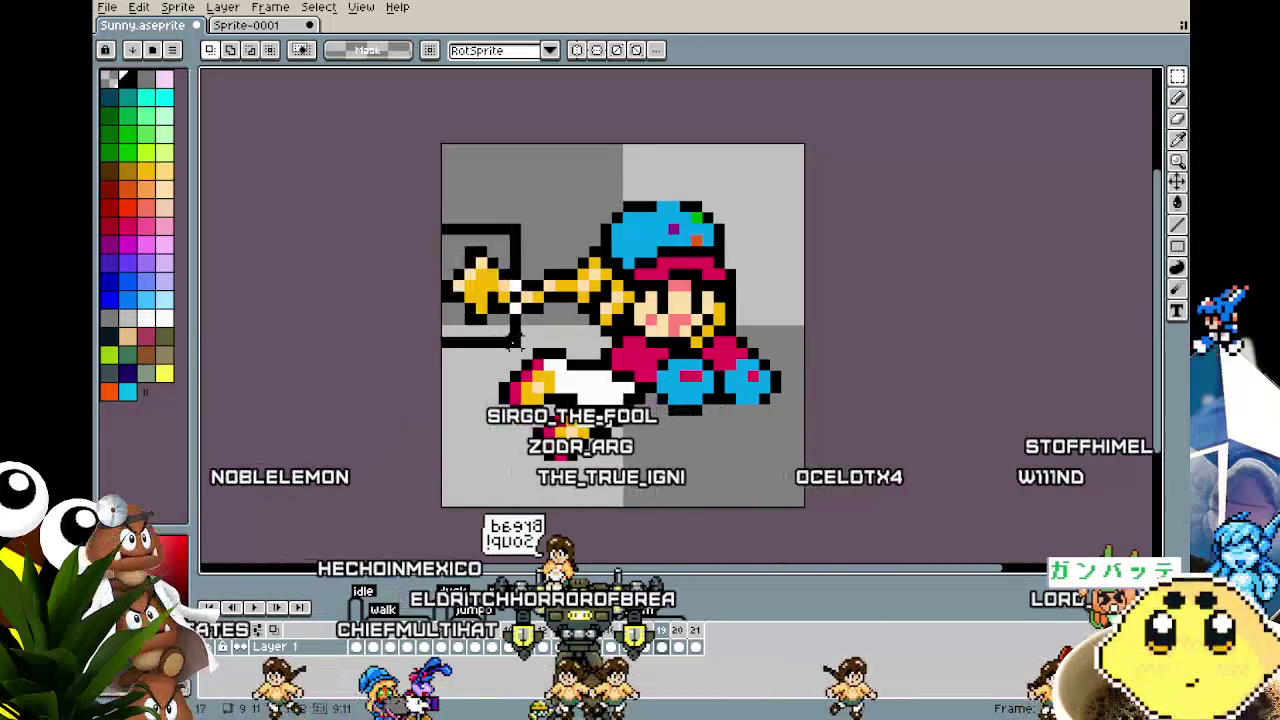
{"action": "key", "text": "Down"}
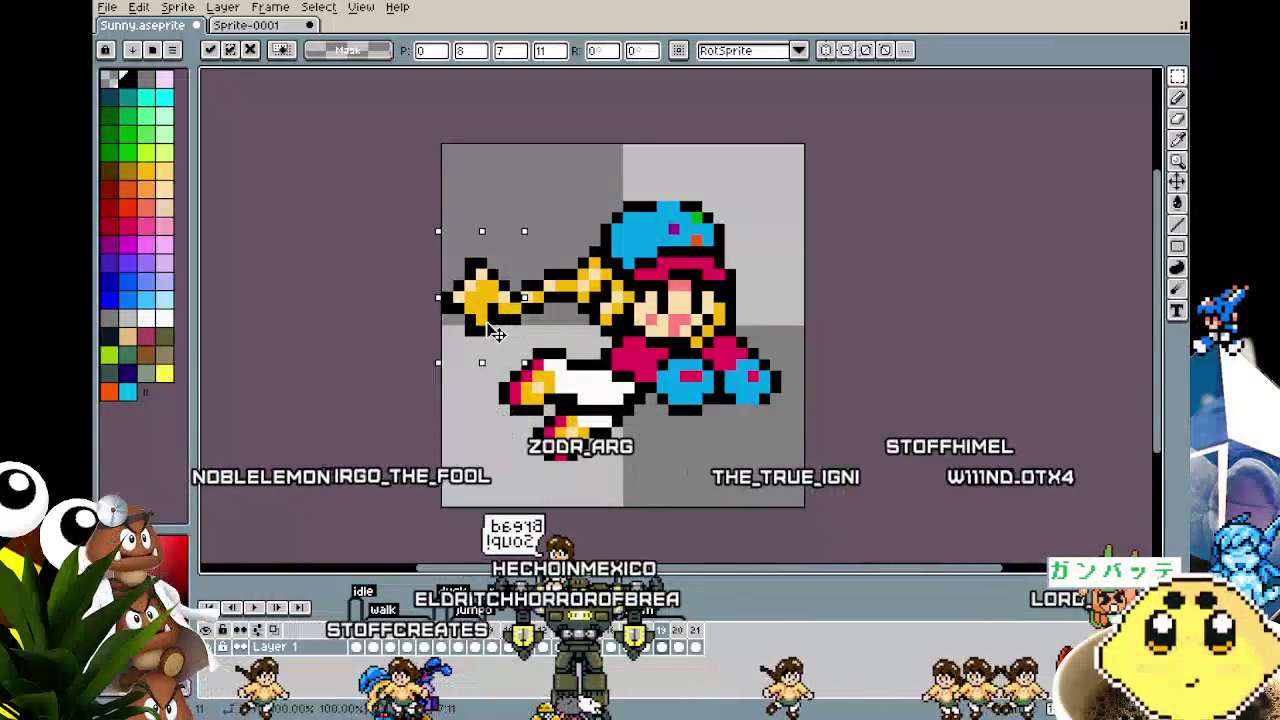
{"action": "left_click", "coordinate": [548, 313]}
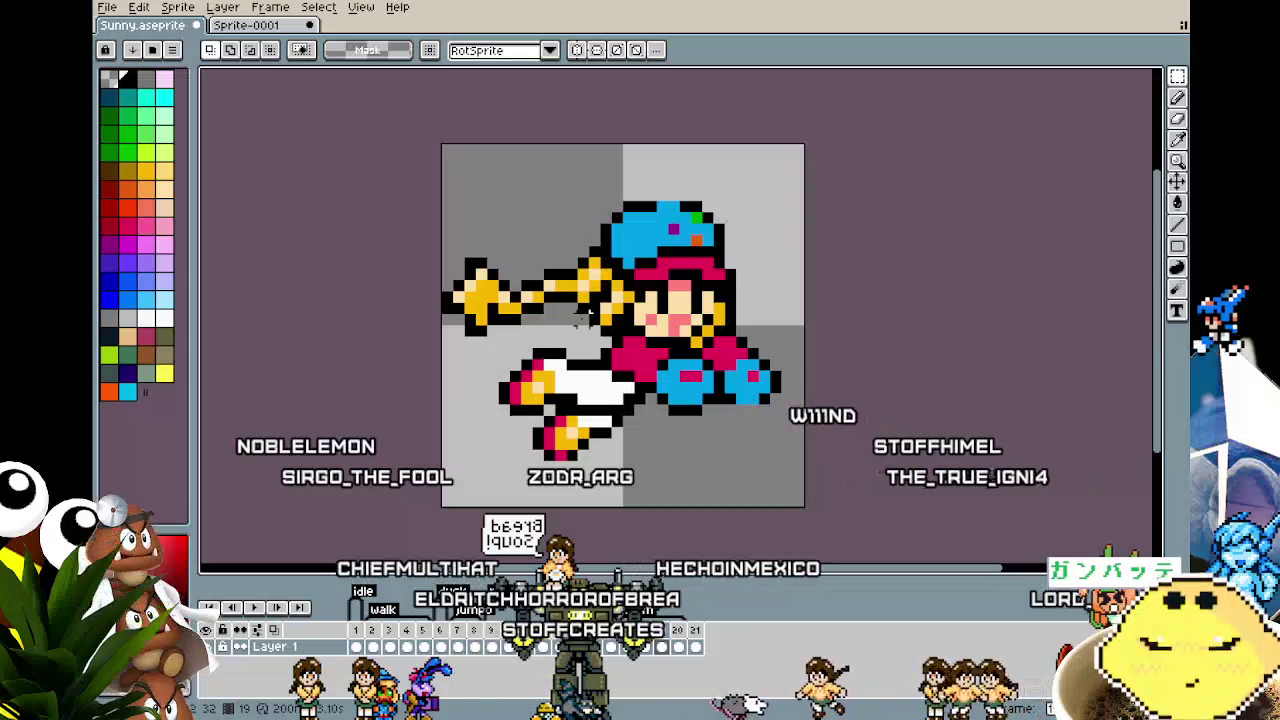
{"action": "scroll", "coordinate": [581, 314], "scroll_direction": "down", "scroll_amount": 3}
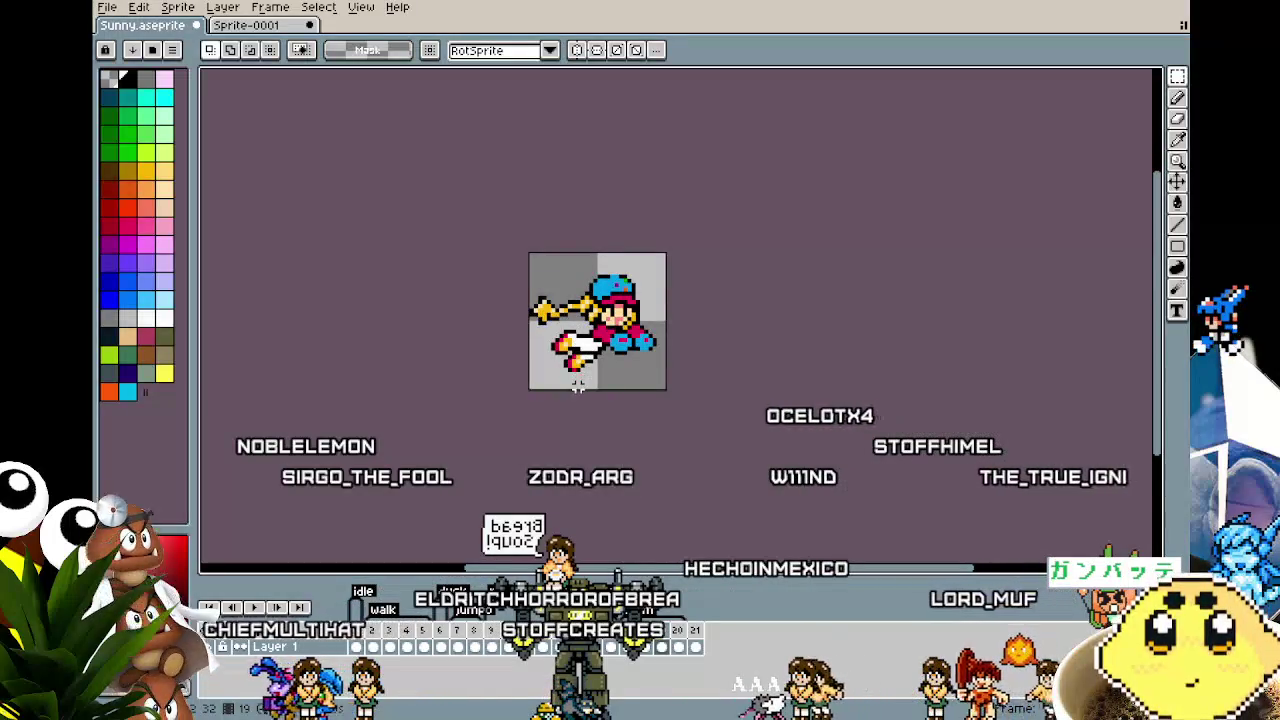
{"action": "scroll", "coordinate": [542, 336], "scroll_direction": "up", "scroll_amount": 2}
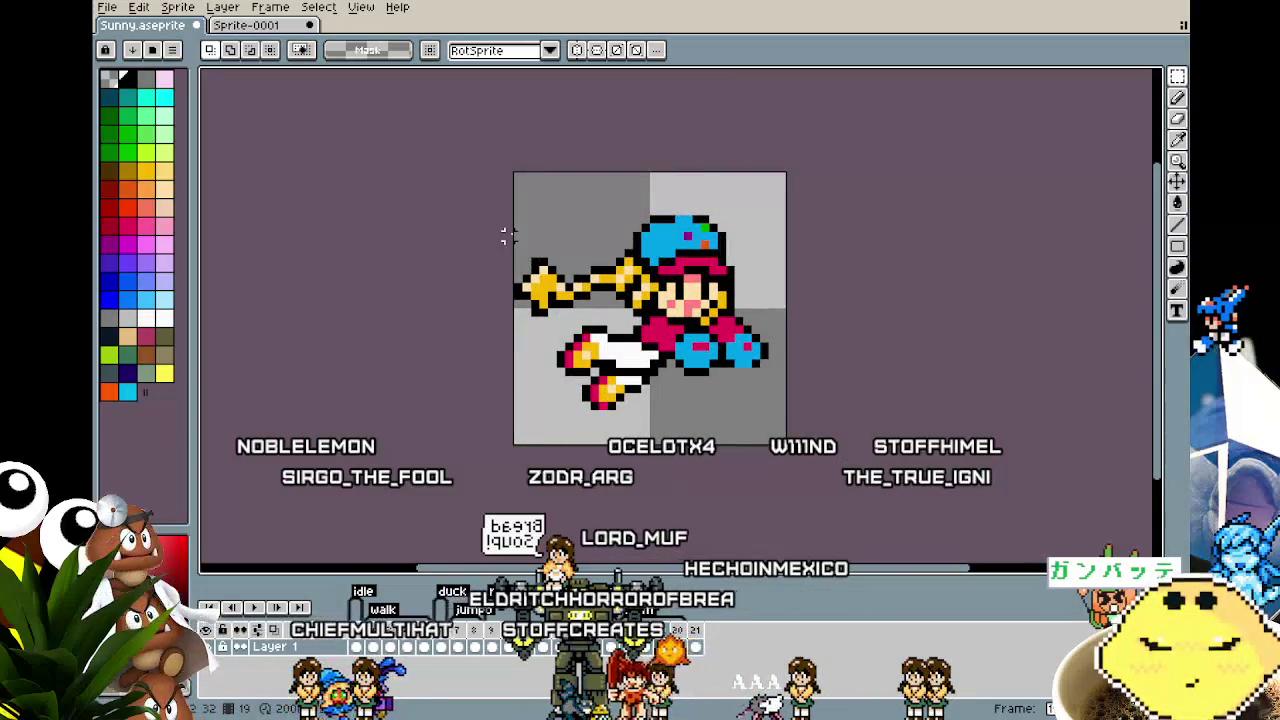
Step: Move the fist up two pixels, commit it, and replay the animation
{"action": "left_click_drag", "start_coordinate": [511, 230], "coordinate": [577, 312]}
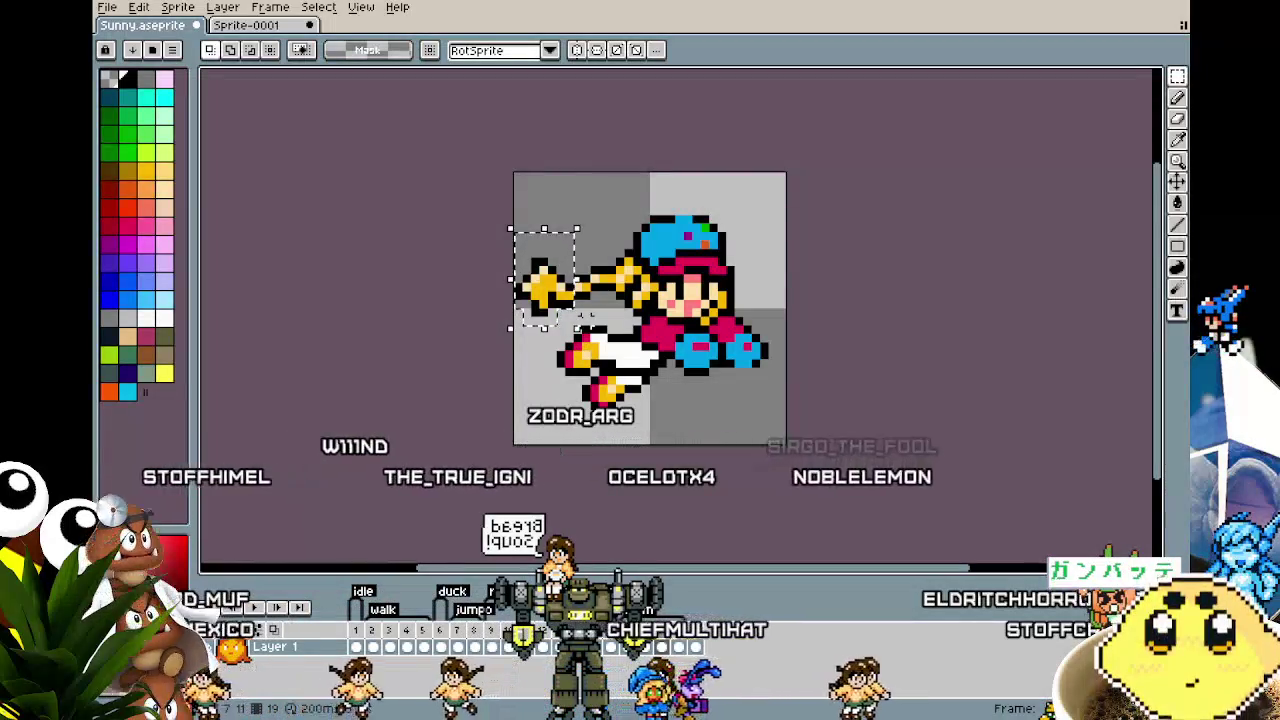
{"action": "left_click", "coordinate": [585, 322]}
{"action": "key", "text": "Up"}
{"action": "key", "text": "Up"}
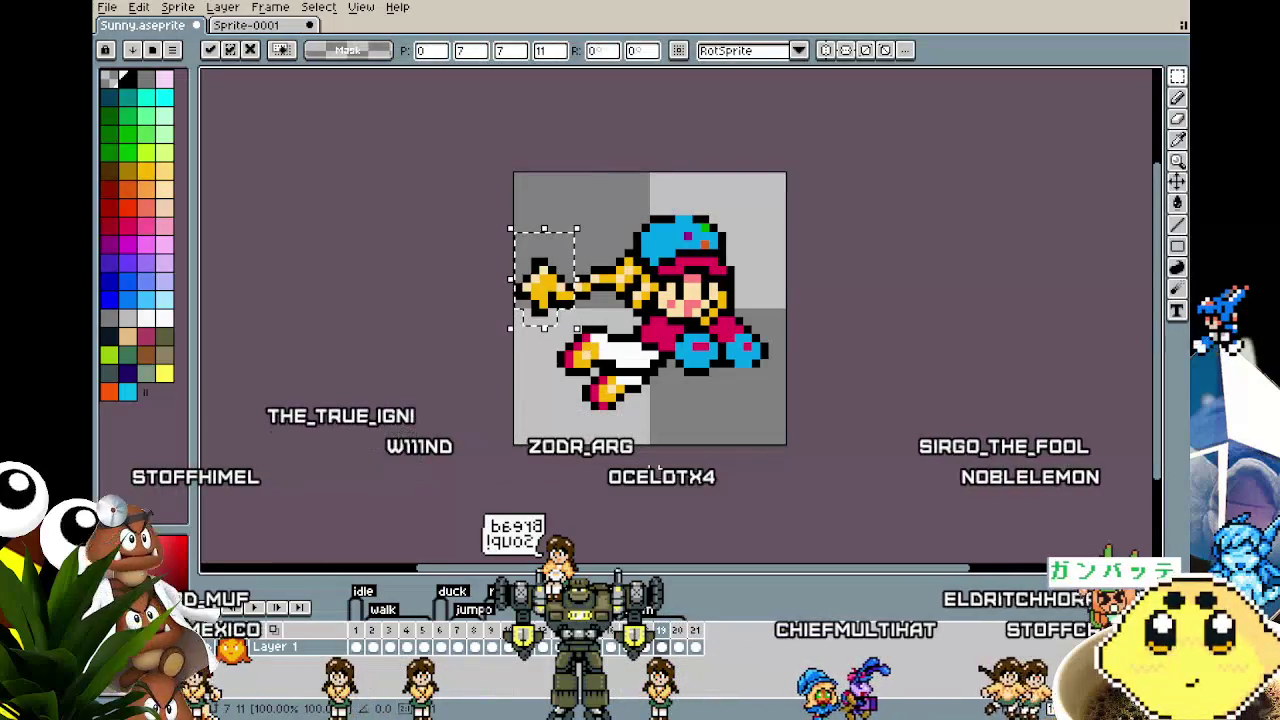
{"action": "key", "text": "Return"}
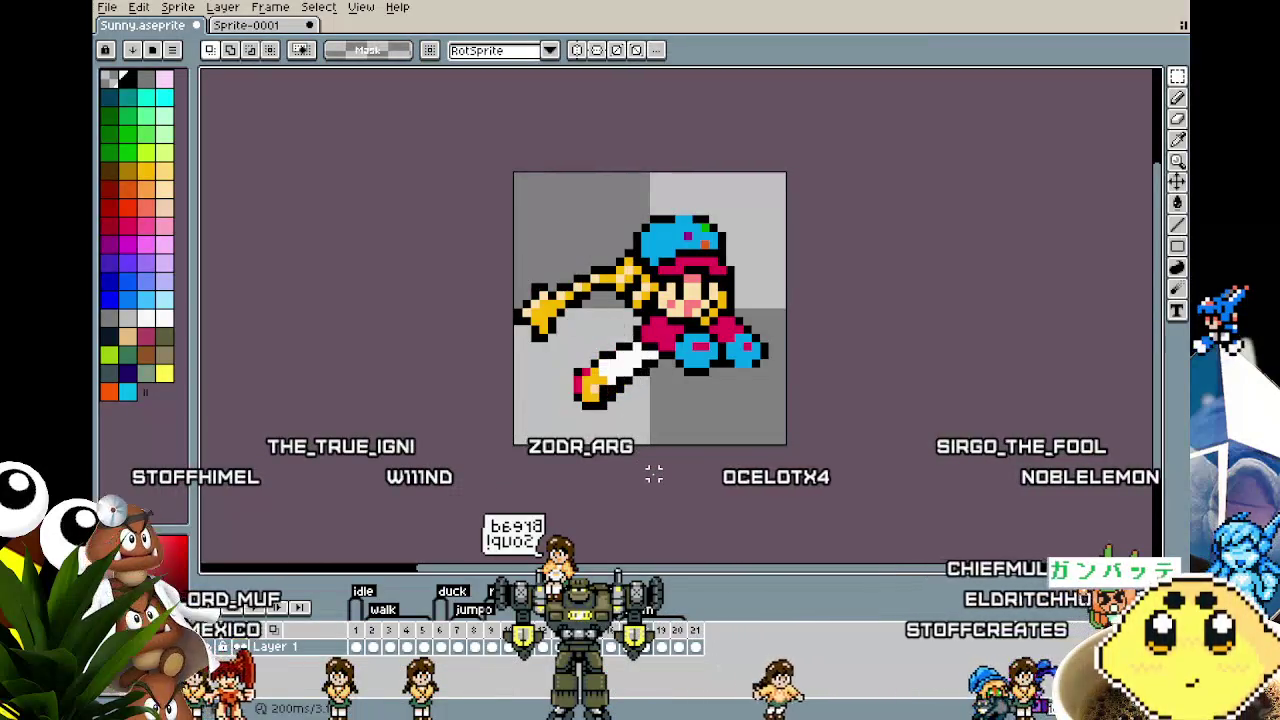
{"action": "key", "text": "Return"}
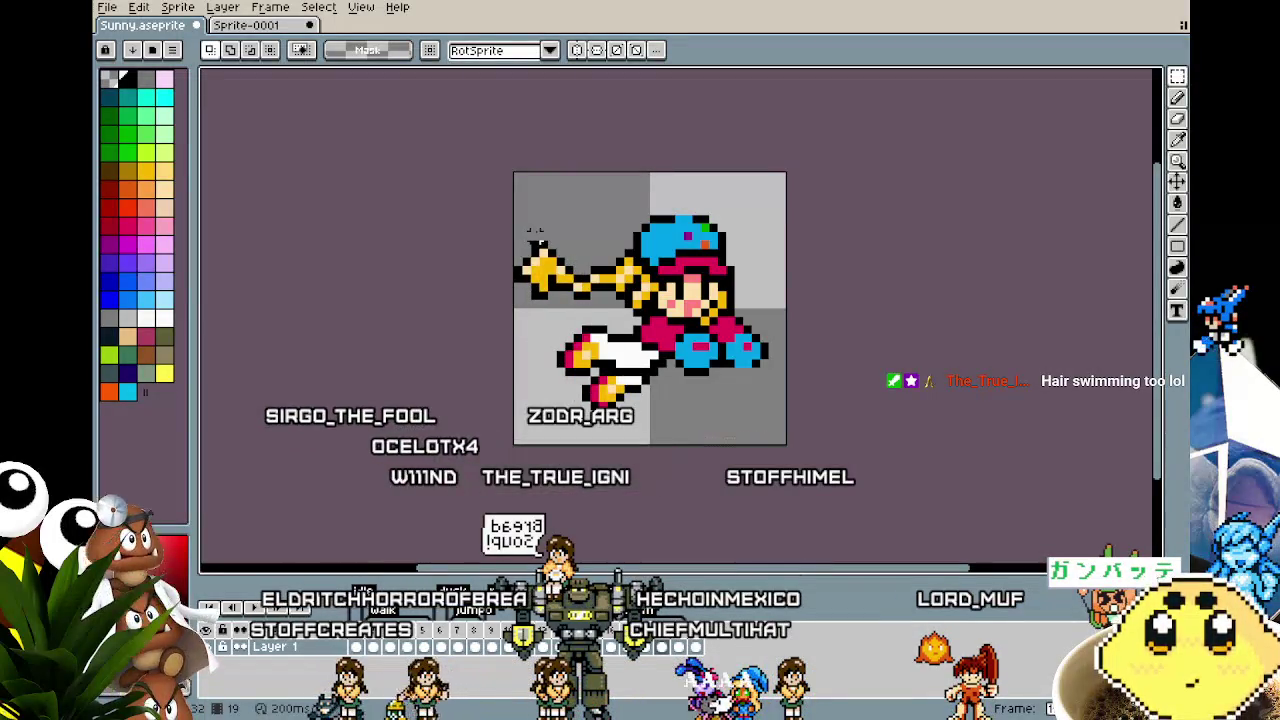
Step: Select the fist at the arm's end, drop it slightly lower, then recentre the sprite
{"action": "scroll", "coordinate": [525, 236], "scroll_direction": "up", "scroll_amount": 2}
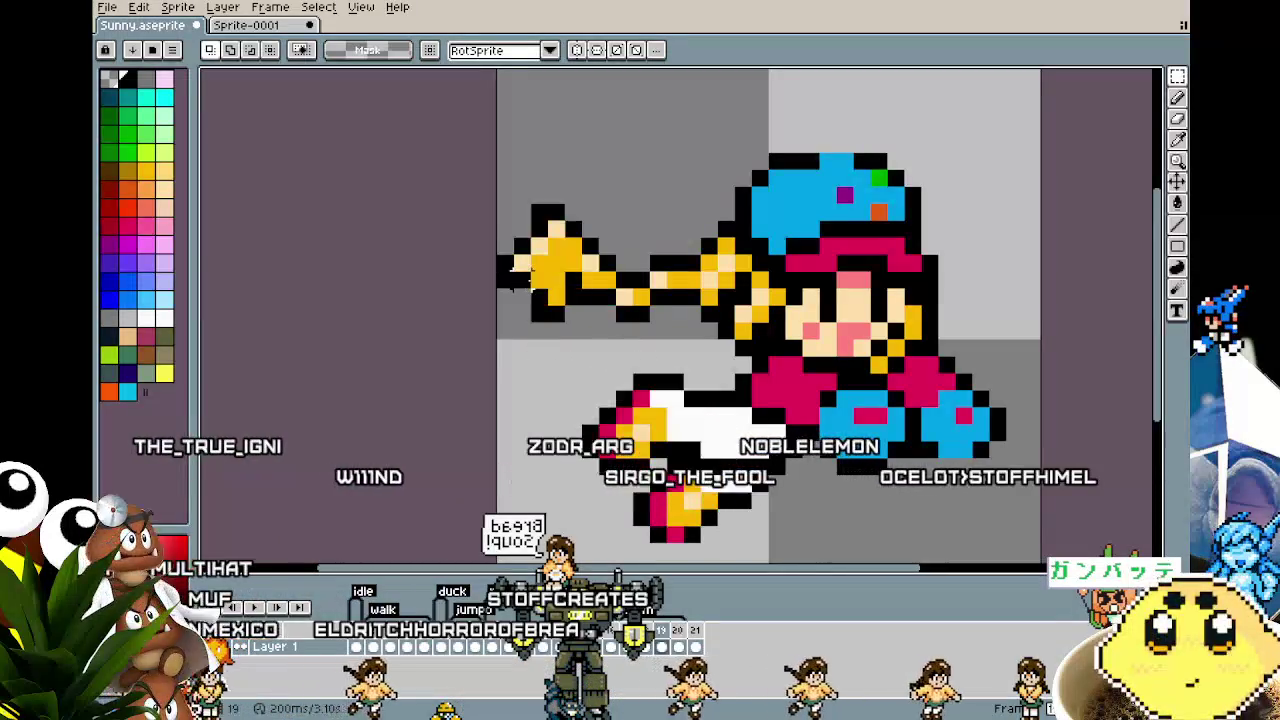
{"action": "left_click_drag", "start_coordinate": [502, 190], "coordinate": [606, 345]}
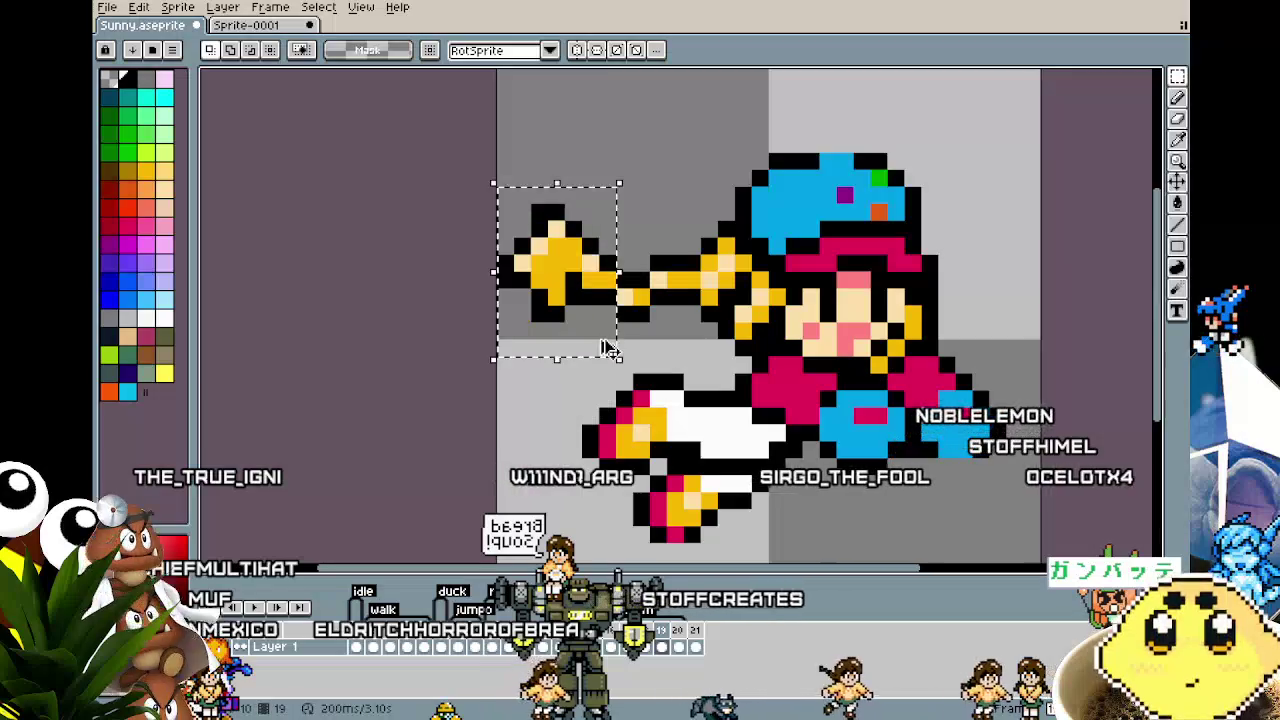
{"action": "left_click", "coordinate": [590, 440]}
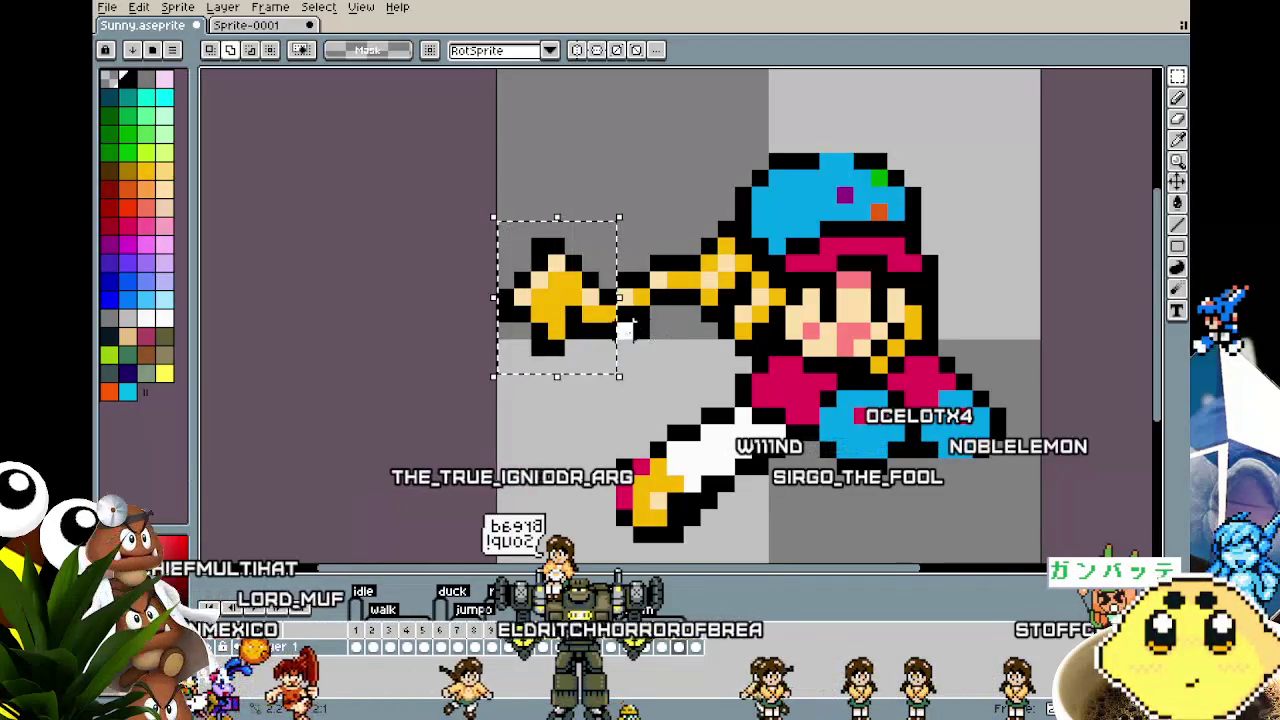
{"action": "left_click", "coordinate": [556, 467]}
{"action": "scroll", "coordinate": [556, 467], "scroll_direction": "down", "scroll_amount": 3}
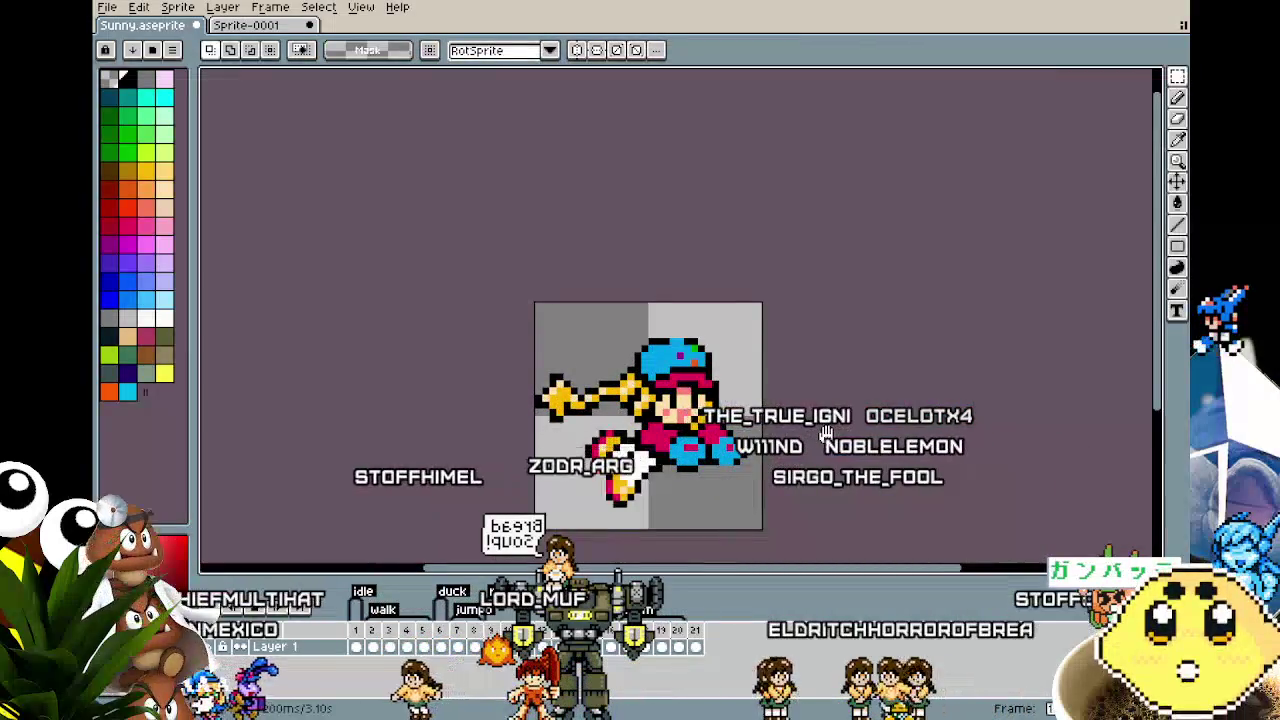
{"action": "left_click_drag", "start_coordinate": [825, 432], "coordinate": [782, 386]}
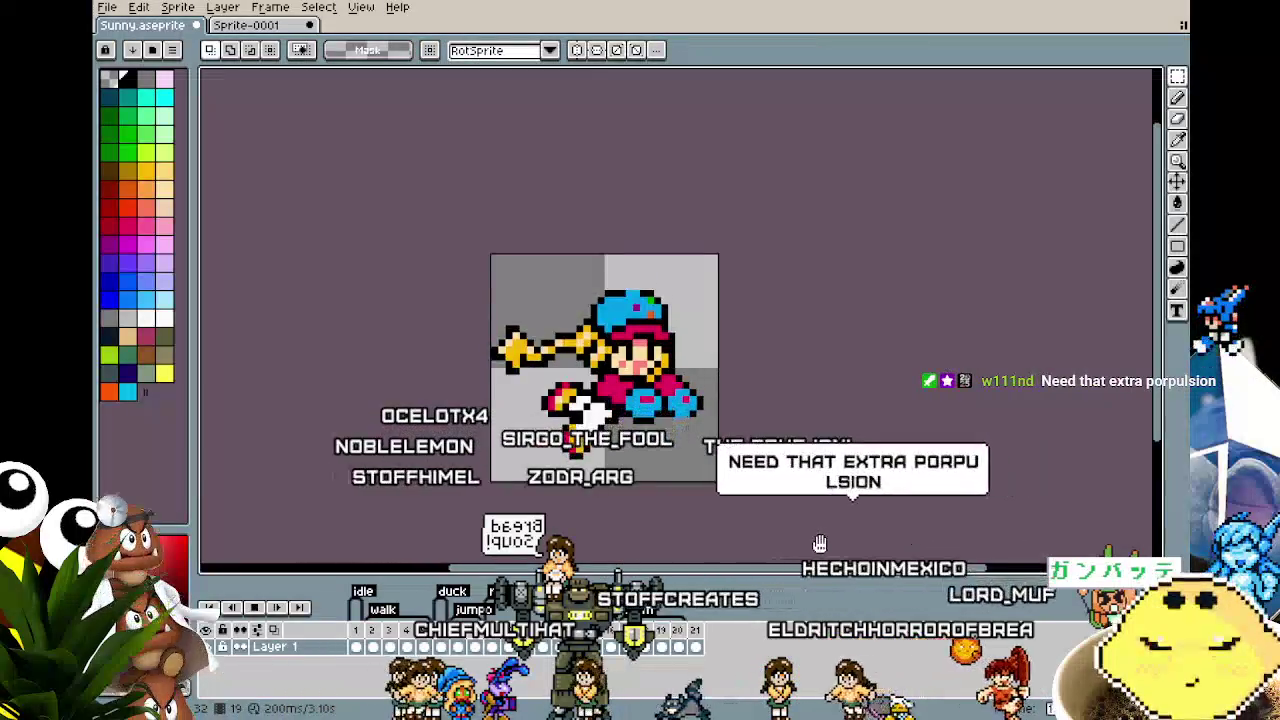
{"action": "mouse_move", "coordinate": [717, 423]}
{"action": "left_mouse_down"}
{"action": "mouse_move", "coordinate": [579, 295]}
{"action": "mouse_move", "coordinate": [720, 289]}
{"action": "mouse_move", "coordinate": [845, 363]}
{"action": "mouse_move", "coordinate": [825, 426]}
{"action": "mouse_move", "coordinate": [696, 477]}
{"action": "mouse_move", "coordinate": [765, 401]}
{"action": "mouse_move", "coordinate": [838, 392]}
{"action": "mouse_move", "coordinate": [846, 455]}
{"action": "mouse_move", "coordinate": [752, 516]}
{"action": "mouse_move", "coordinate": [600, 490]}
{"action": "mouse_move", "coordinate": [714, 370]}
{"action": "mouse_move", "coordinate": [905, 366]}
{"action": "mouse_move", "coordinate": [865, 448]}
{"action": "mouse_move", "coordinate": [600, 453]}
{"action": "mouse_move", "coordinate": [652, 406]}
{"action": "mouse_move", "coordinate": [797, 449]}
{"action": "mouse_move", "coordinate": [921, 469]}
{"action": "mouse_move", "coordinate": [1014, 466]}
{"action": "mouse_move", "coordinate": [545, 462]}
{"action": "mouse_move", "coordinate": [550, 434]}
{"action": "mouse_move", "coordinate": [602, 421]}
{"action": "mouse_move", "coordinate": [896, 428]}
{"action": "mouse_move", "coordinate": [640, 431]}
{"action": "left_mouse_up"}
Step: Zoom and pan around the punching pose, checking the girl's legs
{"action": "scroll", "coordinate": [708, 515], "scroll_direction": "up", "scroll_amount": 1}
{"action": "scroll", "coordinate": [708, 515], "scroll_direction": "up", "scroll_amount": 1}
{"action": "scroll", "coordinate": [640, 431], "scroll_direction": "down", "scroll_amount": 1}
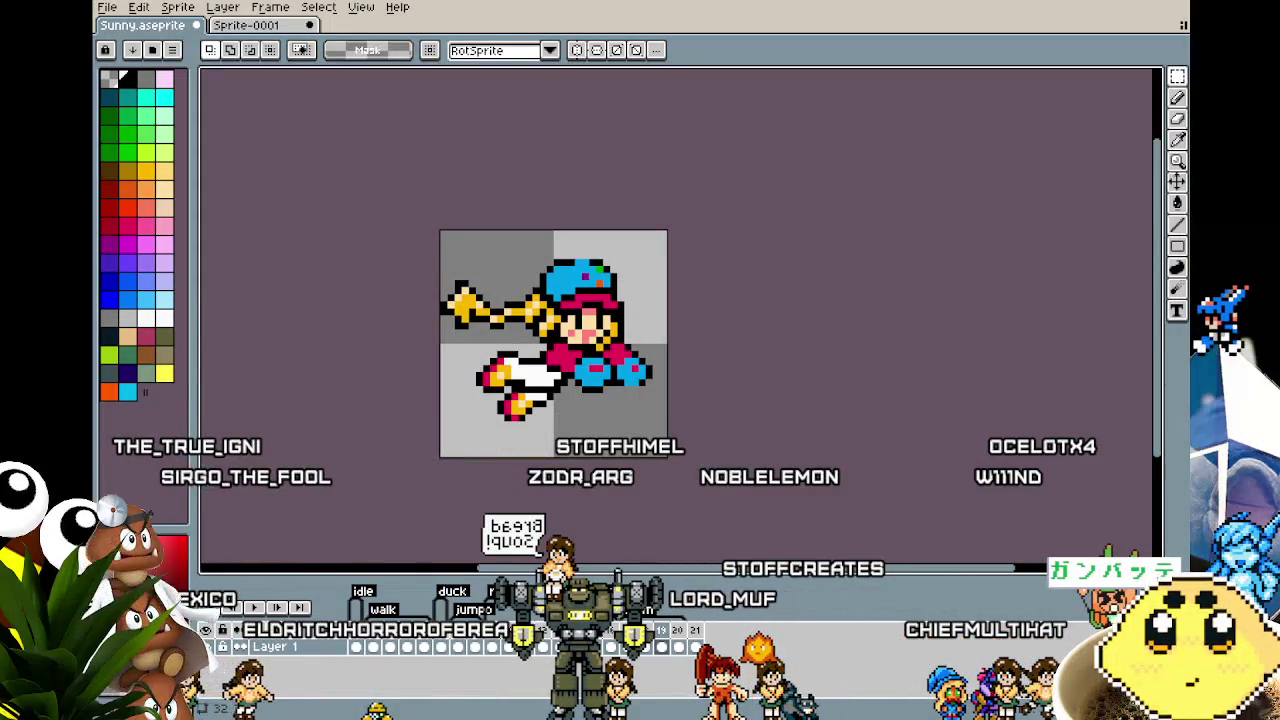
{"action": "mouse_move", "coordinate": [468, 432]}
{"action": "left_mouse_down"}
{"action": "mouse_move", "coordinate": [476, 399]}
{"action": "mouse_move", "coordinate": [430, 480]}
{"action": "left_mouse_up"}
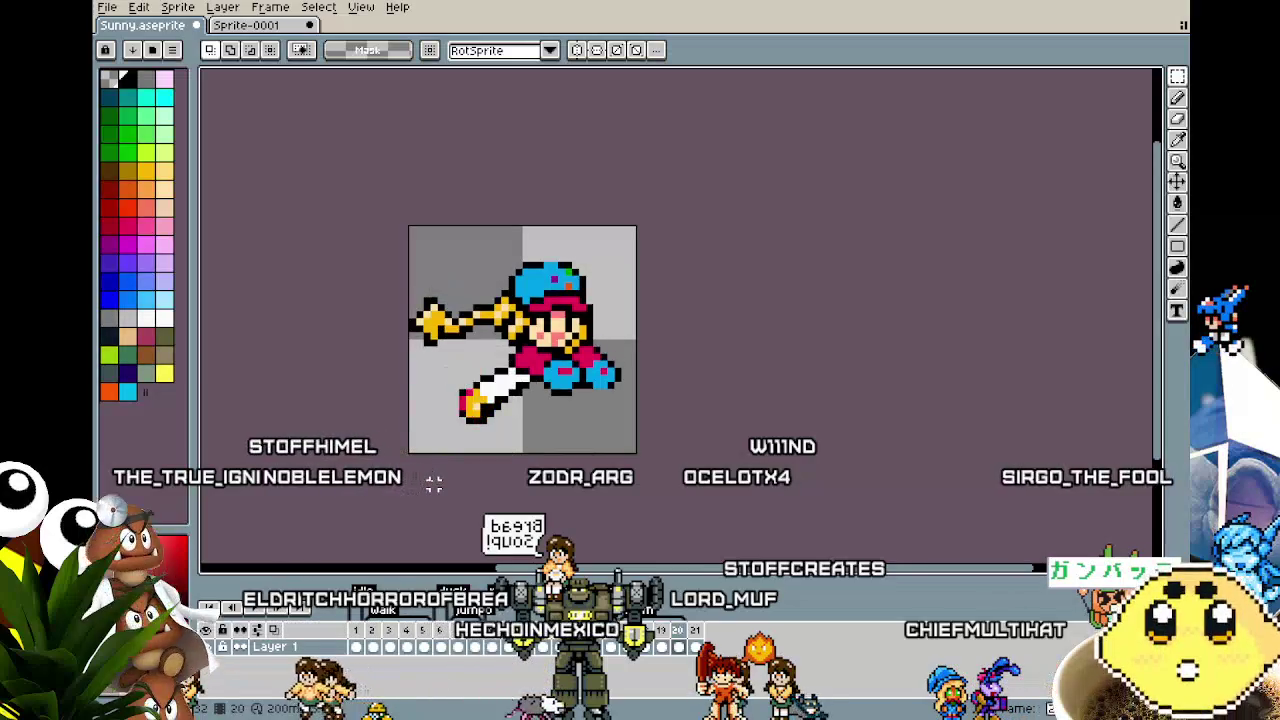
{"action": "scroll", "coordinate": [541, 365], "scroll_direction": "up", "scroll_amount": 2}
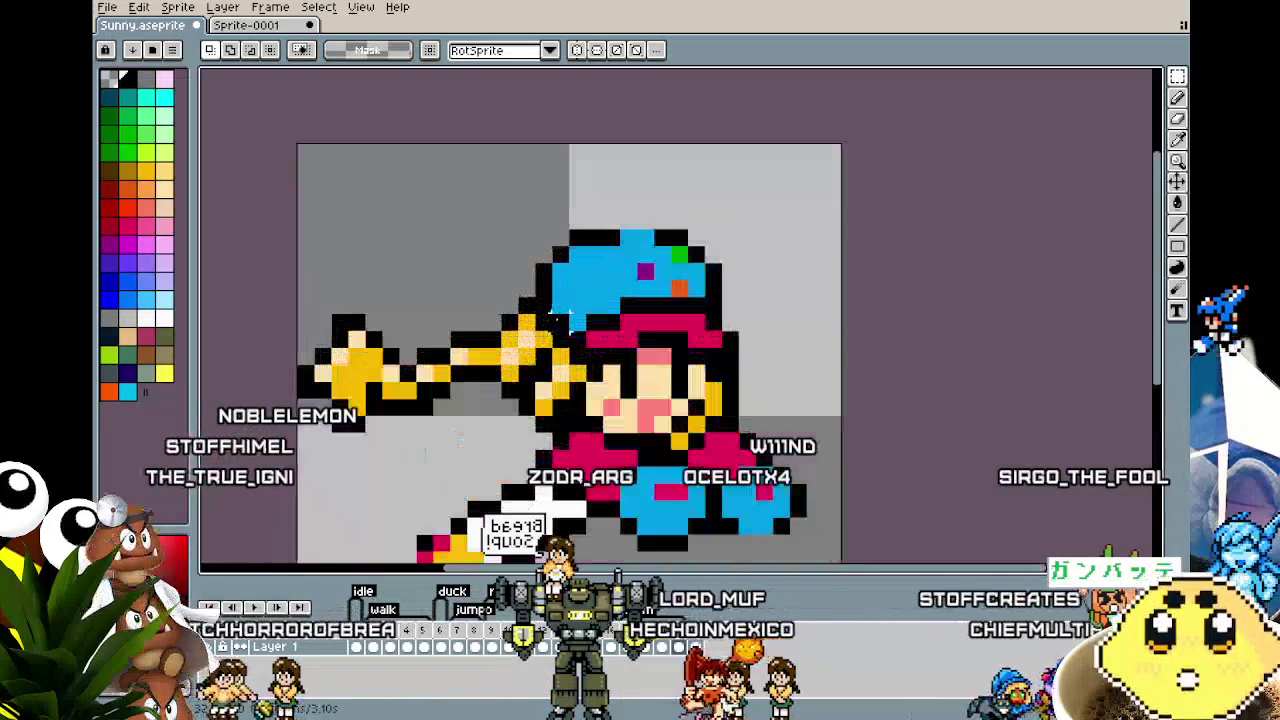
{"action": "scroll", "coordinate": [541, 365], "scroll_direction": "up", "scroll_amount": 1}
{"action": "left_click_drag", "start_coordinate": [541, 365], "coordinate": [529, 274]}
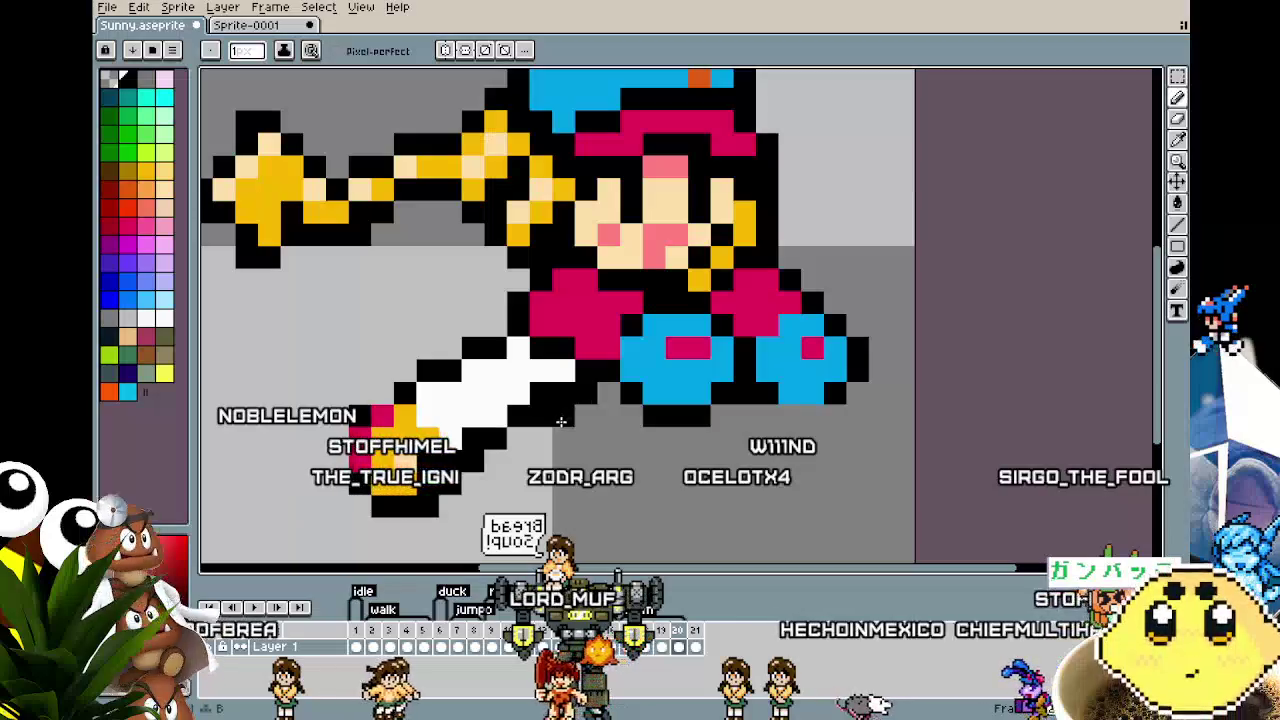
{"action": "scroll", "coordinate": [561, 422], "scroll_direction": "down", "scroll_amount": 3}
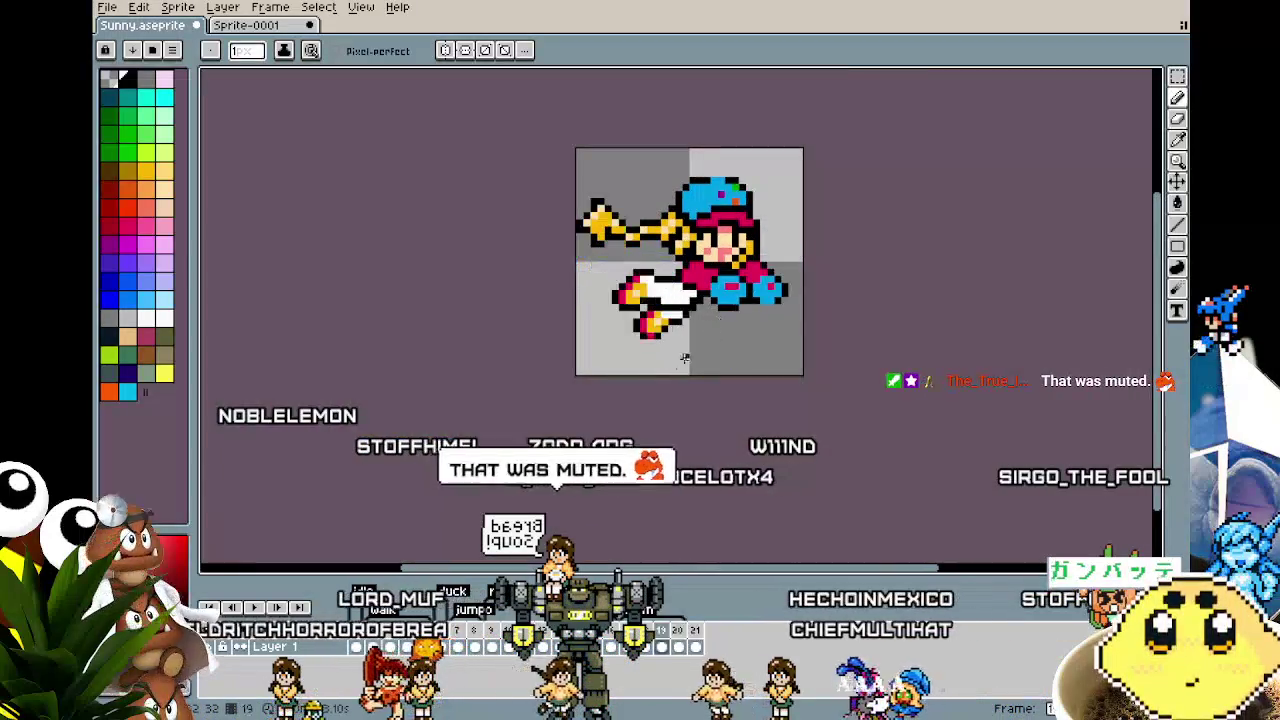
{"action": "scroll", "coordinate": [703, 295], "scroll_direction": "up", "scroll_amount": 3}
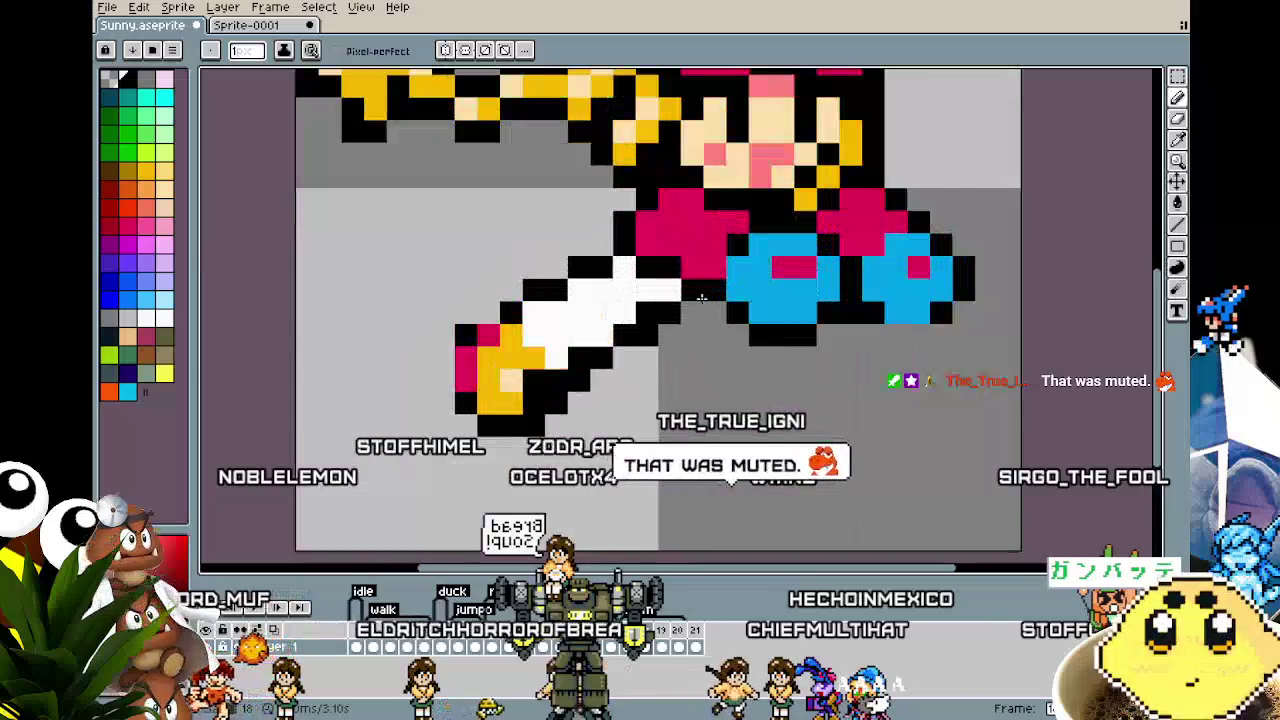
{"action": "scroll", "coordinate": [843, 213], "scroll_direction": "down", "scroll_amount": 1}
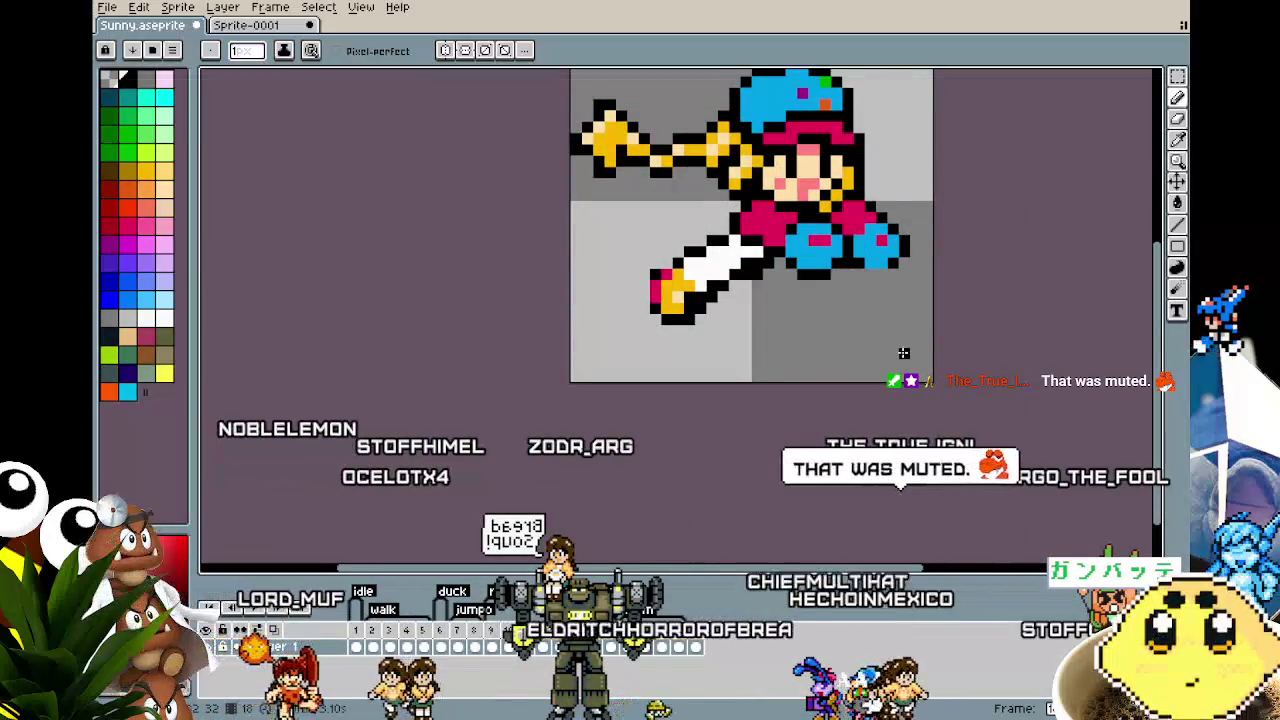
{"action": "left_click_drag", "start_coordinate": [898, 377], "coordinate": [828, 357]}
Step: Step to the next frame and pan and zoom to inspect the kicking pose
{"action": "key", "text": "Right"}
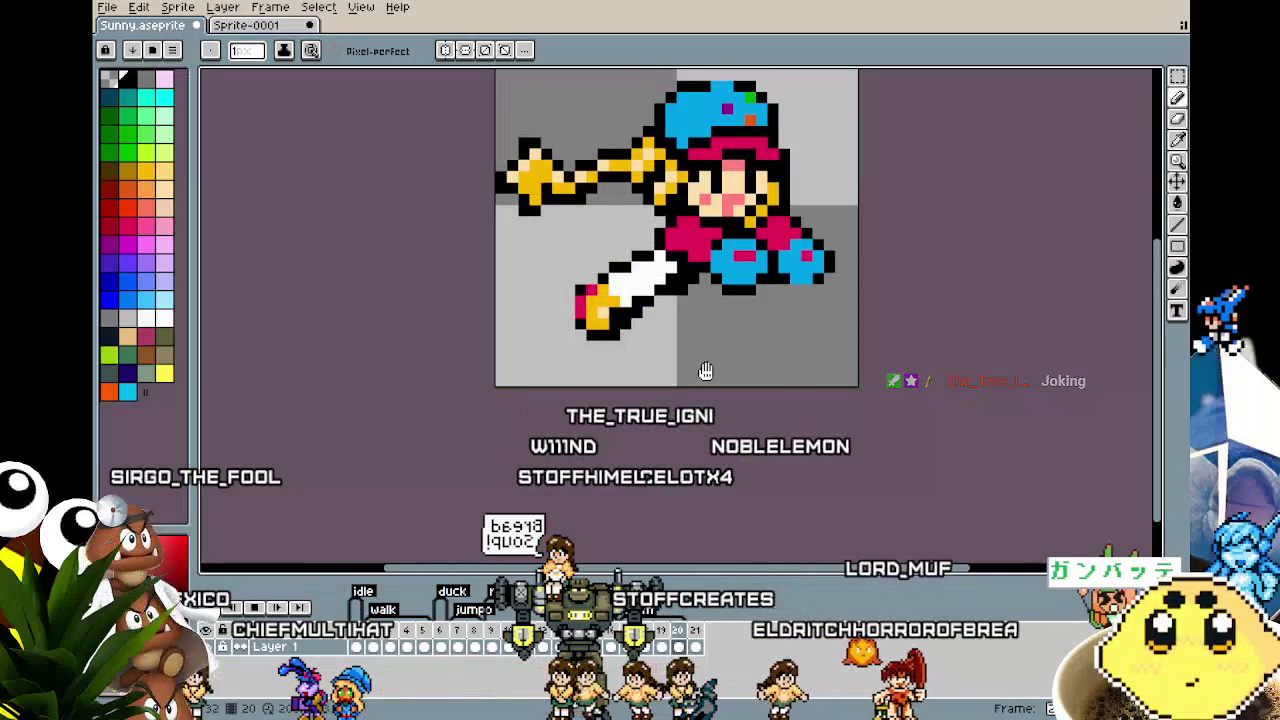
{"action": "left_click_drag", "start_coordinate": [705, 369], "coordinate": [577, 429]}
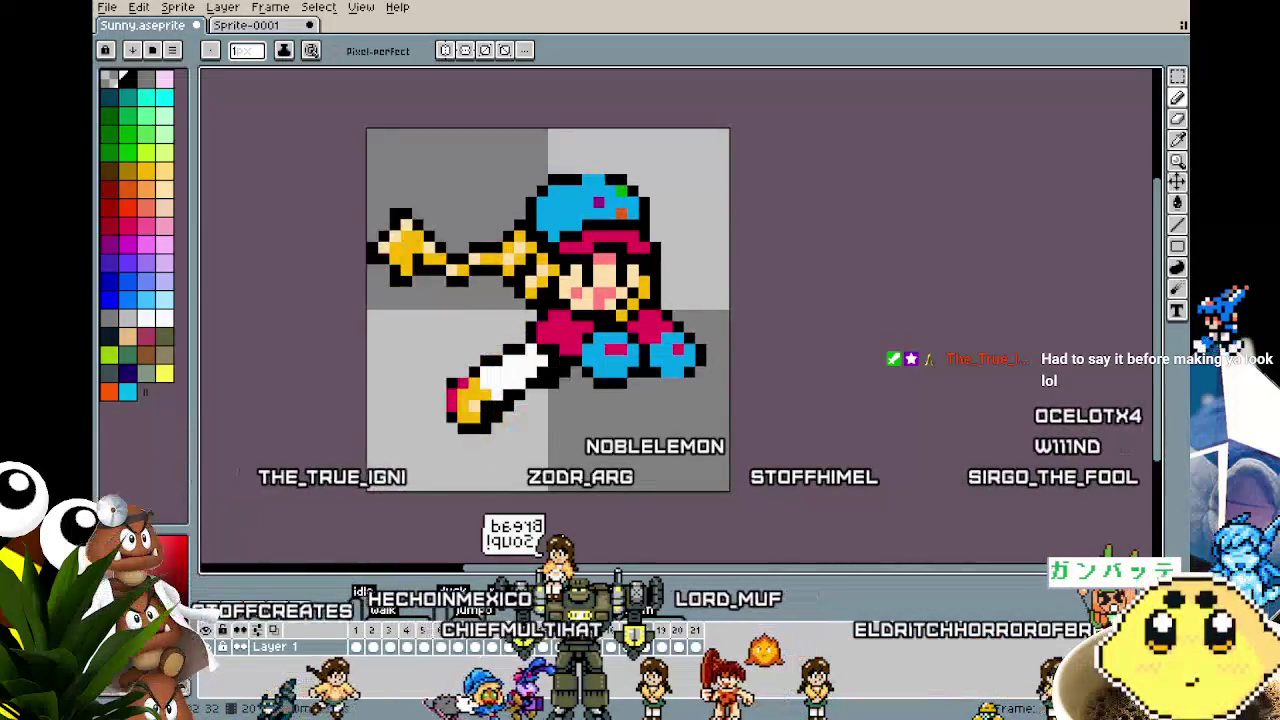
{"action": "scroll", "coordinate": [548, 310], "scroll_direction": "up", "scroll_amount": 2}
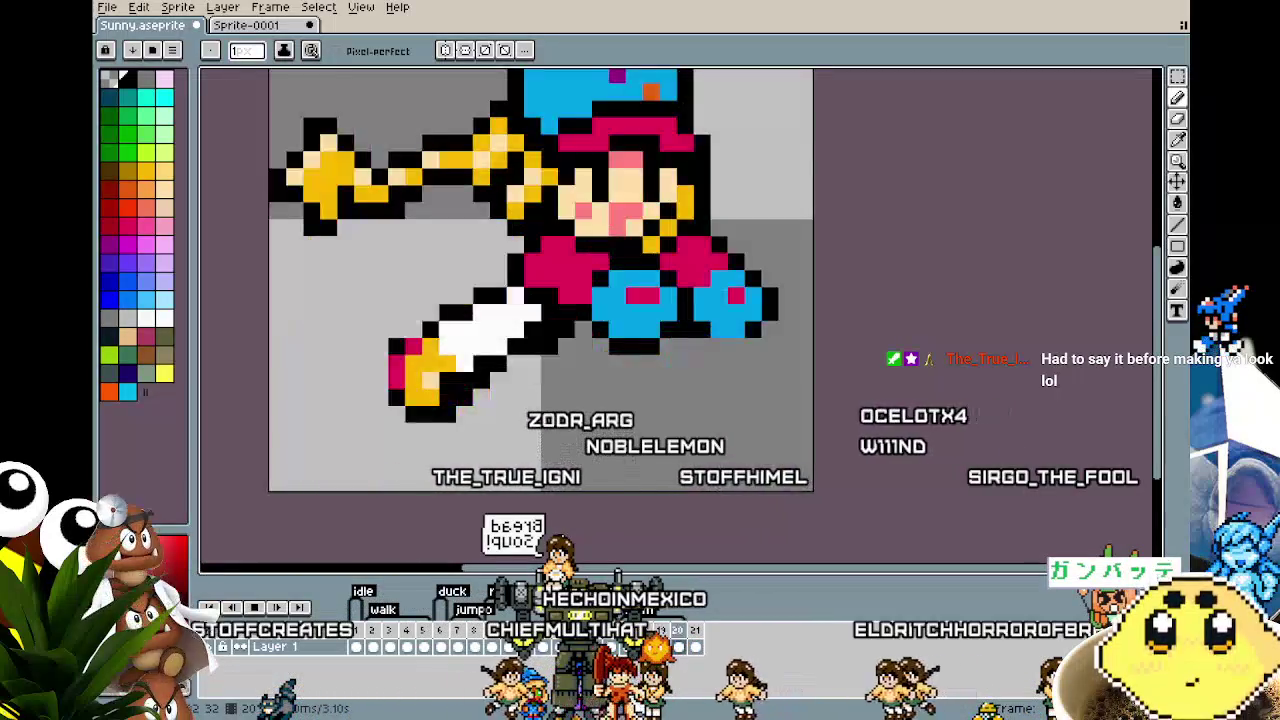
{"action": "scroll", "coordinate": [548, 310], "scroll_direction": "down", "scroll_amount": 3}
{"action": "scroll", "coordinate": [563, 490], "scroll_direction": "up", "scroll_amount": 1}
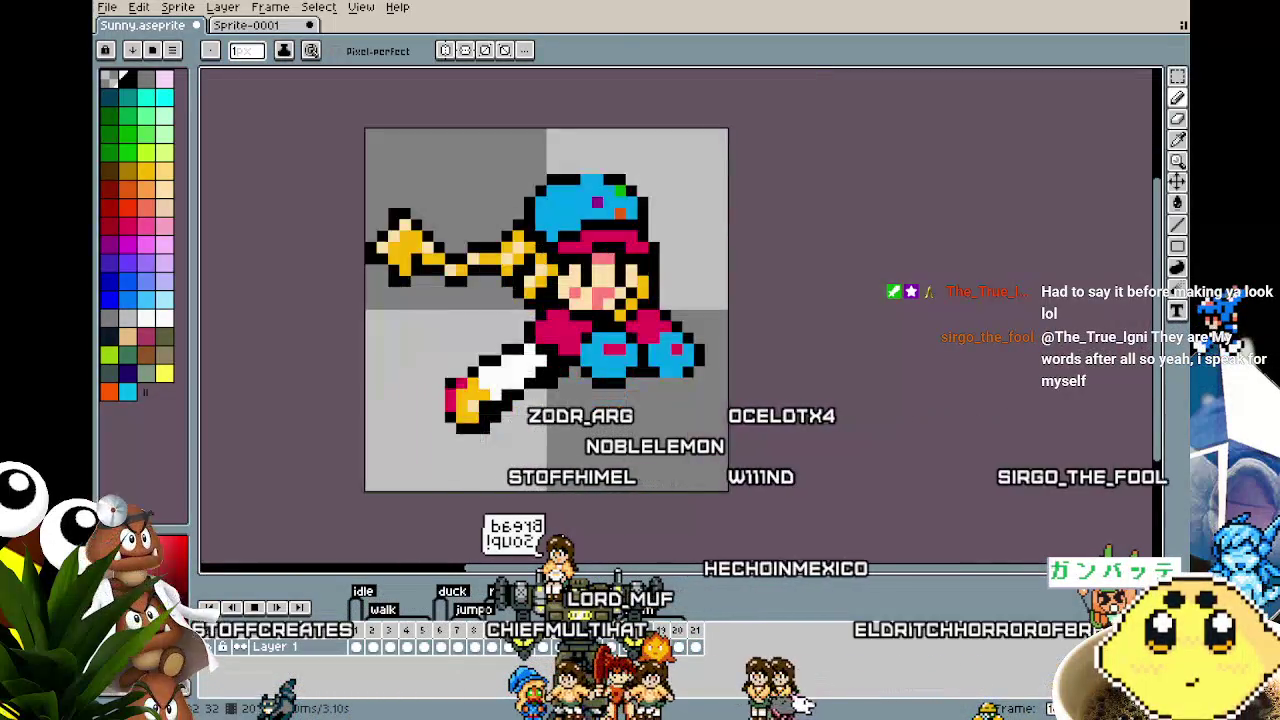
{"action": "mouse_move", "coordinate": [601, 521]}
{"action": "left_mouse_down"}
{"action": "mouse_move", "coordinate": [633, 518]}
{"action": "mouse_move", "coordinate": [480, 499]}
{"action": "mouse_move", "coordinate": [646, 460]}
{"action": "mouse_move", "coordinate": [541, 472]}
{"action": "mouse_move", "coordinate": [541, 530]}
{"action": "mouse_move", "coordinate": [683, 540]}
{"action": "left_mouse_up"}
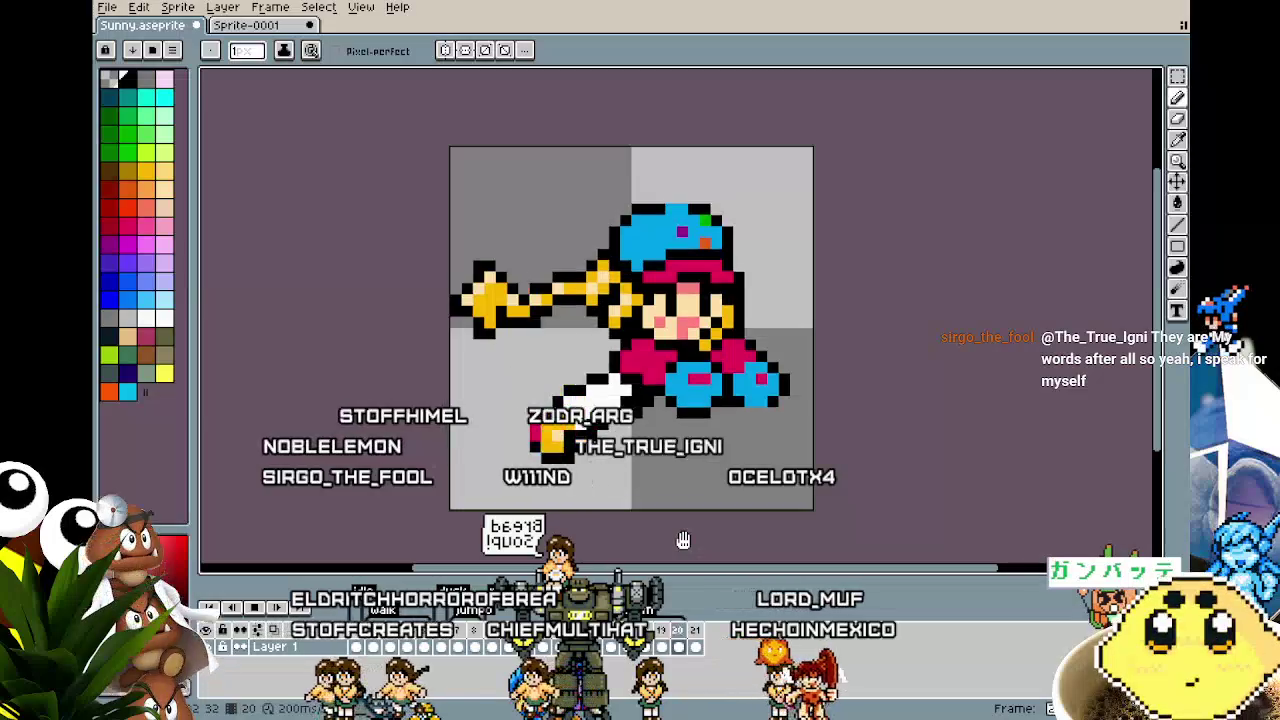
{"action": "scroll", "coordinate": [784, 265], "scroll_direction": "up", "scroll_amount": 1}
Step: Zoom in on the girl's body and eyedrop the crimson from her top
{"action": "scroll", "coordinate": [720, 320], "scroll_direction": "up", "scroll_amount": 1}
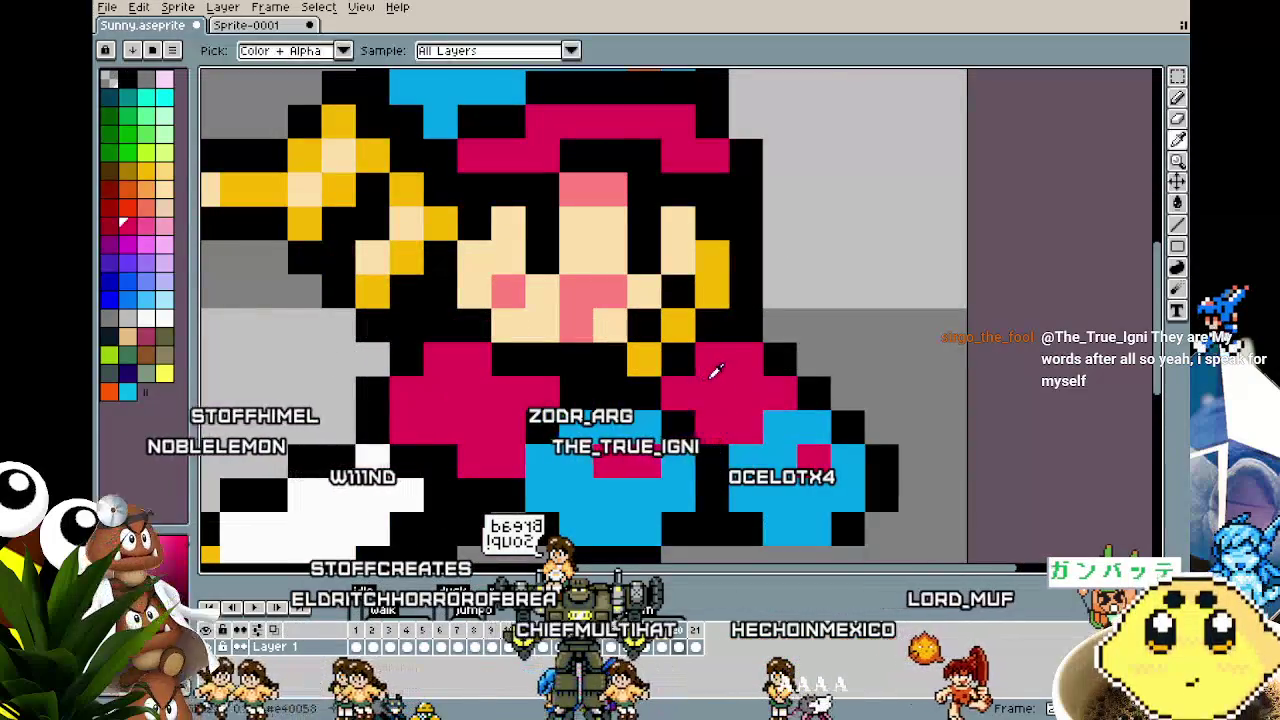
{"action": "scroll", "coordinate": [652, 383], "scroll_direction": "down", "scroll_amount": 4}
{"action": "scroll", "coordinate": [607, 513], "scroll_direction": "down", "scroll_amount": 2}
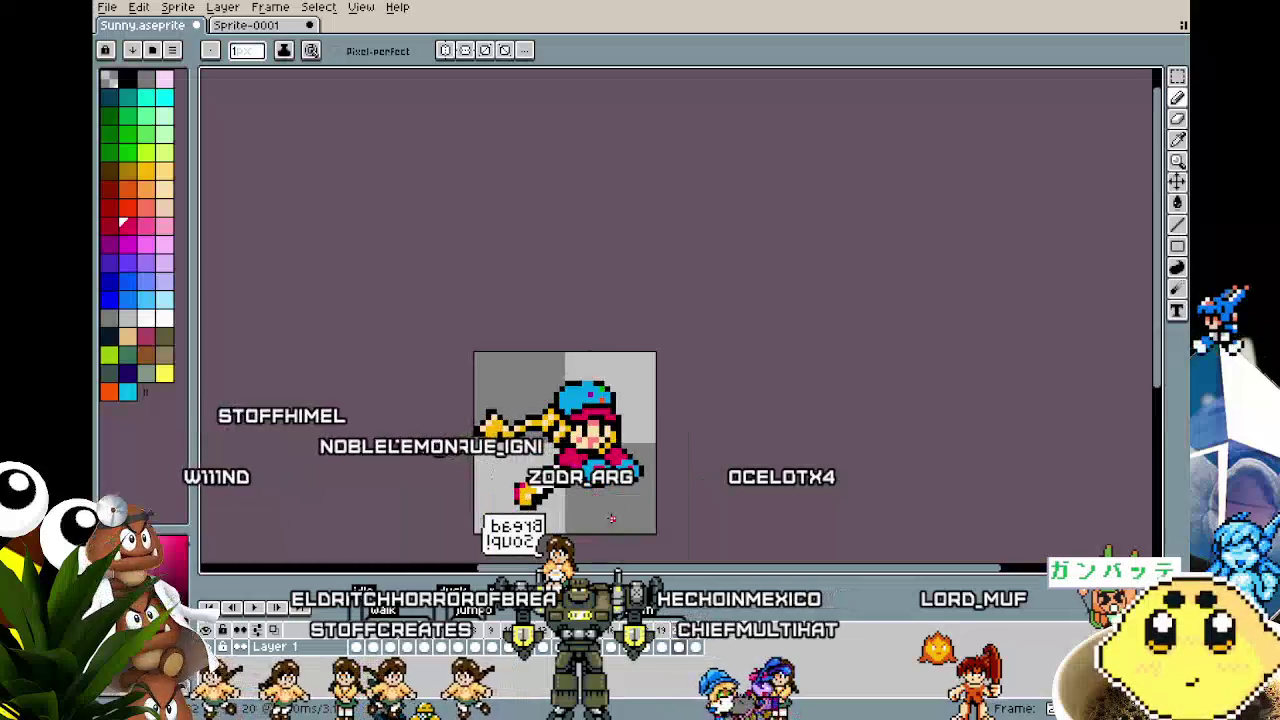
{"action": "left_click_drag", "start_coordinate": [626, 556], "coordinate": [623, 514]}
{"action": "scroll", "coordinate": [625, 480], "scroll_direction": "up", "scroll_amount": 1}
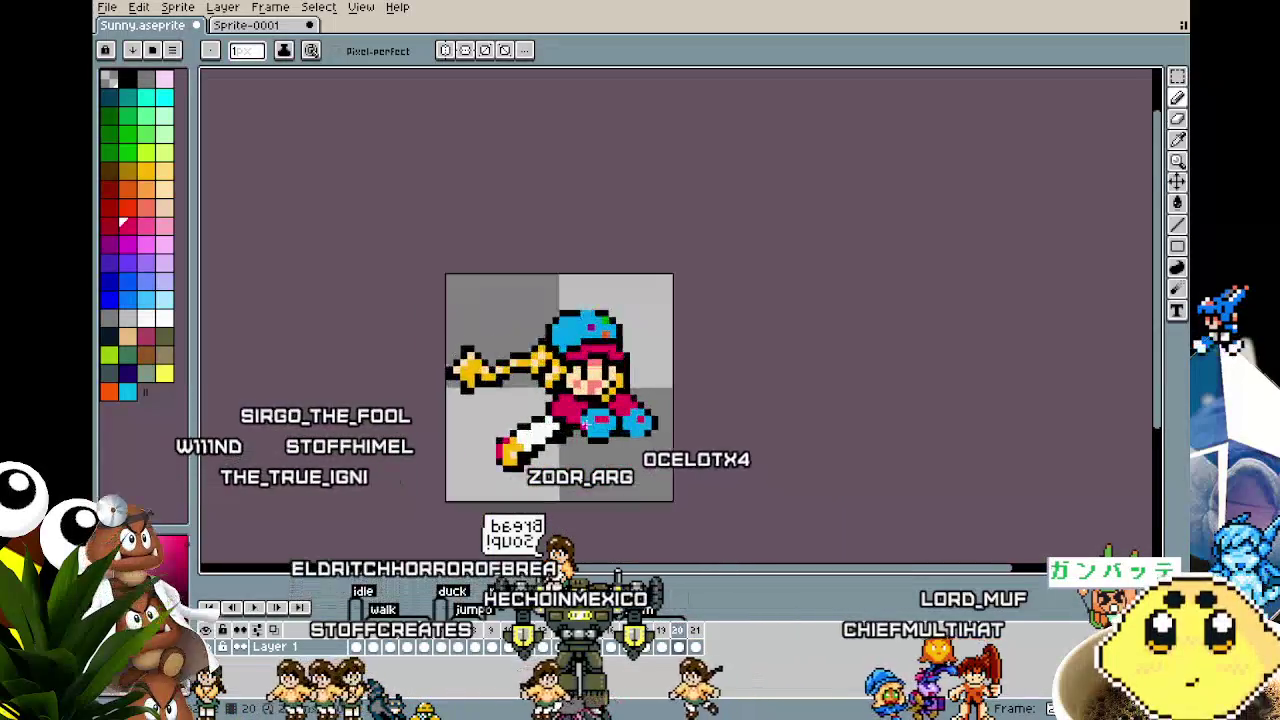
{"action": "scroll", "coordinate": [638, 396], "scroll_direction": "up", "scroll_amount": 1}
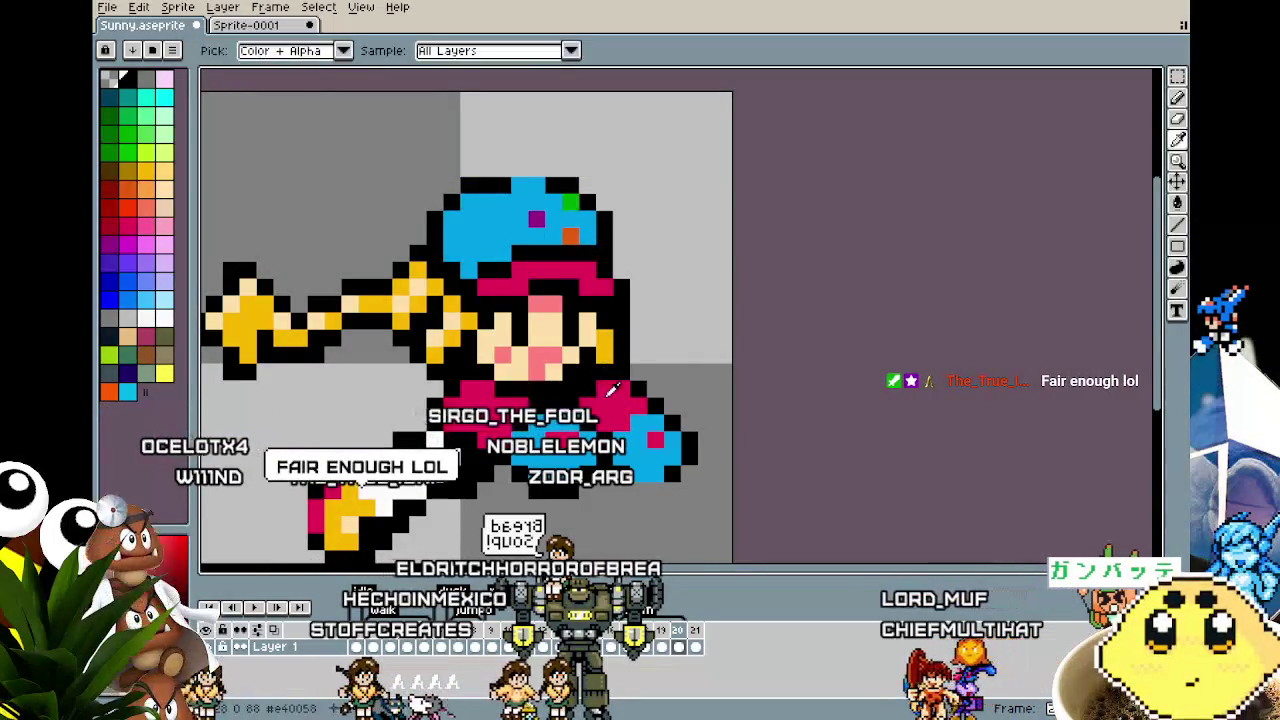
{"action": "scroll", "coordinate": [576, 467], "scroll_direction": "down", "scroll_amount": 4}
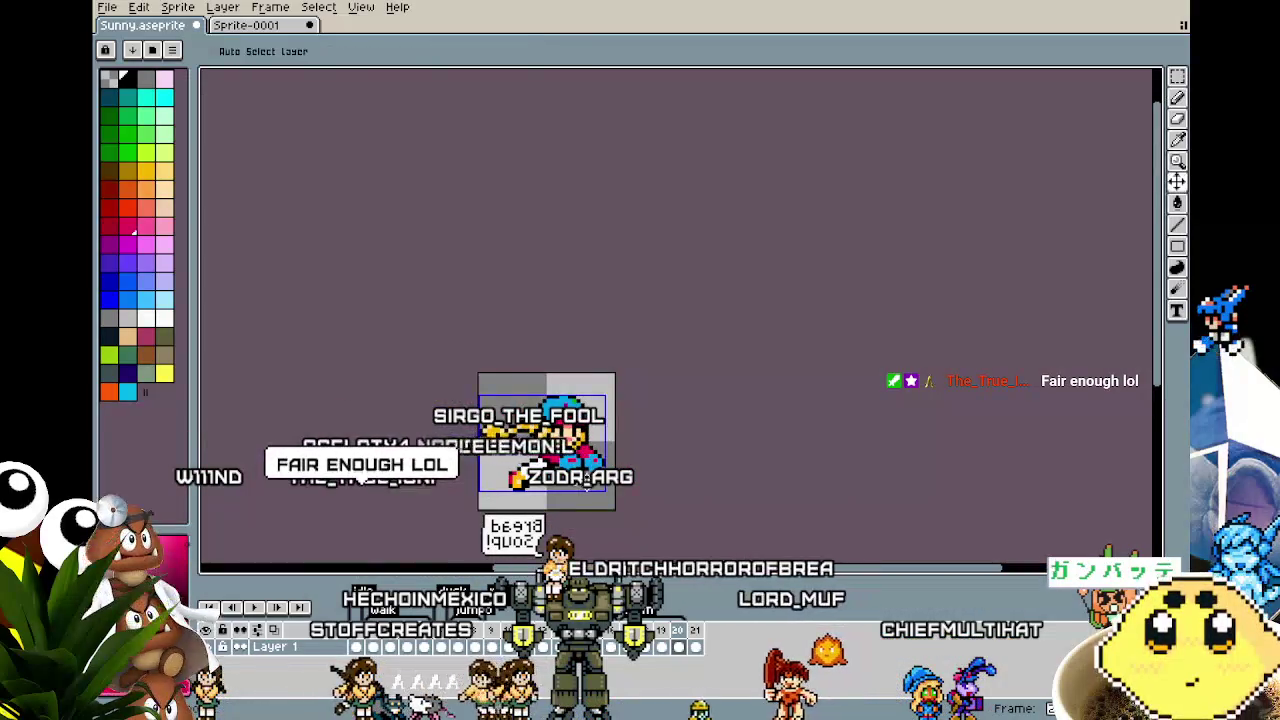
{"action": "scroll", "coordinate": [572, 449], "scroll_direction": "up", "scroll_amount": 1}
{"action": "scroll", "coordinate": [572, 449], "scroll_direction": "up", "scroll_amount": 2}
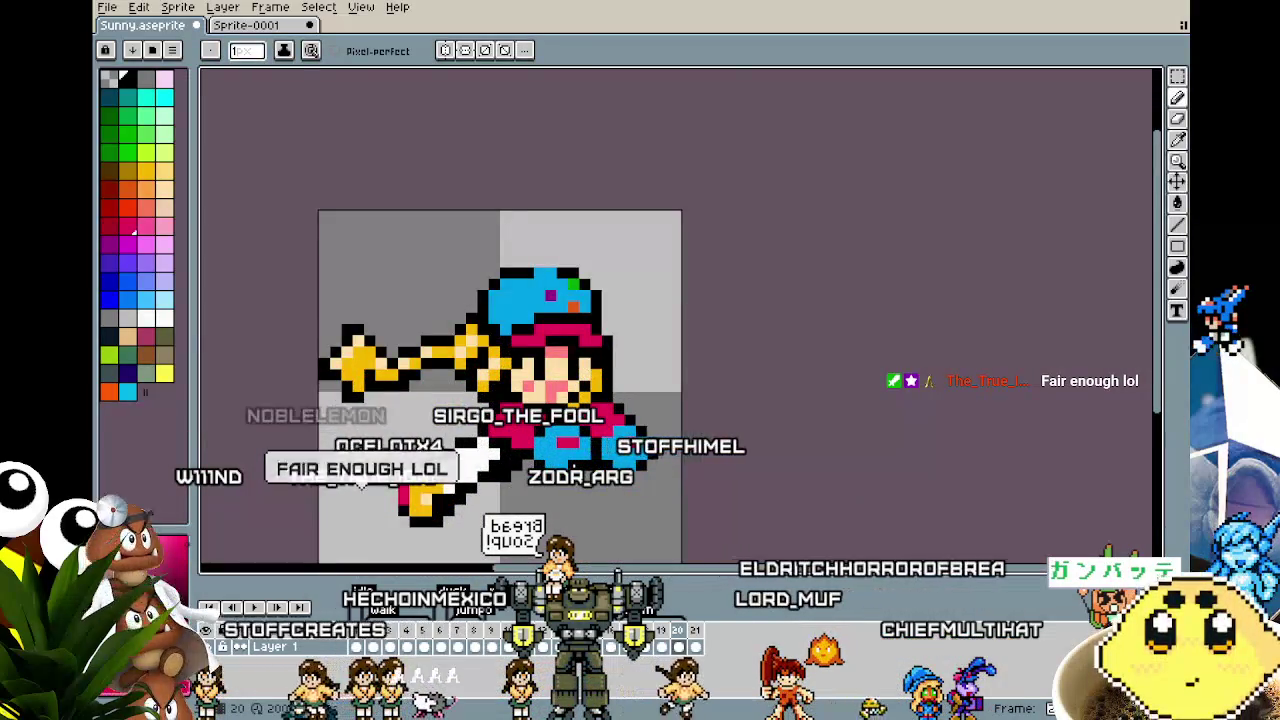
{"action": "scroll", "coordinate": [572, 449], "scroll_direction": "up", "scroll_amount": 1}
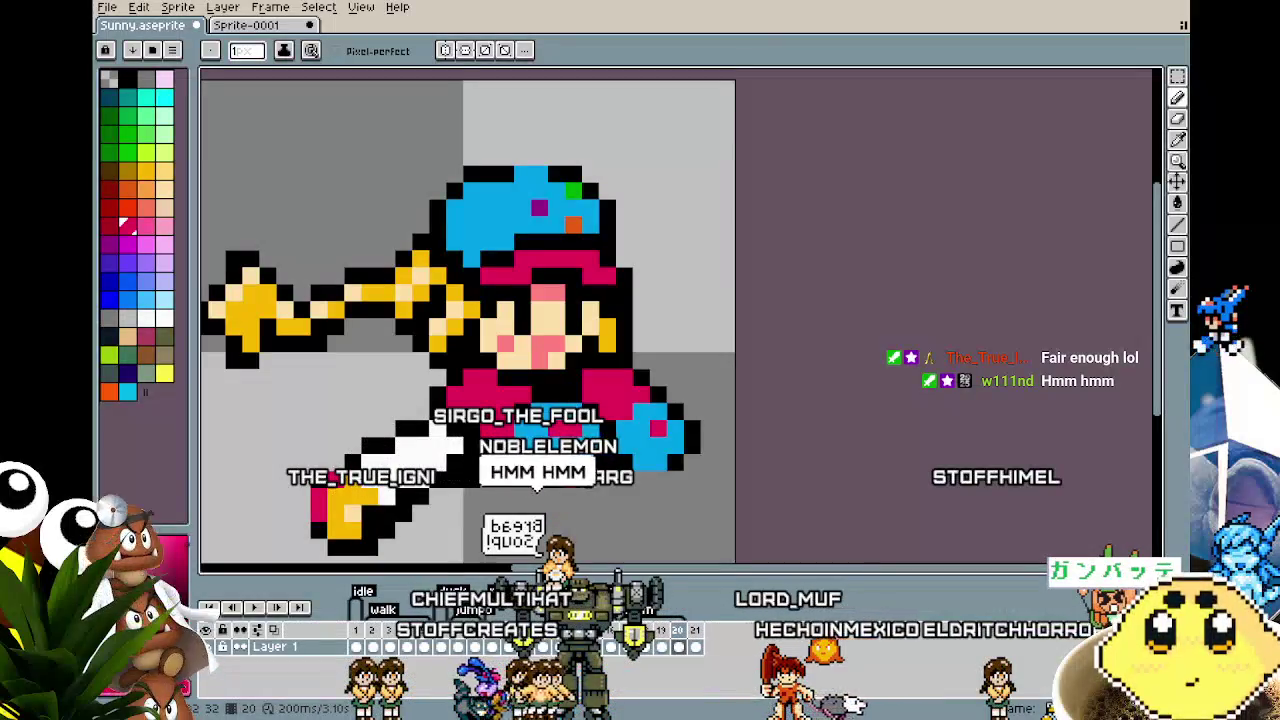
{"action": "scroll", "coordinate": [579, 391], "scroll_direction": "down", "scroll_amount": 4}
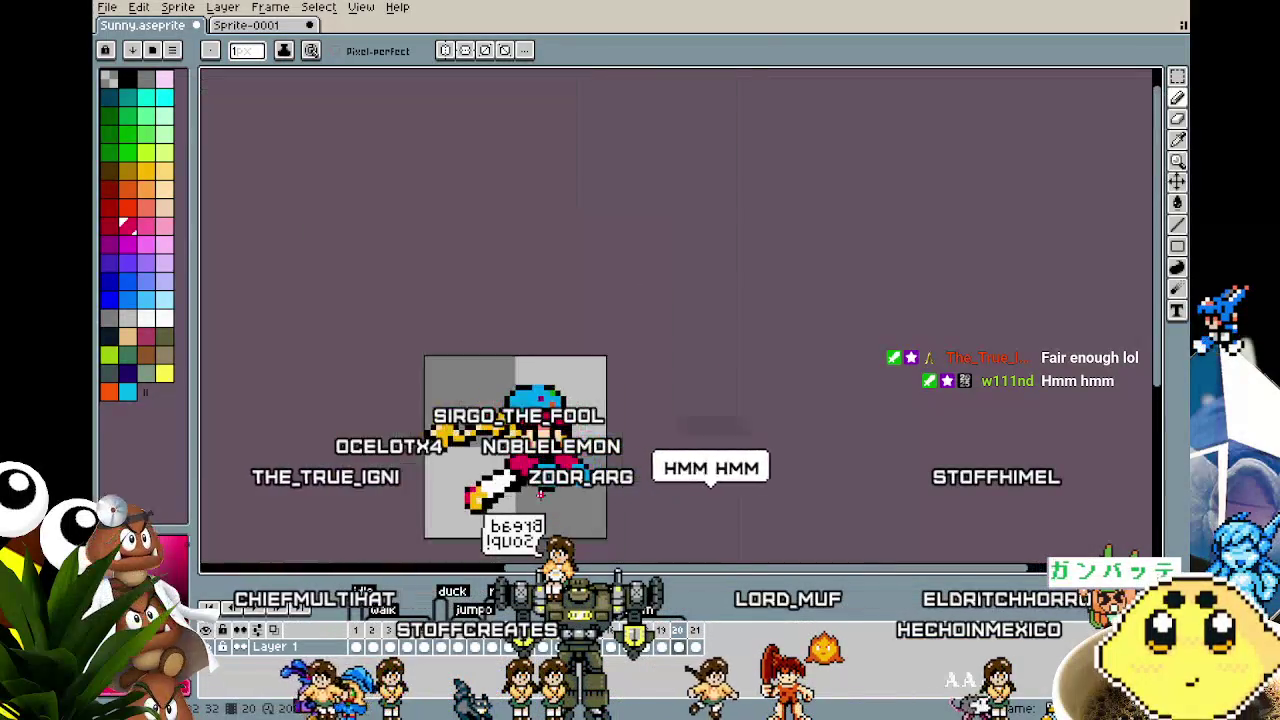
{"action": "scroll", "coordinate": [541, 500], "scroll_direction": "up", "scroll_amount": 4}
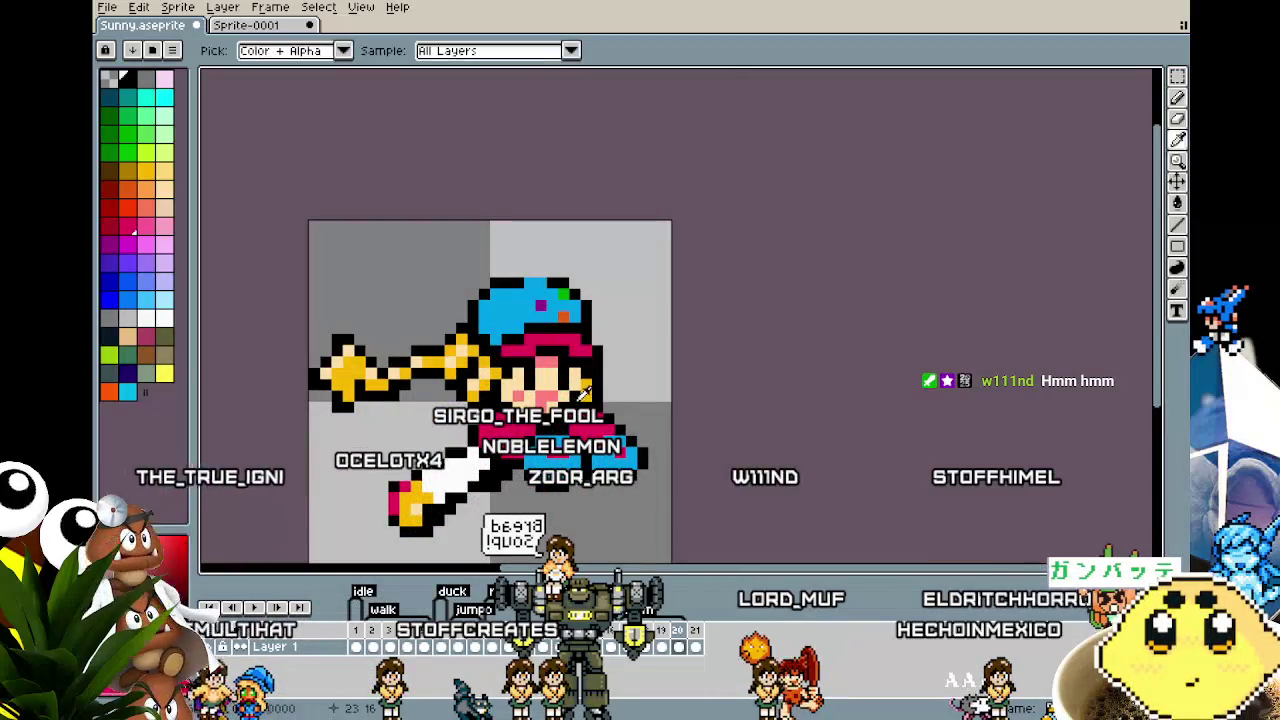
{"action": "scroll", "coordinate": [535, 500], "scroll_direction": "down", "scroll_amount": 3}
{"action": "scroll", "coordinate": [535, 500], "scroll_direction": "up", "scroll_amount": 3}
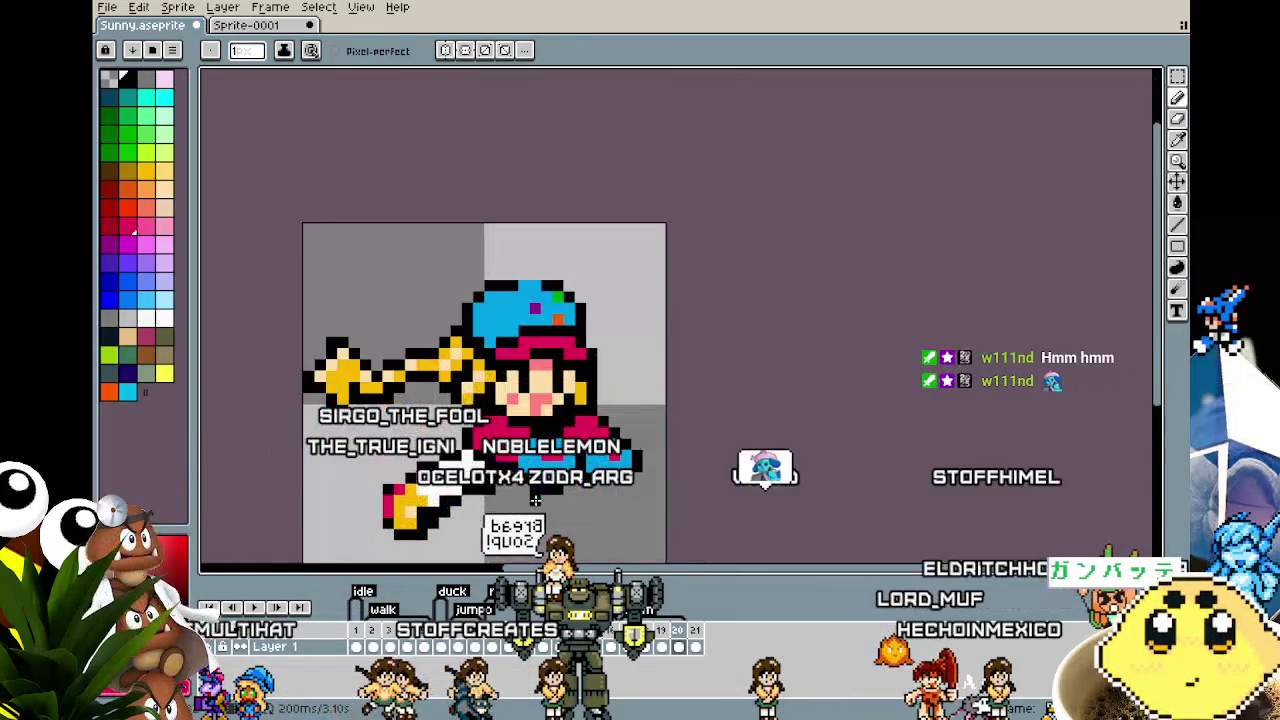
{"action": "left_click", "coordinate": [580, 435], "text": "alt"}
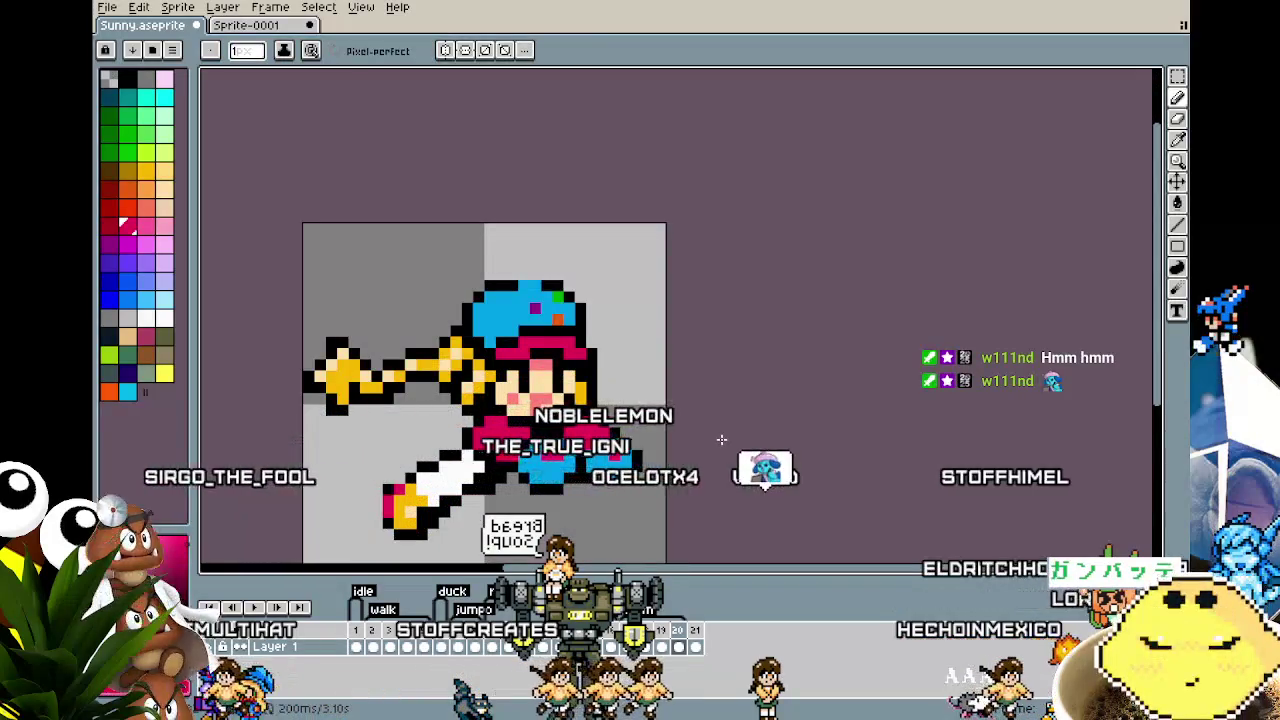
Step: Step back and forth through frames, zooming in on the attack frame's torso
{"action": "key", "text": "Right"}
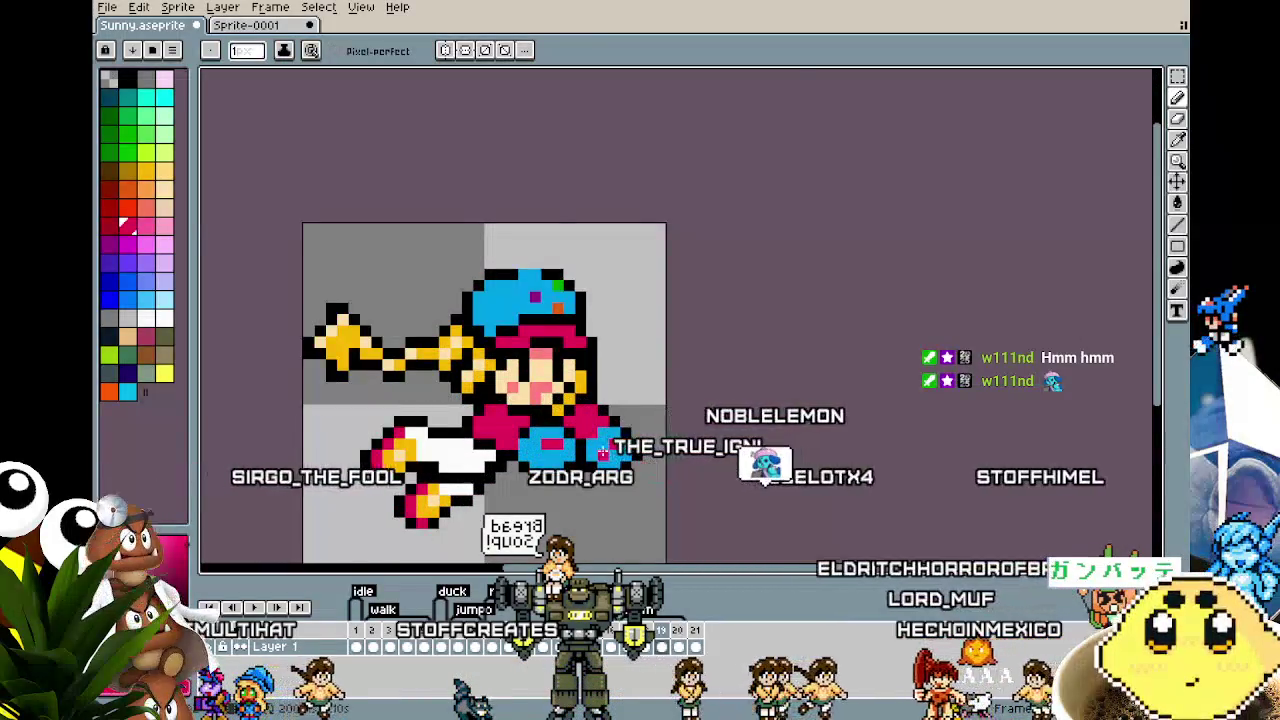
{"action": "scroll", "coordinate": [592, 441], "scroll_direction": "up", "scroll_amount": 3}
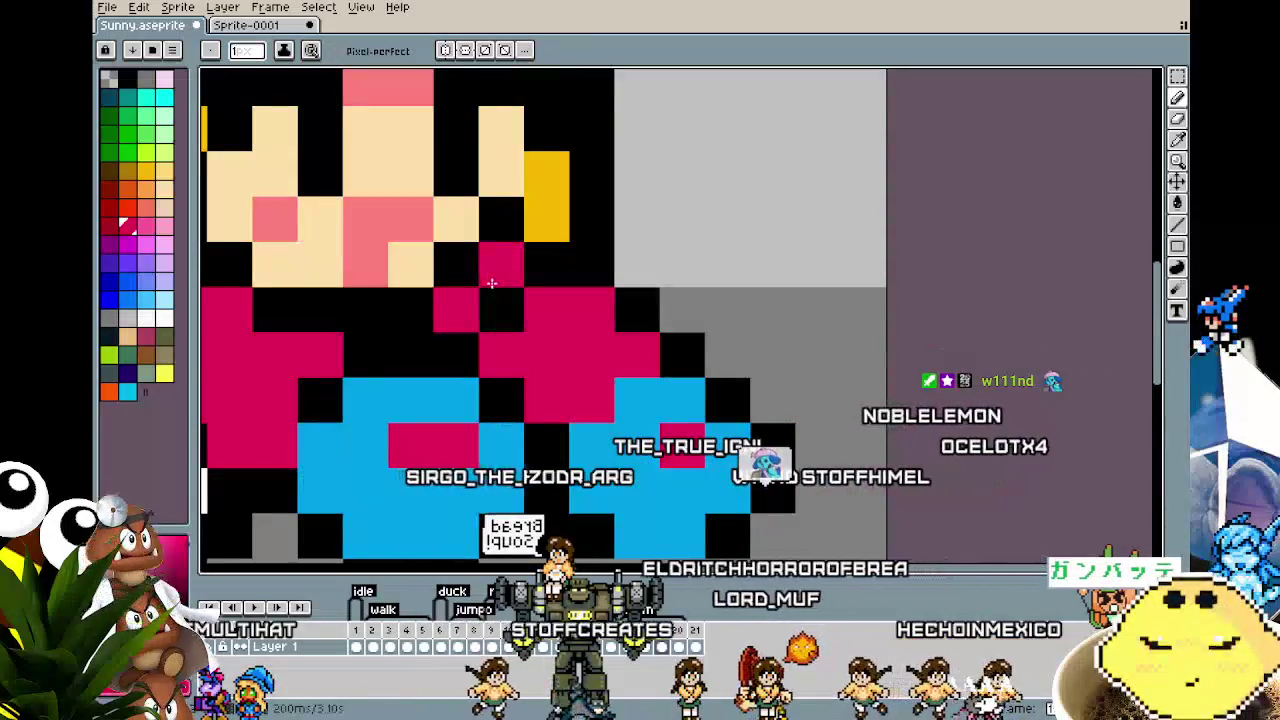
{"action": "scroll", "coordinate": [500, 305], "scroll_direction": "down", "scroll_amount": 2}
{"action": "scroll", "coordinate": [497, 371], "scroll_direction": "down", "scroll_amount": 1}
{"action": "key", "text": "Right"}
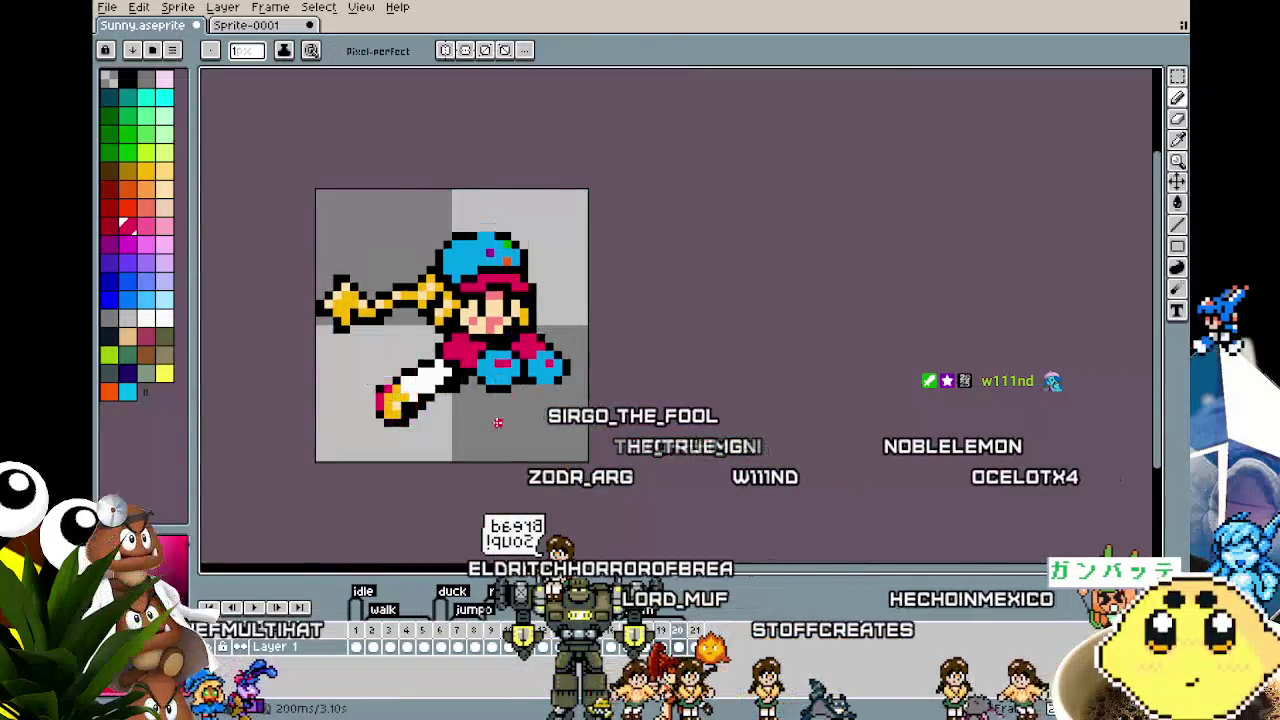
{"action": "key", "text": "Right"}
{"action": "key", "text": "Left"}
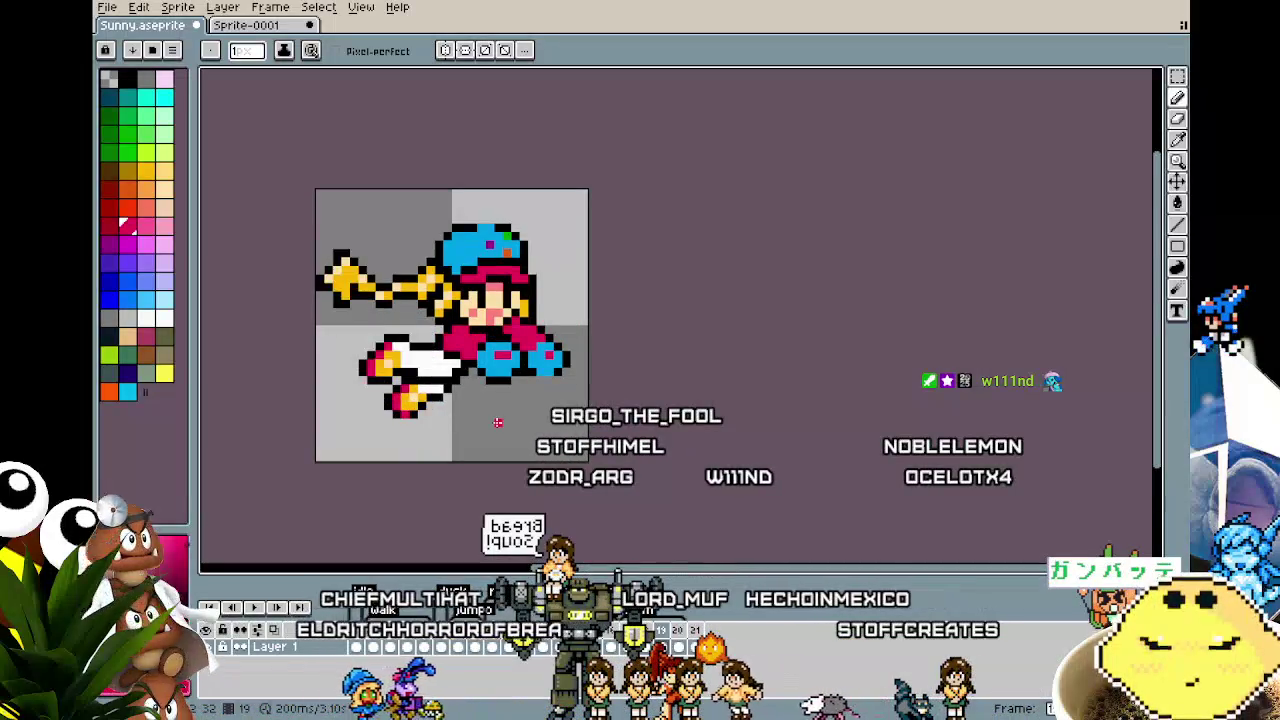
{"action": "scroll", "coordinate": [497, 422], "scroll_direction": "up", "scroll_amount": 2}
{"action": "scroll", "coordinate": [545, 278], "scroll_direction": "up", "scroll_amount": 1}
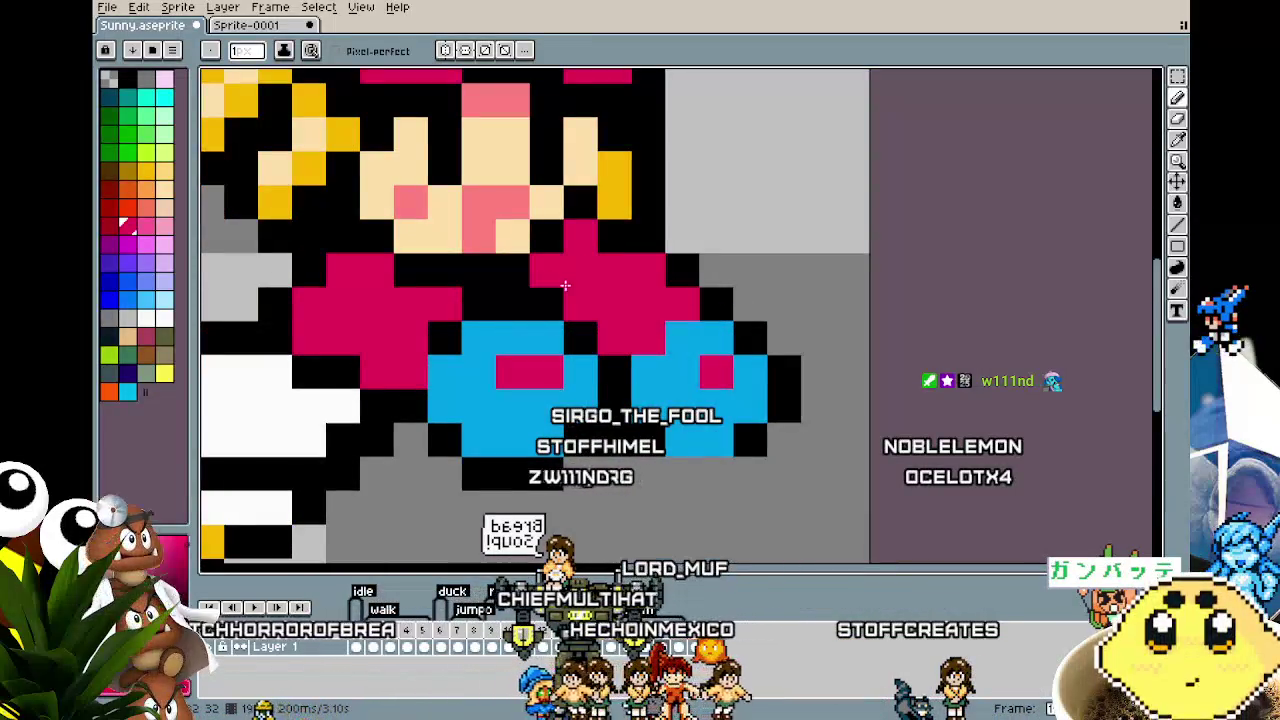
{"action": "key", "text": "Right"}
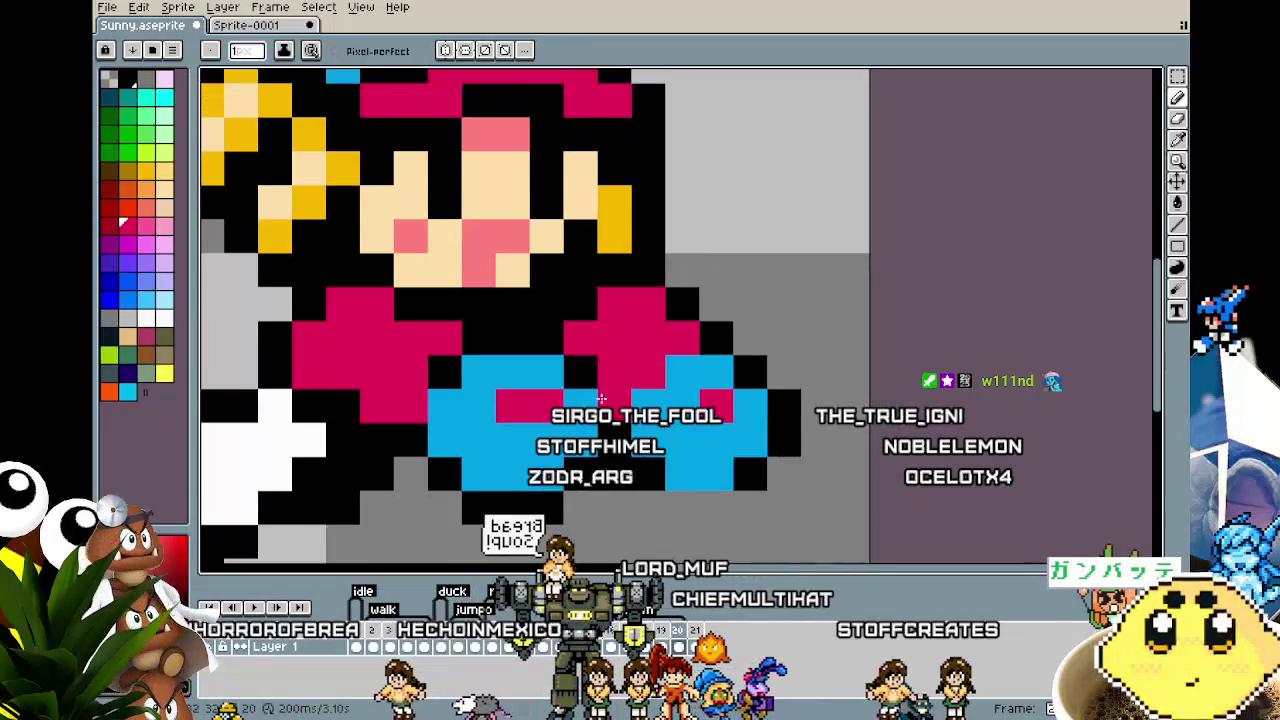
{"action": "scroll", "coordinate": [601, 398], "scroll_direction": "down", "scroll_amount": 1}
{"action": "scroll", "coordinate": [574, 274], "scroll_direction": "down", "scroll_amount": 1}
{"action": "scroll", "coordinate": [574, 274], "scroll_direction": "down", "scroll_amount": 1}
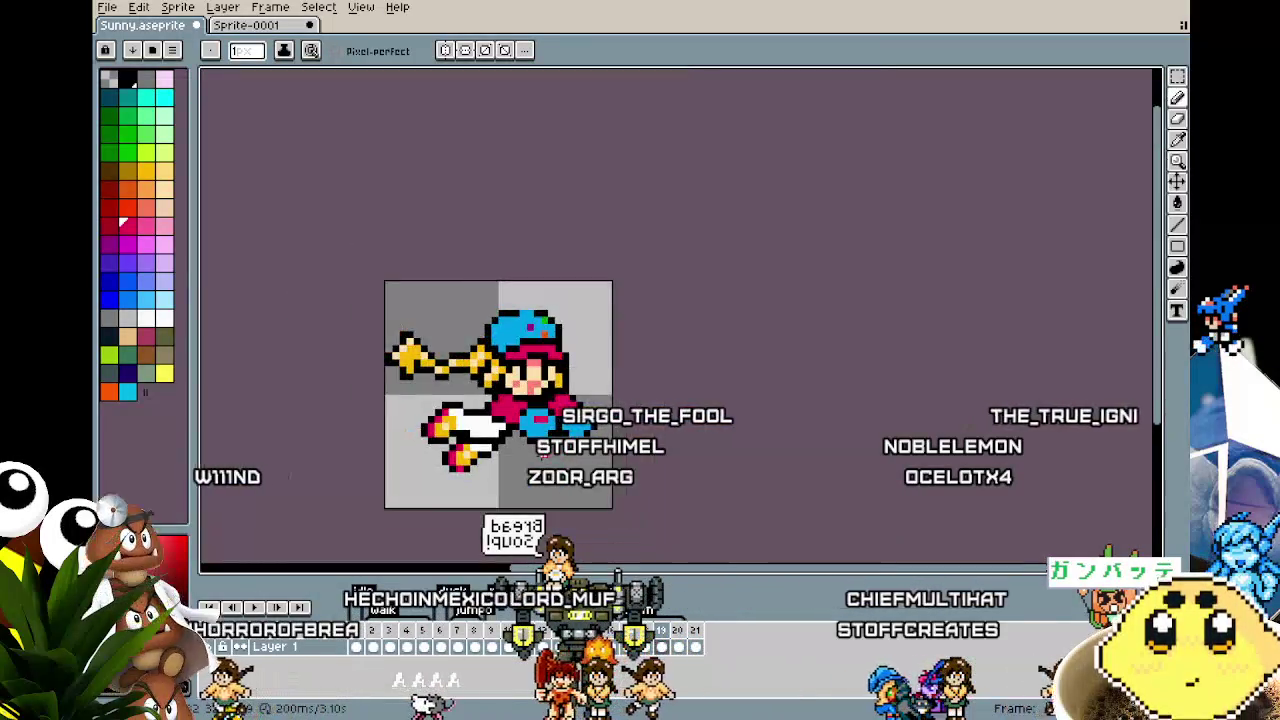
{"action": "key", "text": "Left"}
{"action": "scroll", "coordinate": [556, 358], "scroll_direction": "up", "scroll_amount": 2}
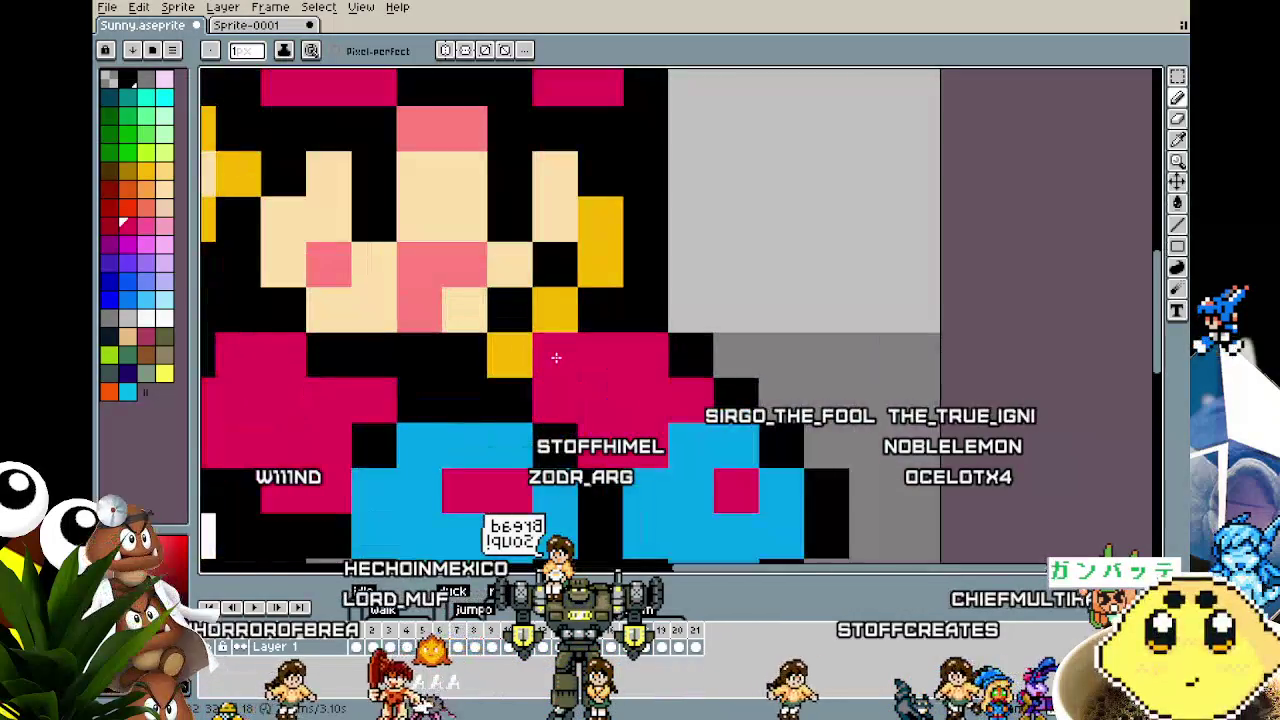
Step: Paint the stray pink pixel beside the torso black and compare with the next frame
{"action": "left_click", "coordinate": [548, 300]}
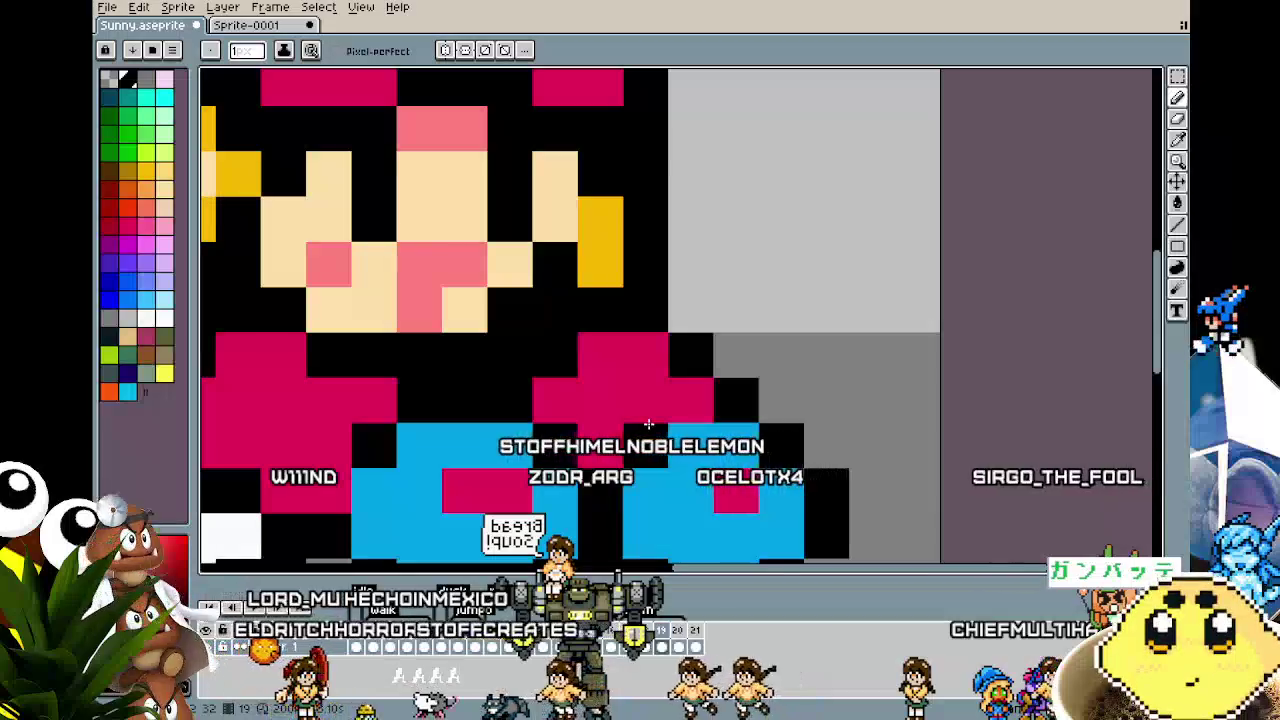
{"action": "key", "text": "Right"}
{"action": "scroll", "coordinate": [530, 381], "scroll_direction": "down", "scroll_amount": 3}
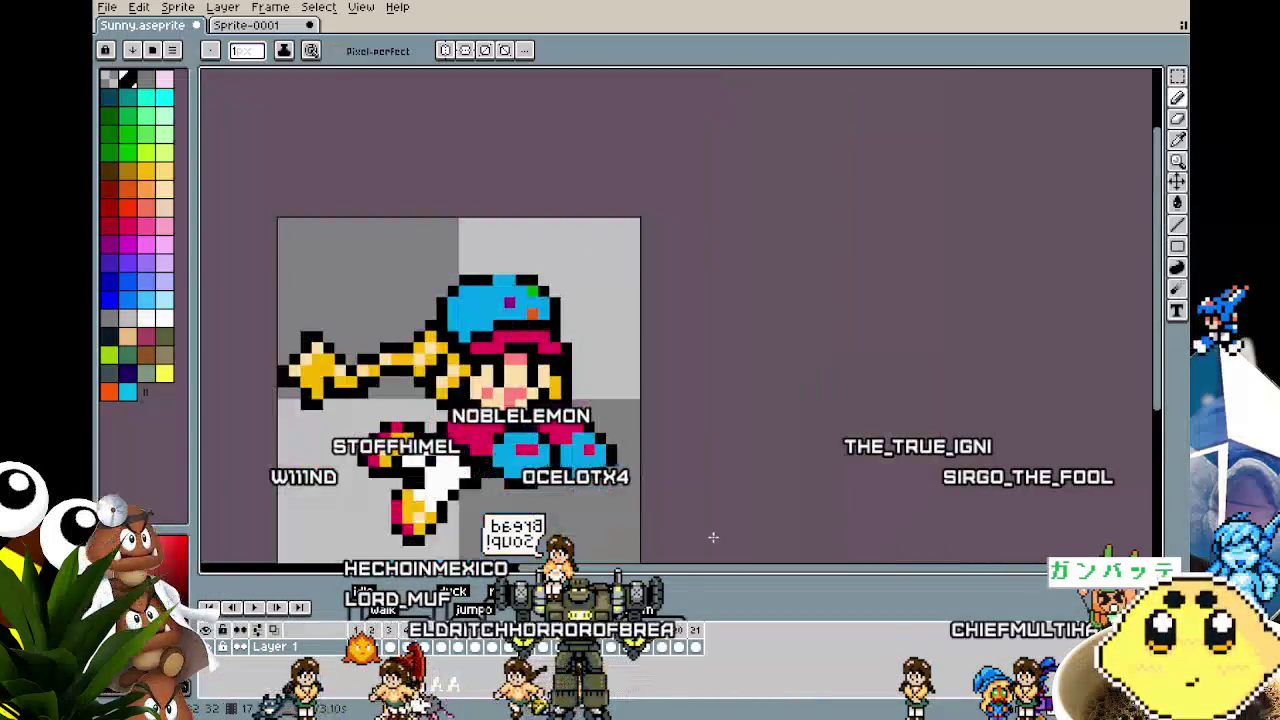
{"action": "scroll", "coordinate": [724, 540], "scroll_direction": "down", "scroll_amount": 2}
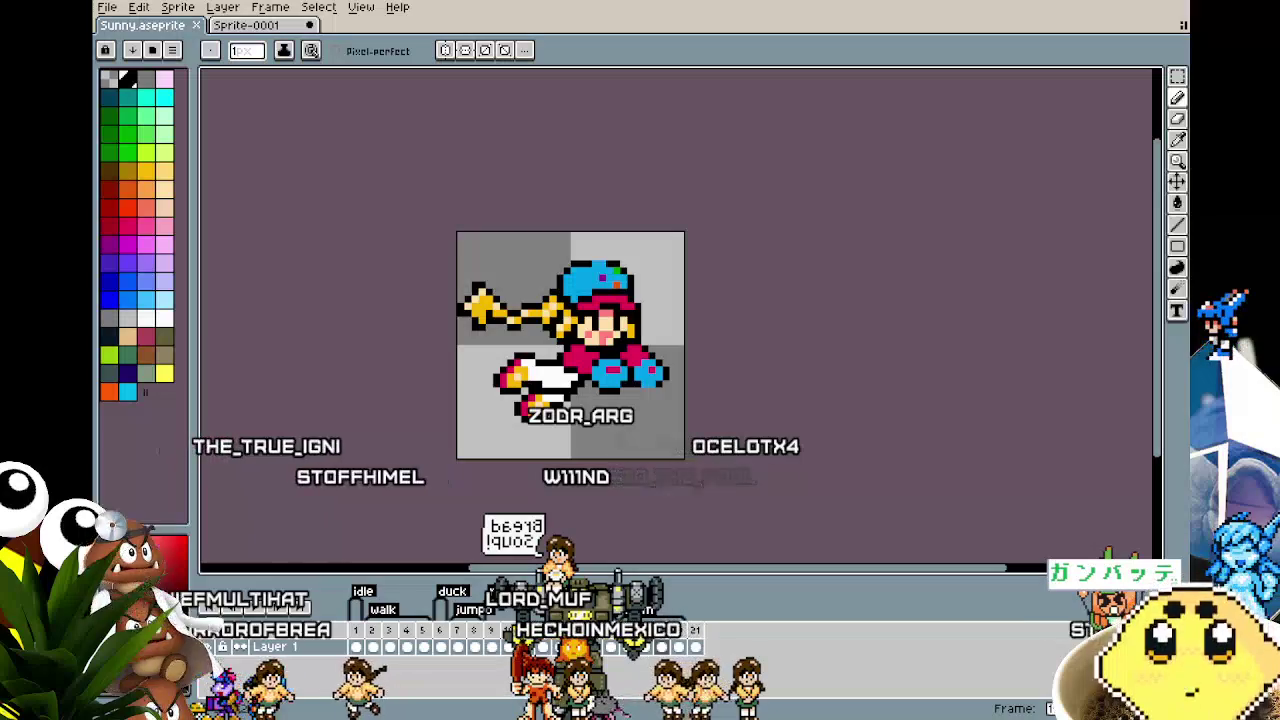
{"action": "left_click_drag", "start_coordinate": [446, 512], "coordinate": [414, 509]}
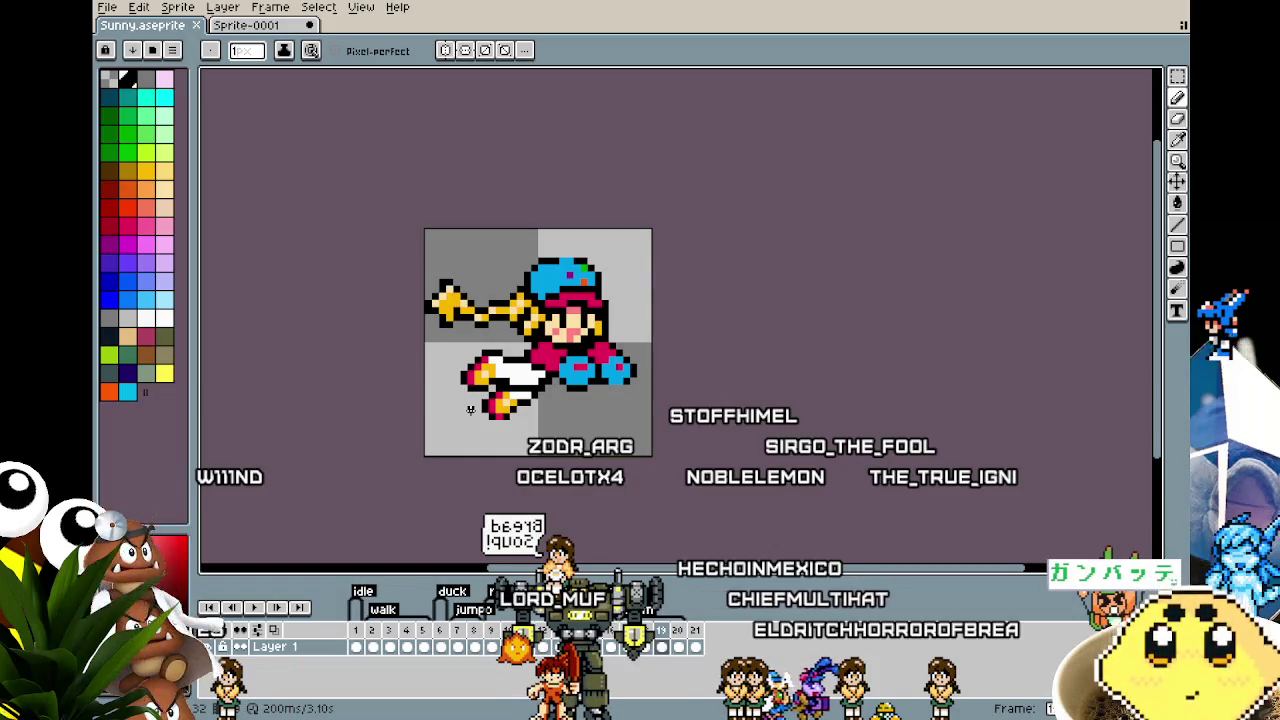
{"action": "scroll", "coordinate": [470, 409], "scroll_direction": "up", "scroll_amount": 1}
Step: Scrub through the later timeline frames, then return to the first standing frame
{"action": "mouse_move", "coordinate": [420, 290]}
{"action": "left_mouse_down"}
{"action": "mouse_move", "coordinate": [378, 253]}
{"action": "mouse_move", "coordinate": [340, 260]}
{"action": "left_mouse_up"}
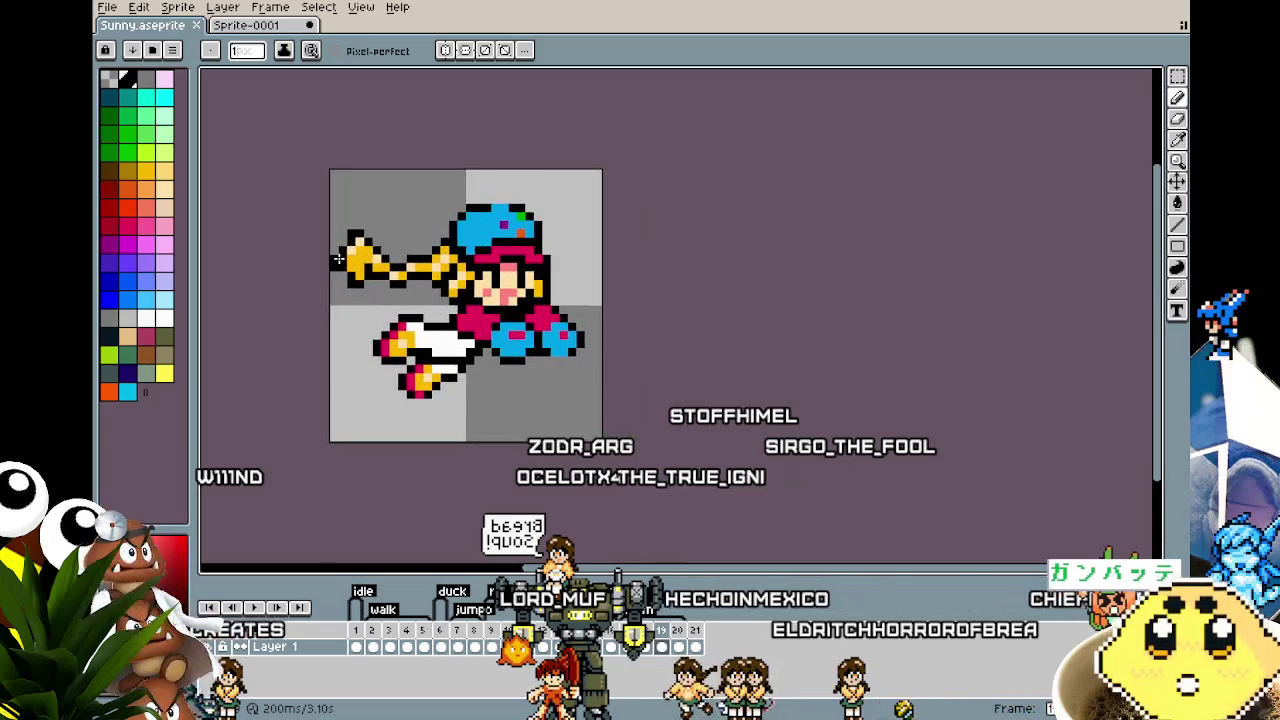
{"action": "left_click", "coordinate": [680, 630]}
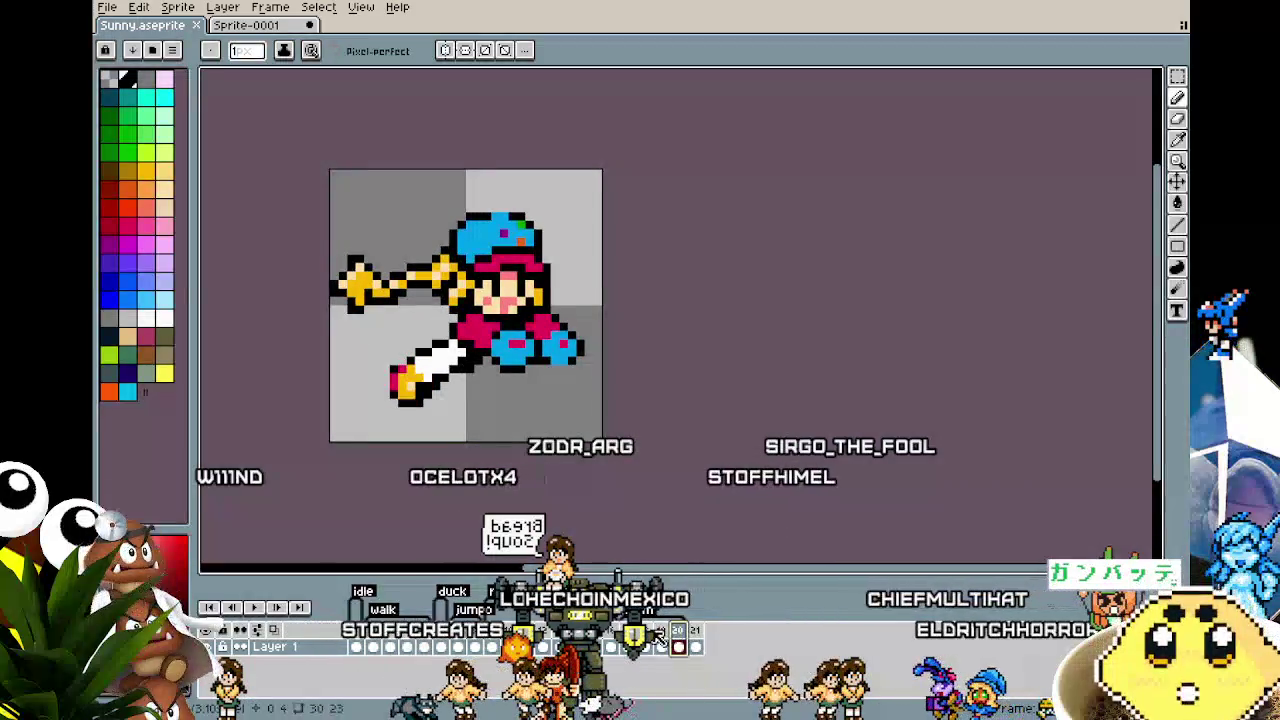
{"action": "left_click_drag", "start_coordinate": [685, 632], "coordinate": [606, 645]}
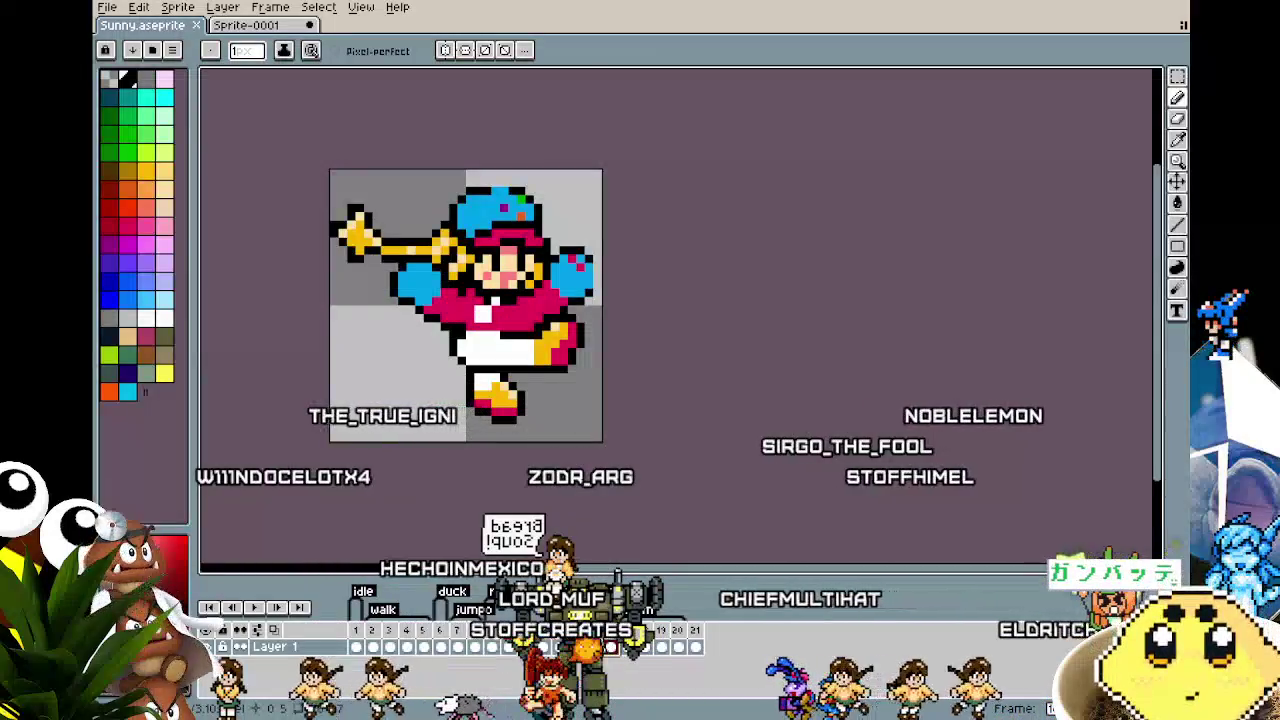
{"action": "left_click", "coordinate": [606, 645]}
{"action": "left_click", "coordinate": [630, 645]}
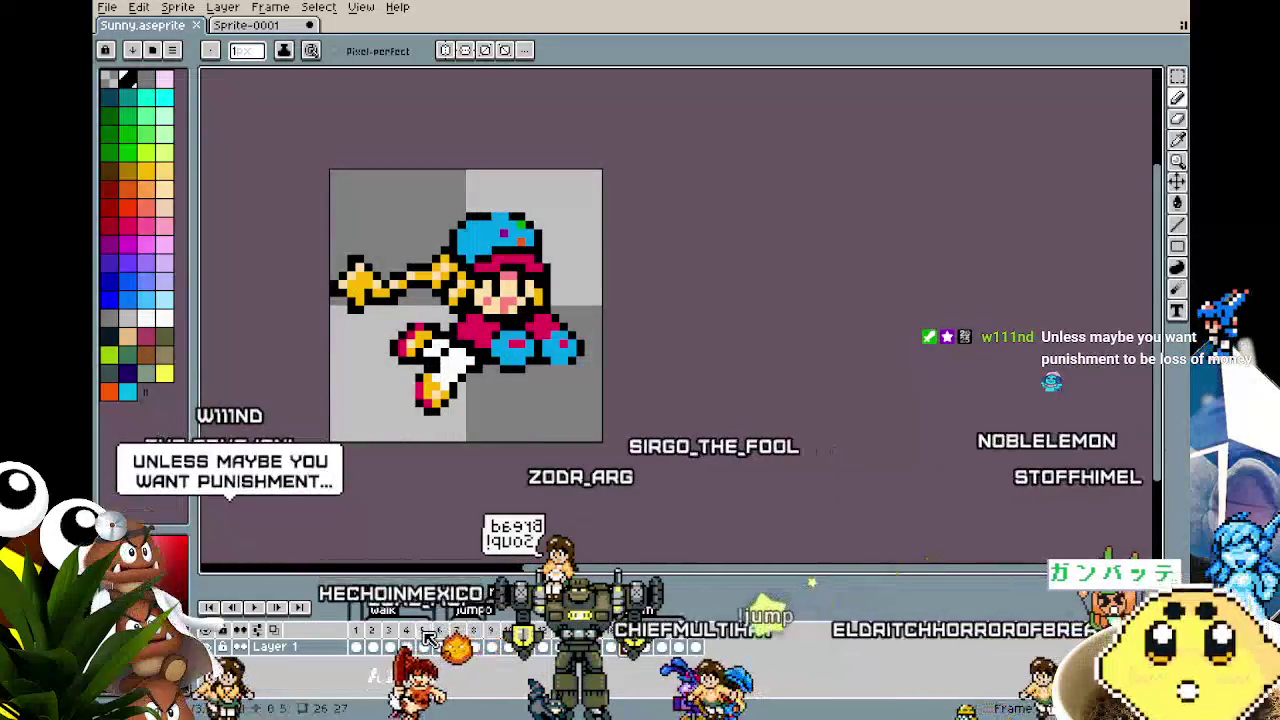
{"action": "key", "text": "Home"}
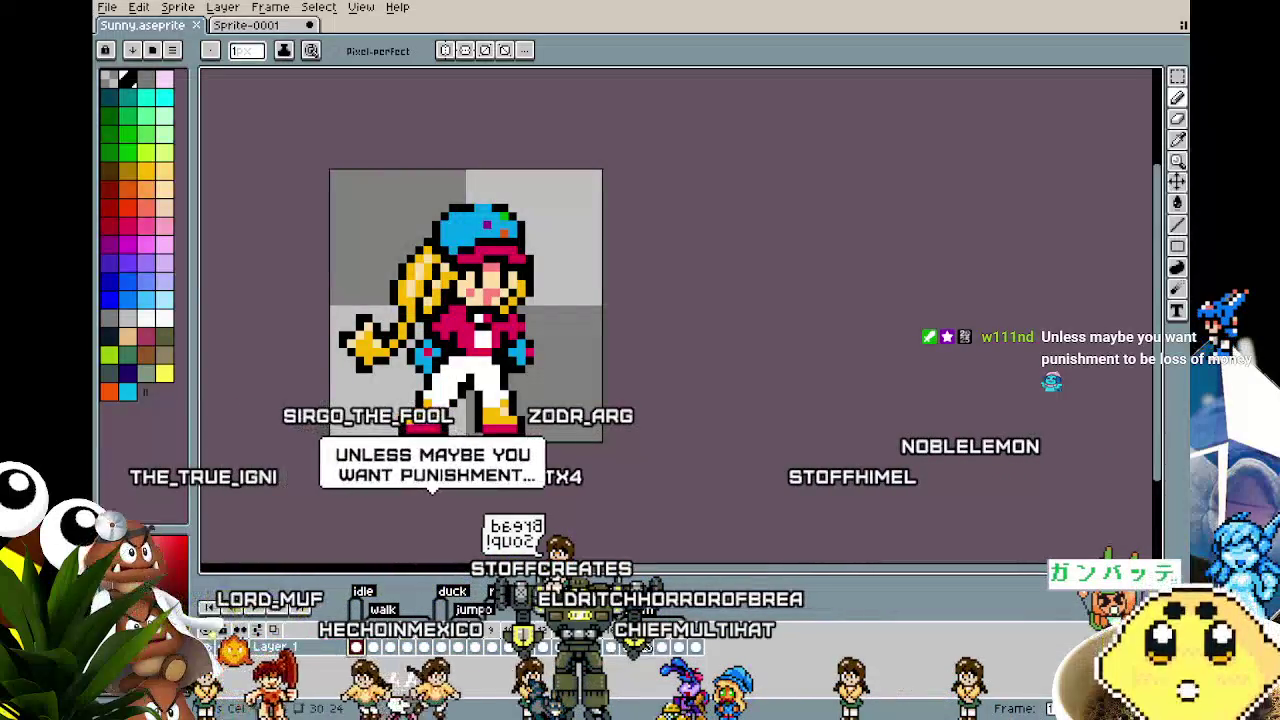
Step: Alternate between standing frame 1 and the kicking frames, then play the animation
{"action": "left_click", "coordinate": [622, 645]}
{"action": "left_click", "coordinate": [645, 645]}
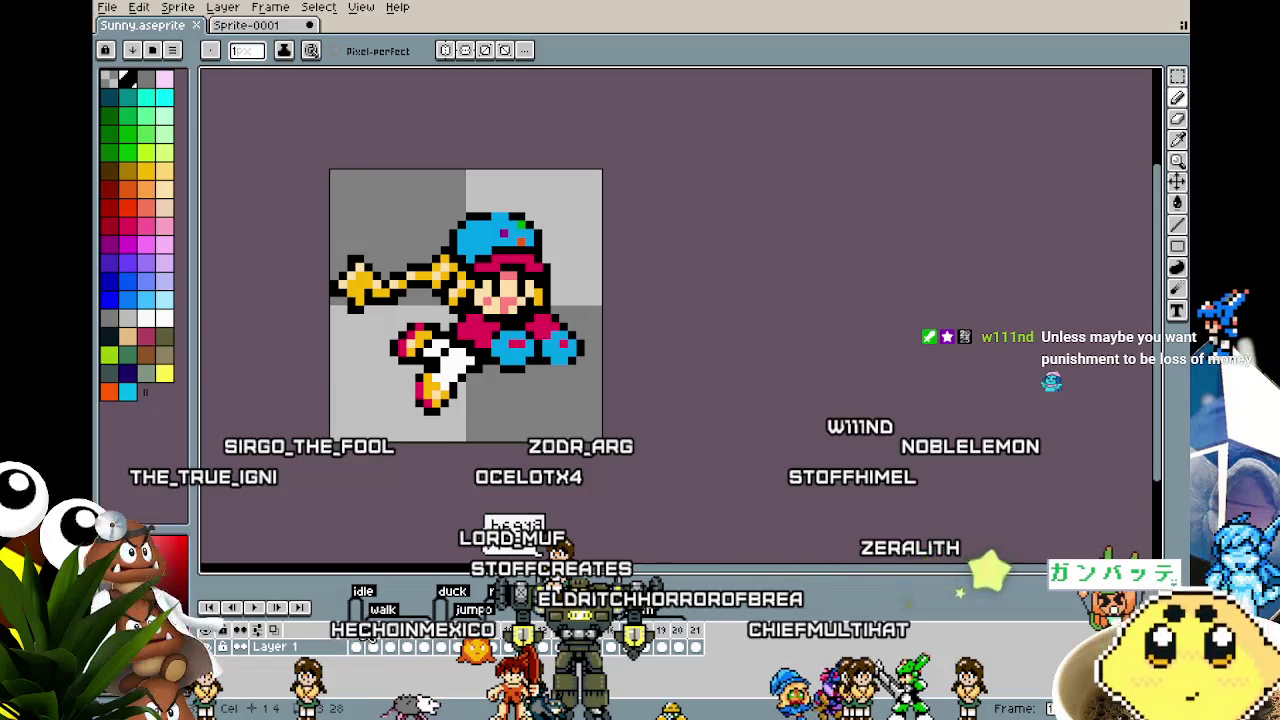
{"action": "left_click", "coordinate": [363, 631]}
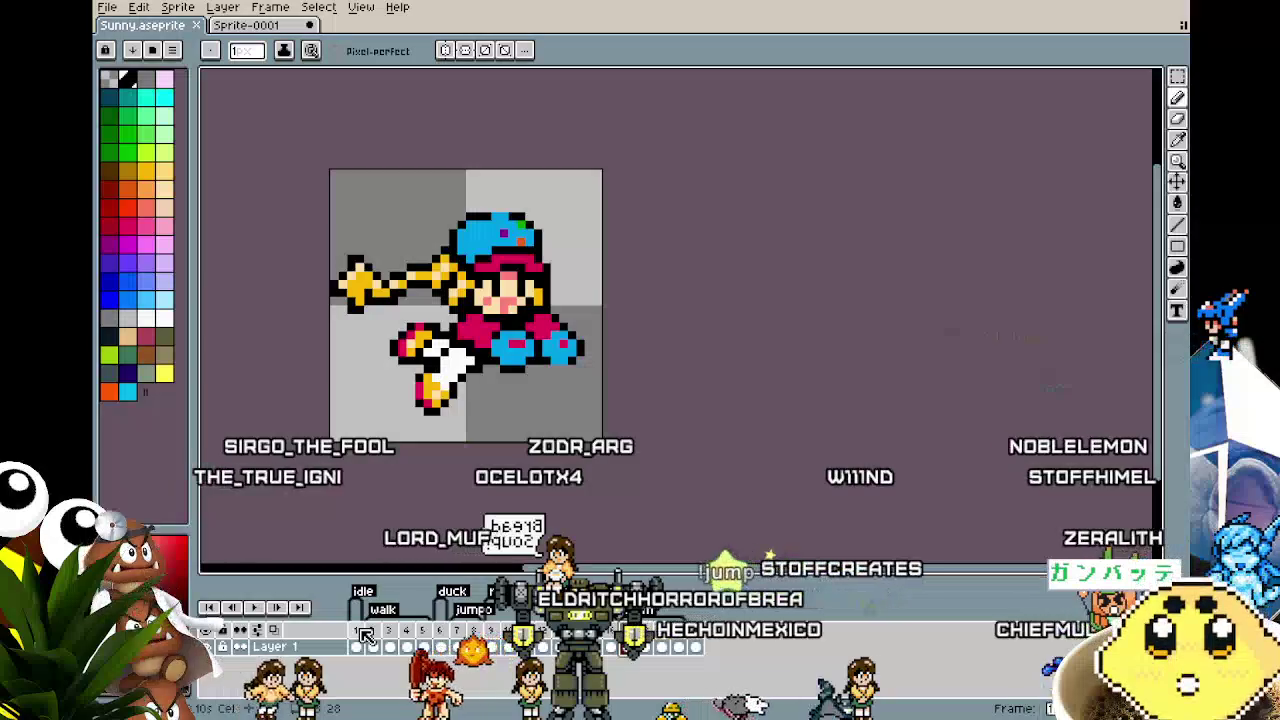
{"action": "left_click", "coordinate": [660, 632]}
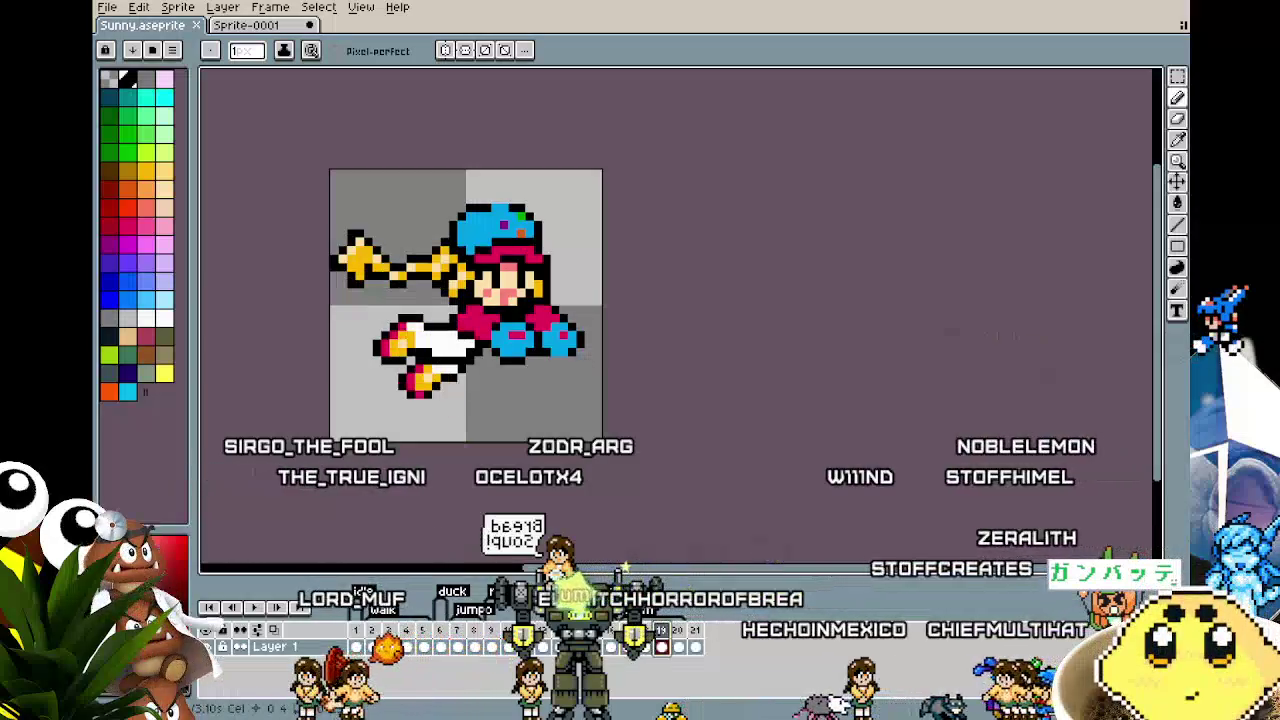
{"action": "left_click", "coordinate": [362, 638]}
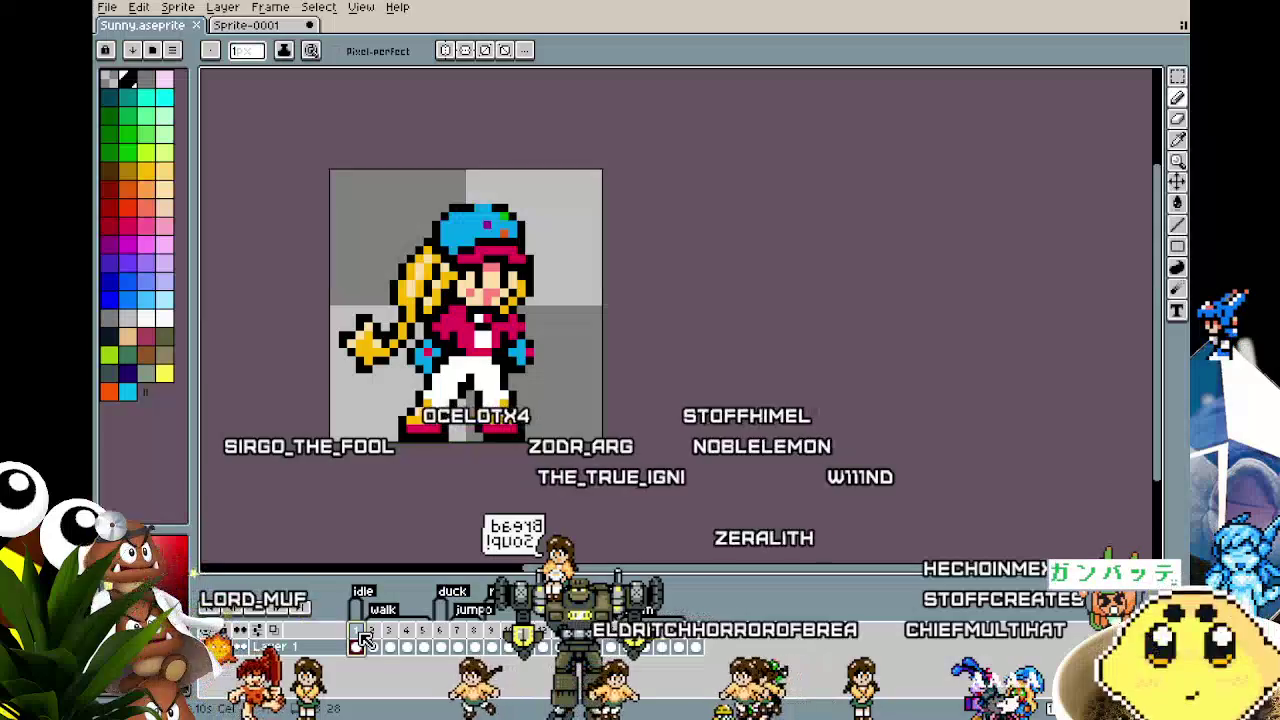
{"action": "left_click", "coordinate": [640, 646]}
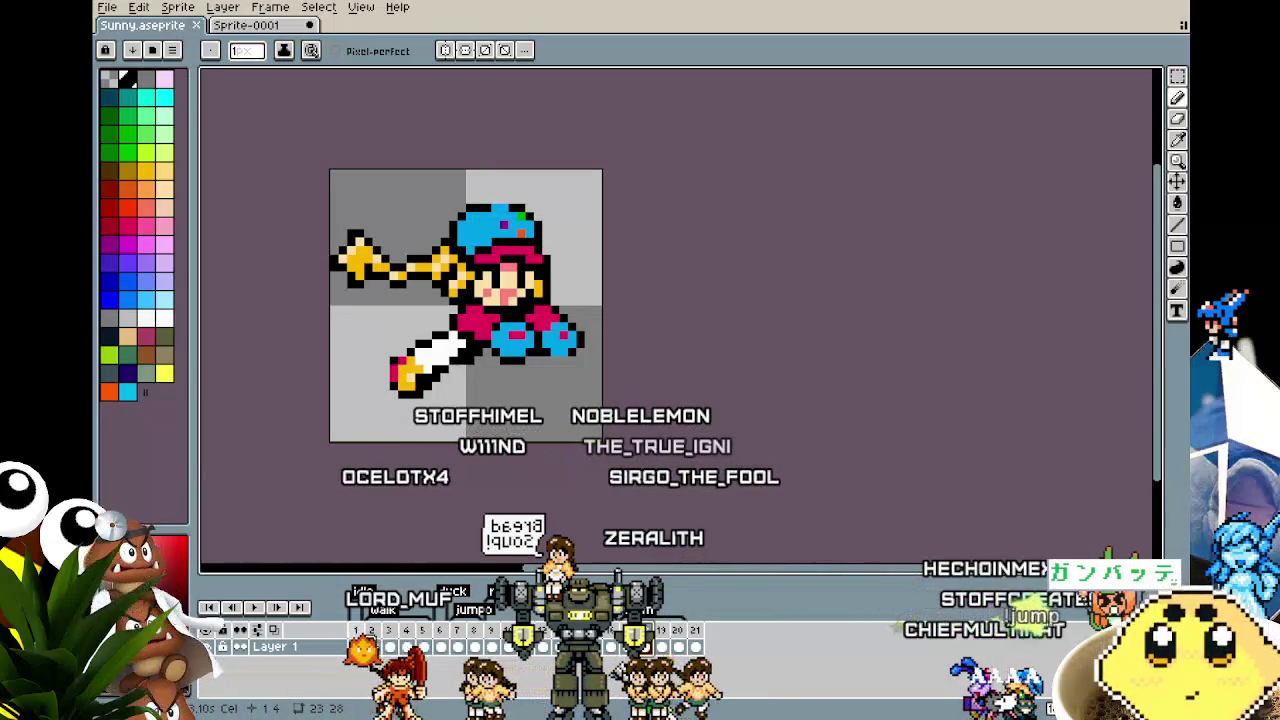
{"action": "left_click", "coordinate": [356, 630]}
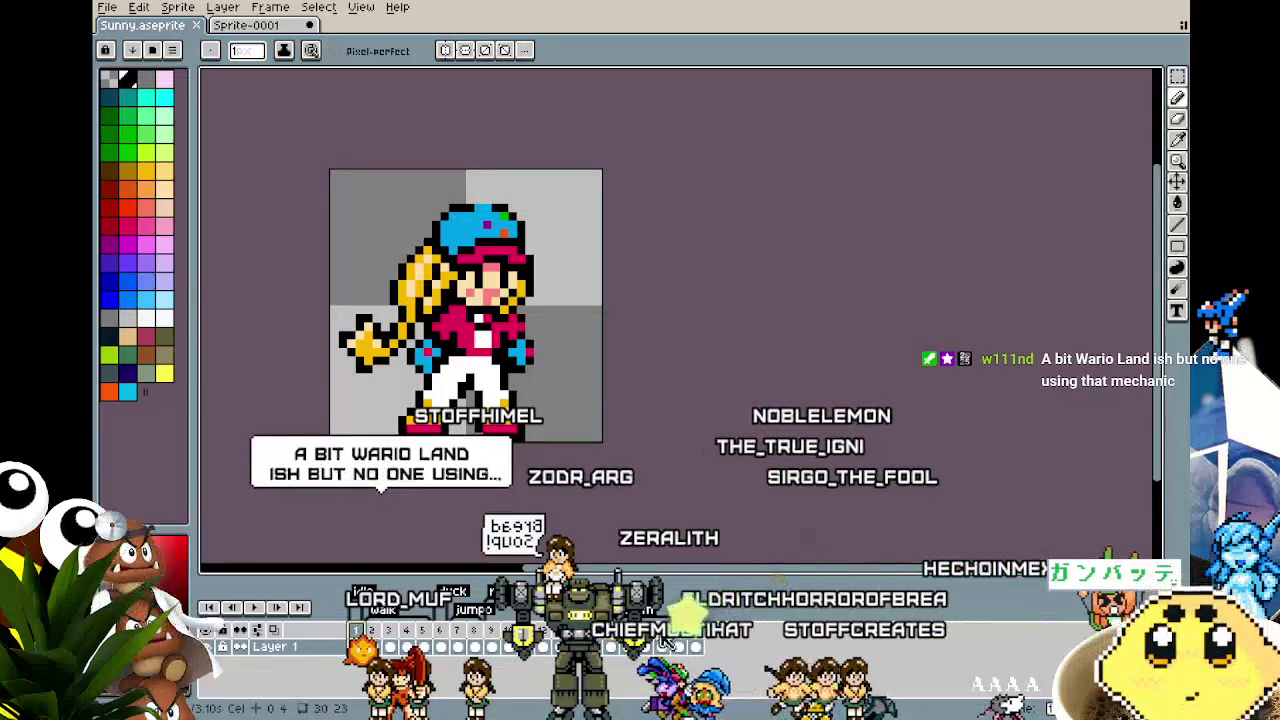
{"action": "key", "text": "Return"}
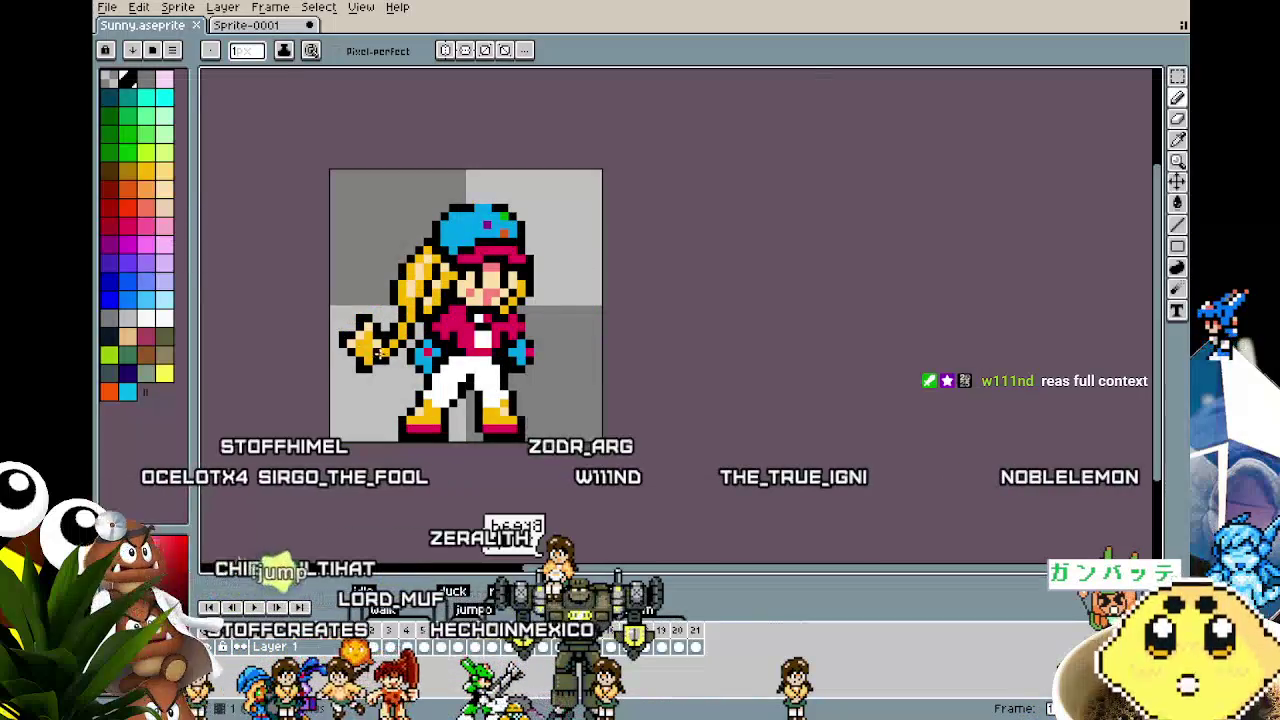
{"action": "scroll", "coordinate": [380, 353], "scroll_direction": "up", "scroll_amount": 3}
{"action": "scroll", "coordinate": [651, 355], "scroll_direction": "up", "scroll_amount": 1}
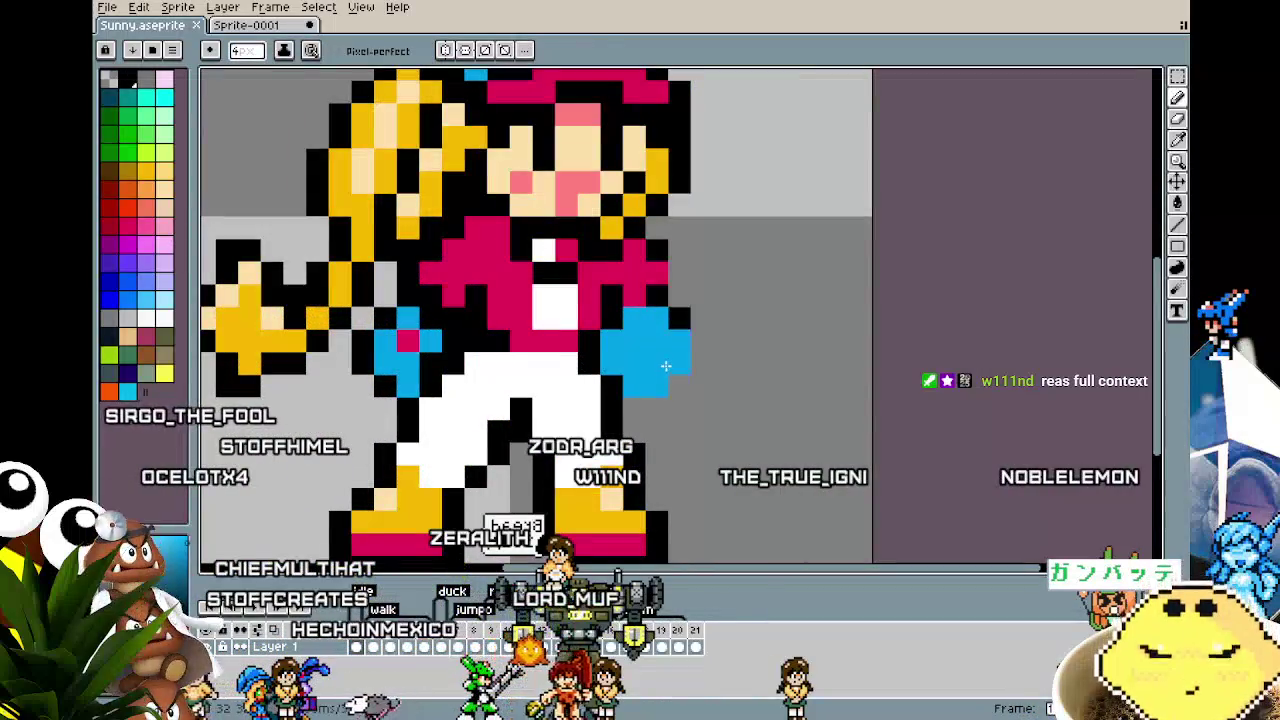
{"action": "left_click_drag", "start_coordinate": [410, 322], "coordinate": [427, 366]}
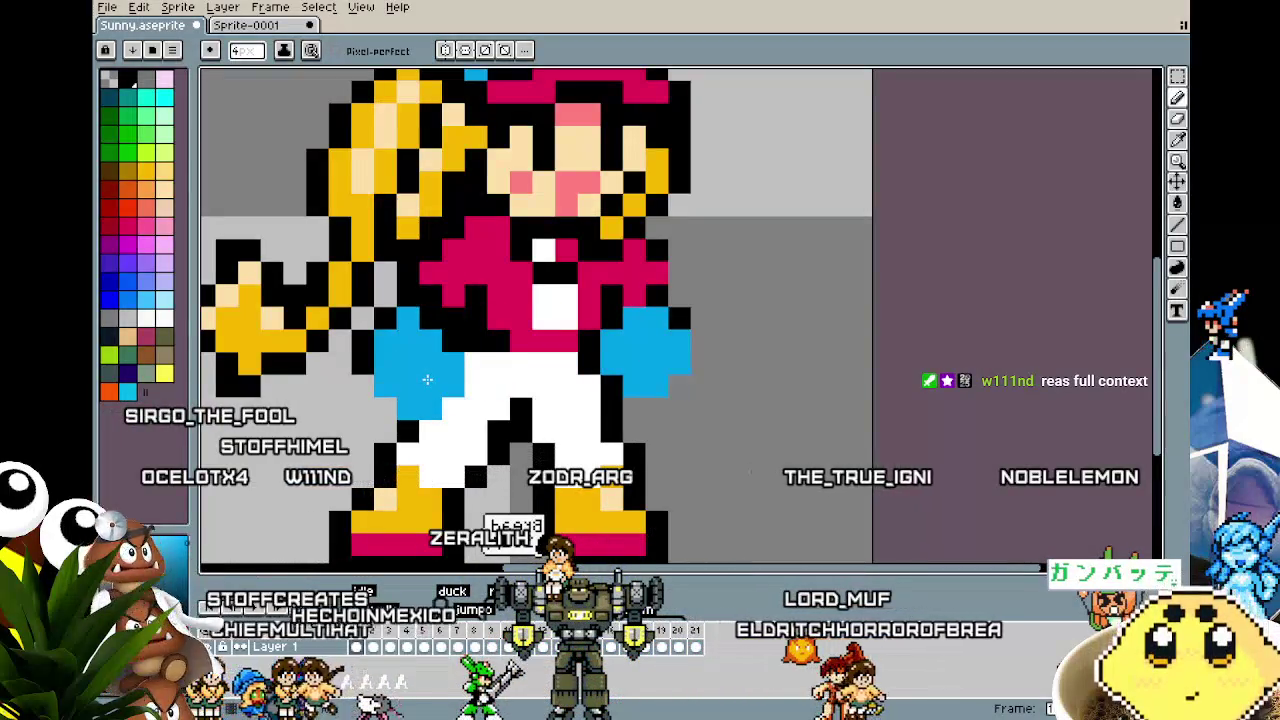
{"action": "key", "text": "i"}
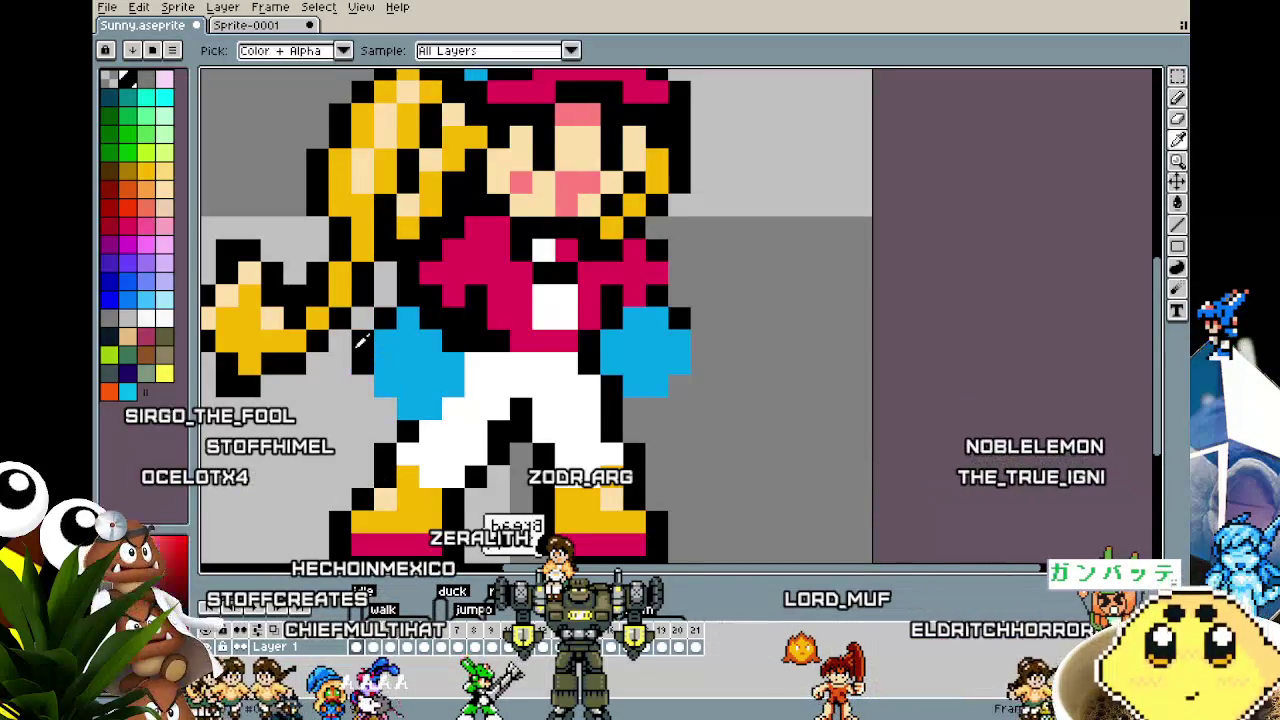
{"action": "key", "text": "b"}
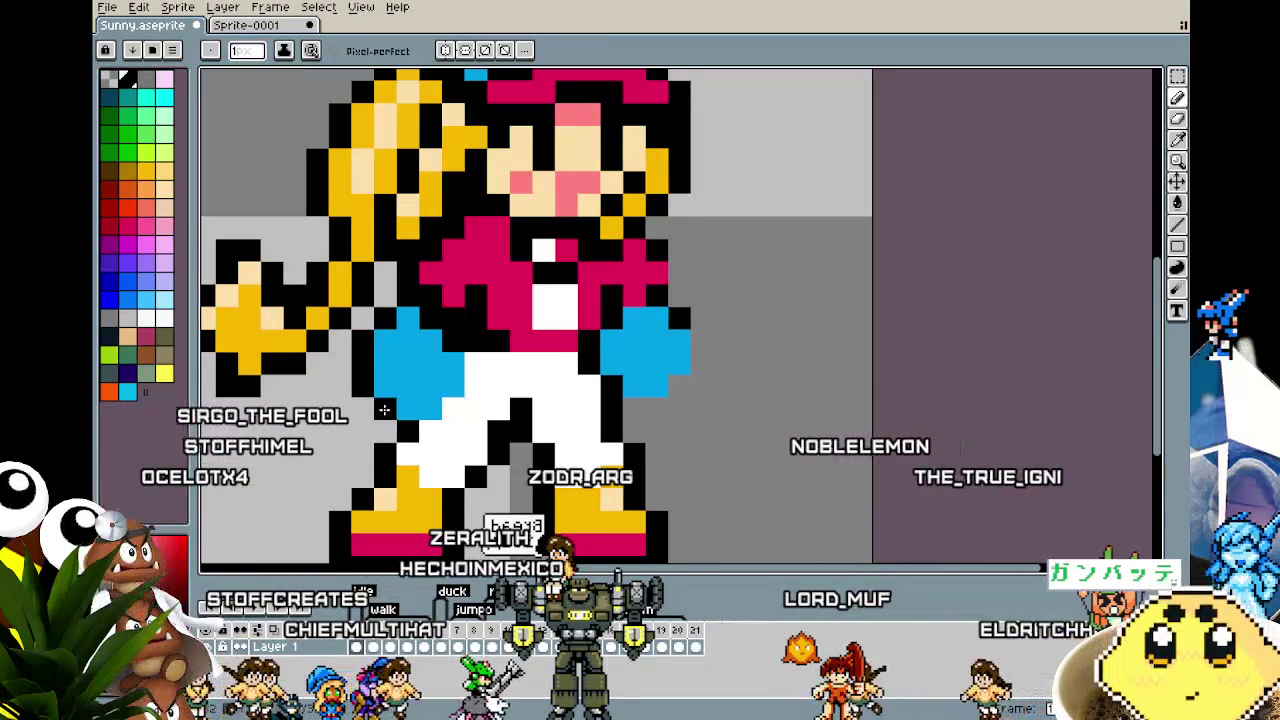
{"action": "left_click", "coordinate": [634, 341]}
{"action": "left_click", "coordinate": [431, 363]}
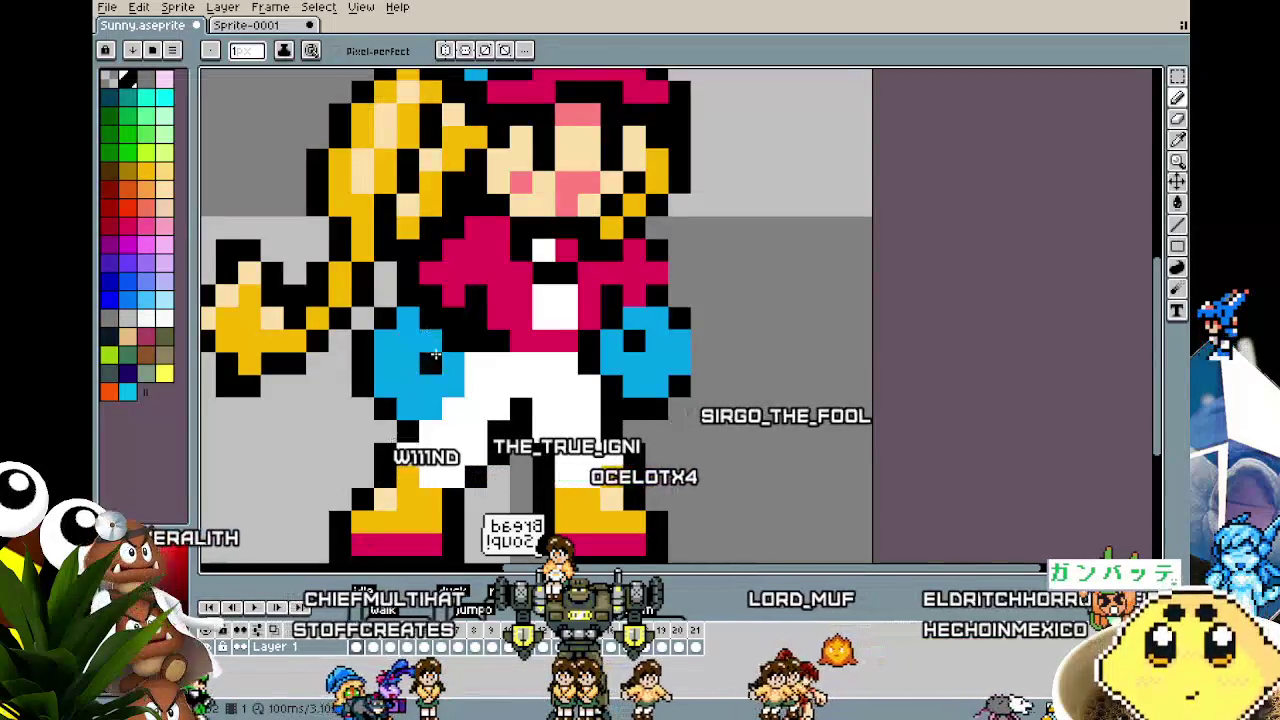
{"action": "key", "text": "ctrl+z"}
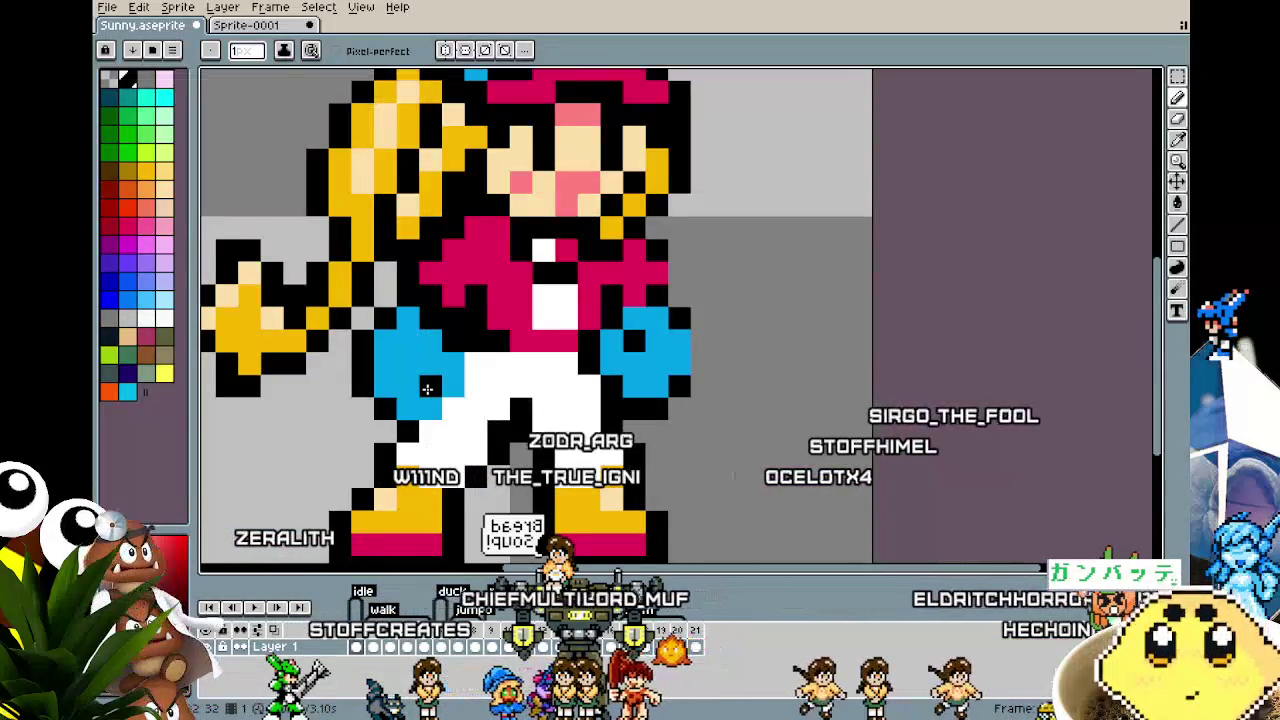
{"action": "scroll", "coordinate": [468, 414], "scroll_direction": "down", "scroll_amount": 3}
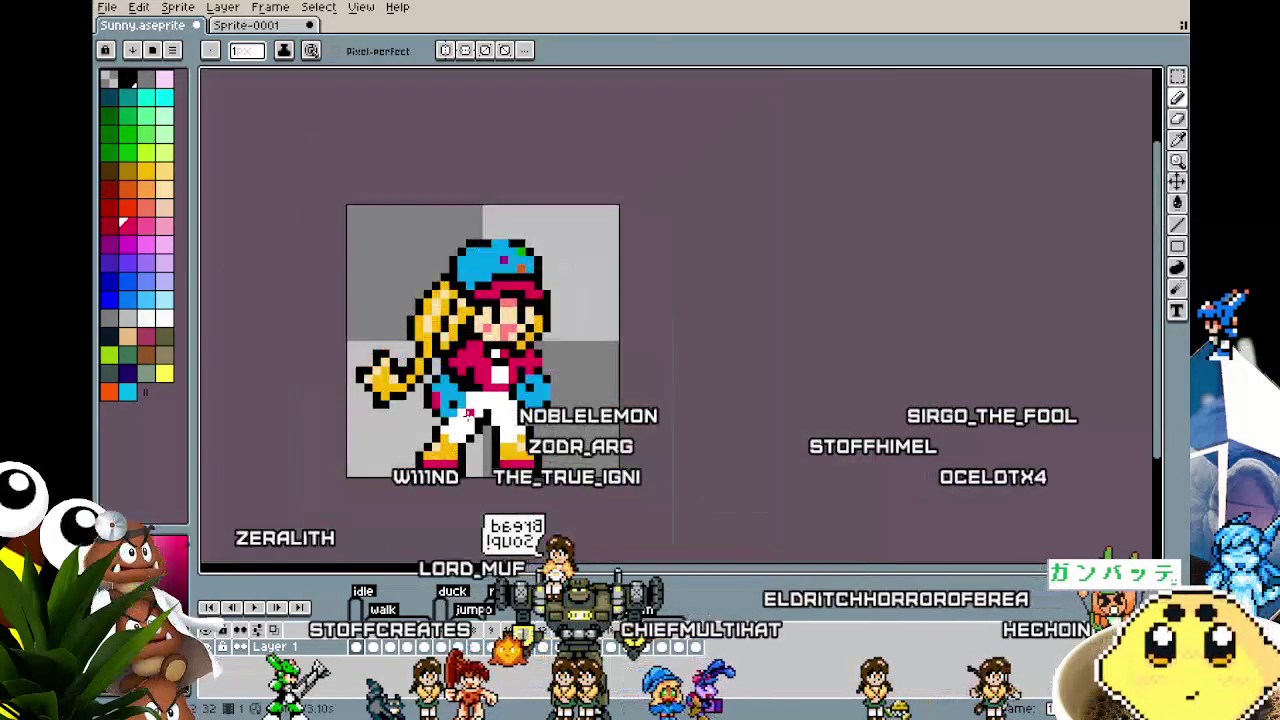
{"action": "scroll", "coordinate": [497, 416], "scroll_direction": "up", "scroll_amount": 1}
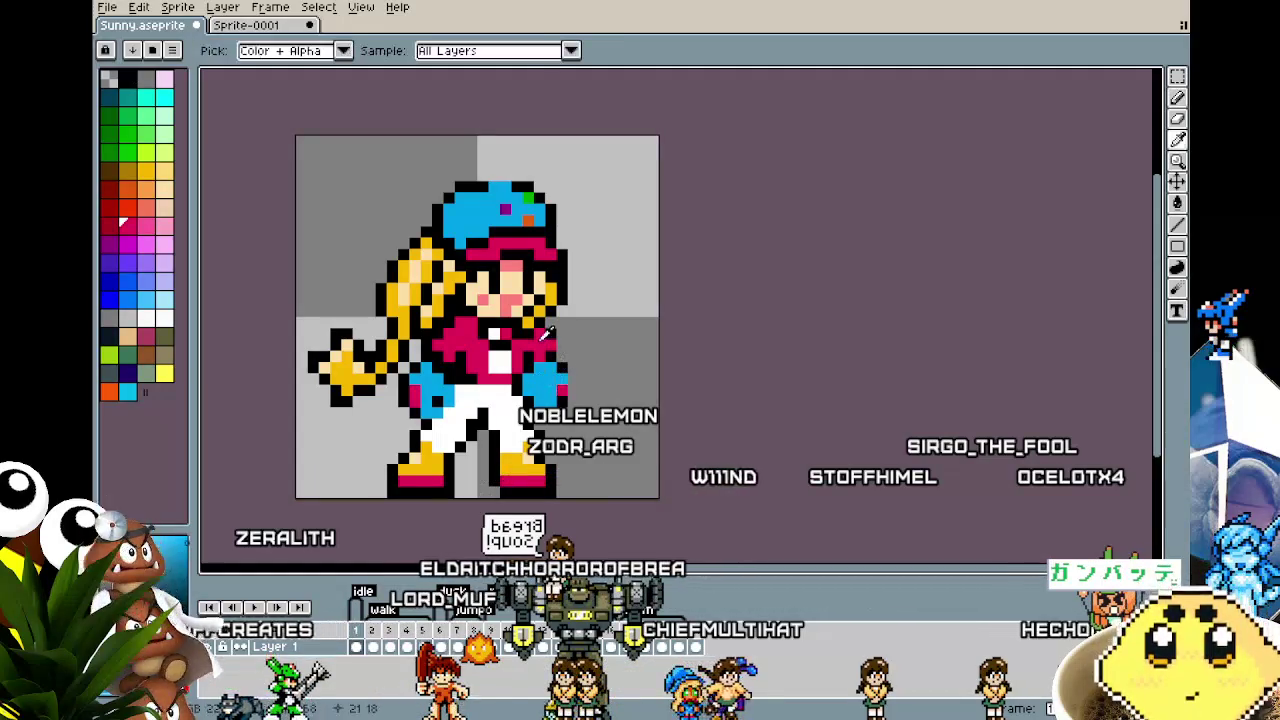
{"action": "left_click", "coordinate": [535, 394], "text": "alt"}
{"action": "scroll", "coordinate": [502, 447], "scroll_direction": "down", "scroll_amount": 2}
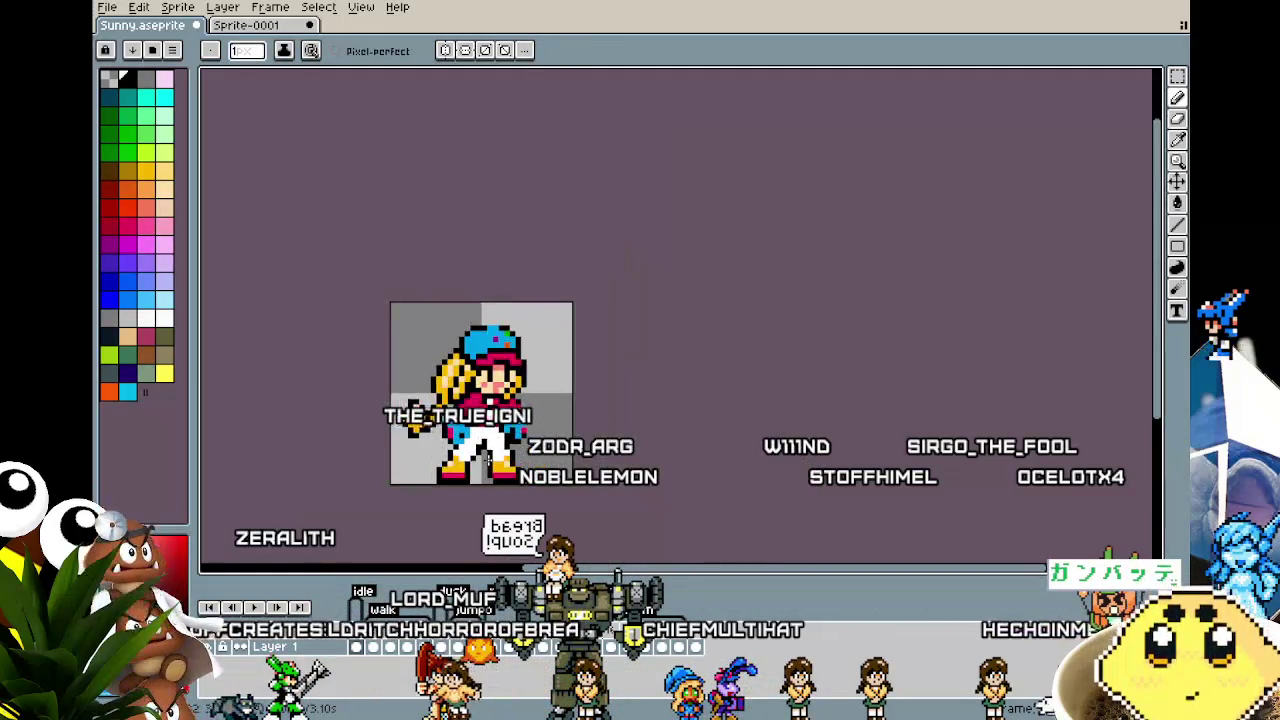
{"action": "scroll", "coordinate": [488, 457], "scroll_direction": "up", "scroll_amount": 1}
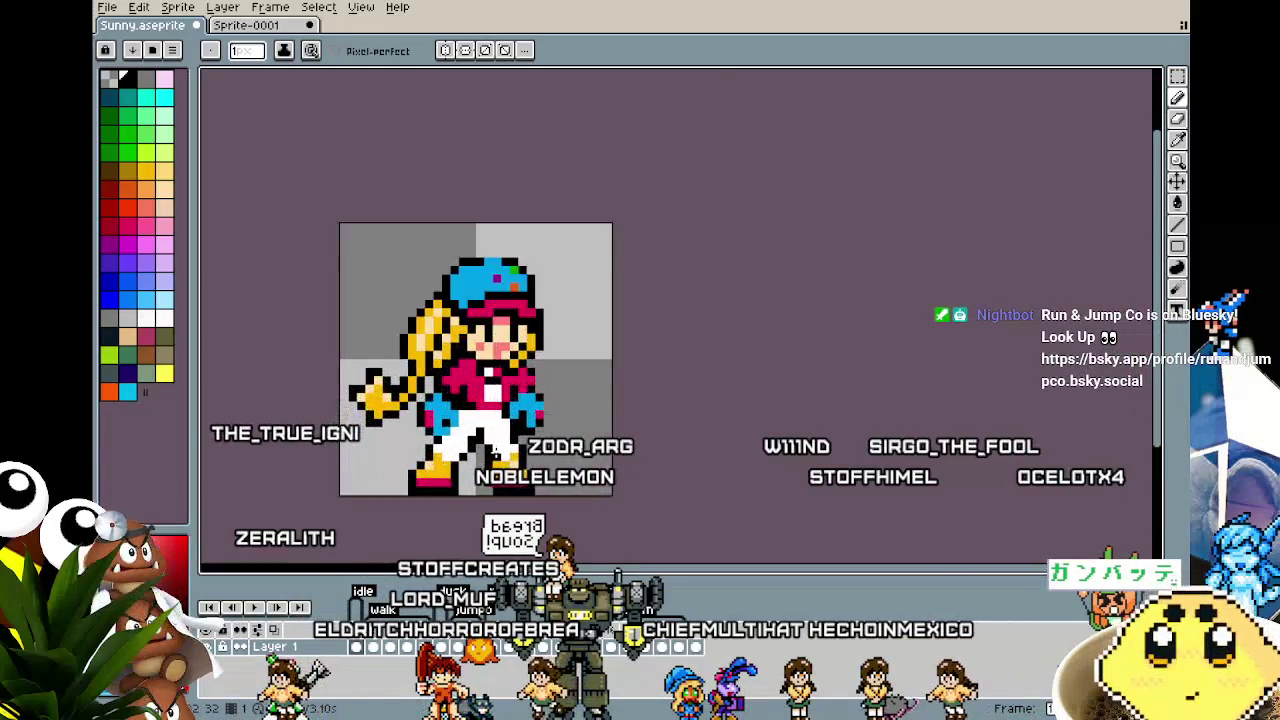
{"action": "scroll", "coordinate": [494, 452], "scroll_direction": "up", "scroll_amount": 2}
{"action": "scroll", "coordinate": [470, 450], "scroll_direction": "down", "scroll_amount": 1}
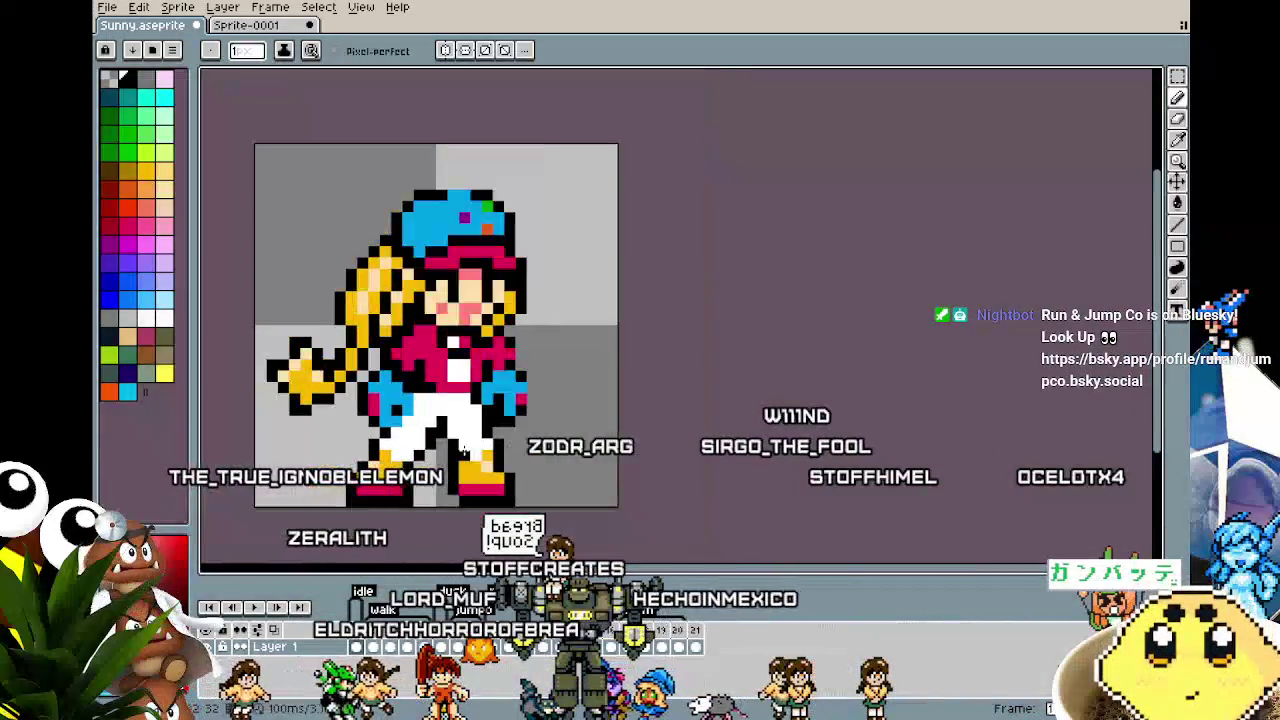
{"action": "key", "text": "Return"}
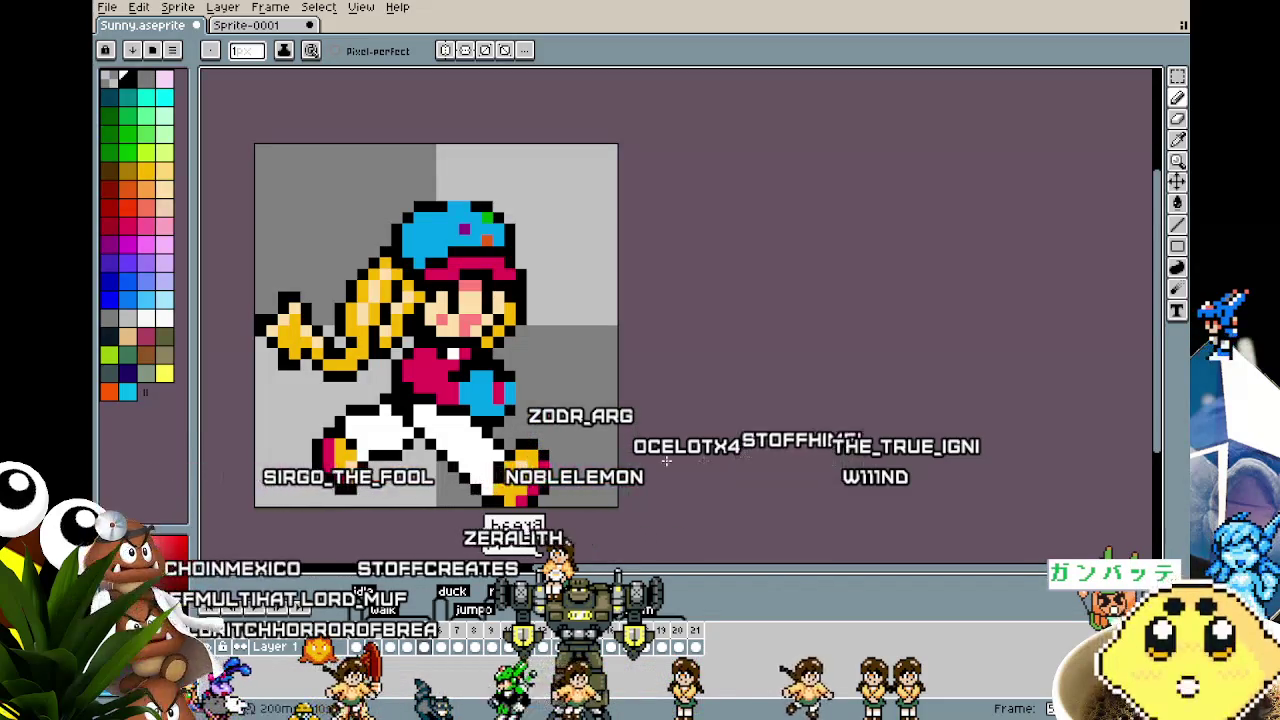
Step: Pan the view over the playing animation and save Sunny.aseprite
{"action": "scroll", "coordinate": [365, 436], "scroll_direction": "down", "scroll_amount": 1}
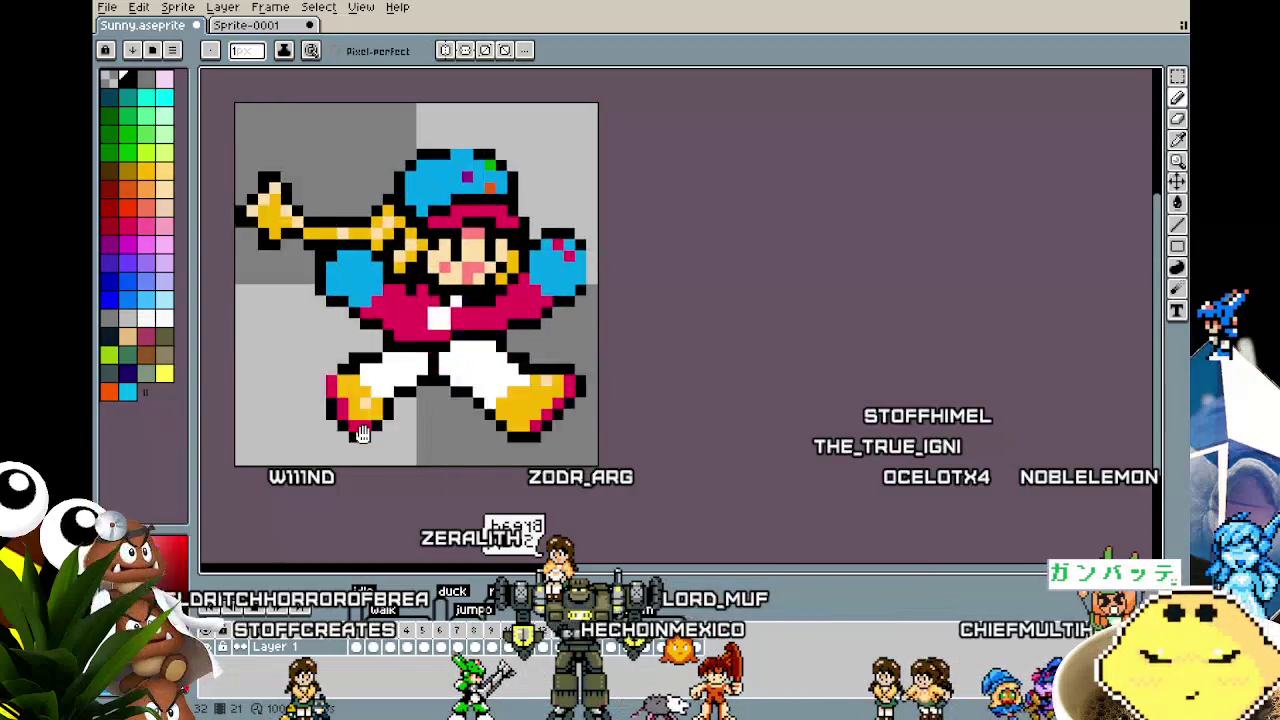
{"action": "left_click_drag", "start_coordinate": [633, 428], "coordinate": [660, 438]}
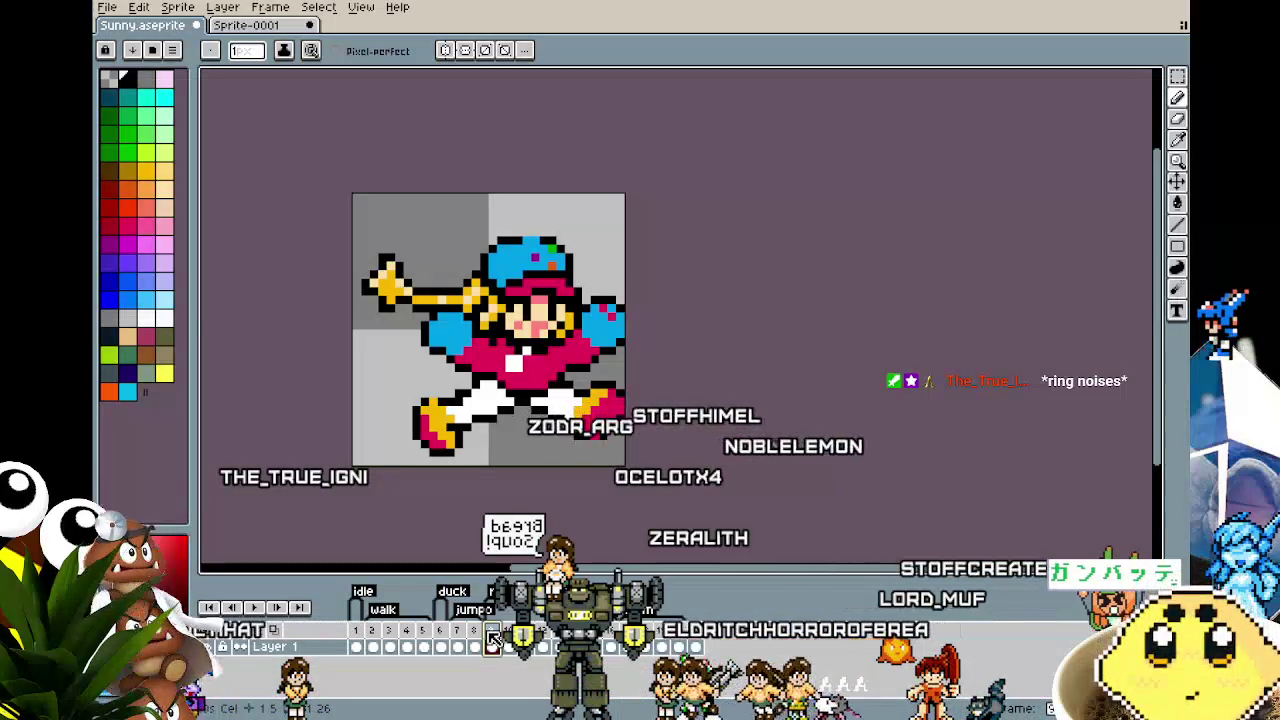
{"action": "key", "text": "ctrl+s"}
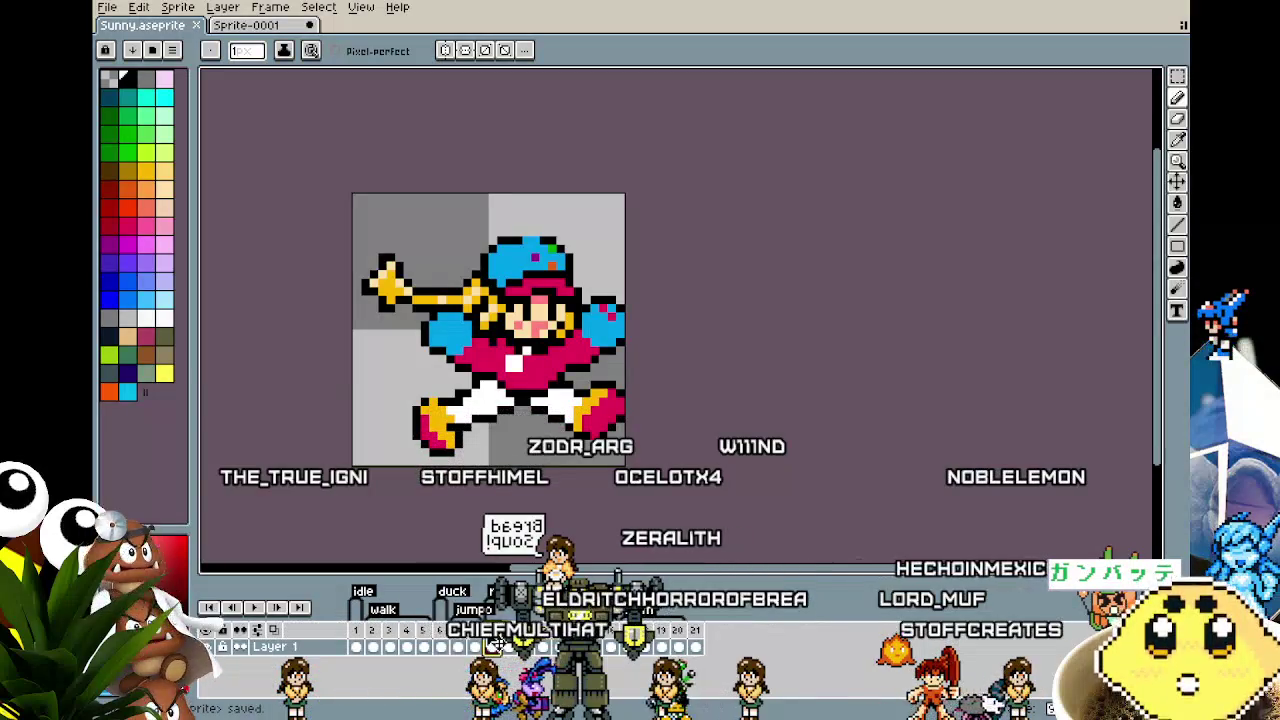
Step: Replay the animation to review the saved sprite
{"action": "key", "text": "Return"}
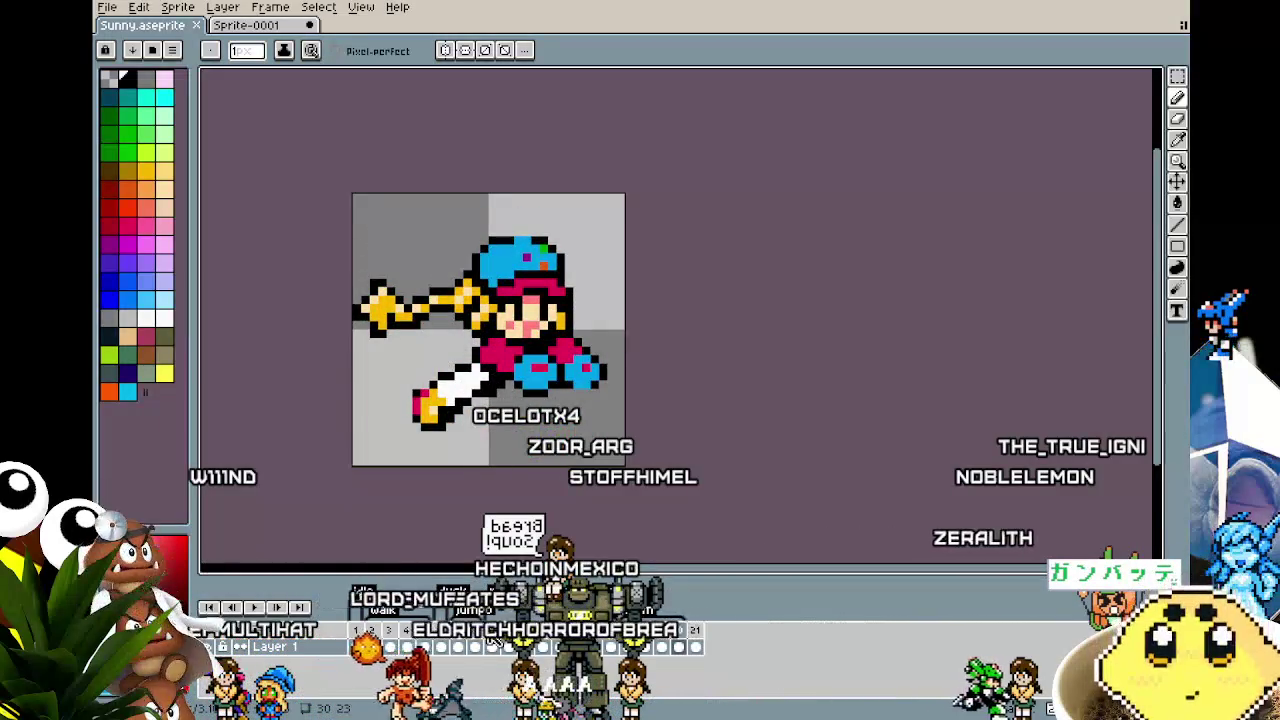
{"action": "scroll", "coordinate": [391, 285], "scroll_direction": "up", "scroll_amount": 2}
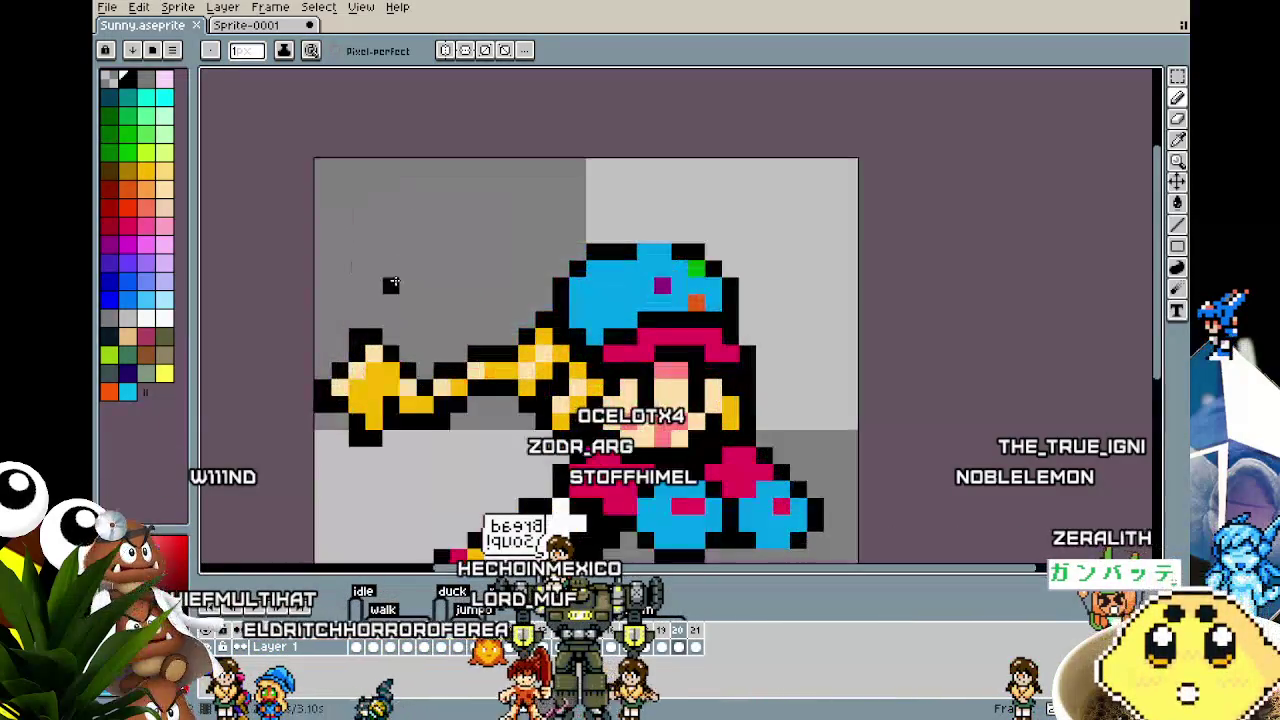
{"action": "left_click_drag", "start_coordinate": [510, 378], "coordinate": [443, 311]}
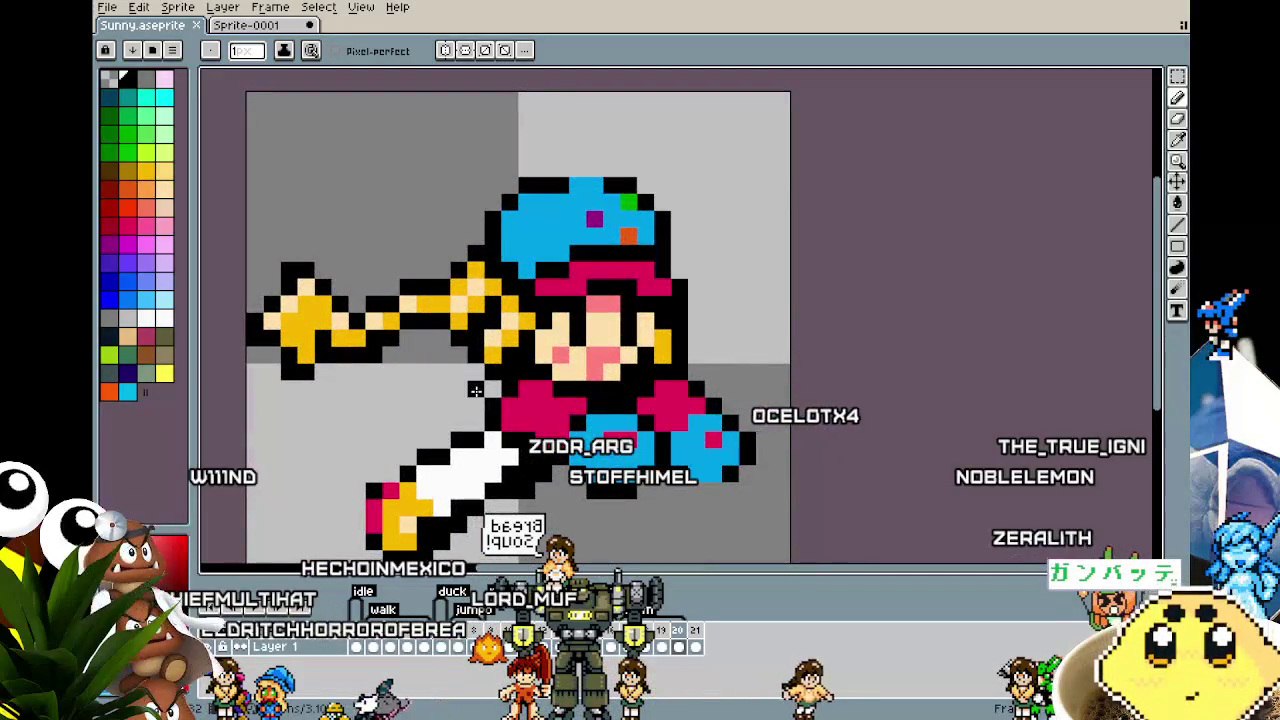
{"action": "scroll", "coordinate": [475, 390], "scroll_direction": "down", "scroll_amount": 2}
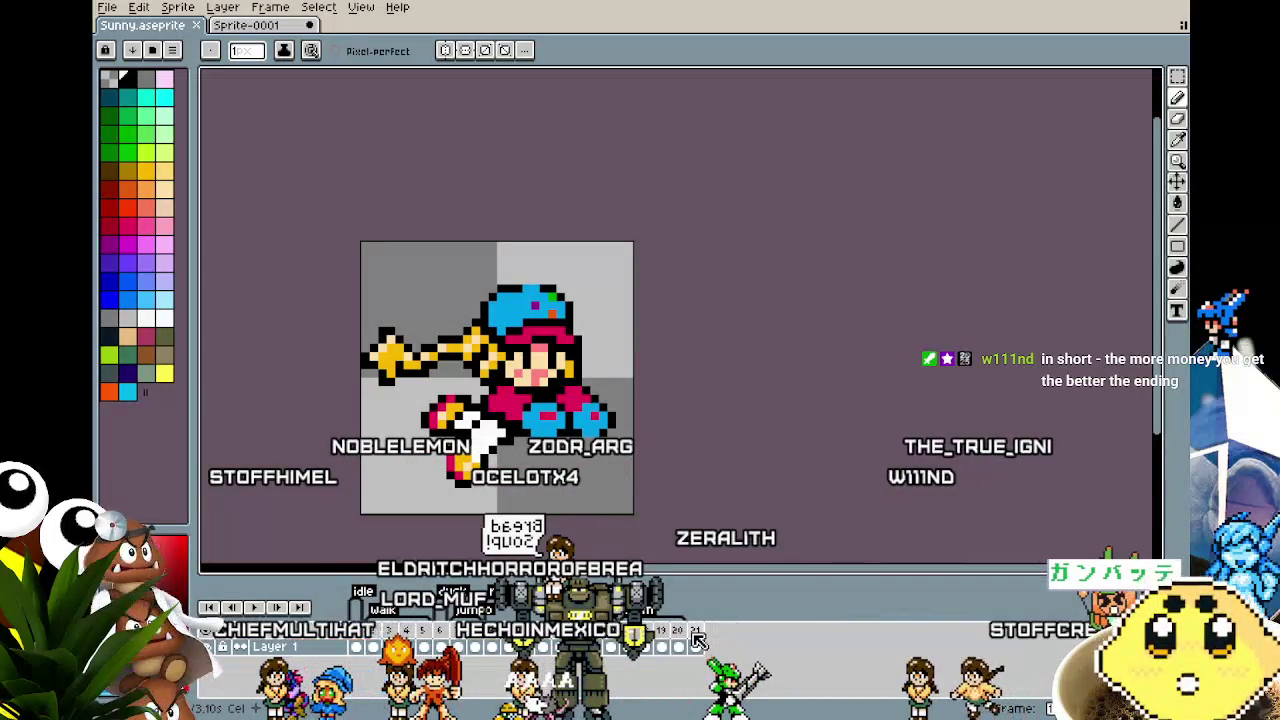
{"action": "left_click", "coordinate": [698, 640]}
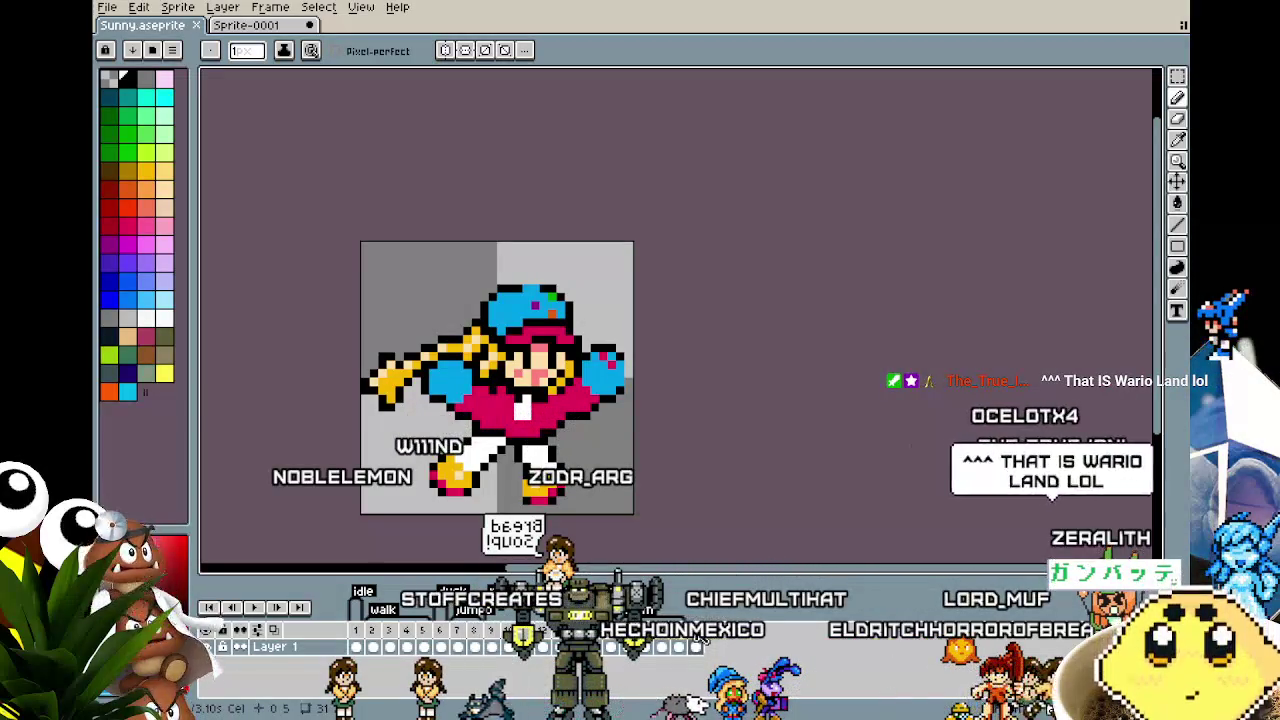
Step: Add a new animation tag named 'hit' covering only frame 21
{"action": "right_click", "coordinate": [702, 638]}
{"action": "left_click", "coordinate": [722, 651]}
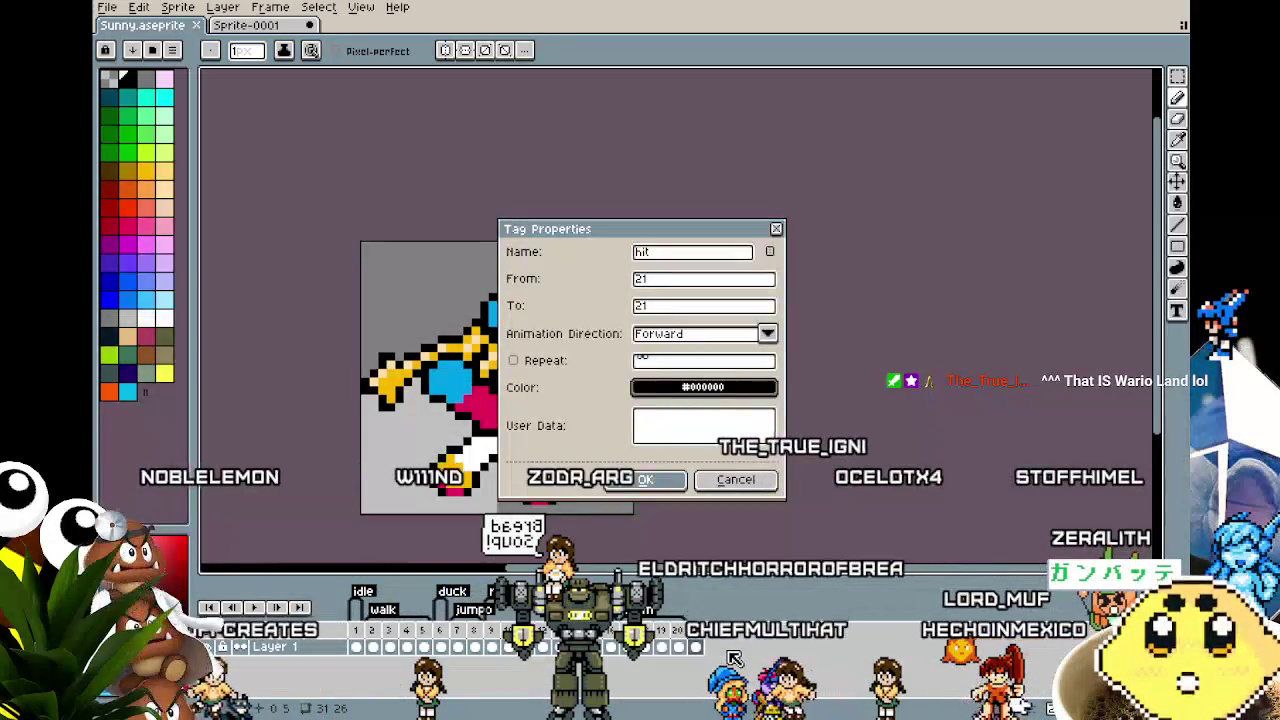
{"action": "key", "text": "Return"}
{"action": "scroll", "coordinate": [545, 330], "scroll_direction": "up", "scroll_amount": 1}
{"action": "scroll", "coordinate": [545, 330], "scroll_direction": "up", "scroll_amount": 1}
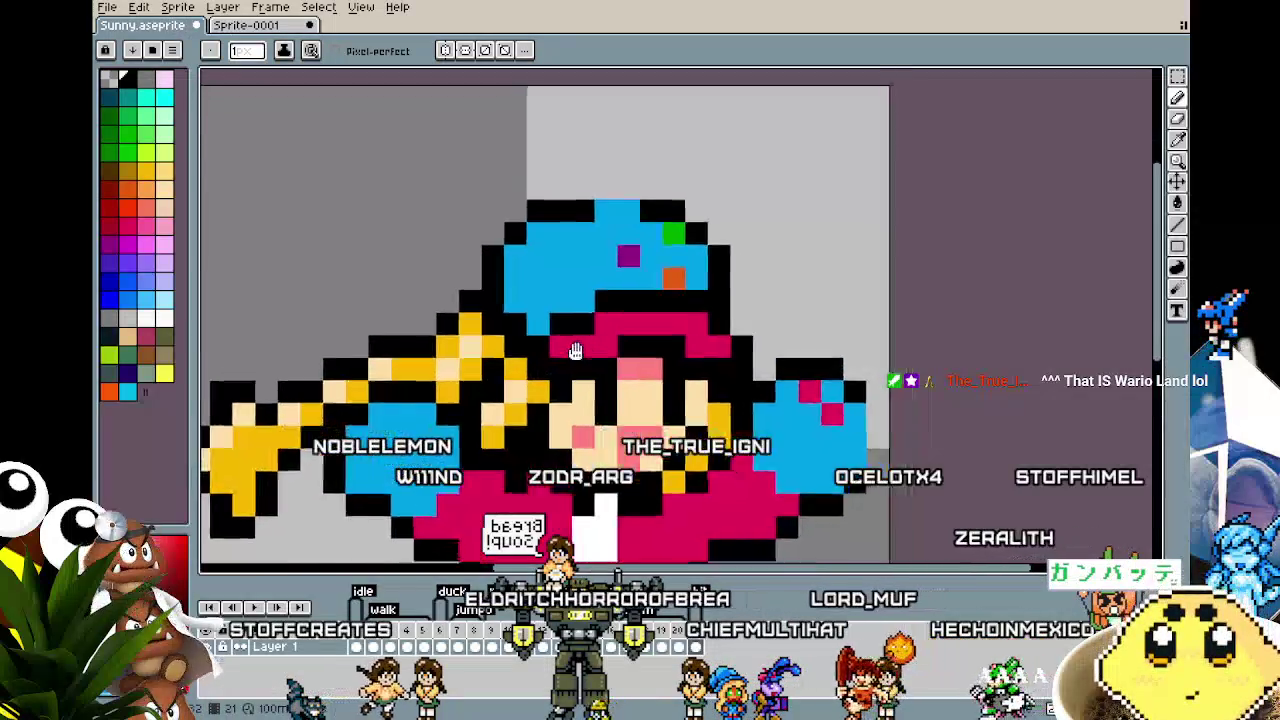
Step: Sample the pink from the girl's face and switch to the Pencil
{"action": "scroll", "coordinate": [548, 322], "scroll_direction": "up", "scroll_amount": 1}
{"action": "key", "text": "i"}
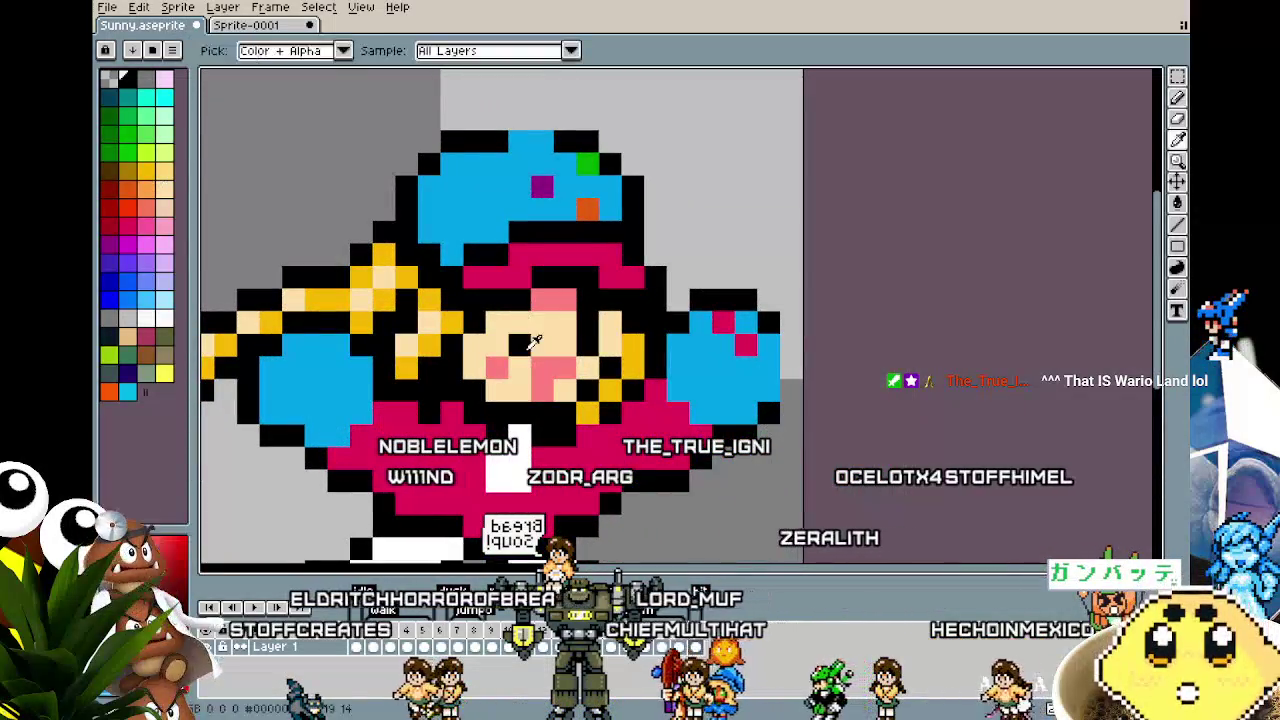
{"action": "left_click", "coordinate": [565, 305]}
{"action": "key", "text": "b"}
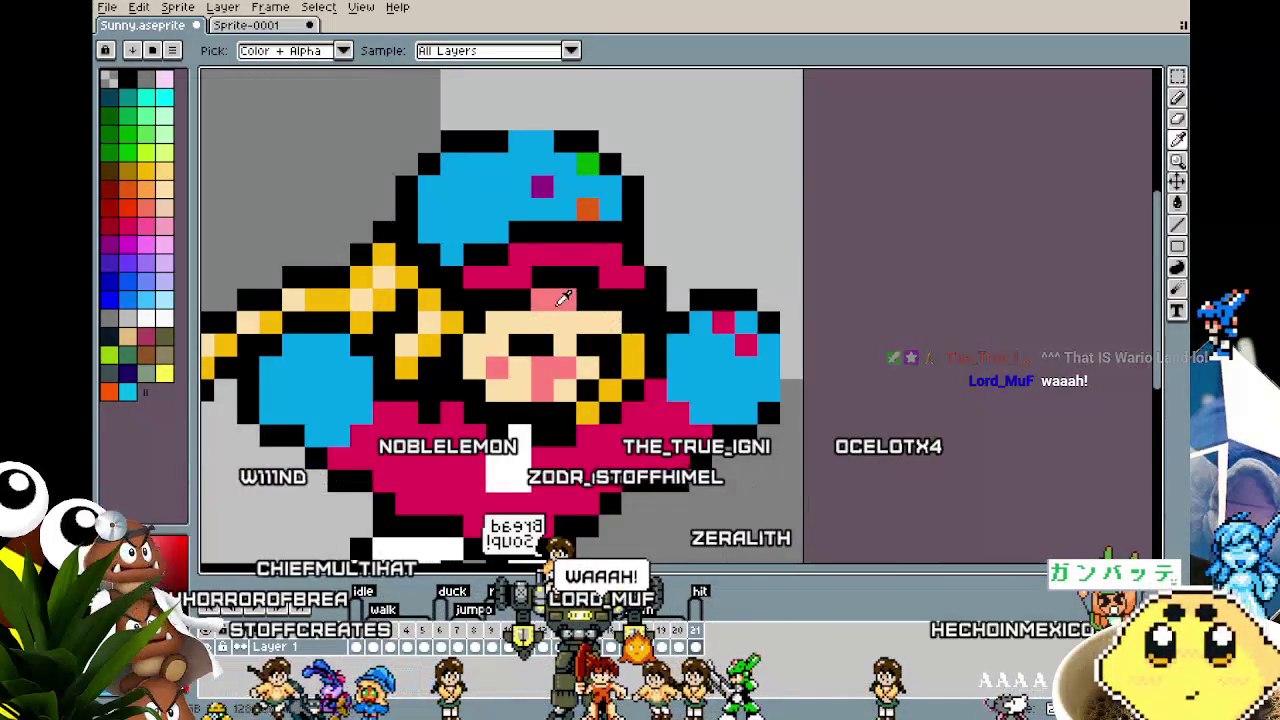
{"action": "key", "text": "b"}
{"action": "scroll", "coordinate": [503, 322], "scroll_direction": "down", "scroll_amount": 2}
{"action": "scroll", "coordinate": [503, 322], "scroll_direction": "down", "scroll_amount": 2}
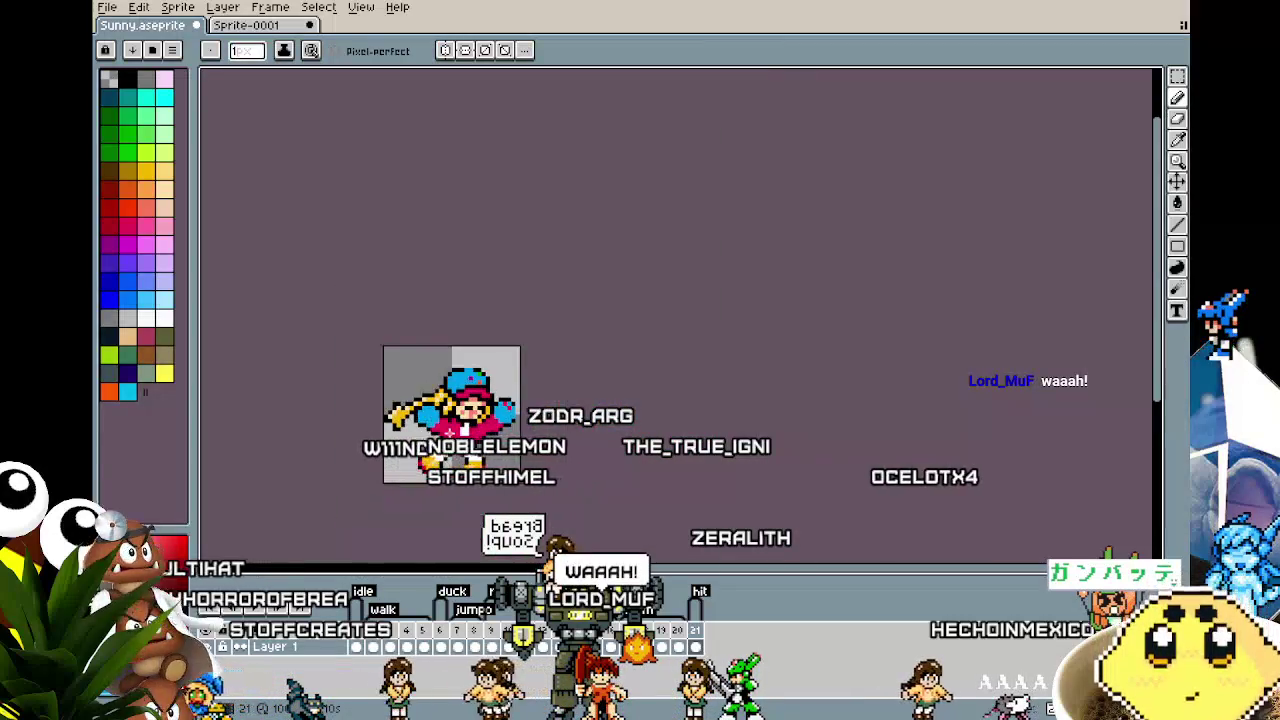
{"action": "scroll", "coordinate": [505, 328], "scroll_direction": "up", "scroll_amount": 2}
{"action": "scroll", "coordinate": [510, 335], "scroll_direction": "up", "scroll_amount": 2}
Step: Redraw the eyes as squeezed-shut lines, Alt-sampling face colours as needed
{"action": "key", "text": "alt"}
{"action": "key", "text": "b"}
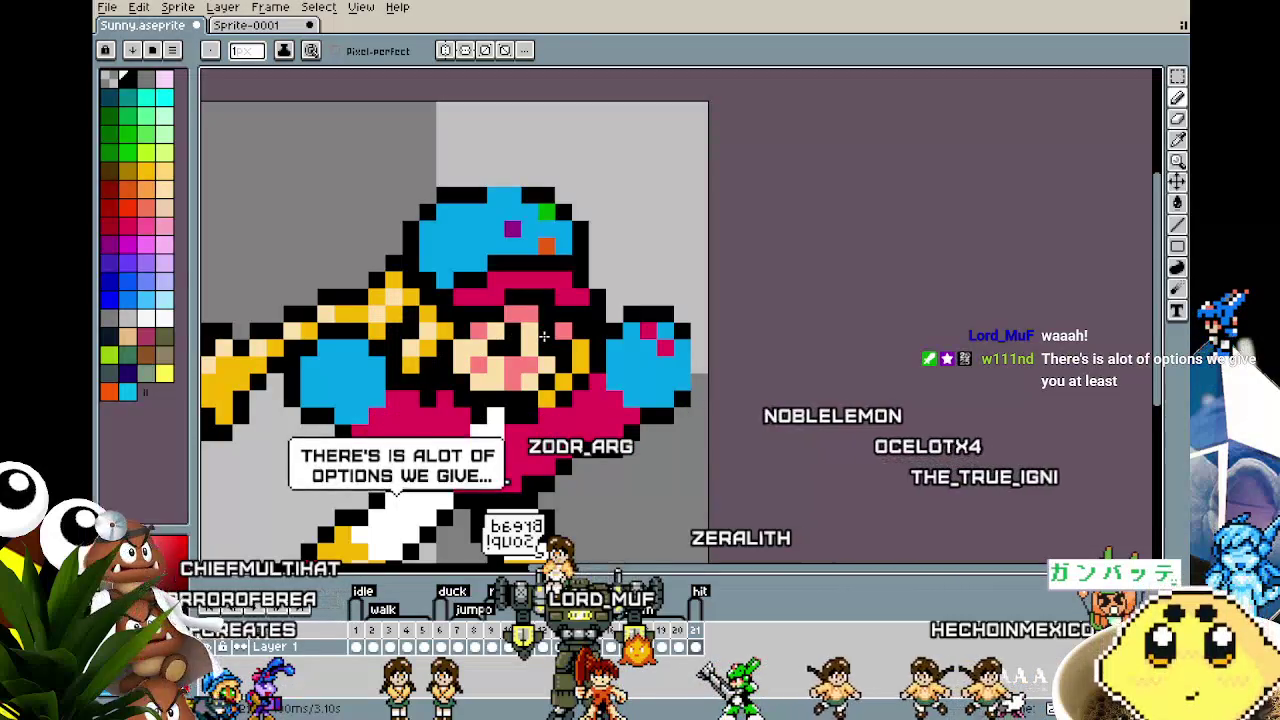
{"action": "key", "text": "alt"}
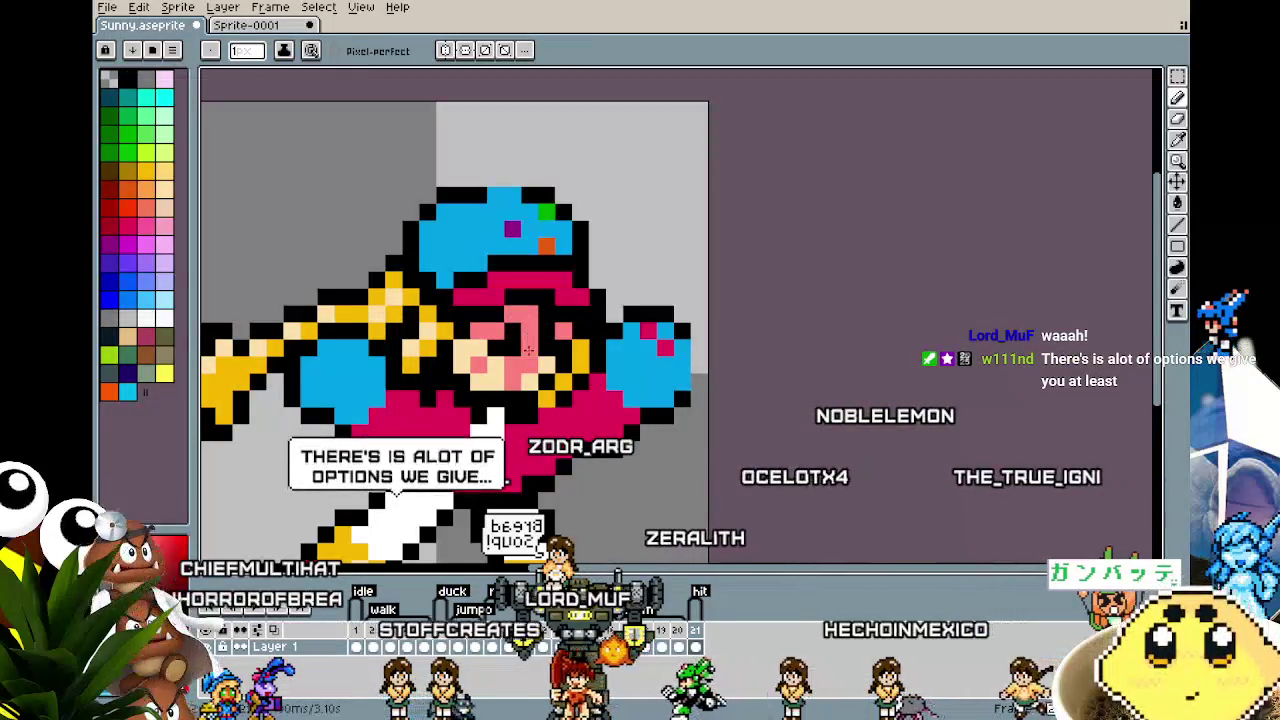
{"action": "key", "text": "alt"}
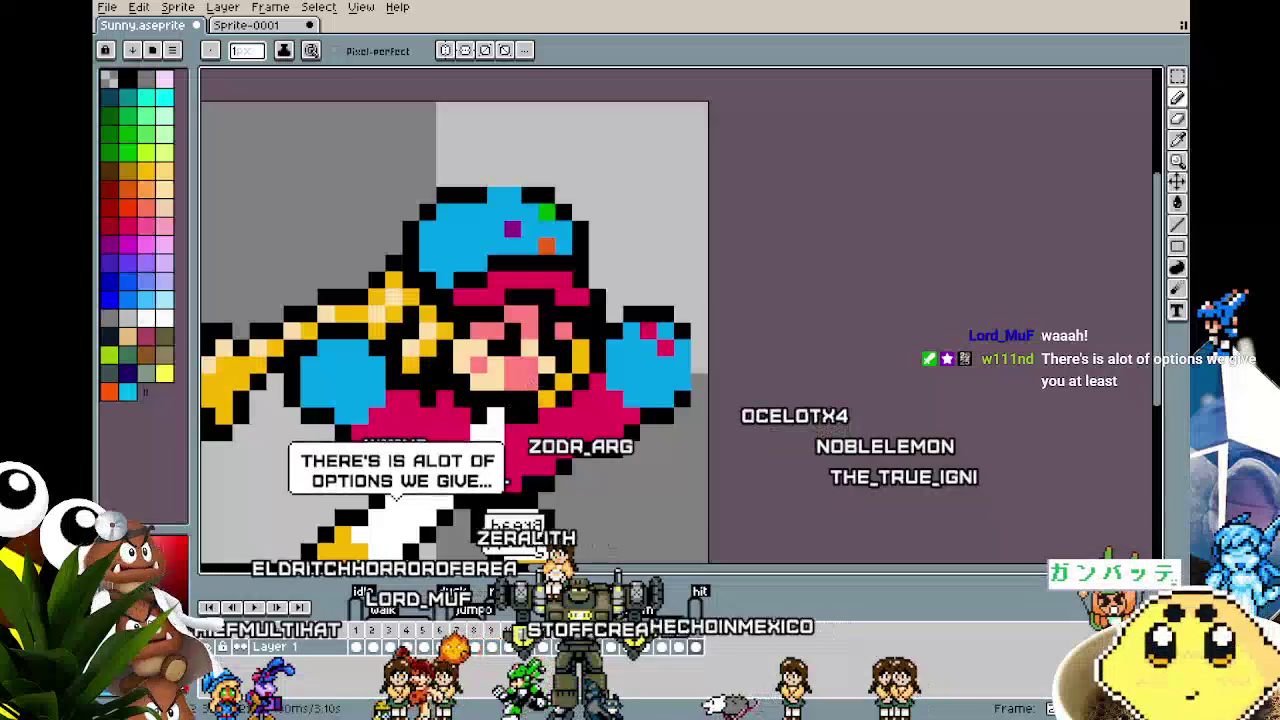
{"action": "scroll", "coordinate": [527, 381], "scroll_direction": "down", "scroll_amount": 3}
{"action": "scroll", "coordinate": [471, 456], "scroll_direction": "up", "scroll_amount": 1}
{"action": "scroll", "coordinate": [471, 456], "scroll_direction": "up", "scroll_amount": 1}
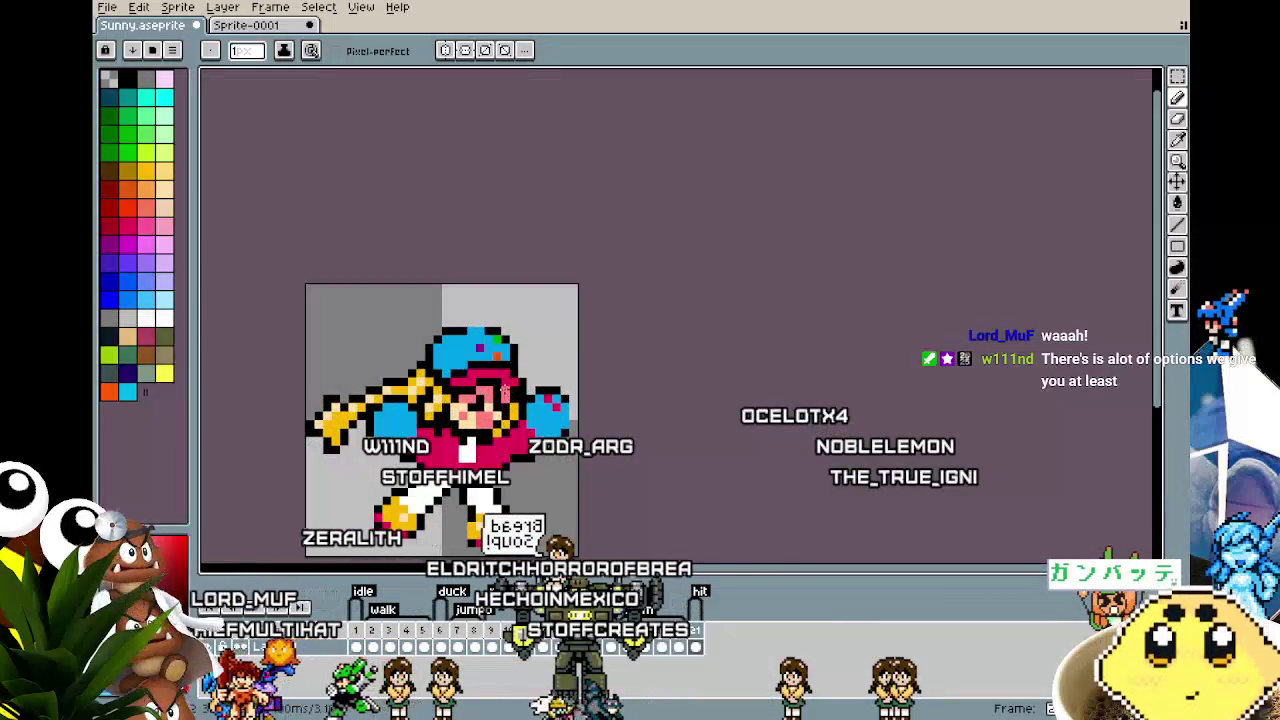
{"action": "scroll", "coordinate": [410, 495], "scroll_direction": "down", "scroll_amount": 2}
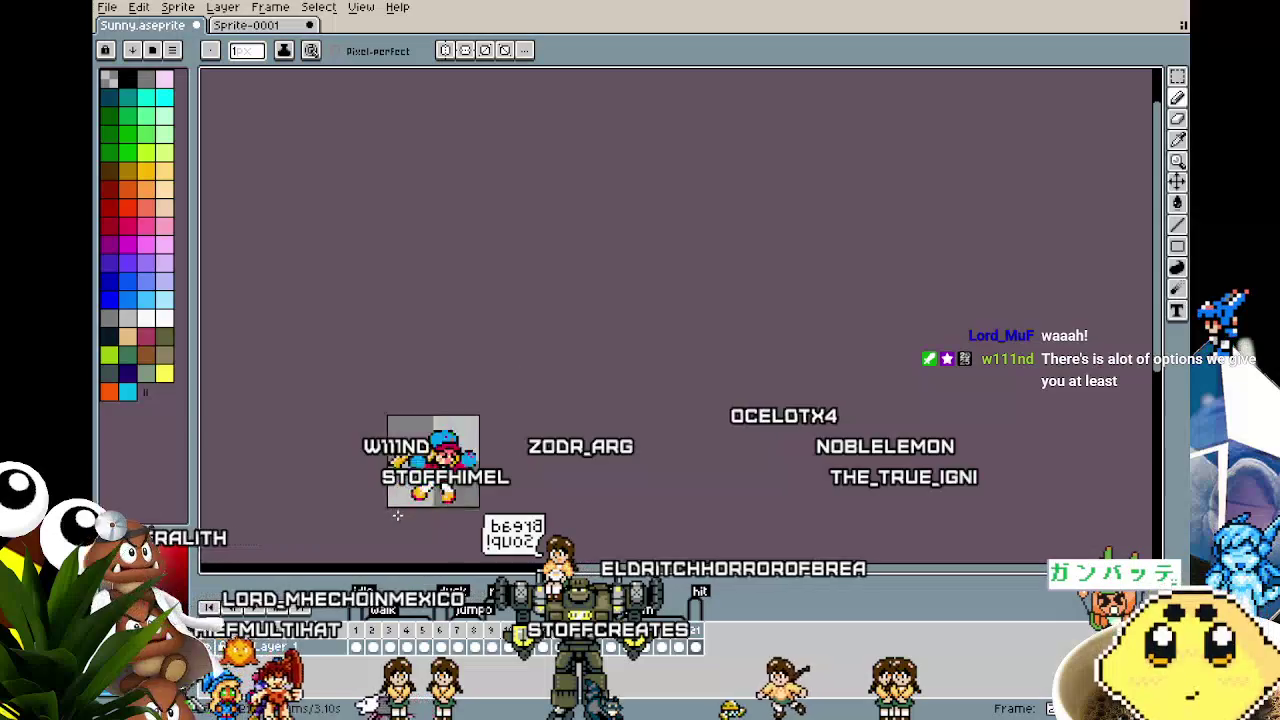
{"action": "scroll", "coordinate": [397, 515], "scroll_direction": "up", "scroll_amount": 2}
Step: Recentre the whole sprite and add a new frame after the hit frame
{"action": "mouse_move", "coordinate": [464, 465]}
{"action": "left_mouse_down"}
{"action": "mouse_move", "coordinate": [407, 430]}
{"action": "mouse_move", "coordinate": [424, 429]}
{"action": "left_mouse_up"}
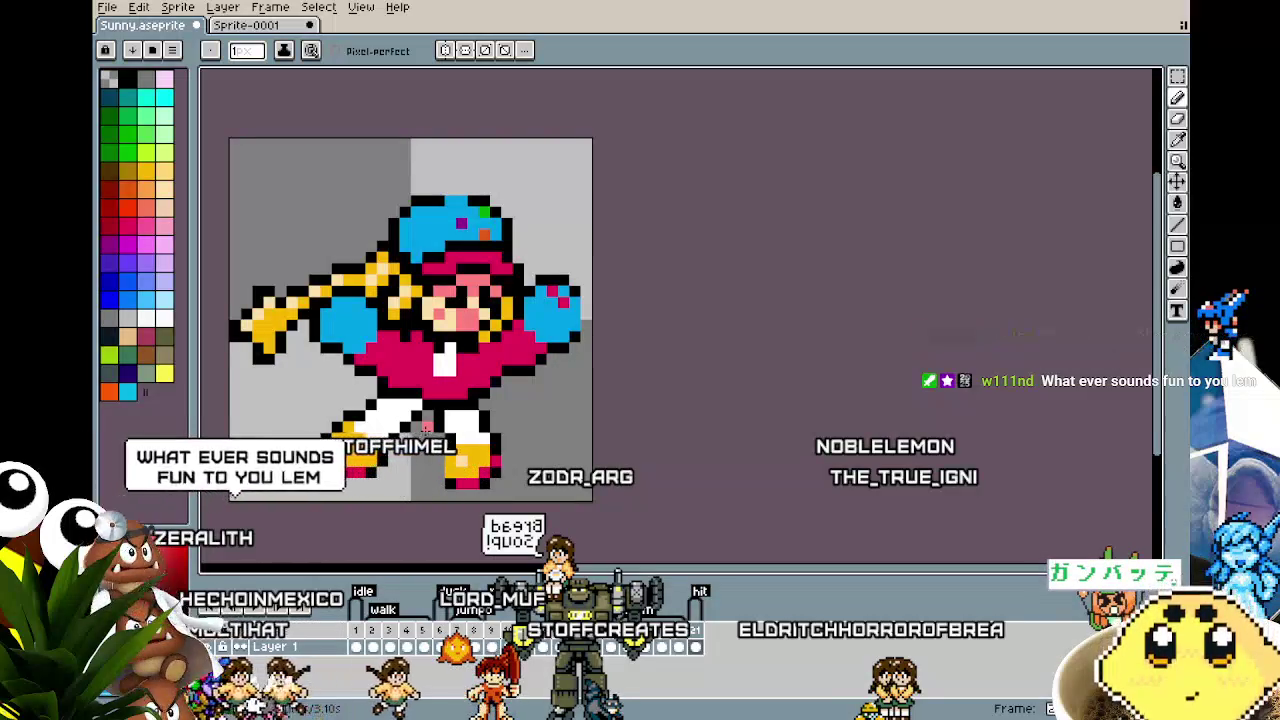
{"action": "left_click_drag", "start_coordinate": [426, 428], "coordinate": [401, 425]}
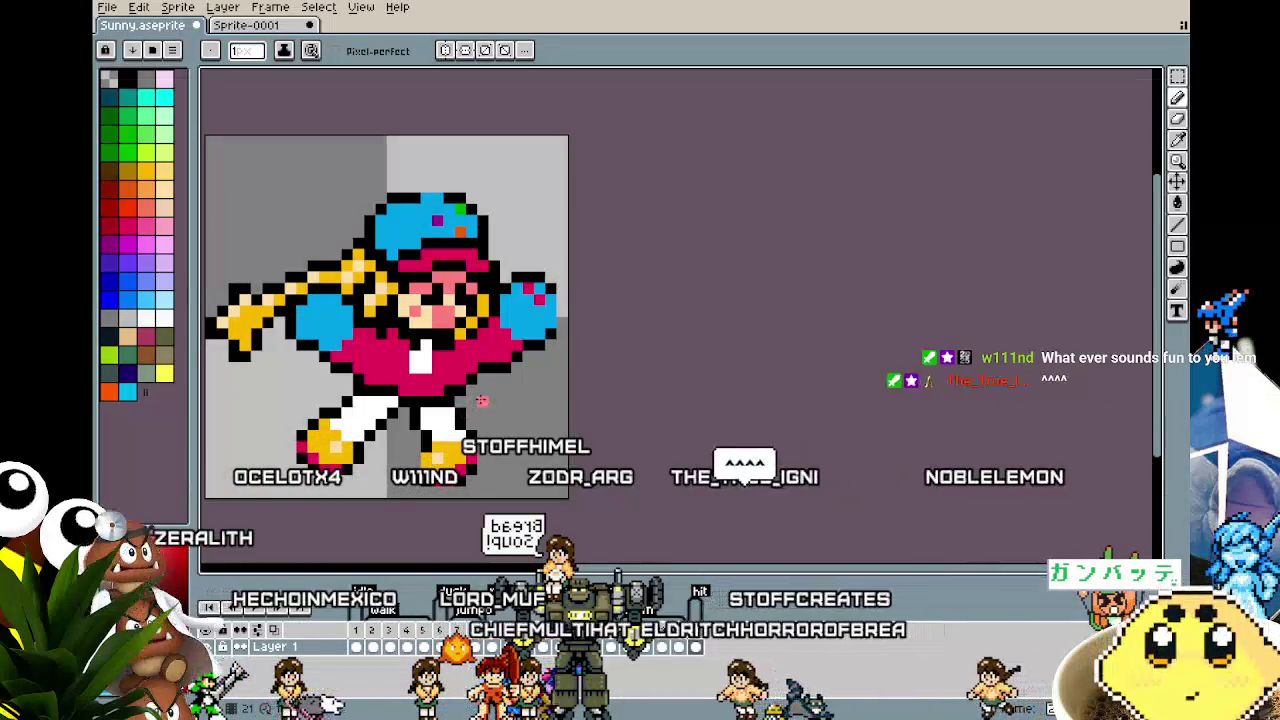
{"action": "left_click_drag", "start_coordinate": [461, 402], "coordinate": [486, 371]}
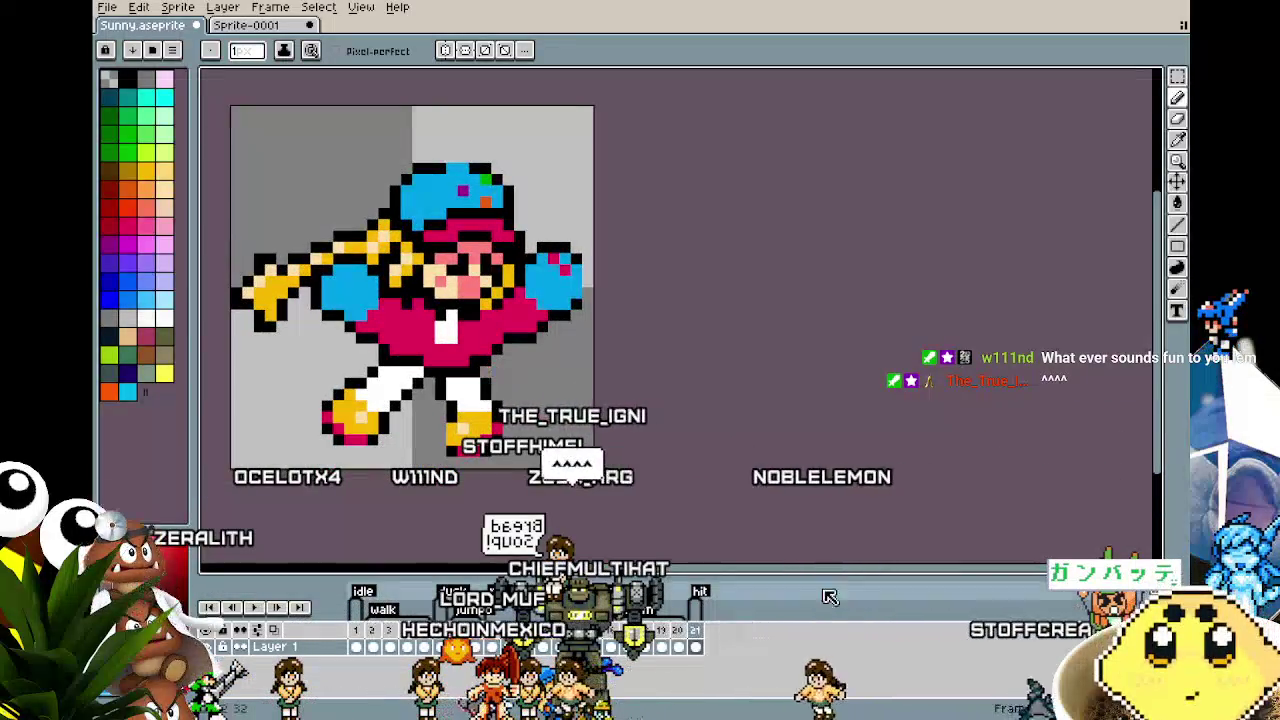
{"action": "right_click", "coordinate": [703, 630]}
{"action": "left_click", "coordinate": [737, 621]}
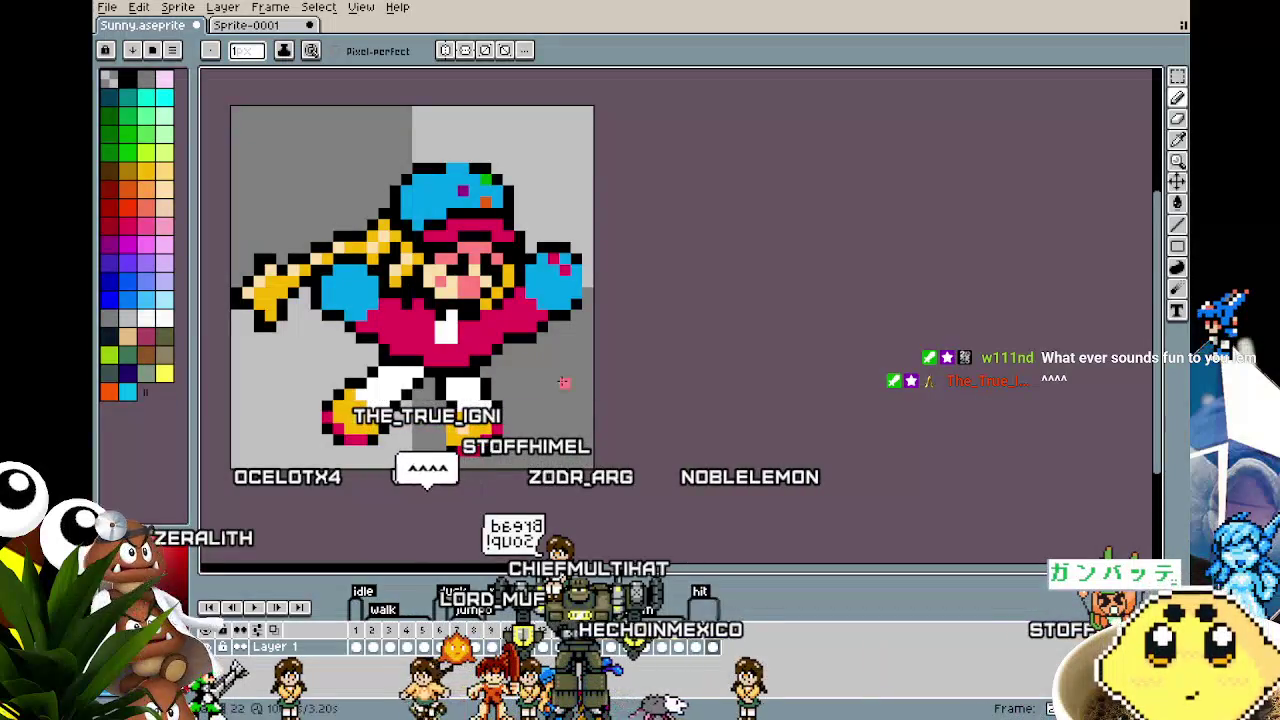
Step: Flip the girl horizontally and paint the pink band under the cap blue
{"action": "key", "text": "ctrl+a"}
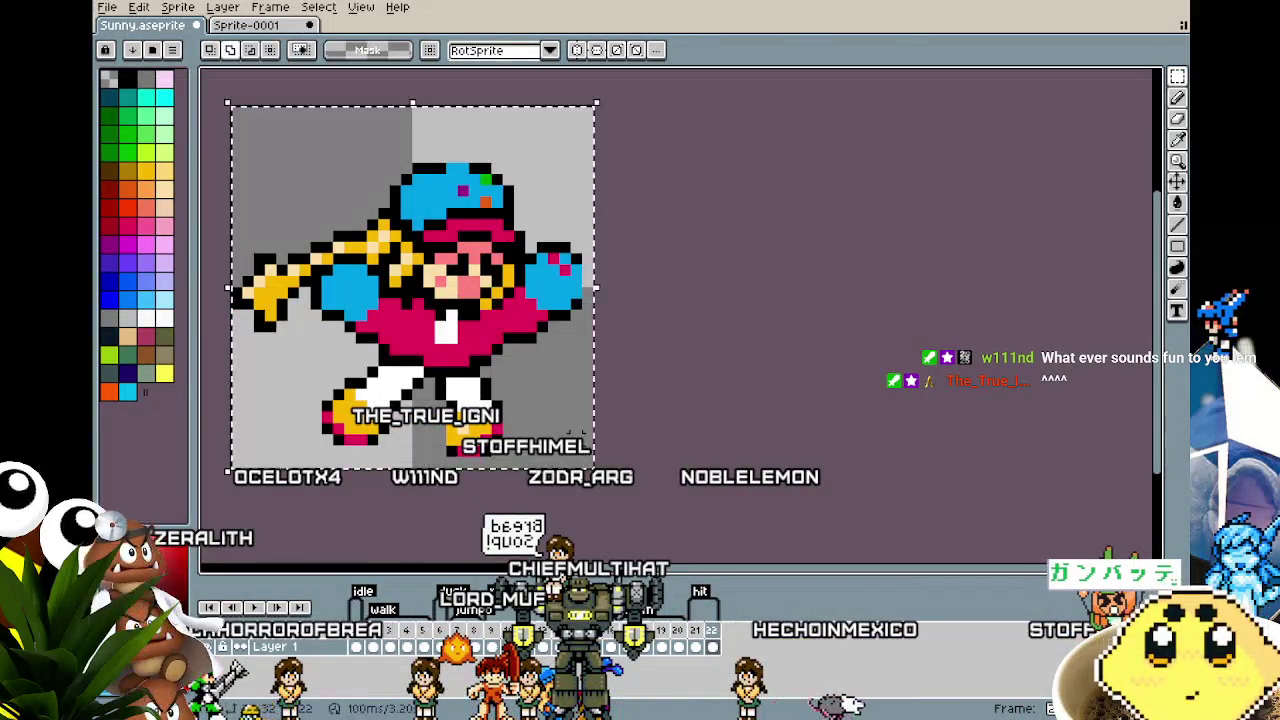
{"action": "key", "text": "shift+h"}
{"action": "key", "text": "i"}
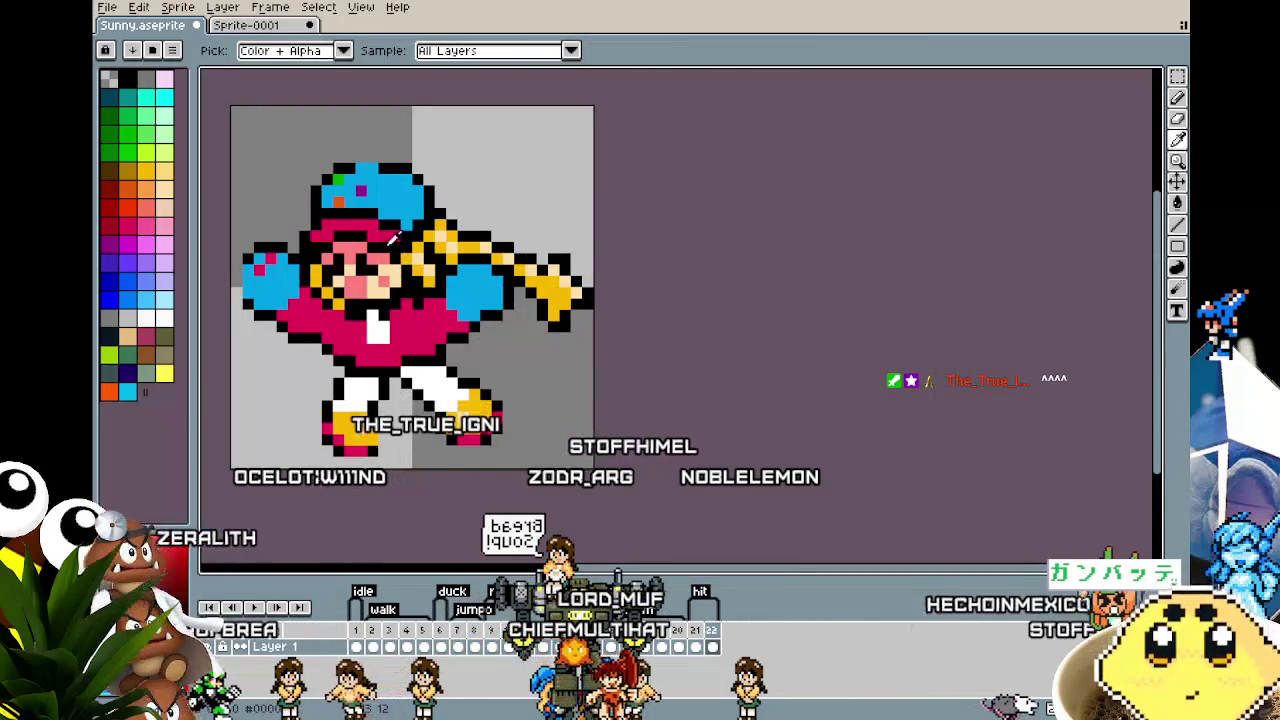
{"action": "key", "text": "b"}
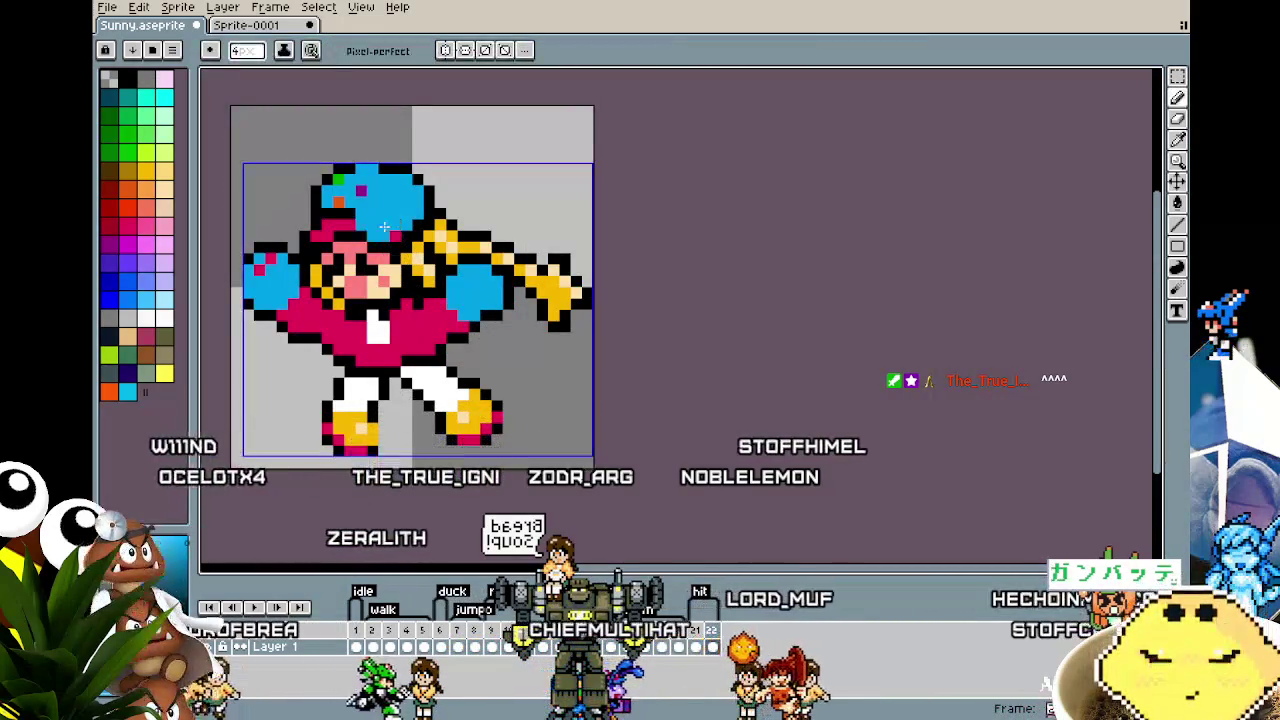
{"action": "mouse_move", "coordinate": [391, 228]}
{"action": "left_mouse_down"}
{"action": "mouse_move", "coordinate": [345, 218]}
{"action": "mouse_move", "coordinate": [346, 201]}
{"action": "left_mouse_up"}
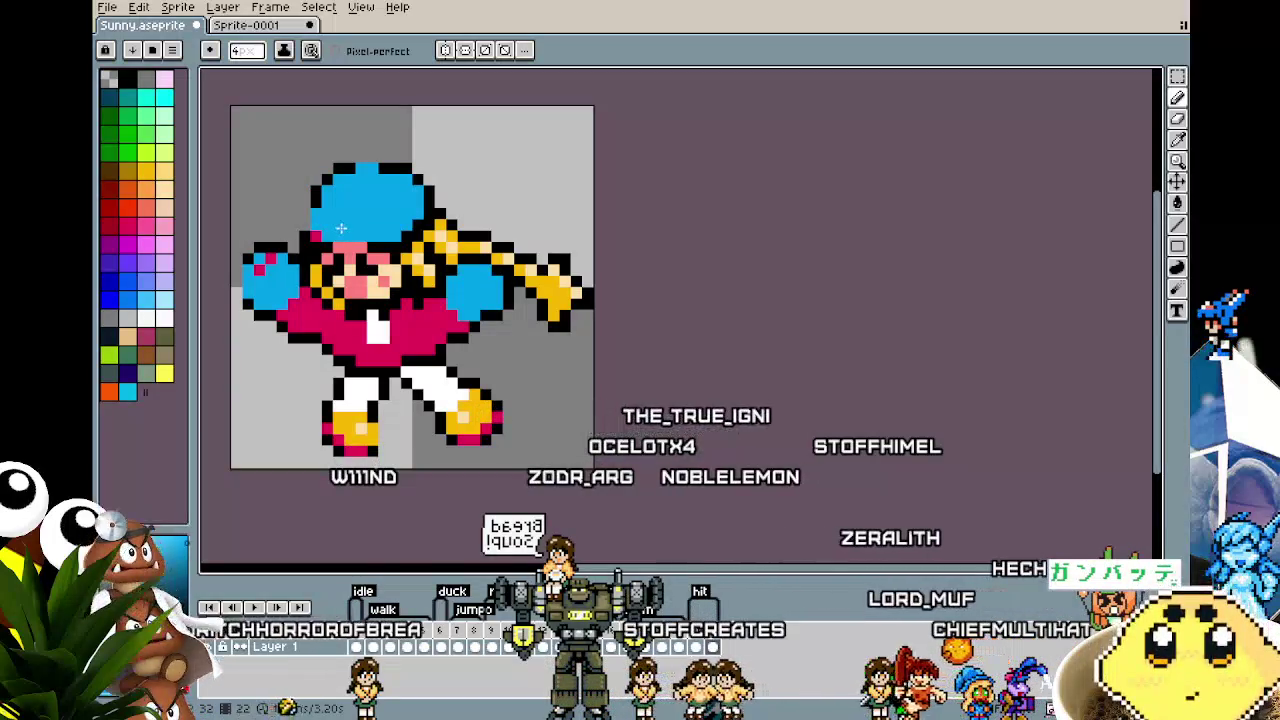
Step: Repaint the face area as yellow hair with black strands, sampling colours from the sprite
{"action": "key", "text": "v"}
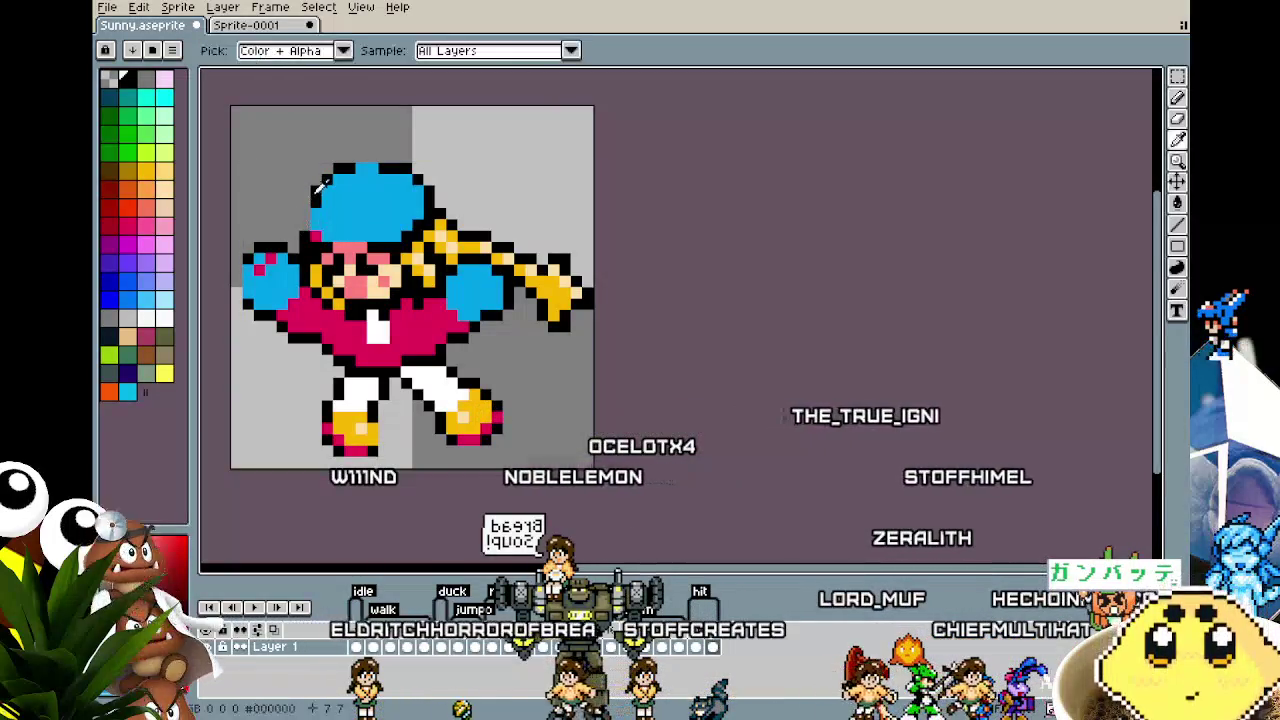
{"action": "key", "text": "i"}
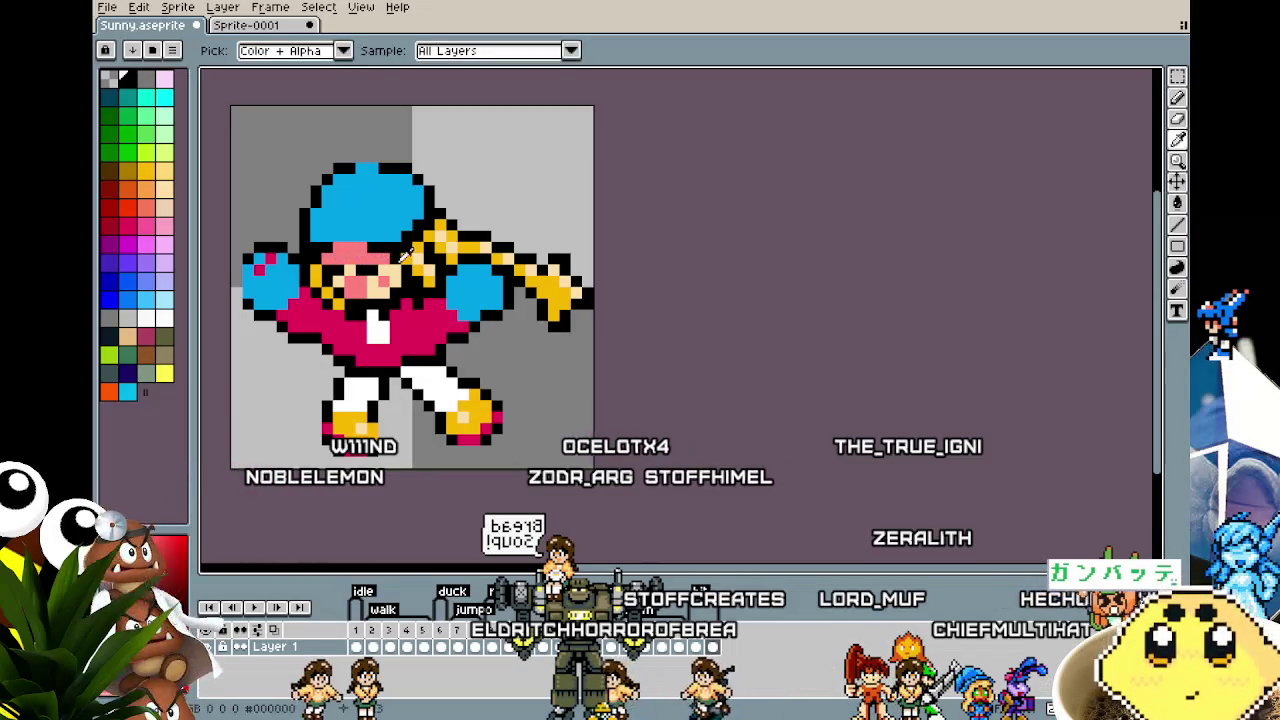
{"action": "key", "text": "b"}
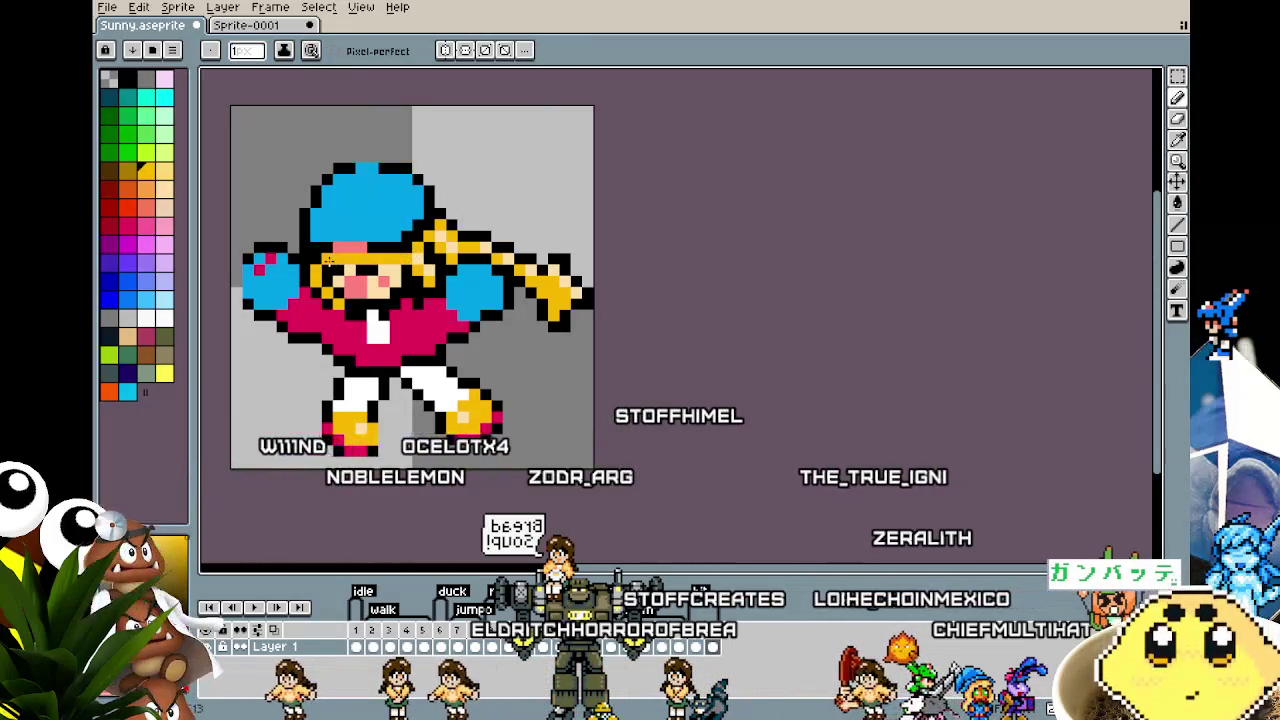
{"action": "left_click", "coordinate": [342, 243], "text": "alt"}
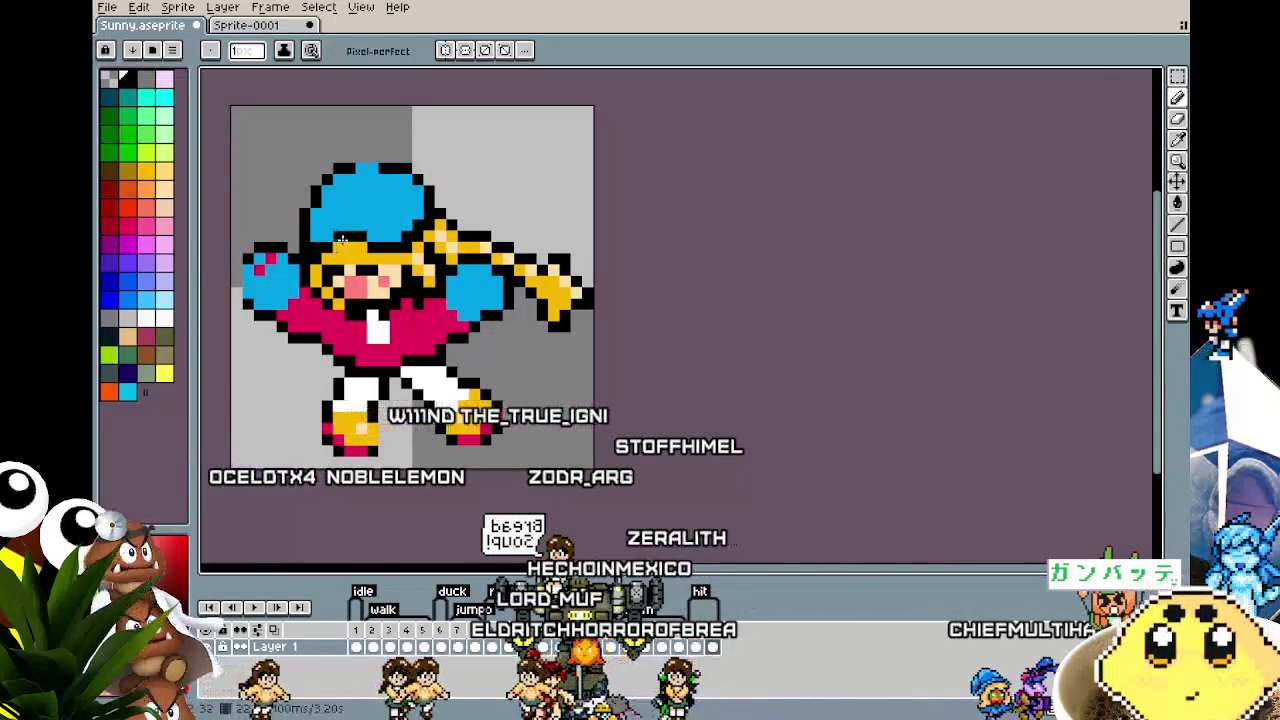
{"action": "left_click", "coordinate": [395, 268], "text": "alt"}
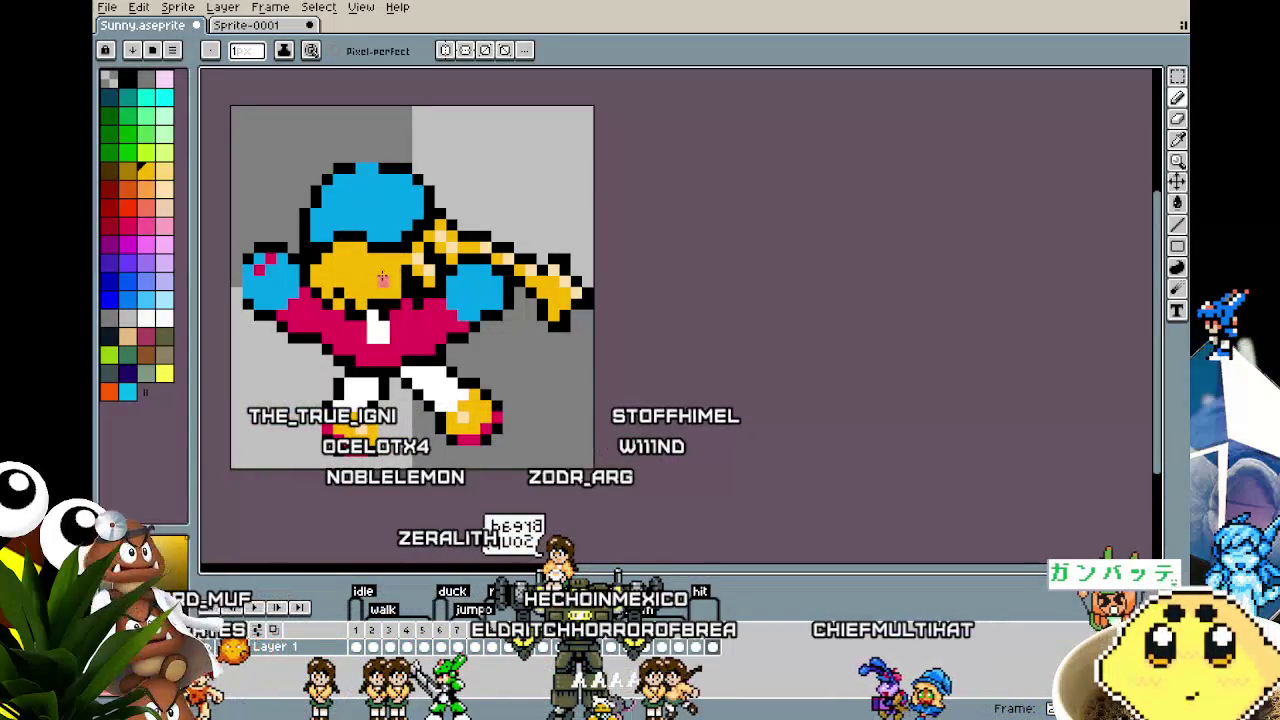
{"action": "key", "text": "x"}
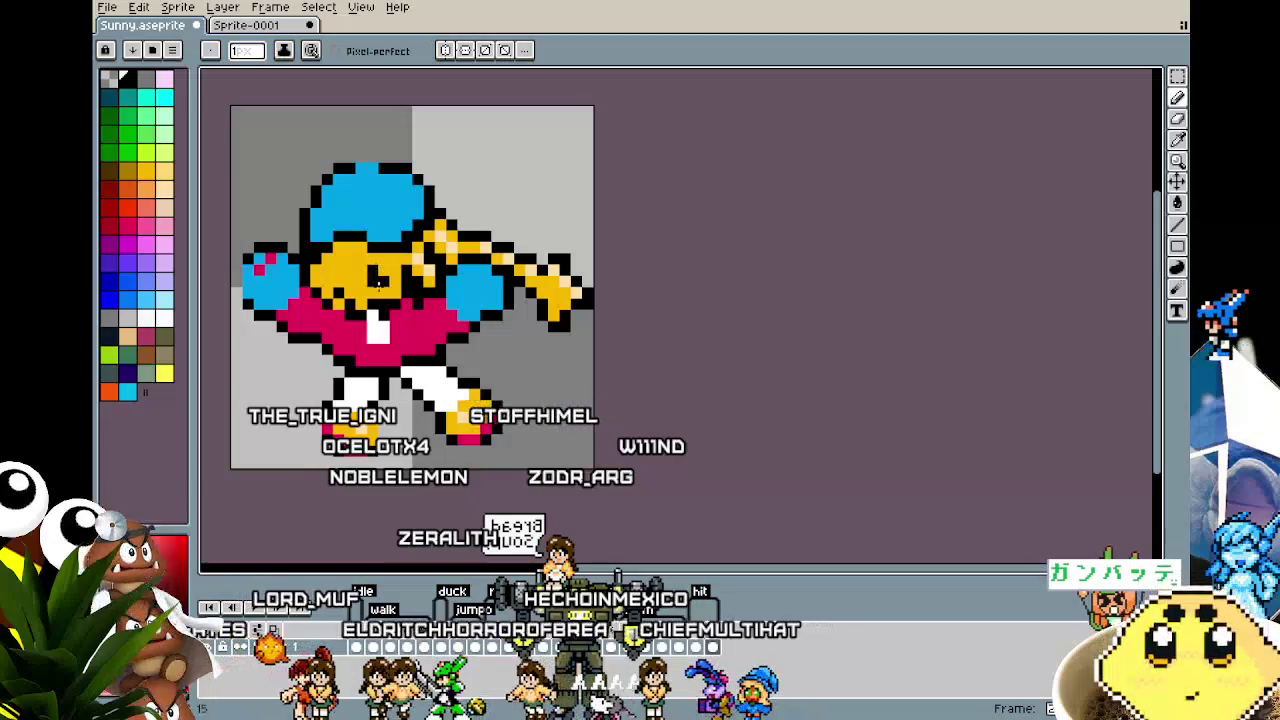
{"action": "left_click", "coordinate": [364, 287], "text": "alt"}
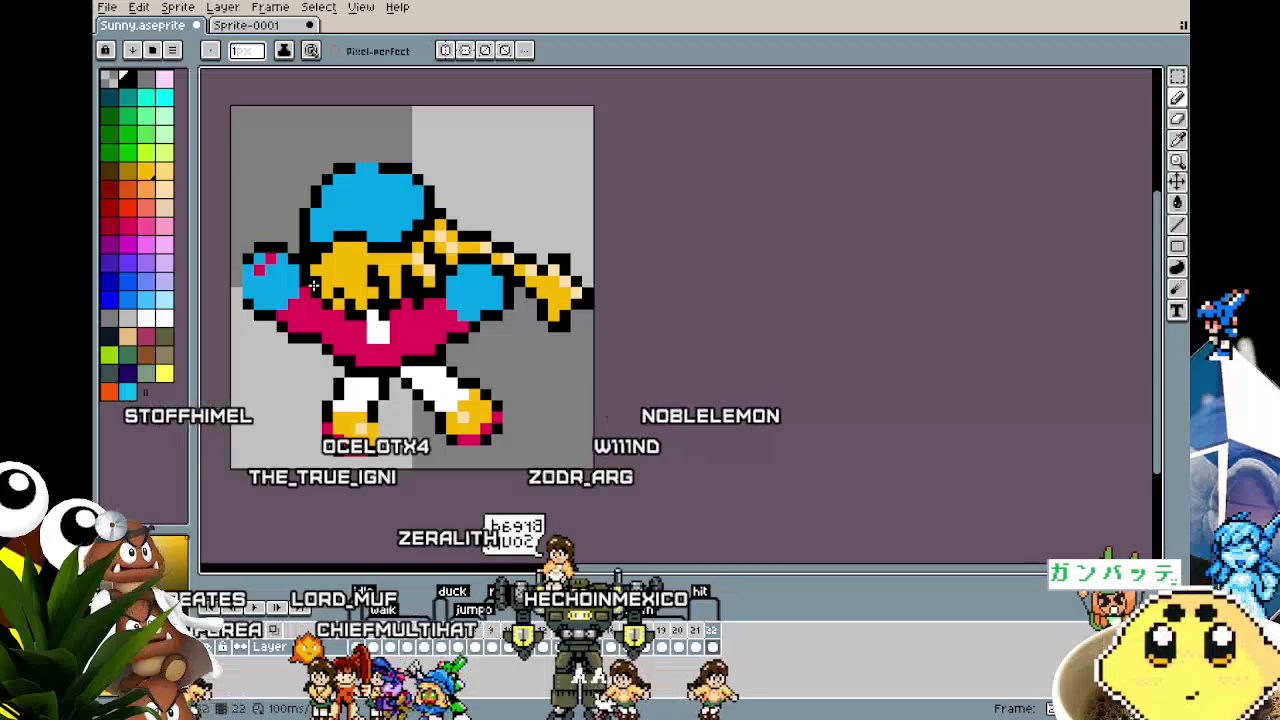
{"action": "left_click", "coordinate": [361, 336], "text": "alt"}
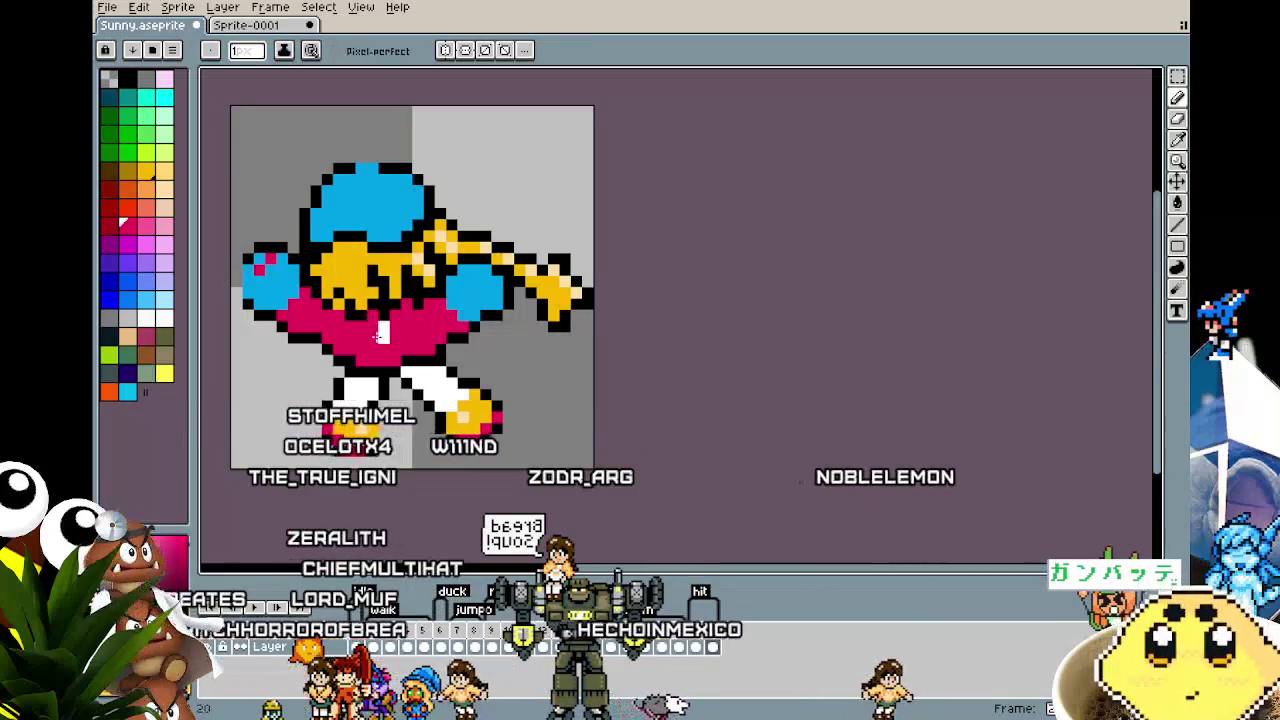
{"action": "left_click", "coordinate": [382, 312], "text": "alt"}
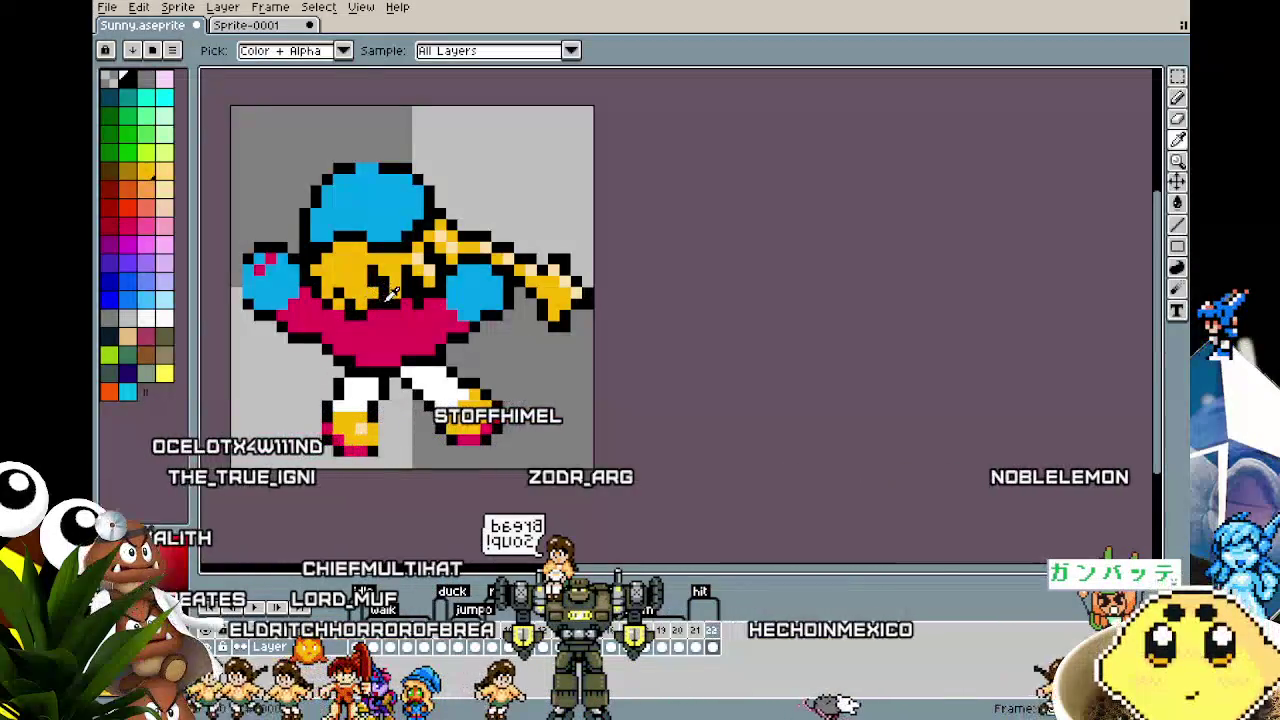
{"action": "scroll", "coordinate": [365, 330], "scroll_direction": "down", "scroll_amount": 2}
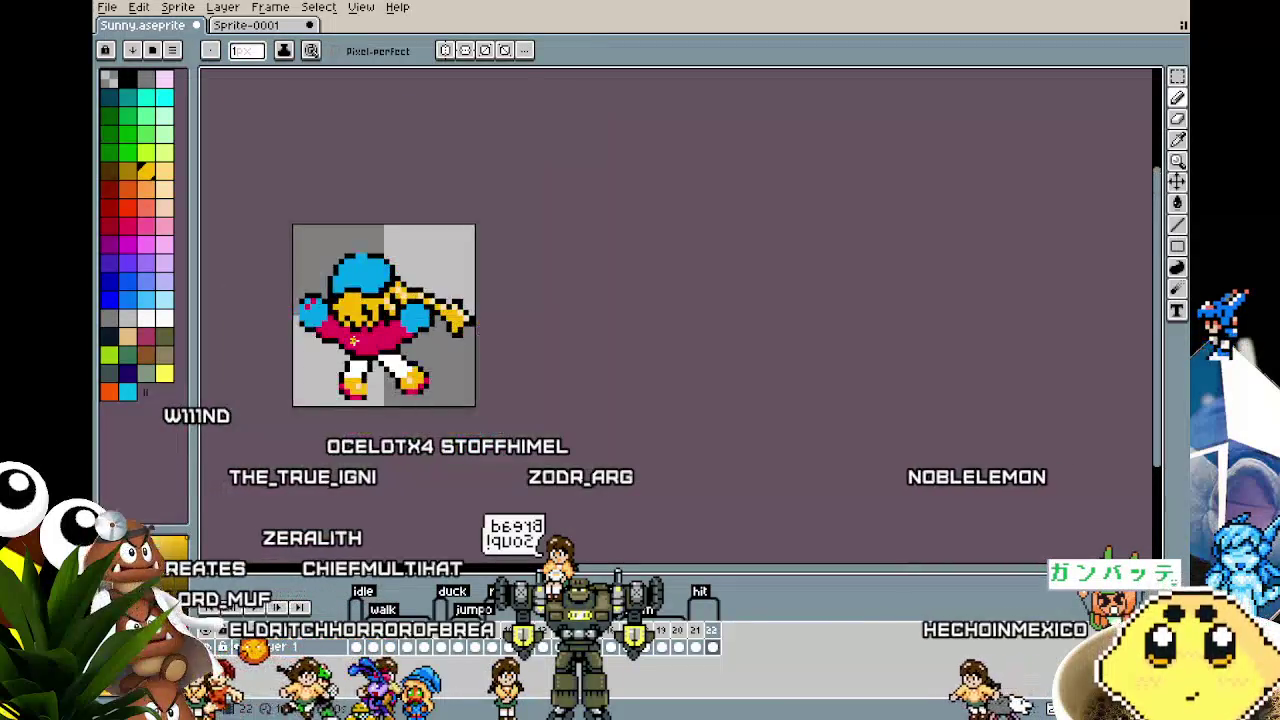
Step: Draw light peach highlight pixels across the yellow hair, zooming in and out to check
{"action": "scroll", "coordinate": [356, 340], "scroll_direction": "down", "scroll_amount": 1}
{"action": "scroll", "coordinate": [354, 338], "scroll_direction": "up", "scroll_amount": 1}
{"action": "scroll", "coordinate": [455, 232], "scroll_direction": "up", "scroll_amount": 2}
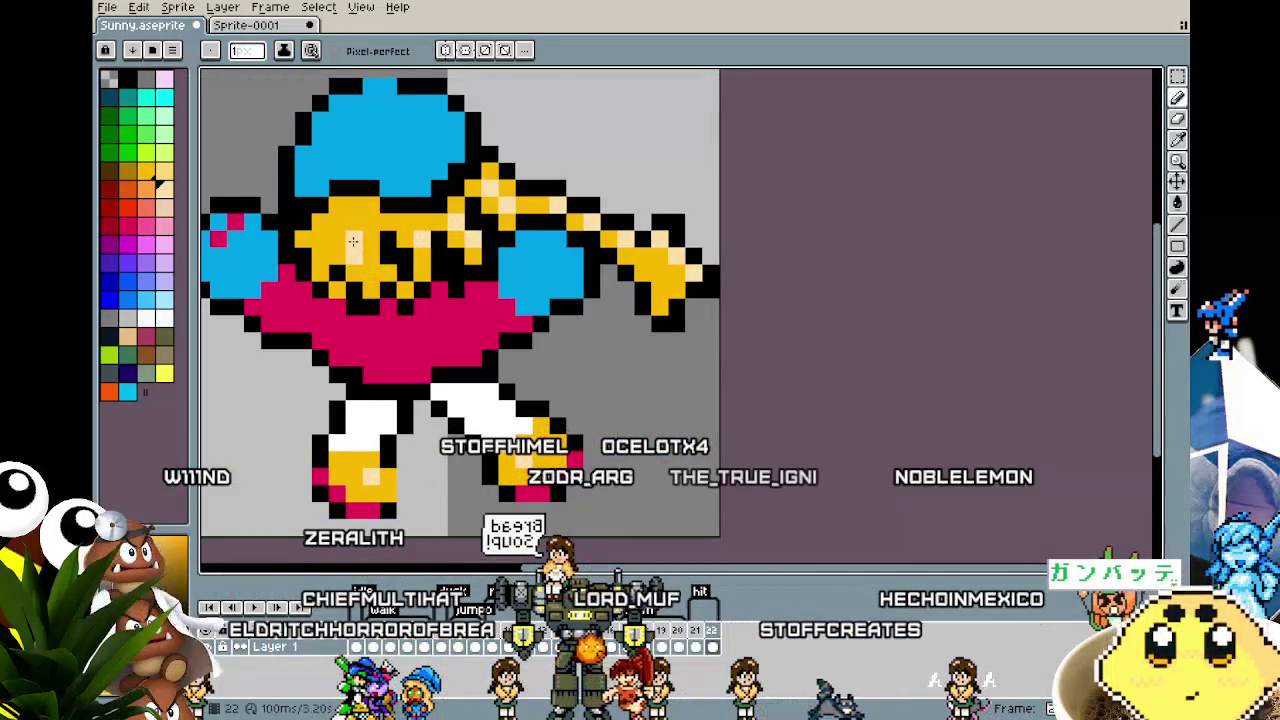
{"action": "left_click_drag", "start_coordinate": [353, 241], "coordinate": [330, 255]}
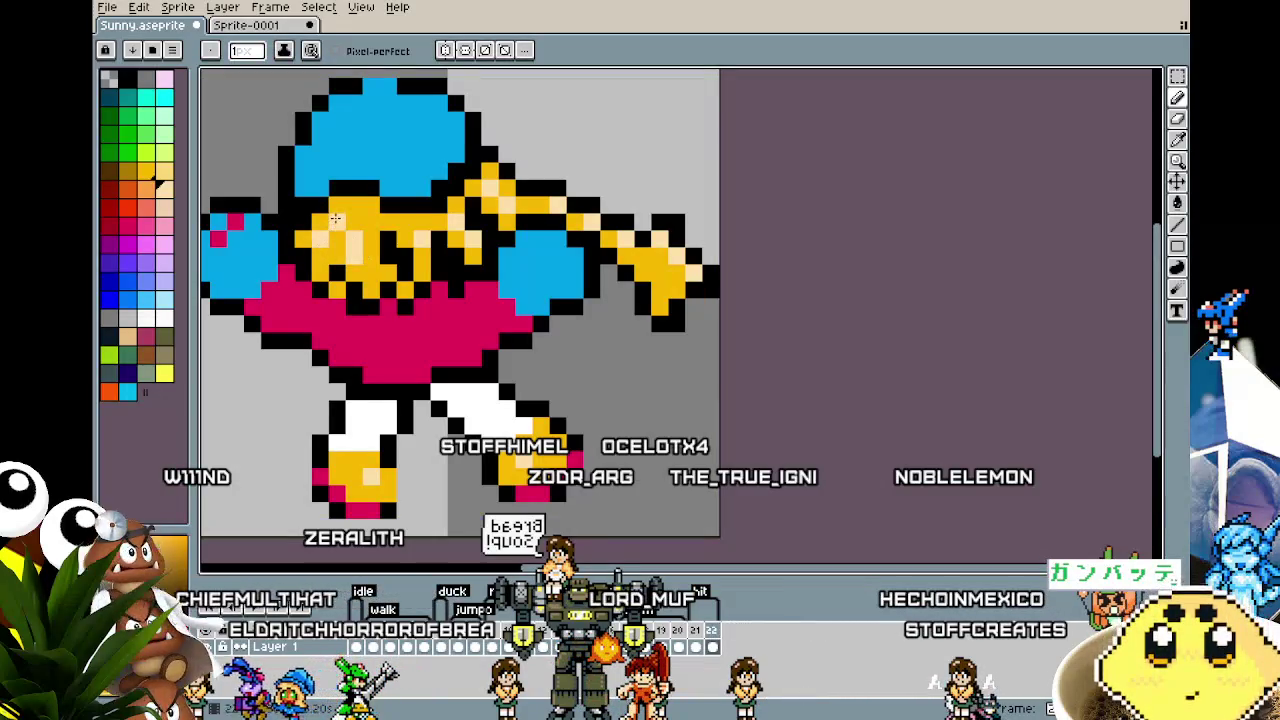
{"action": "scroll", "coordinate": [336, 218], "scroll_direction": "down", "scroll_amount": 2}
{"action": "scroll", "coordinate": [336, 218], "scroll_direction": "down", "scroll_amount": 2}
{"action": "scroll", "coordinate": [338, 212], "scroll_direction": "up", "scroll_amount": 3}
{"action": "scroll", "coordinate": [342, 203], "scroll_direction": "up", "scroll_amount": 1}
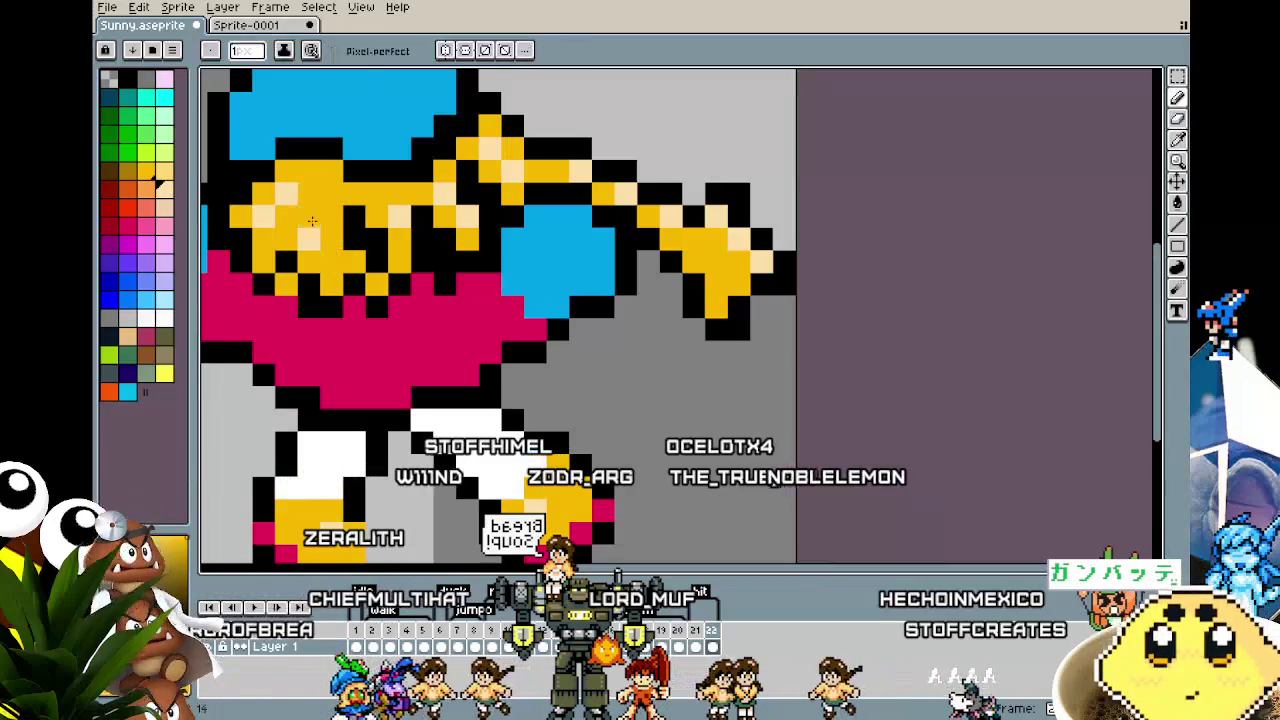
{"action": "scroll", "coordinate": [314, 213], "scroll_direction": "down", "scroll_amount": 3}
{"action": "scroll", "coordinate": [339, 236], "scroll_direction": "up", "scroll_amount": 3}
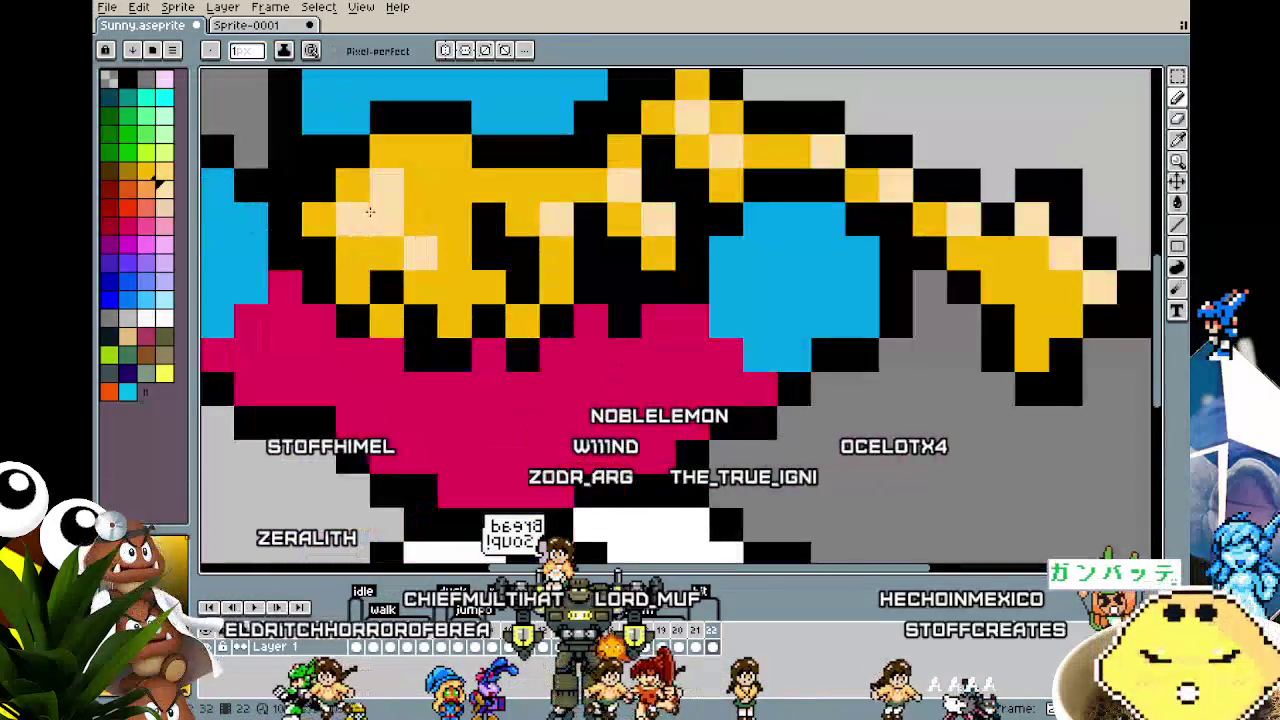
{"action": "scroll", "coordinate": [439, 193], "scroll_direction": "down", "scroll_amount": 2}
{"action": "scroll", "coordinate": [420, 250], "scroll_direction": "down", "scroll_amount": 1}
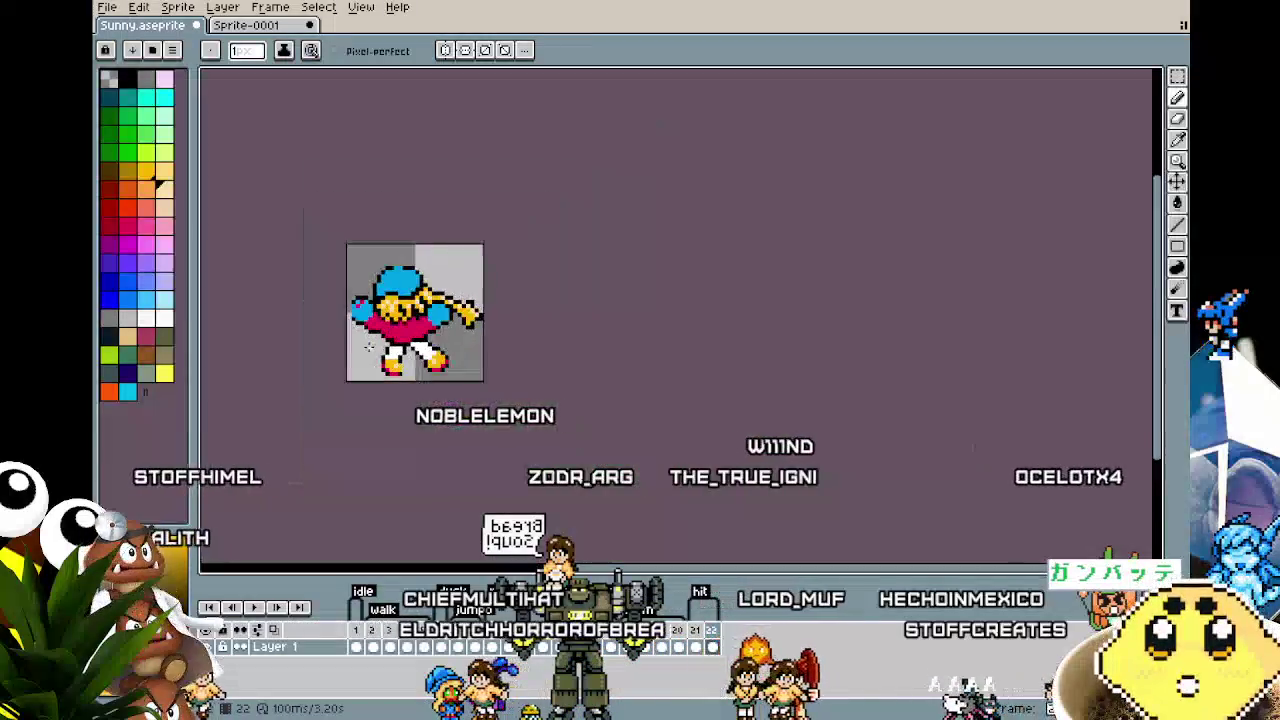
{"action": "scroll", "coordinate": [375, 318], "scroll_direction": "up", "scroll_amount": 3}
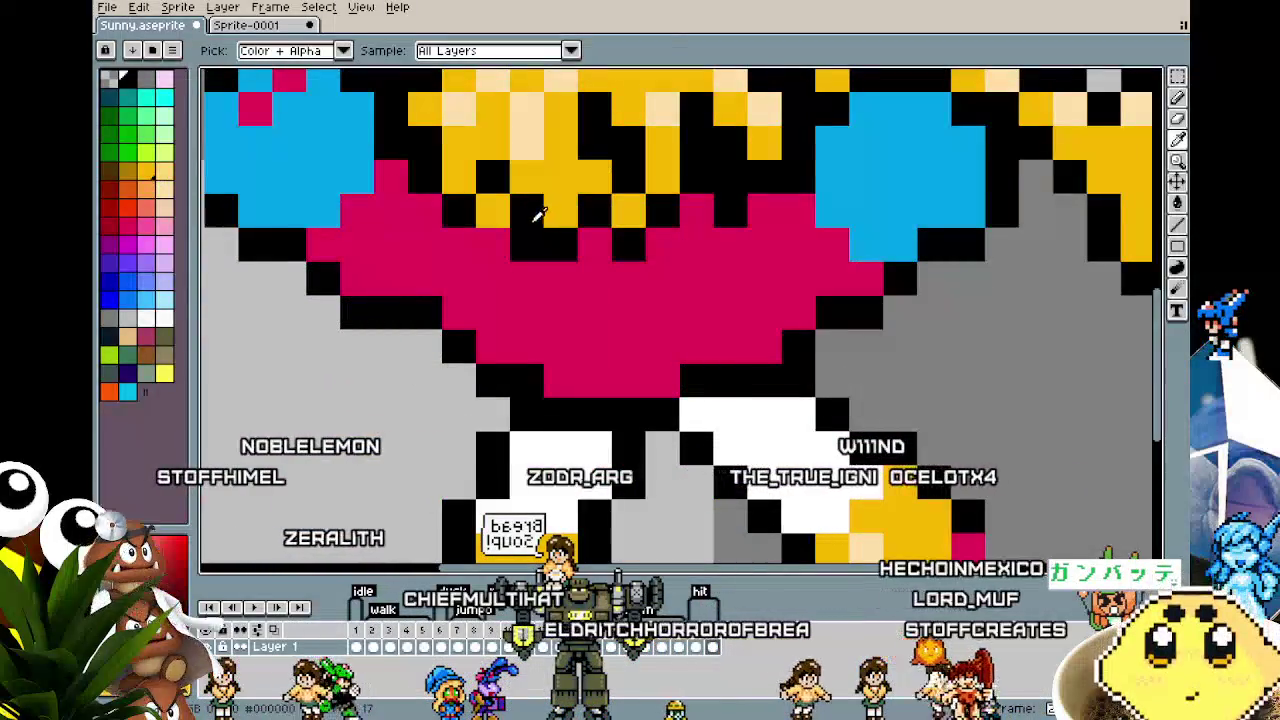
{"action": "scroll", "coordinate": [400, 367], "scroll_direction": "down", "scroll_amount": 1}
{"action": "scroll", "coordinate": [400, 367], "scroll_direction": "down", "scroll_amount": 3}
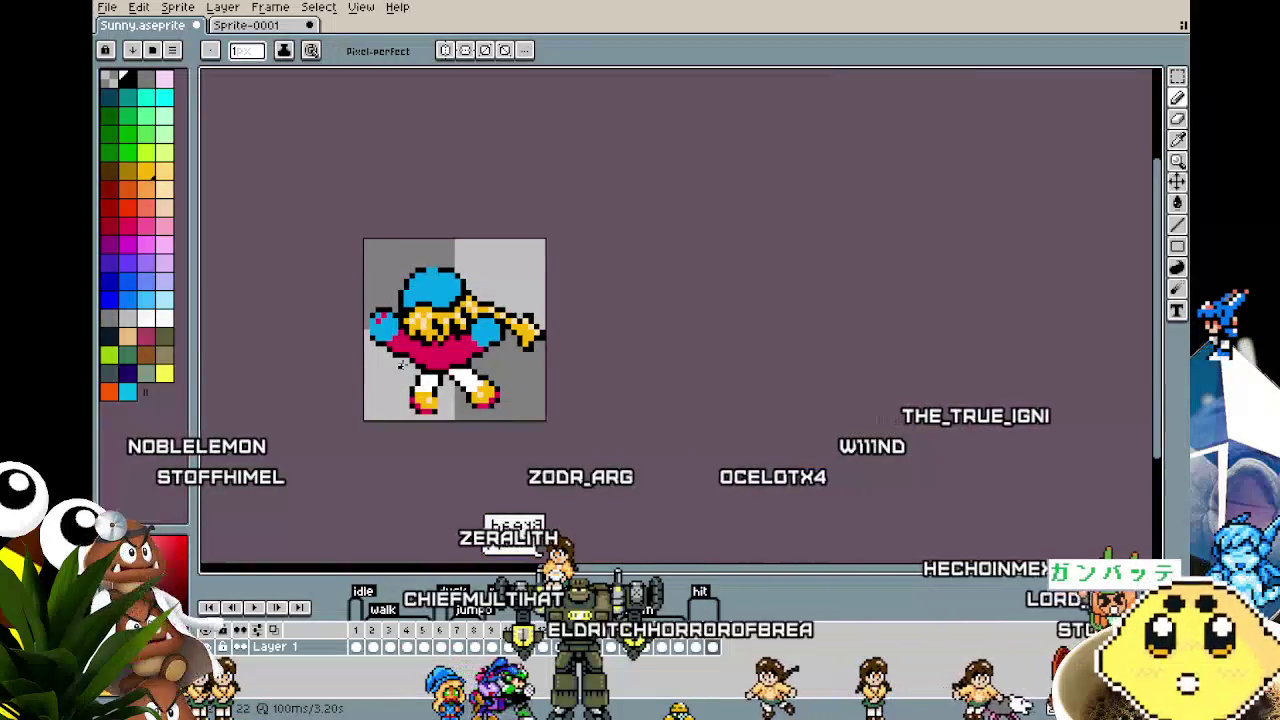
{"action": "scroll", "coordinate": [401, 364], "scroll_direction": "up", "scroll_amount": 2}
{"action": "left_click_drag", "start_coordinate": [413, 353], "coordinate": [398, 353]}
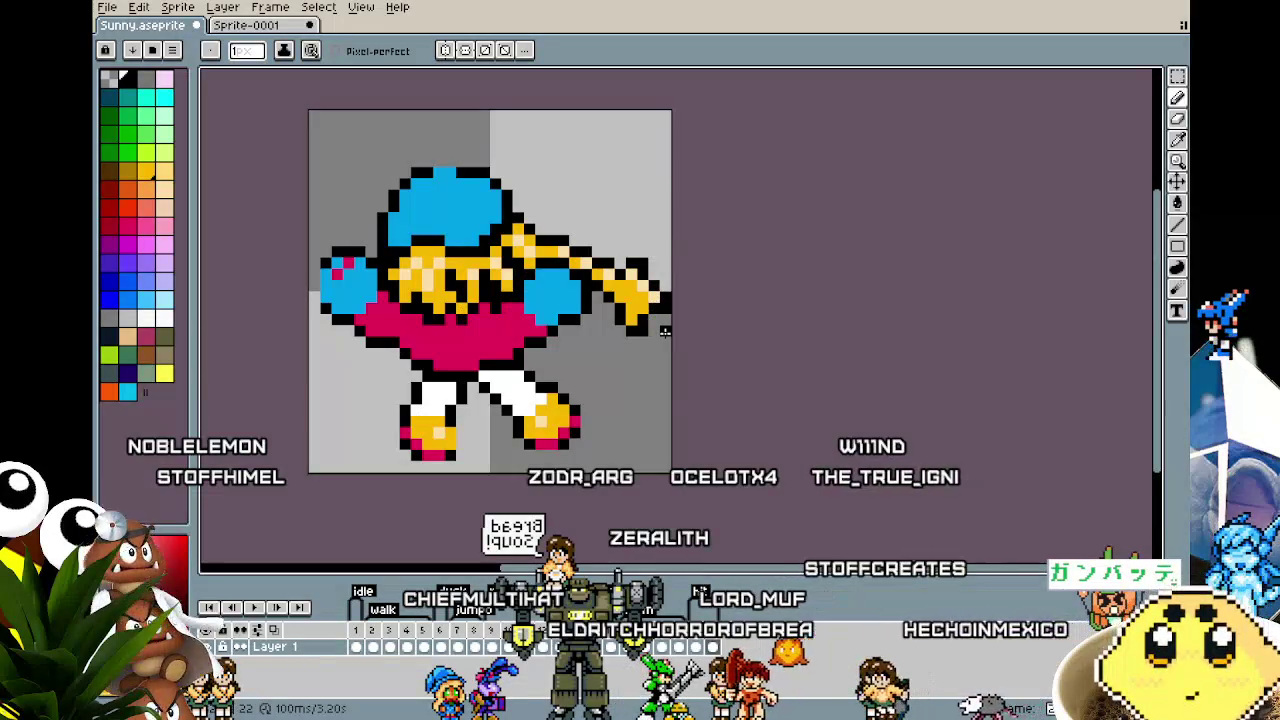
{"action": "key", "text": "m"}
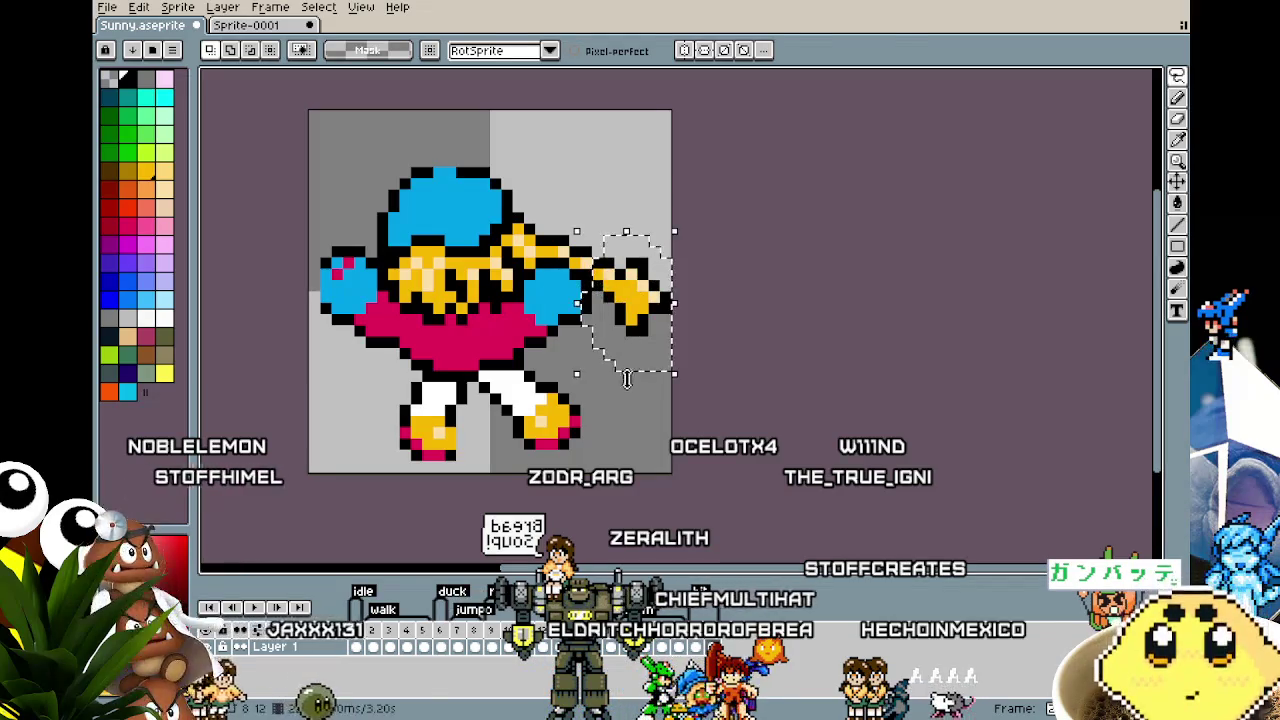
Step: Select the outstretched hand and lift it higher
{"action": "left_click", "coordinate": [609, 443]}
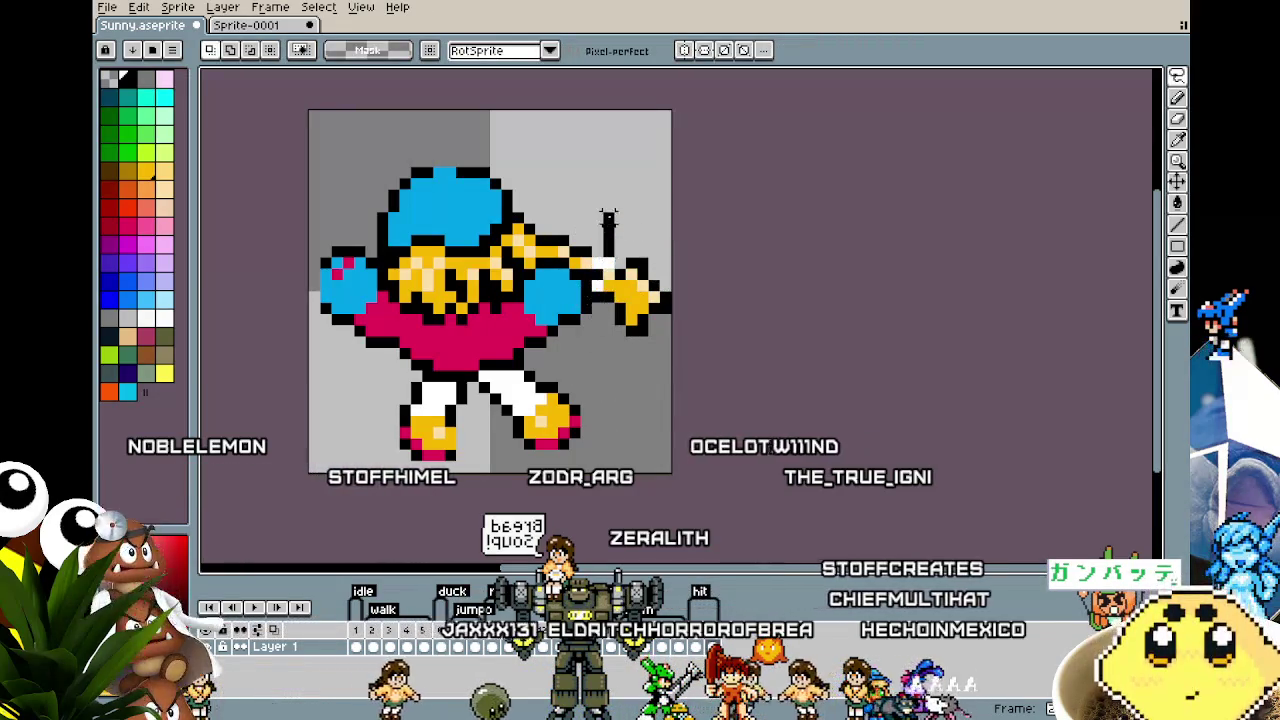
{"action": "left_click_drag", "start_coordinate": [674, 362], "coordinate": [588, 174]}
{"action": "mouse_move", "coordinate": [626, 292]}
{"action": "left_mouse_down"}
{"action": "mouse_move", "coordinate": [620, 185]}
{"action": "mouse_move", "coordinate": [660, 230]}
{"action": "mouse_move", "coordinate": [640, 350]}
{"action": "mouse_move", "coordinate": [598, 300]}
{"action": "mouse_move", "coordinate": [578, 240]}
{"action": "mouse_move", "coordinate": [625, 232]}
{"action": "left_mouse_up"}
{"action": "left_click", "coordinate": [576, 236]}
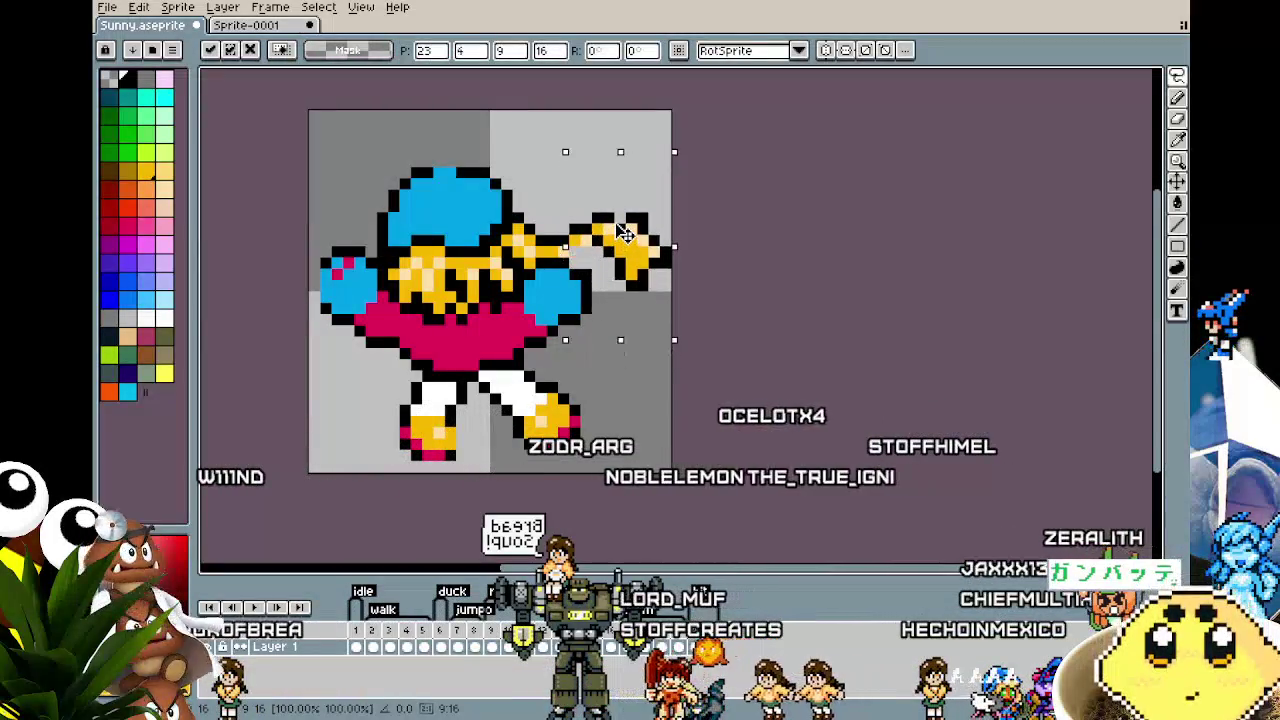
{"action": "key", "text": "b"}
{"action": "scroll", "coordinate": [575, 225], "scroll_direction": "up", "scroll_amount": 4}
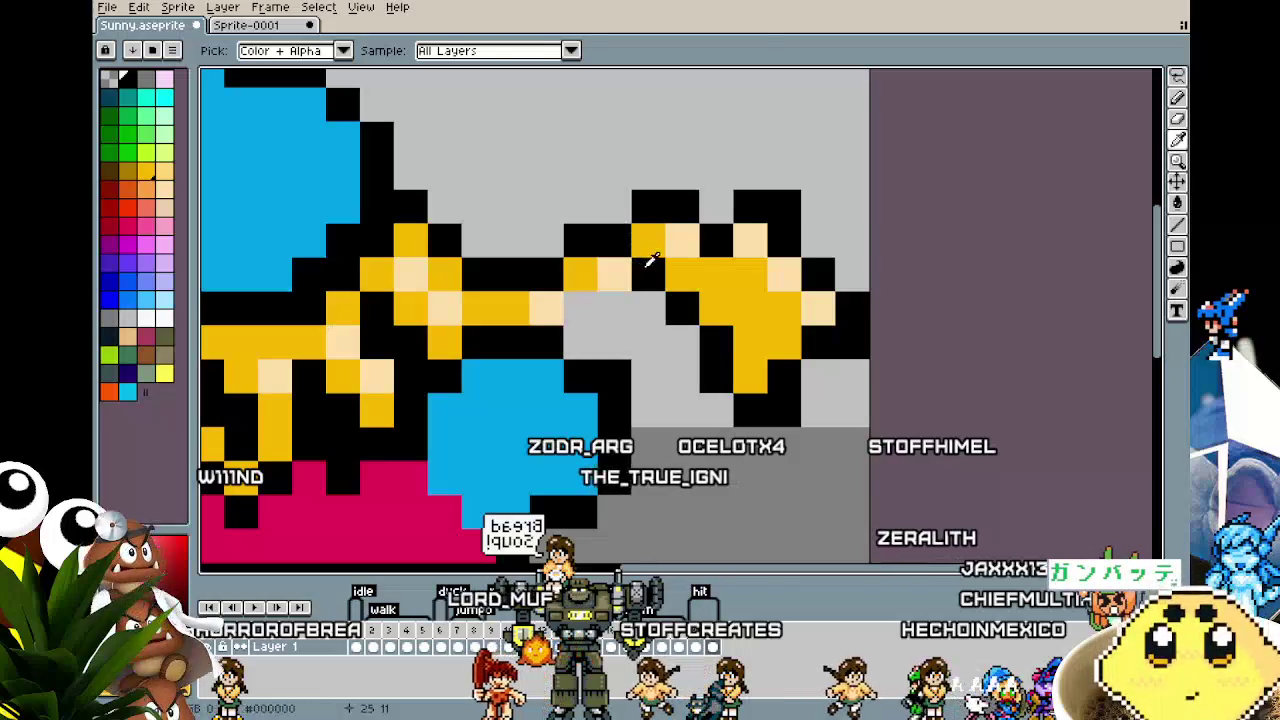
Step: Flip the upper part of the hand vertically and move it further up
{"action": "key", "text": "m"}
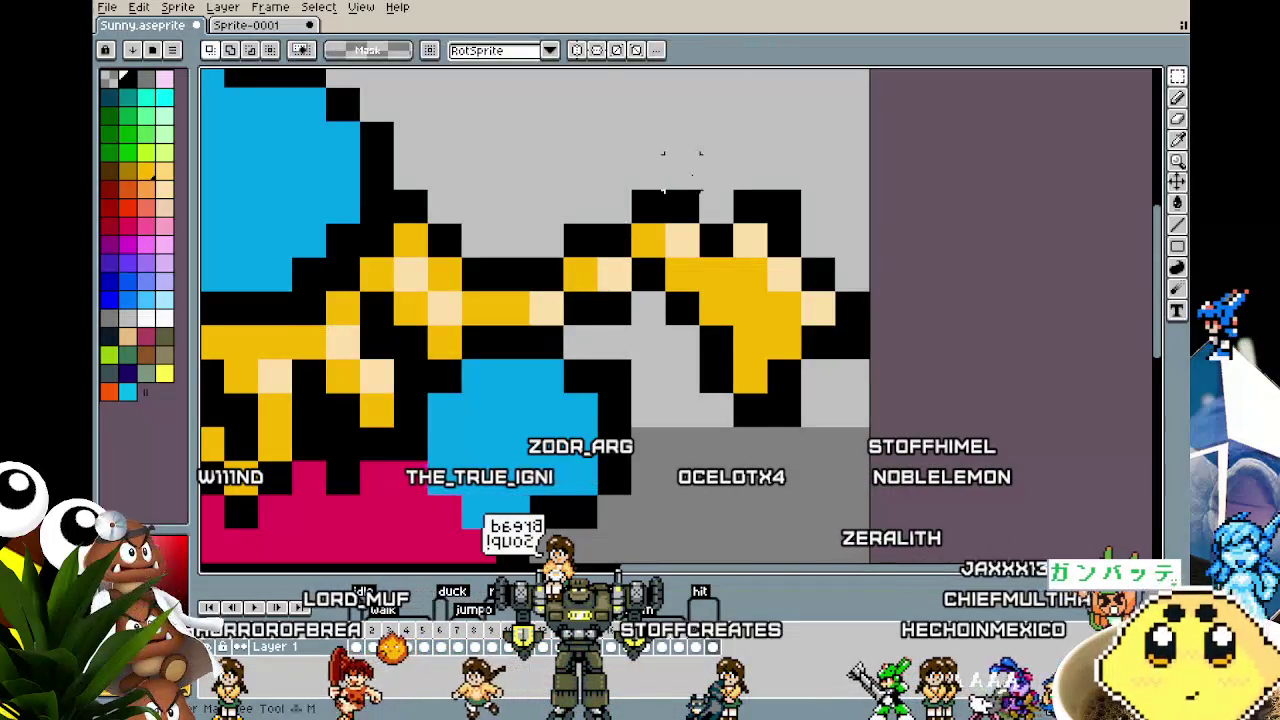
{"action": "left_click_drag", "start_coordinate": [662, 153], "coordinate": [872, 396]}
{"action": "left_click_drag", "start_coordinate": [783, 380], "coordinate": [783, 346]}
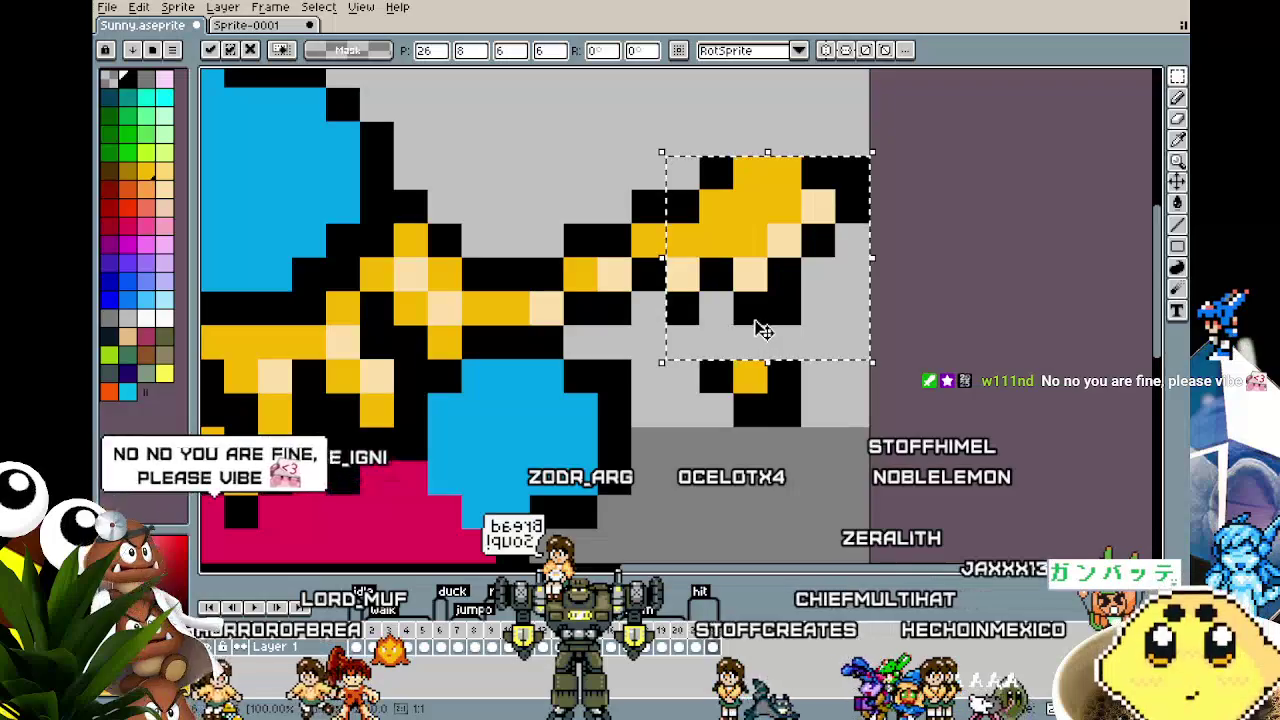
{"action": "key", "text": "shift+v"}
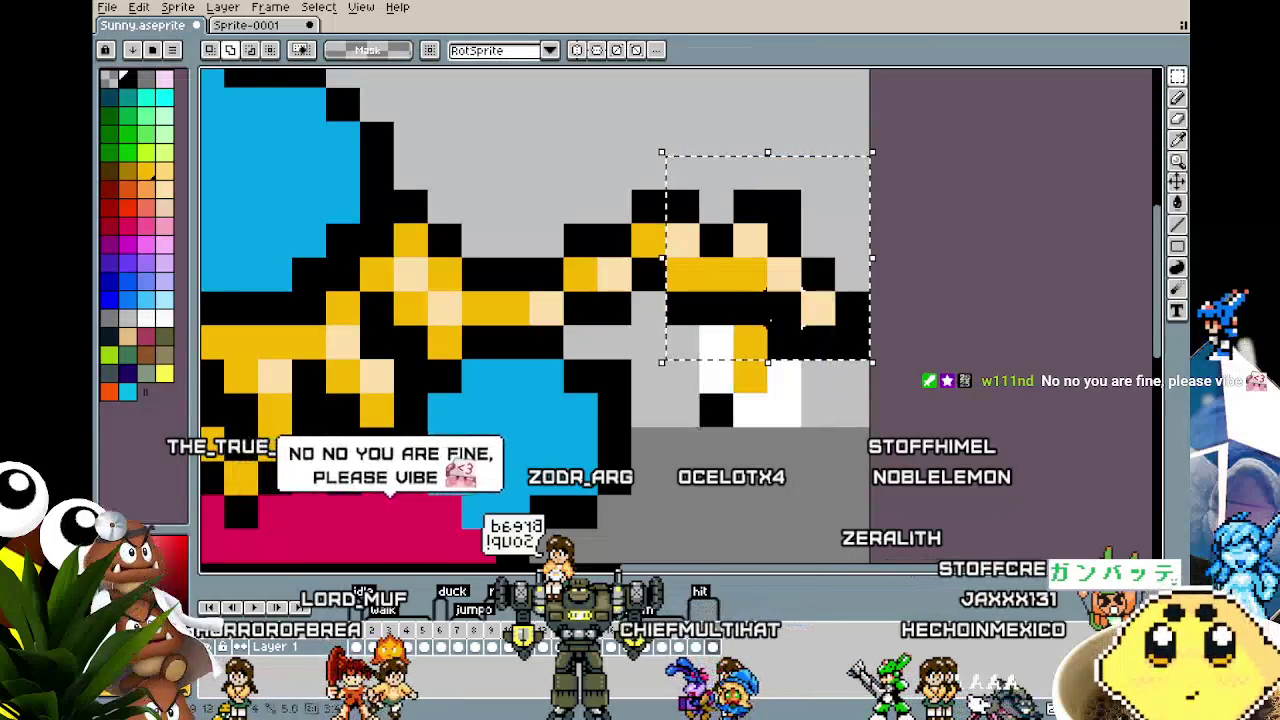
{"action": "left_click_drag", "start_coordinate": [720, 280], "coordinate": [717, 175]}
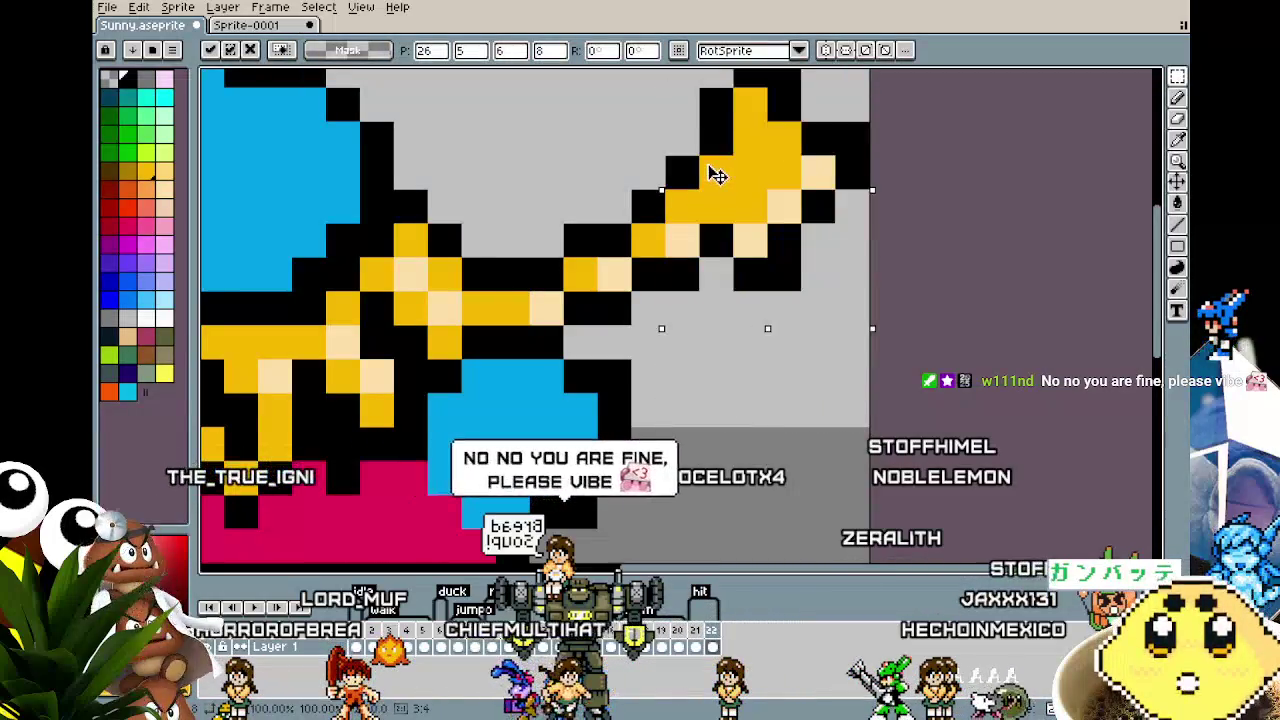
{"action": "key", "text": "ctrl+d"}
{"action": "key", "text": "b"}
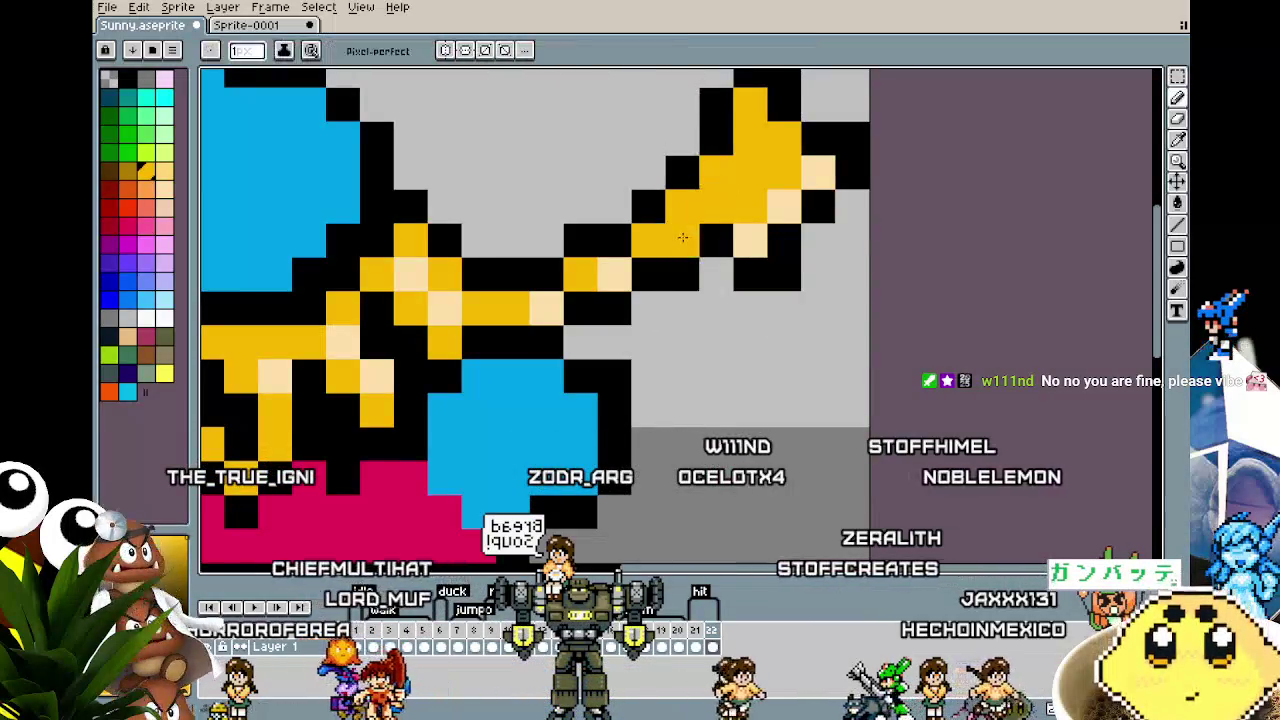
Step: Paint the upper hand yellow and add light skin highlights to it
{"action": "left_click_drag", "start_coordinate": [818, 172], "coordinate": [750, 240]}
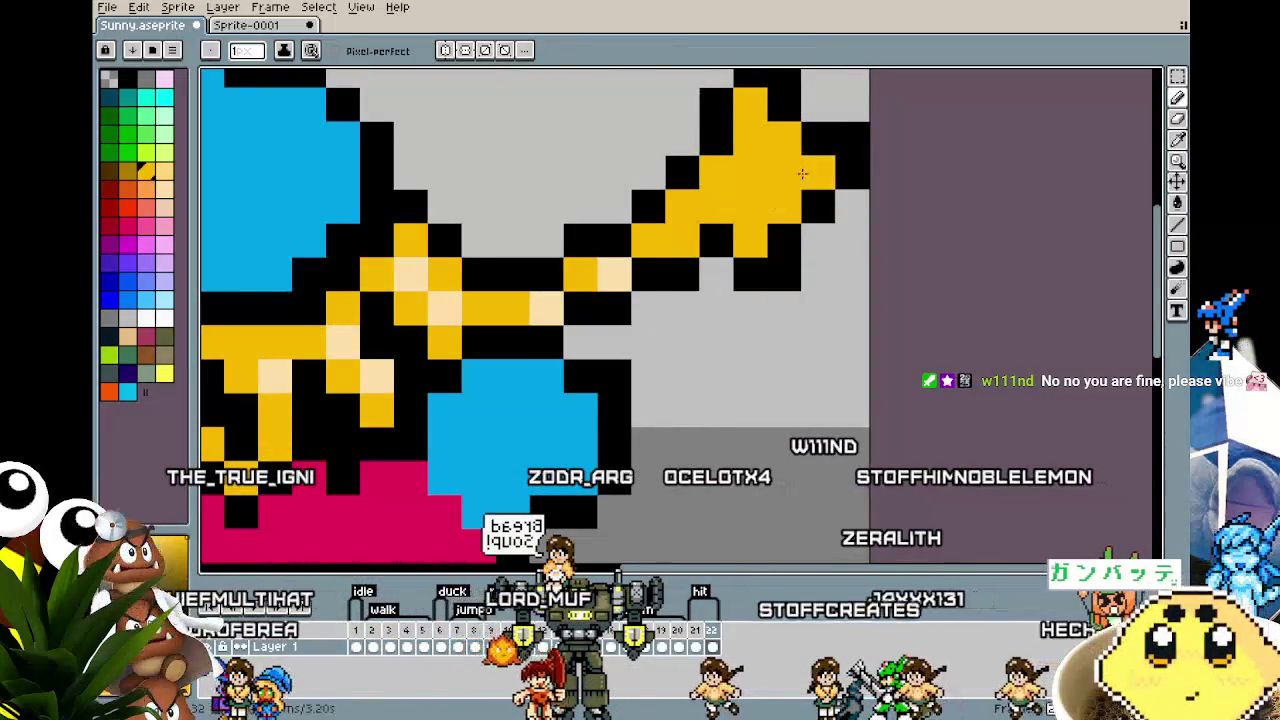
{"action": "key", "text": "alt"}
{"action": "left_click", "coordinate": [610, 262], "text": "alt"}
{"action": "left_click", "coordinate": [750, 103]}
{"action": "left_click", "coordinate": [716, 172]}
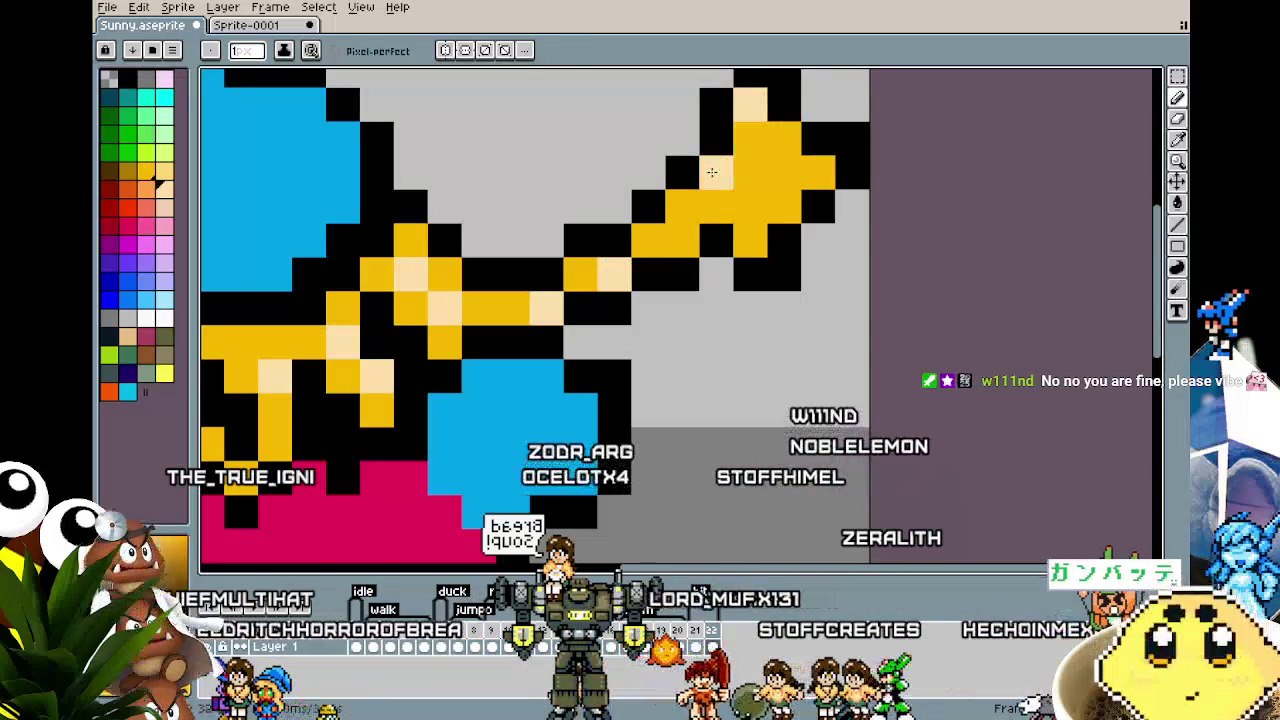
{"action": "left_click", "coordinate": [682, 206]}
{"action": "scroll", "coordinate": [549, 368], "scroll_direction": "down", "scroll_amount": 4}
{"action": "scroll", "coordinate": [549, 368], "scroll_direction": "down", "scroll_amount": 2}
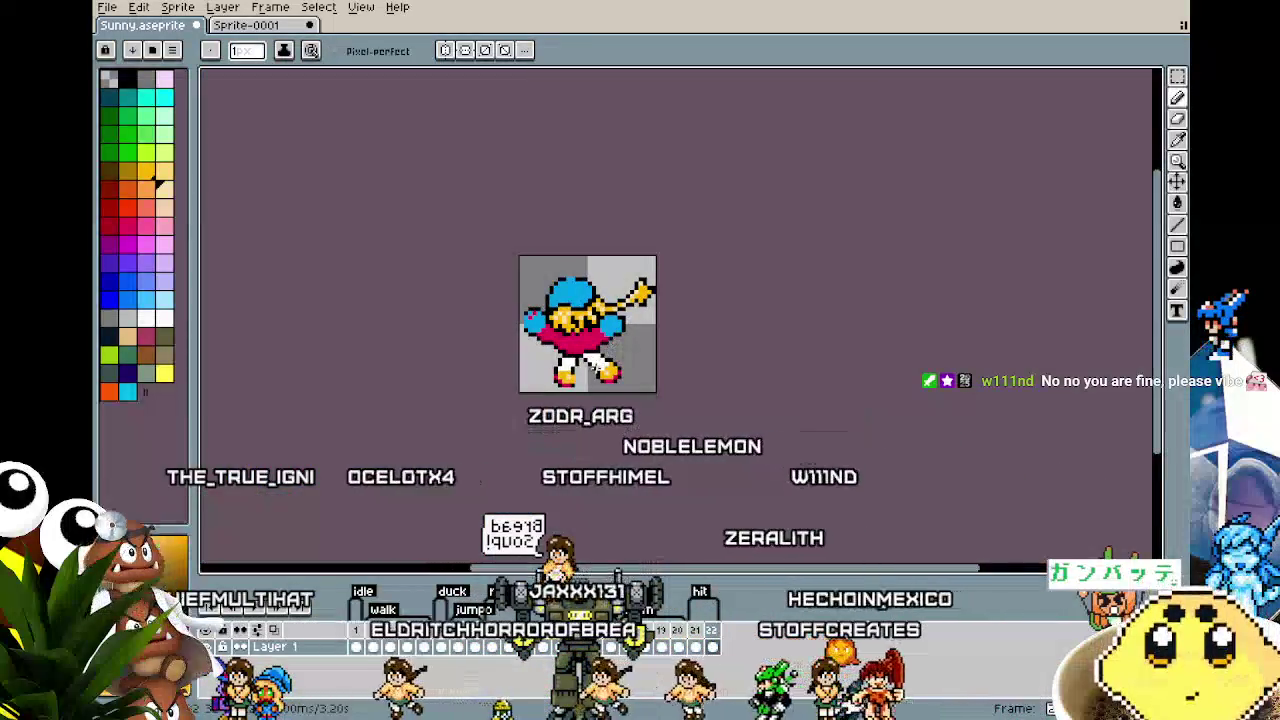
{"action": "scroll", "coordinate": [549, 368], "scroll_direction": "up", "scroll_amount": 1}
{"action": "scroll", "coordinate": [580, 355], "scroll_direction": "up", "scroll_amount": 2}
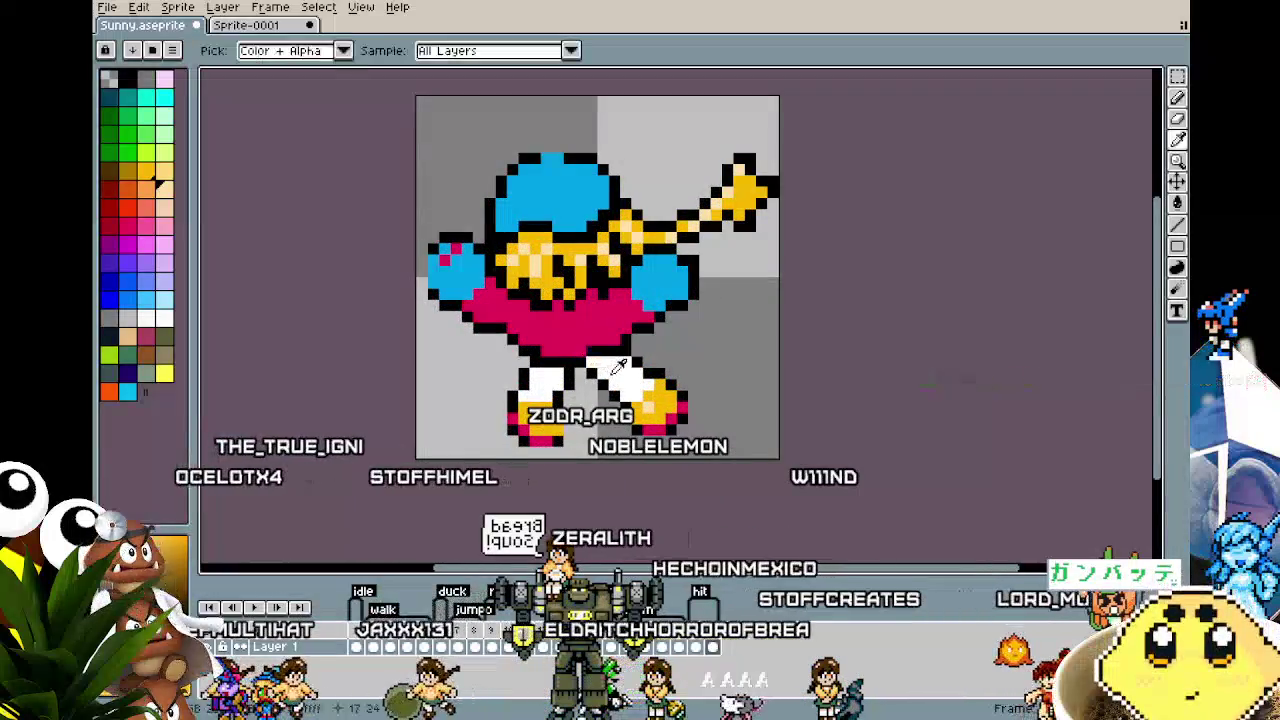
Step: Paint white over the hip and the top of the left boot to widen the trousers
{"action": "left_click_drag", "start_coordinate": [601, 350], "coordinate": [568, 362]}
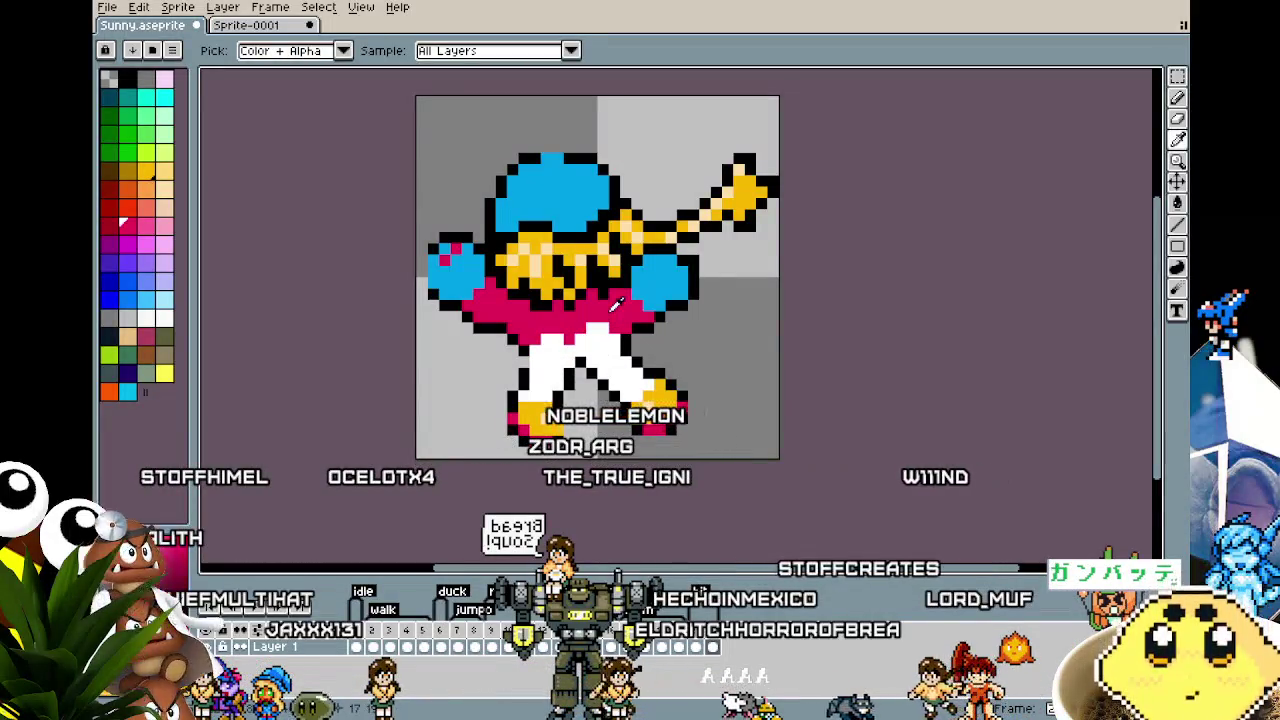
{"action": "left_click", "coordinate": [628, 330], "text": "alt"}
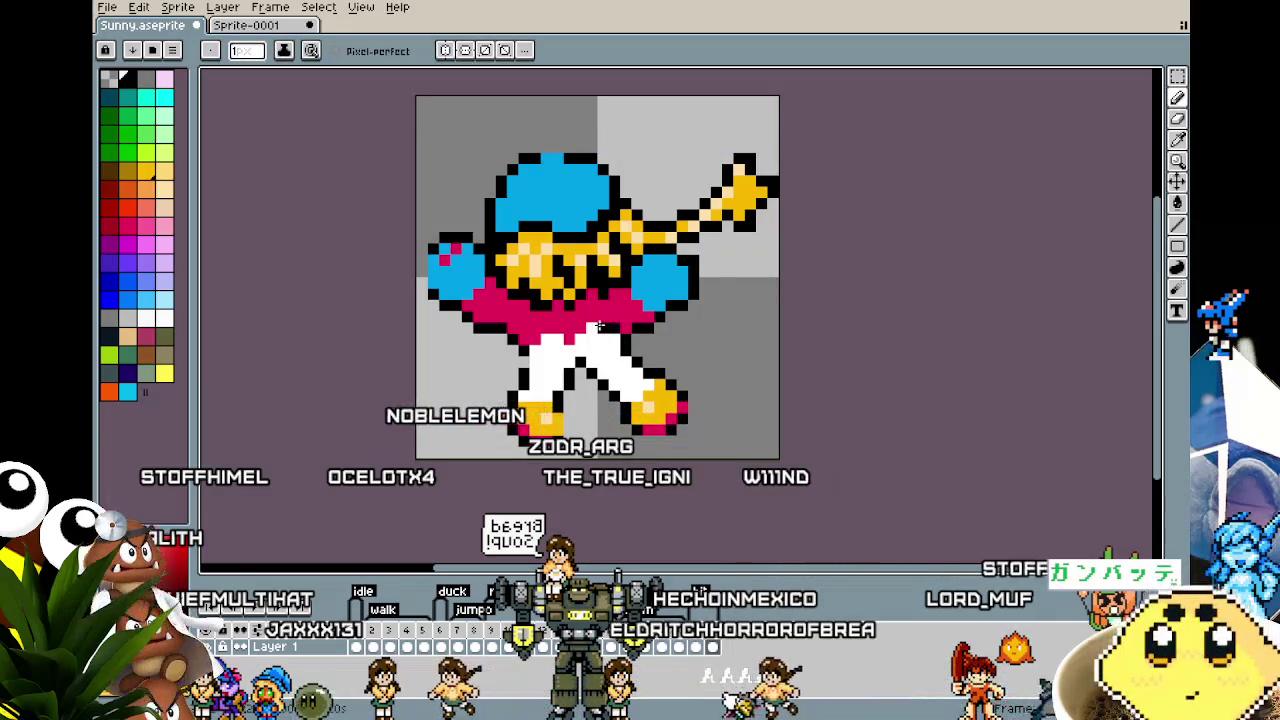
{"action": "left_click", "coordinate": [578, 305], "text": "alt"}
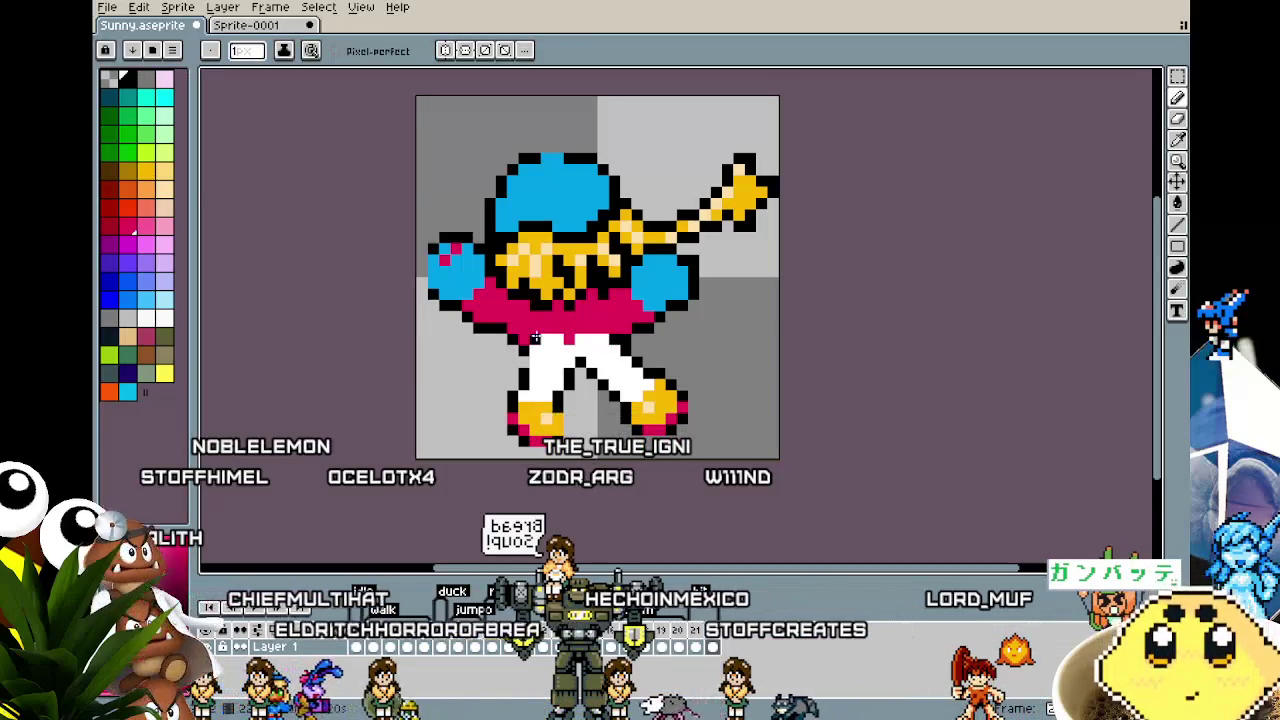
{"action": "scroll", "coordinate": [682, 358], "scroll_direction": "down", "scroll_amount": 5}
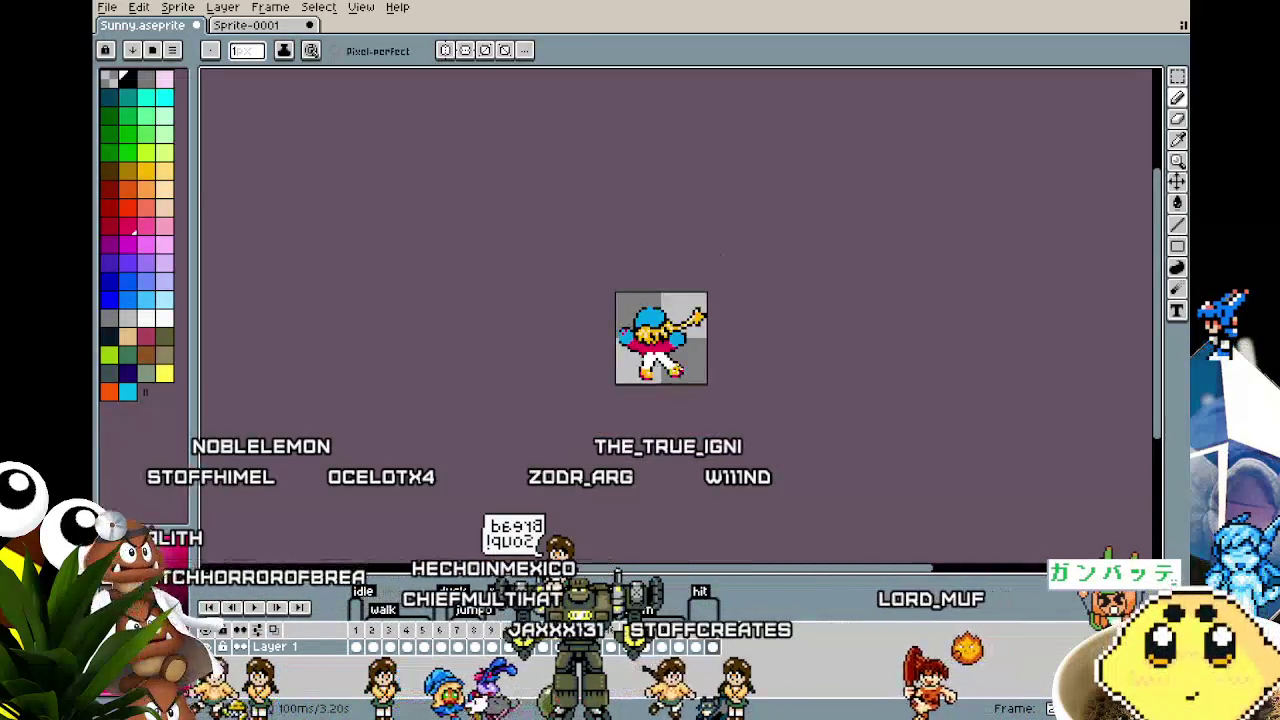
{"action": "scroll", "coordinate": [678, 372], "scroll_direction": "up", "scroll_amount": 5}
{"action": "key", "text": "alt"}
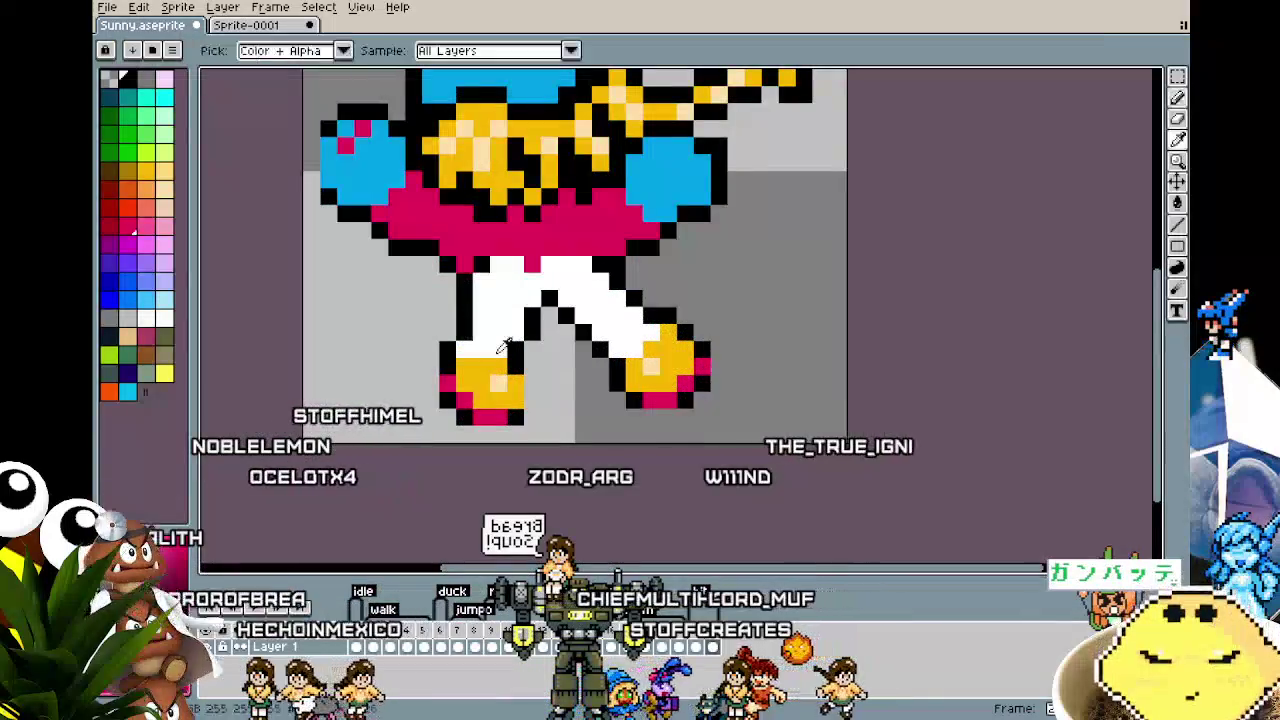
{"action": "left_click_drag", "start_coordinate": [460, 366], "coordinate": [505, 366]}
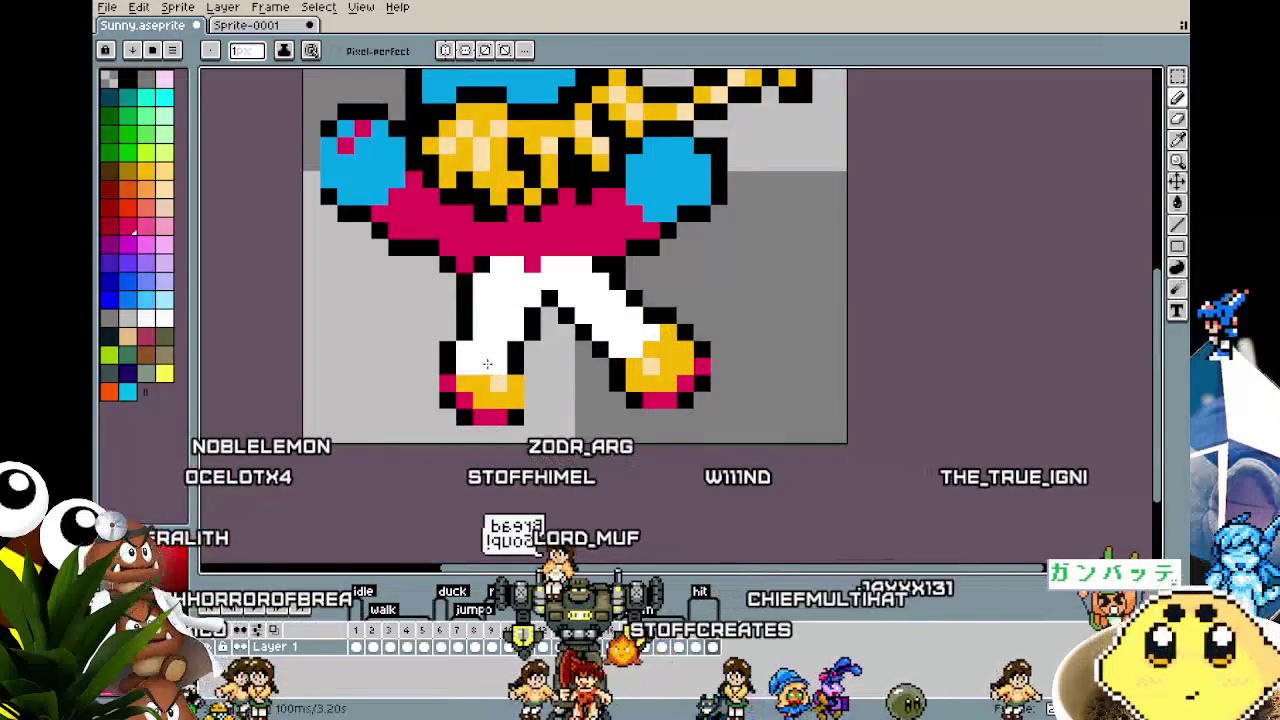
{"action": "left_click", "coordinate": [506, 374], "text": "alt"}
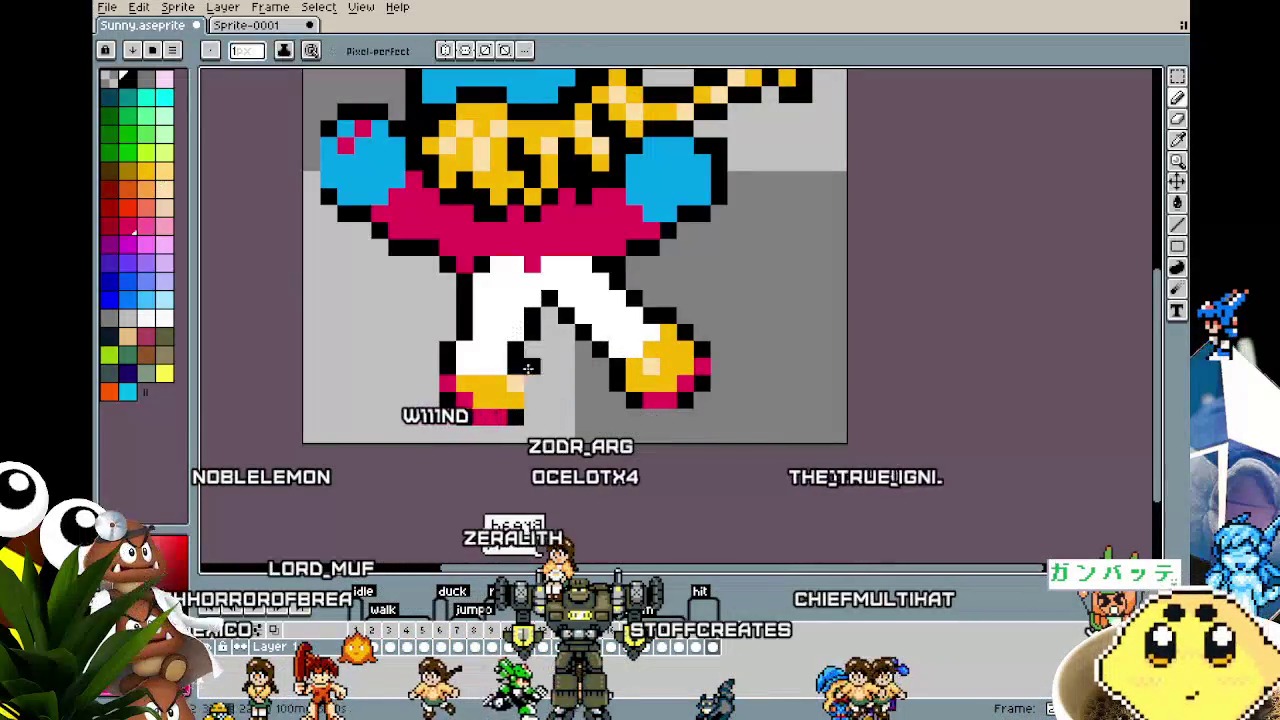
{"action": "scroll", "coordinate": [536, 401], "scroll_direction": "down", "scroll_amount": 2}
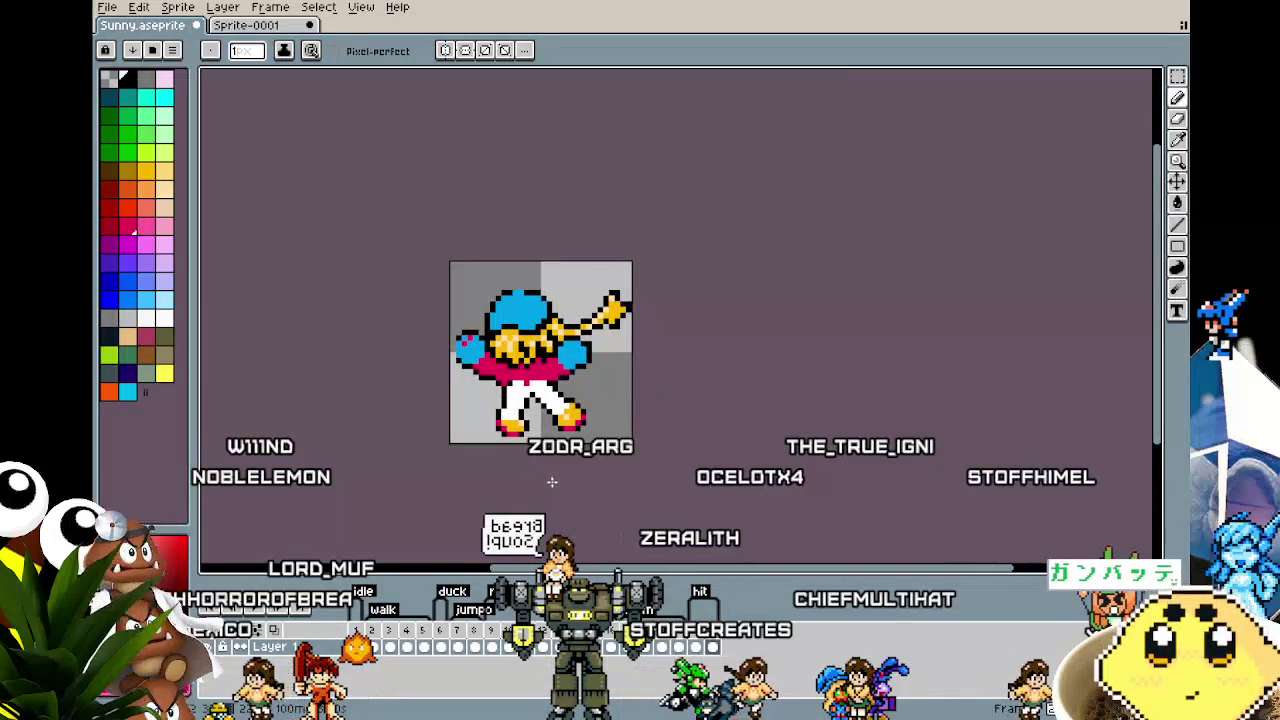
{"action": "scroll", "coordinate": [551, 482], "scroll_direction": "up", "scroll_amount": 2}
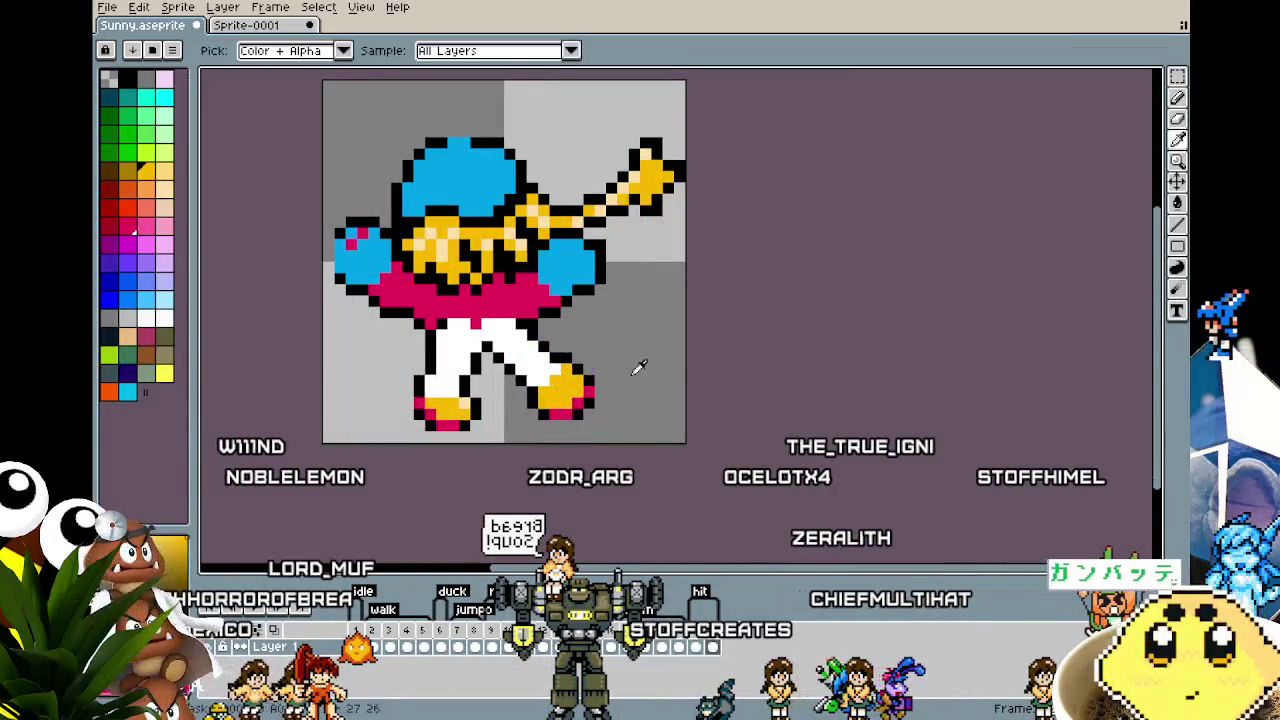
Step: Compare the pose against neighbouring frames, then return to the hit frame
{"action": "scroll", "coordinate": [690, 370], "scroll_direction": "down", "scroll_amount": 2}
{"action": "scroll", "coordinate": [697, 371], "scroll_direction": "down", "scroll_amount": 1}
{"action": "scroll", "coordinate": [680, 390], "scroll_direction": "down", "scroll_amount": 1}
{"action": "scroll", "coordinate": [677, 399], "scroll_direction": "up", "scroll_amount": 3}
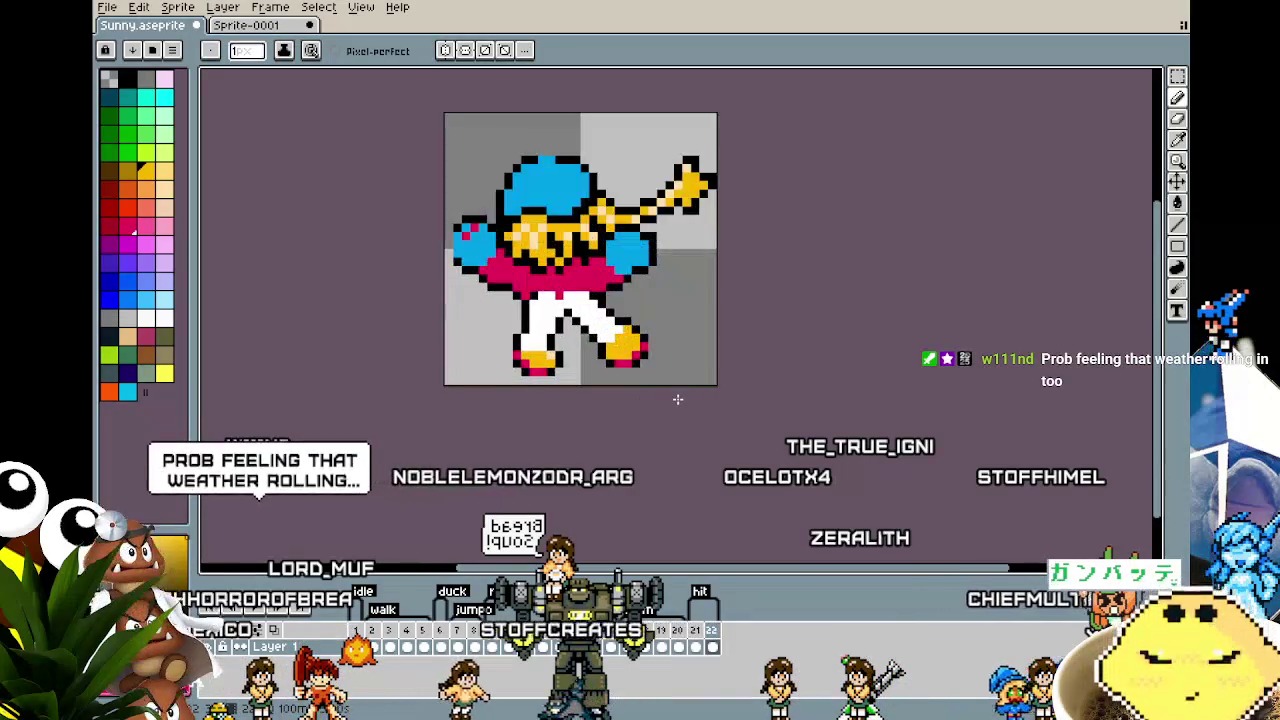
{"action": "left_click_drag", "start_coordinate": [677, 399], "coordinate": [645, 393]}
{"action": "key", "text": "Right"}
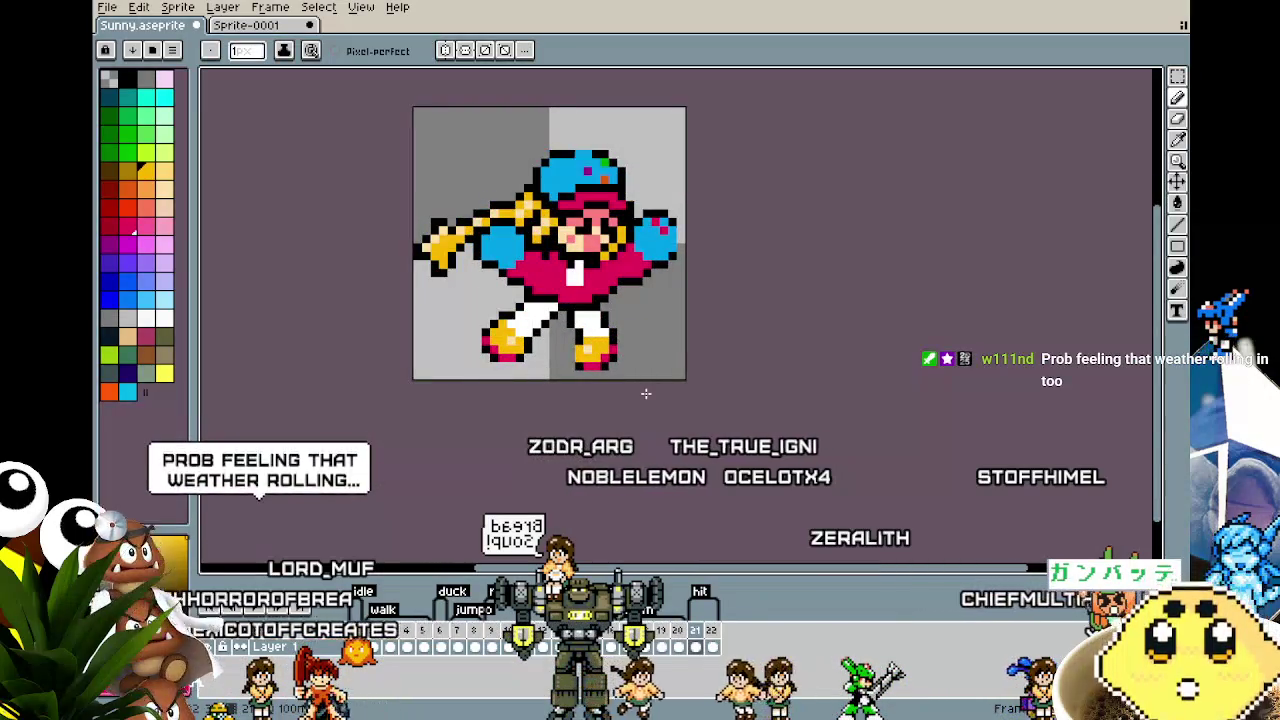
{"action": "key", "text": "Right"}
{"action": "key", "text": "Left"}
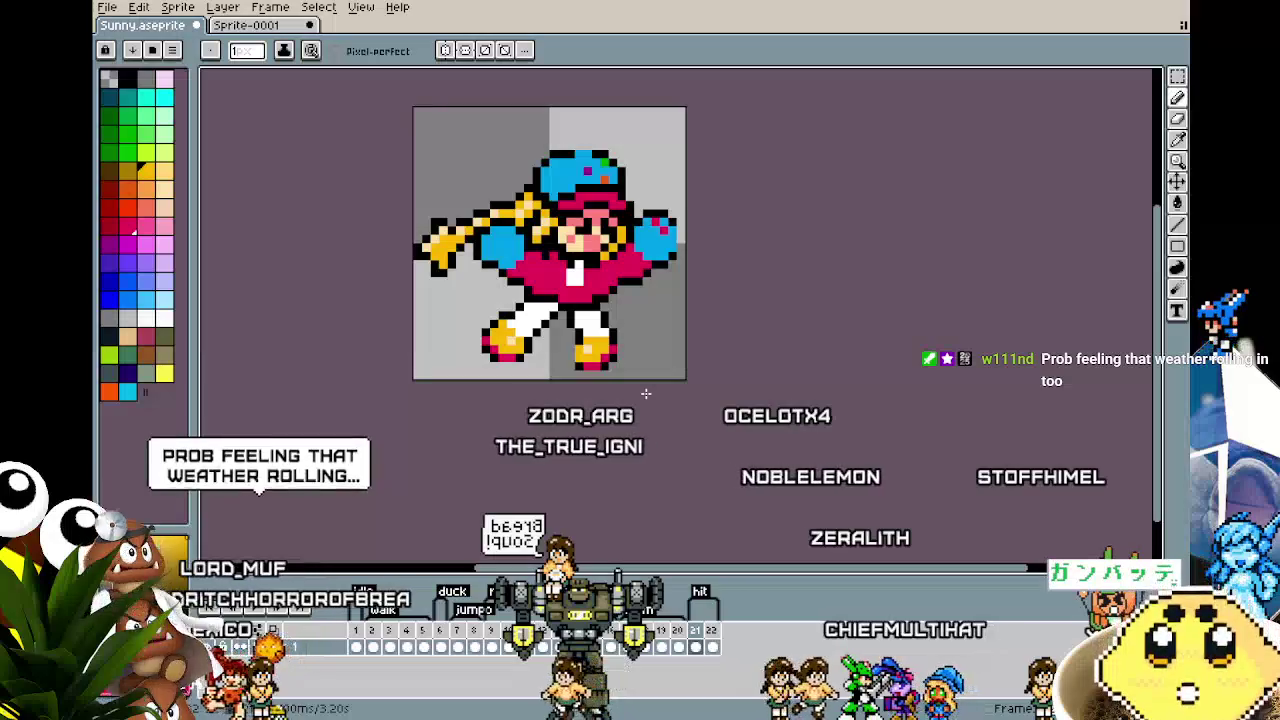
{"action": "key", "text": "Right"}
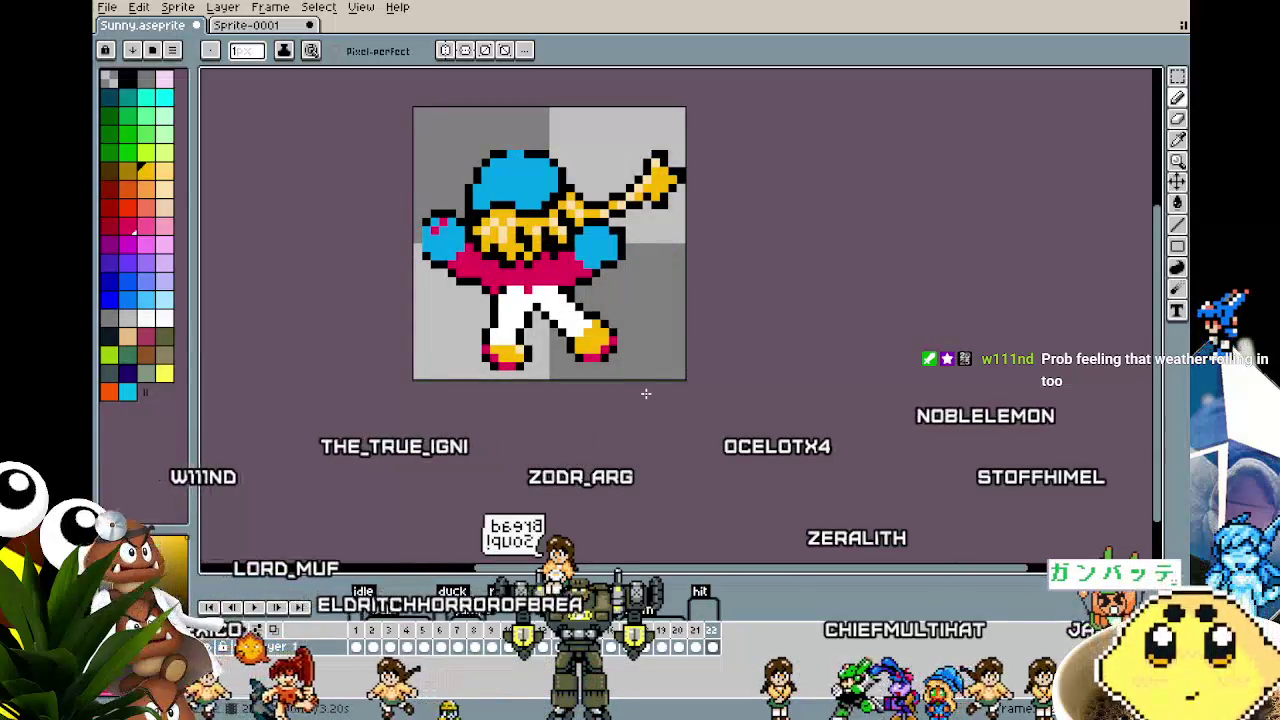
{"action": "scroll", "coordinate": [568, 292], "scroll_direction": "up", "scroll_amount": 2}
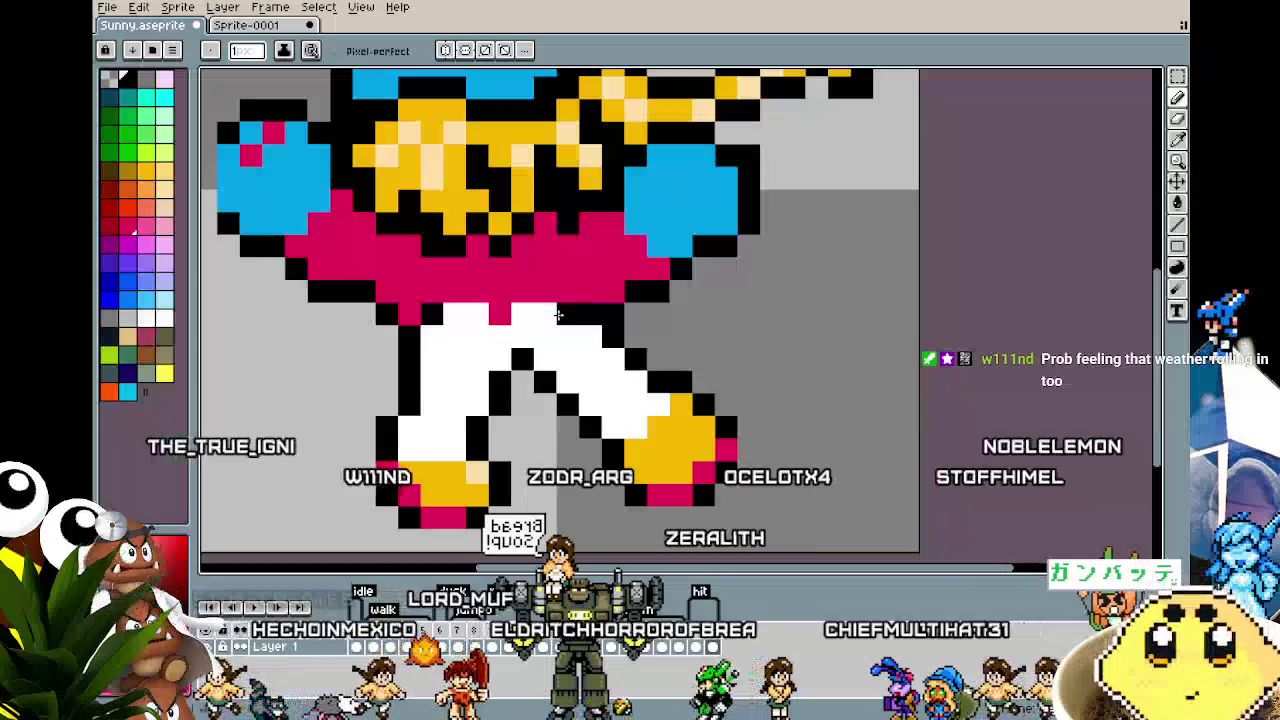
Step: Redraw the skirt's lower edge as a black outline splitting the white trouser legs
{"action": "right_click", "coordinate": [500, 314]}
{"action": "left_click", "coordinate": [500, 336]}
{"action": "key", "text": "ctrl+z"}
{"action": "key", "text": "ctrl+z"}
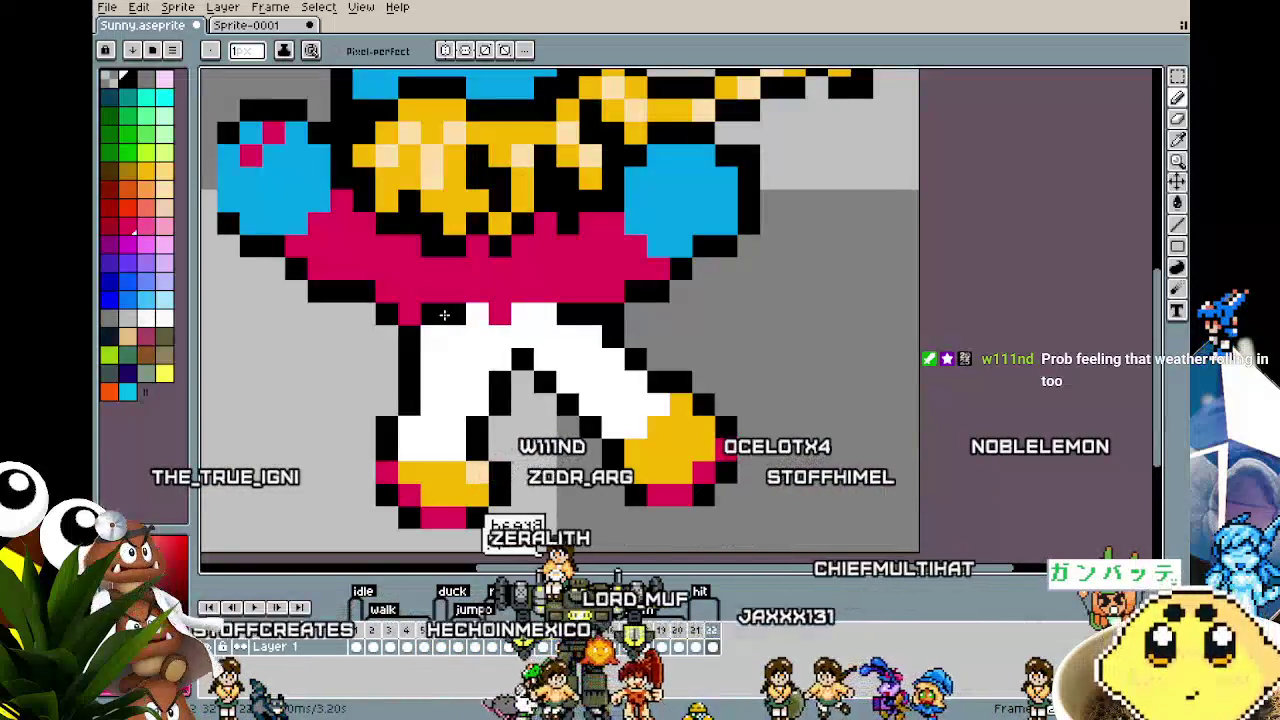
{"action": "left_click_drag", "start_coordinate": [455, 313], "coordinate": [478, 336]}
{"action": "left_click", "coordinate": [538, 316]}
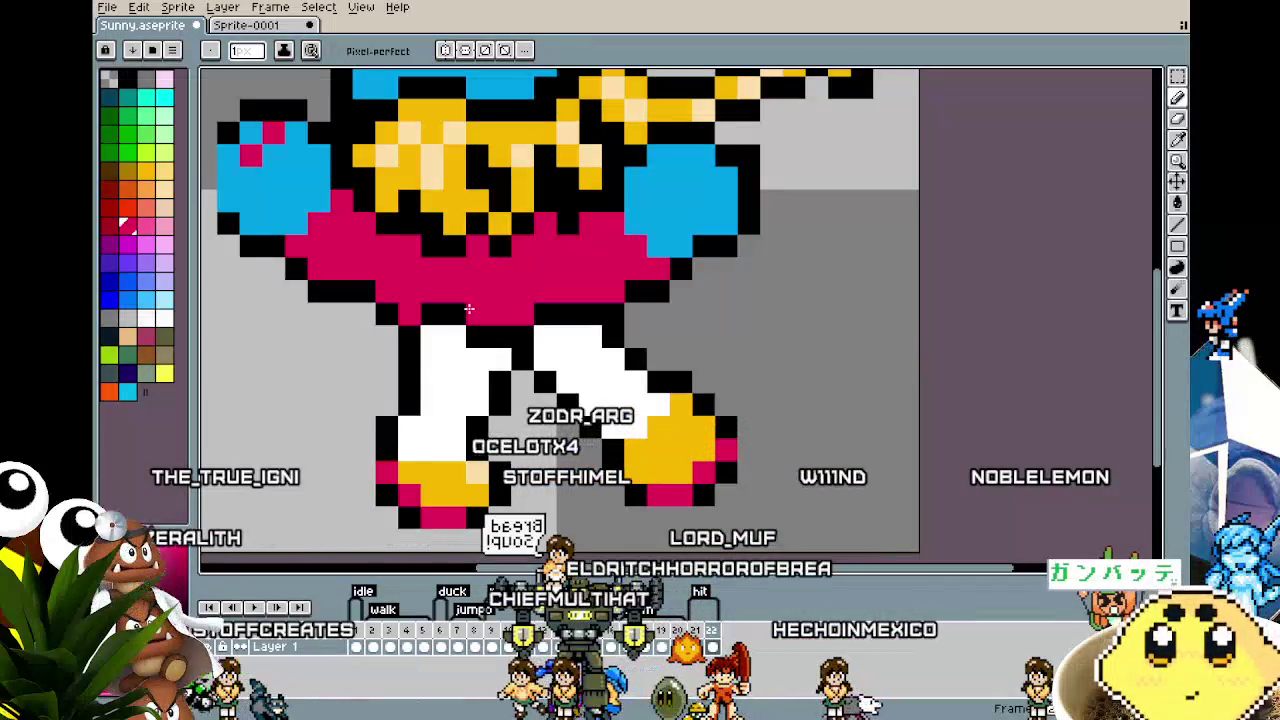
{"action": "scroll", "coordinate": [519, 336], "scroll_direction": "down", "scroll_amount": 4}
{"action": "scroll", "coordinate": [420, 425], "scroll_direction": "up", "scroll_amount": 3}
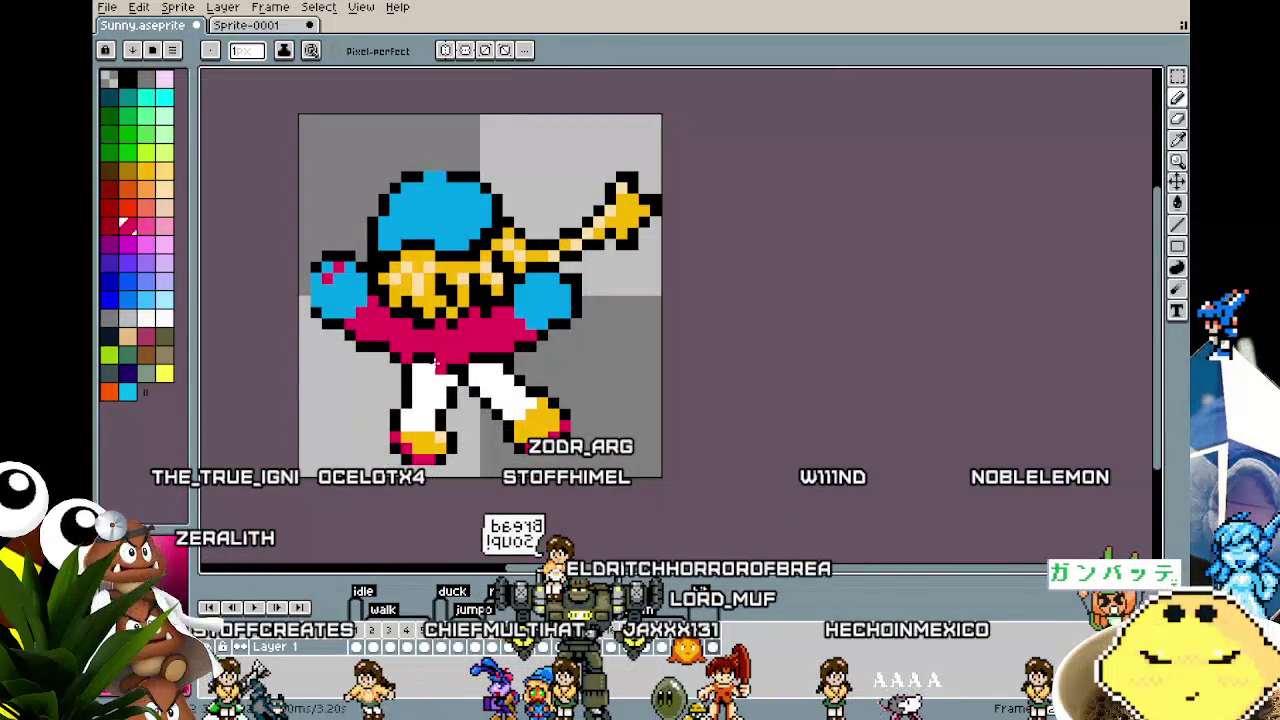
{"action": "key", "text": "v"}
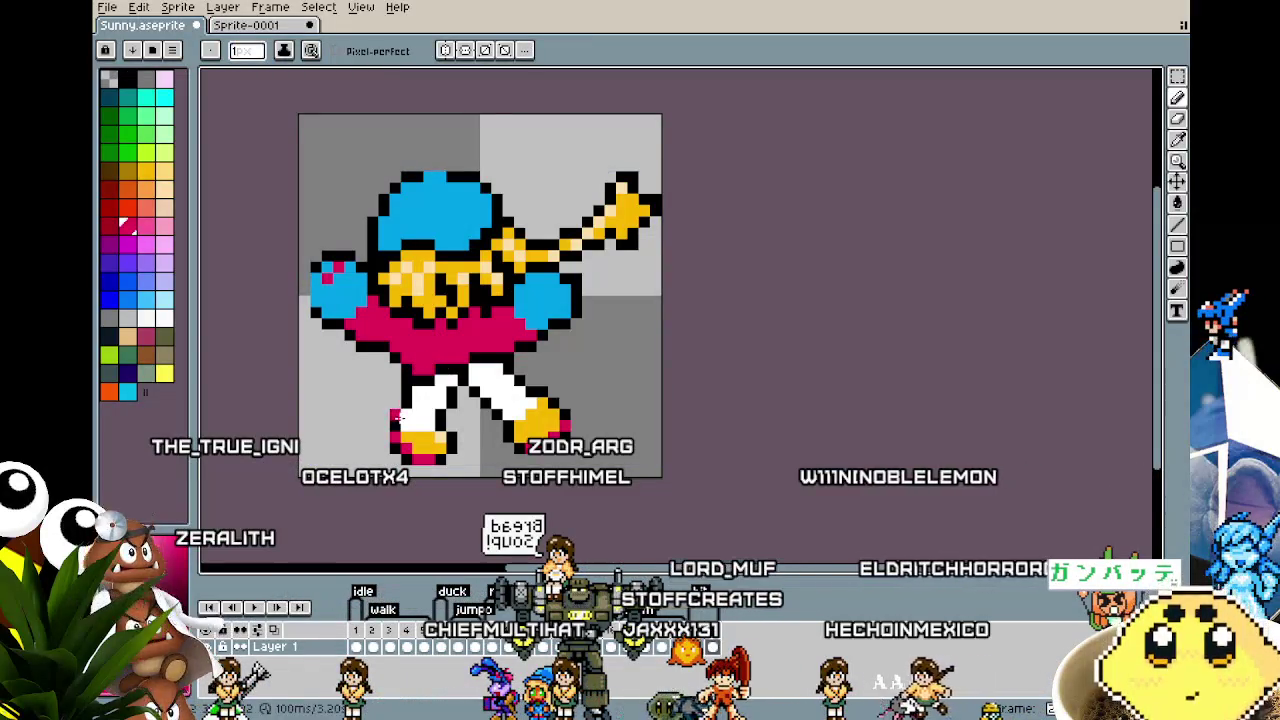
{"action": "scroll", "coordinate": [399, 418], "scroll_direction": "down", "scroll_amount": 6}
{"action": "scroll", "coordinate": [392, 437], "scroll_direction": "up", "scroll_amount": 2}
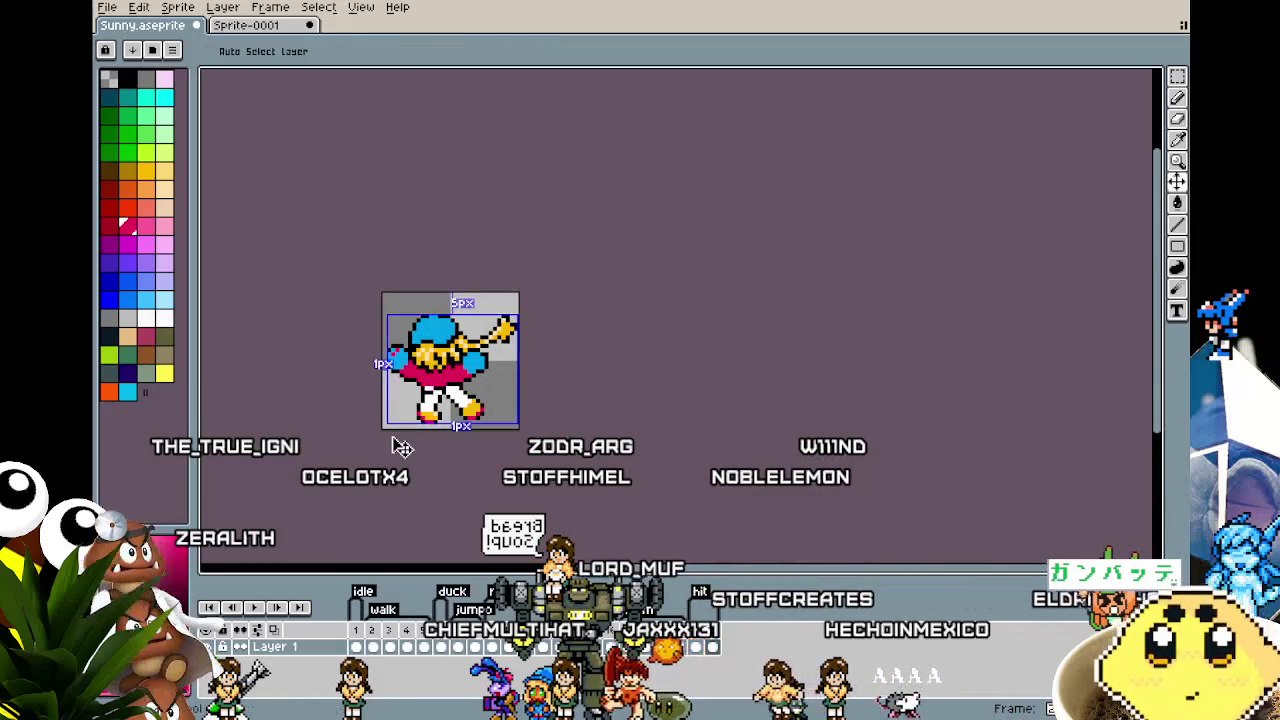
Step: Sample a colour from the sprite and place a single pink pixel on the right arm
{"action": "key", "text": "ctrl"}
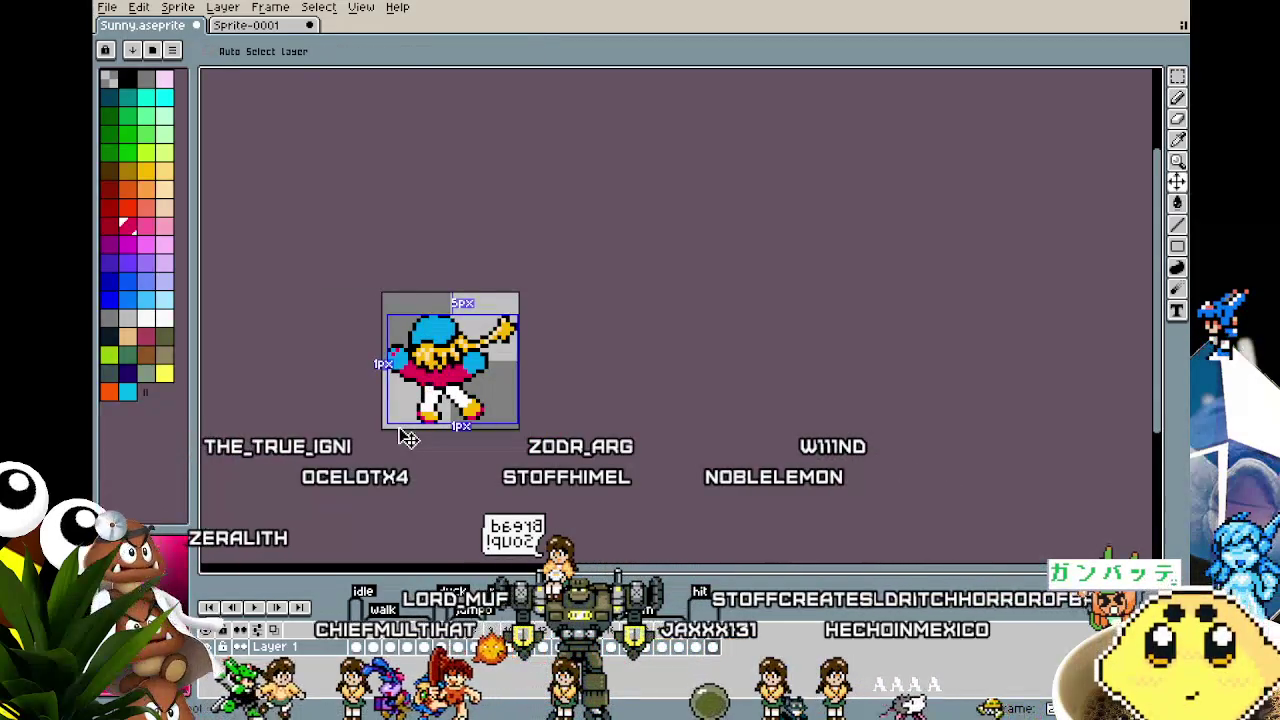
{"action": "scroll", "coordinate": [397, 426], "scroll_direction": "up", "scroll_amount": 1}
{"action": "scroll", "coordinate": [452, 322], "scroll_direction": "up", "scroll_amount": 3}
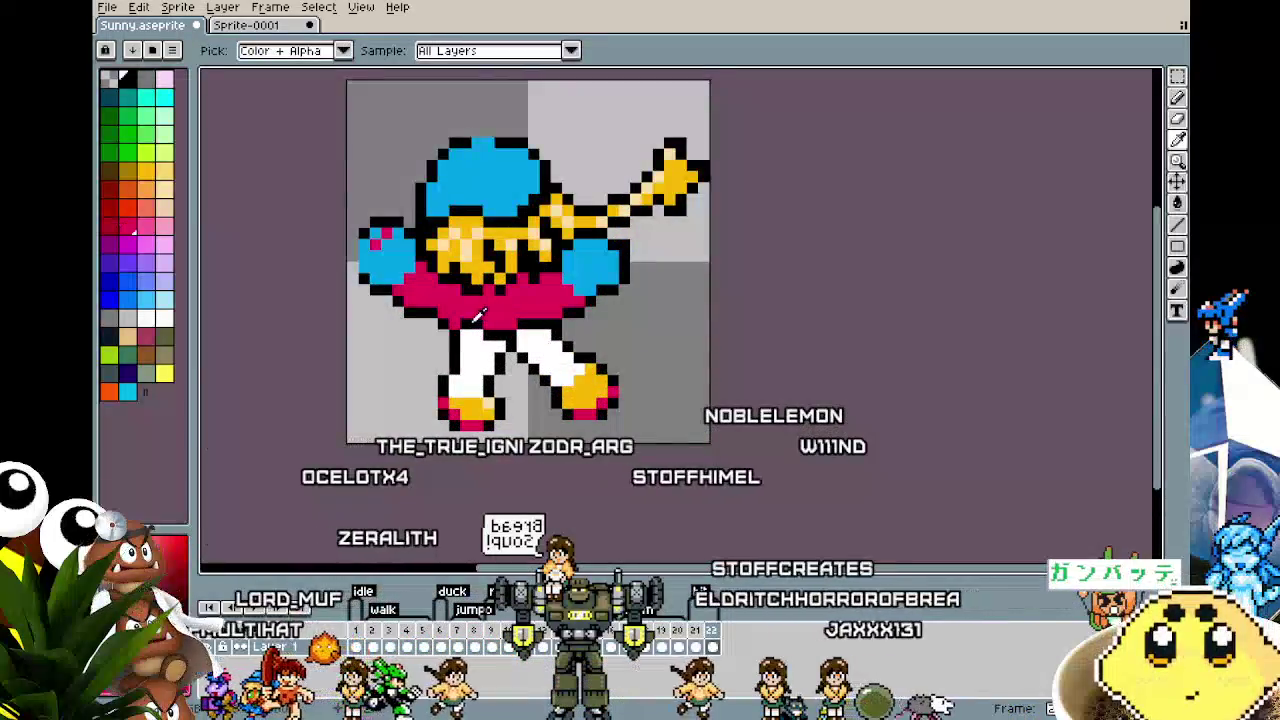
{"action": "left_click", "coordinate": [399, 240], "text": "alt"}
{"action": "left_click", "coordinate": [601, 256]}
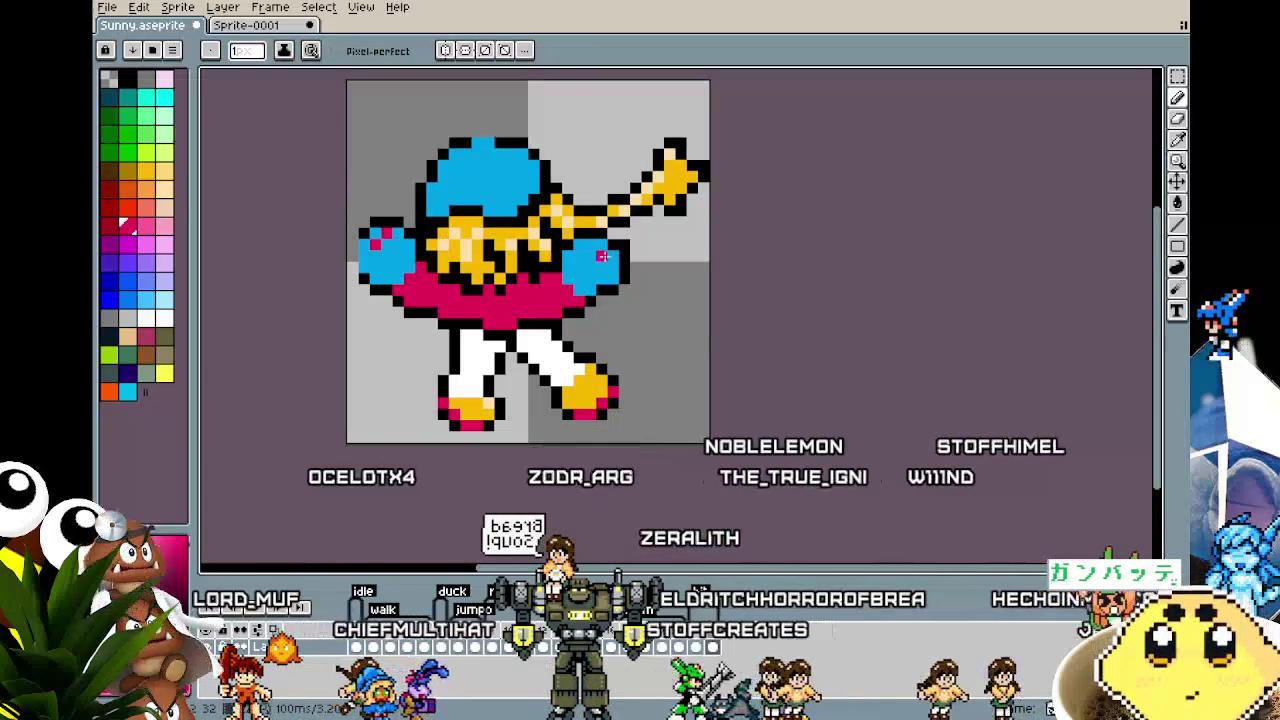
{"action": "scroll", "coordinate": [501, 446], "scroll_direction": "down", "scroll_amount": 5}
{"action": "scroll", "coordinate": [501, 446], "scroll_direction": "up", "scroll_amount": 2}
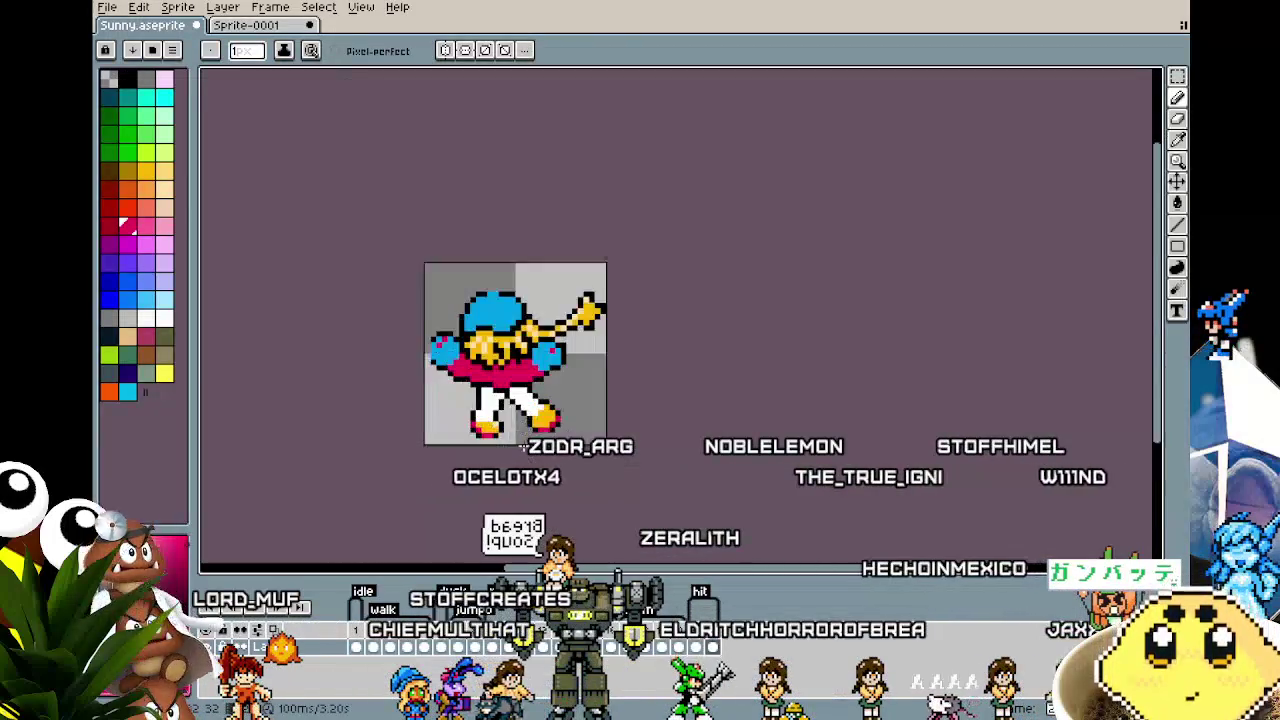
{"action": "scroll", "coordinate": [501, 446], "scroll_direction": "up", "scroll_amount": 2}
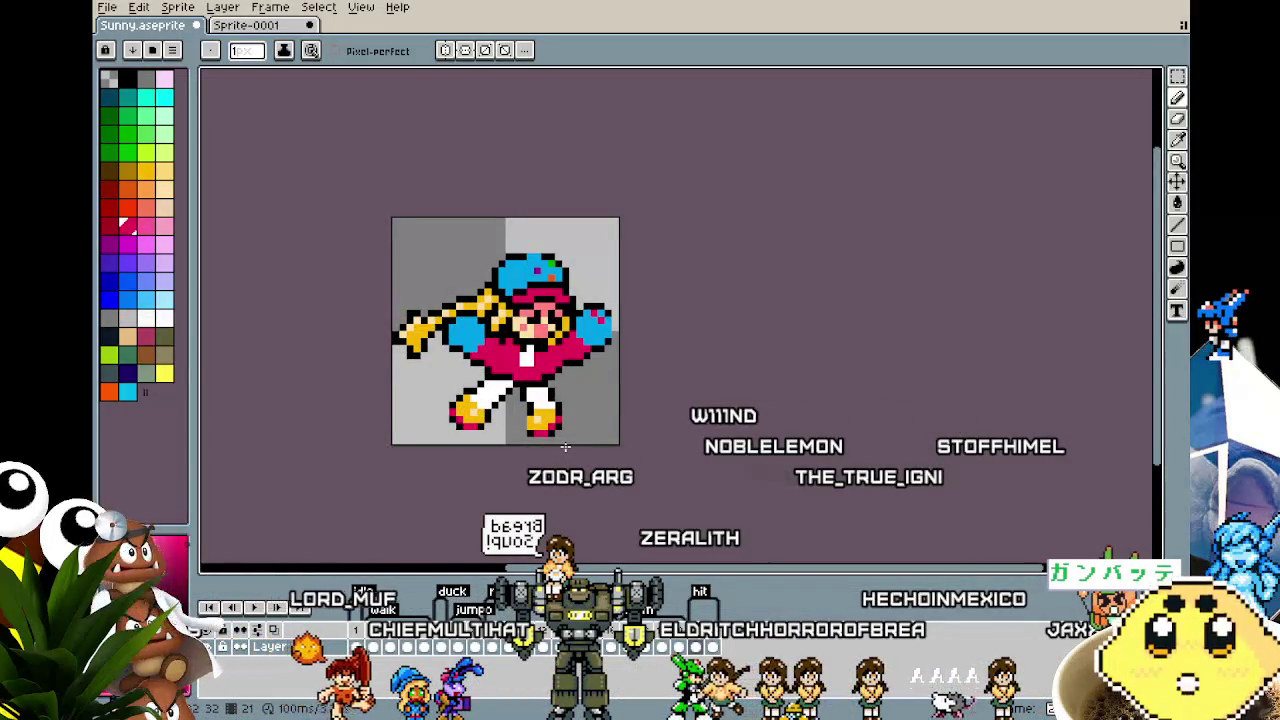
{"action": "right_click", "coordinate": [704, 644]}
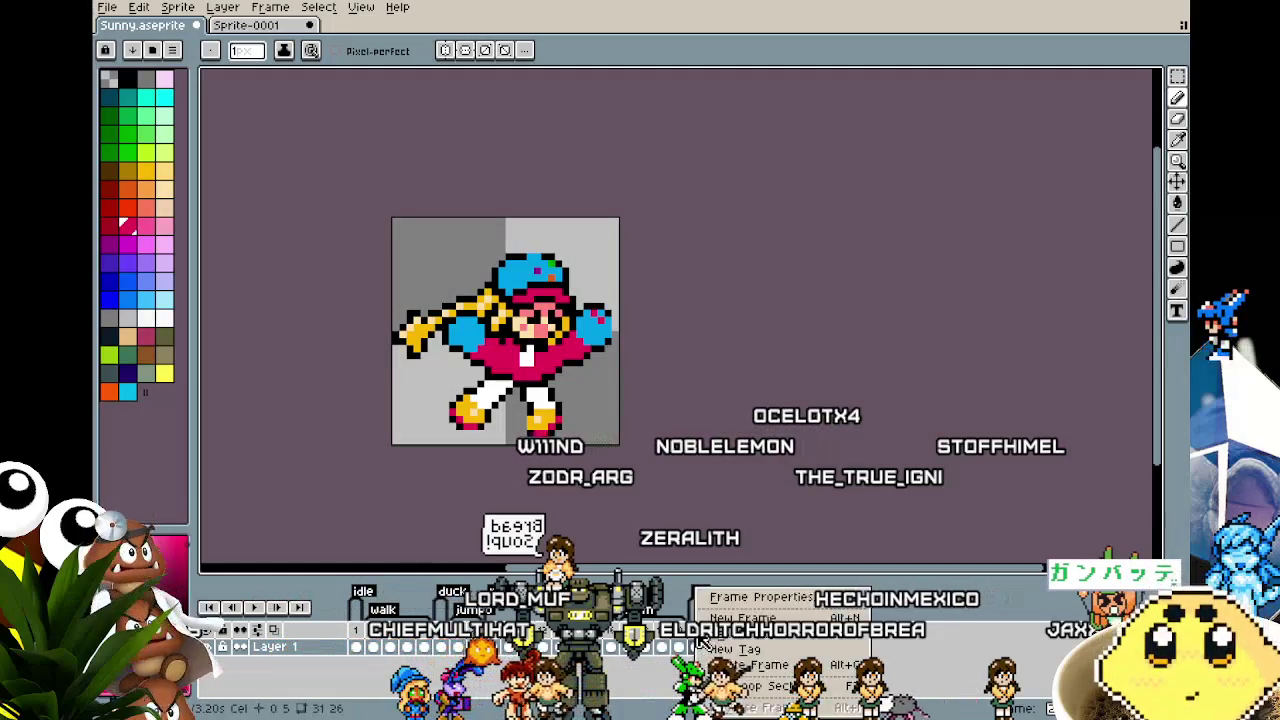
Step: Check frames 1 and 5, then open frame 22 zoomed in with the Eraser ready
{"action": "key", "text": "Escape"}
{"action": "left_click", "coordinate": [370, 646]}
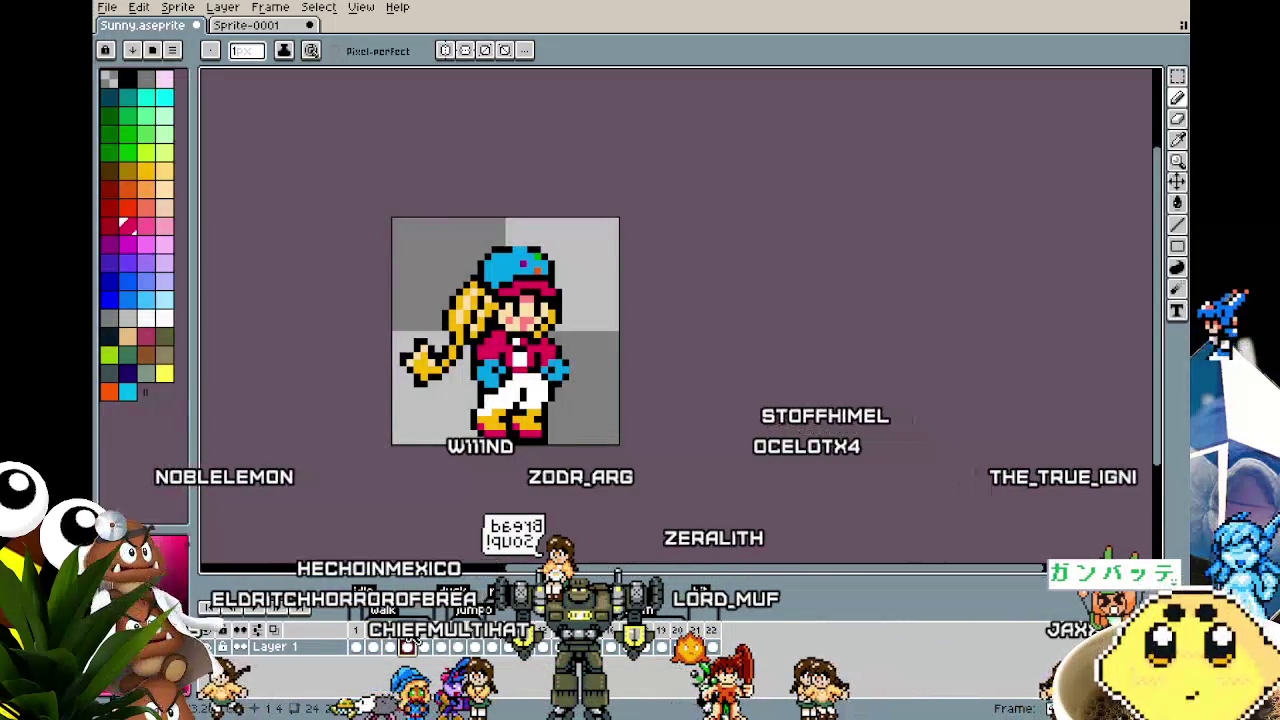
{"action": "right_click", "coordinate": [405, 646]}
{"action": "left_click", "coordinate": [423, 646]}
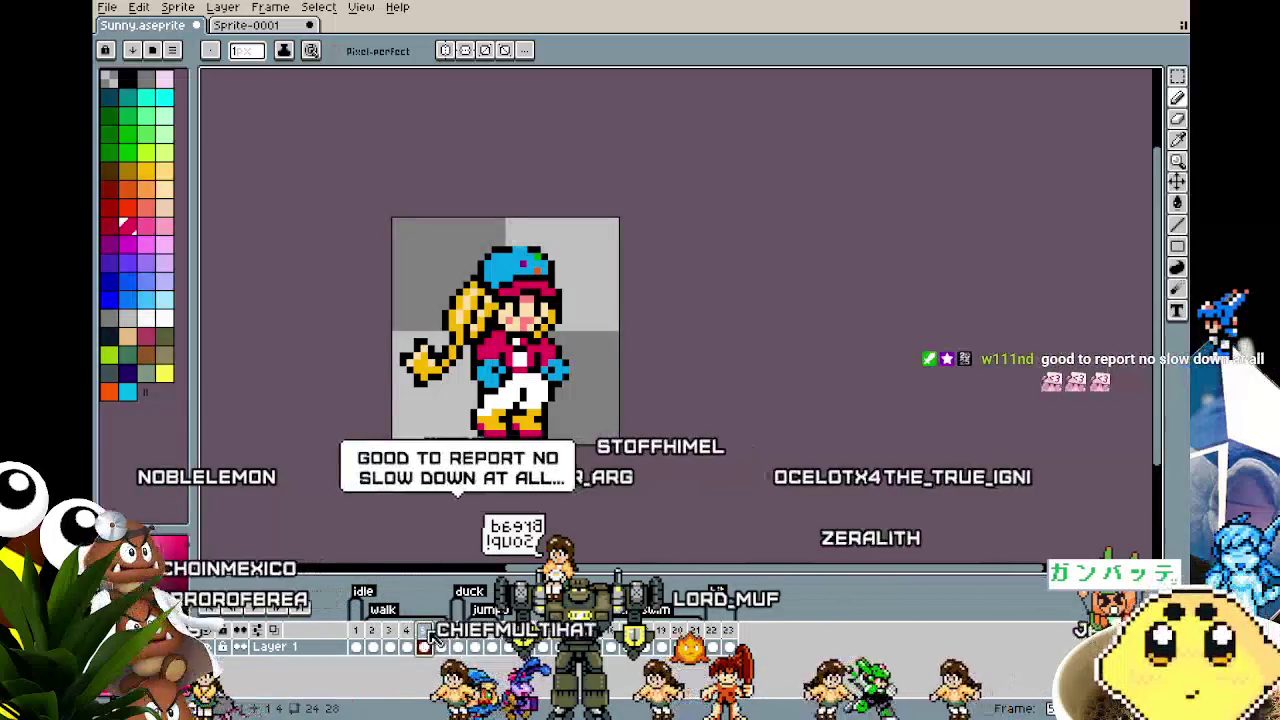
{"action": "left_click", "coordinate": [713, 646]}
{"action": "scroll", "coordinate": [560, 410], "scroll_direction": "up", "scroll_amount": 2}
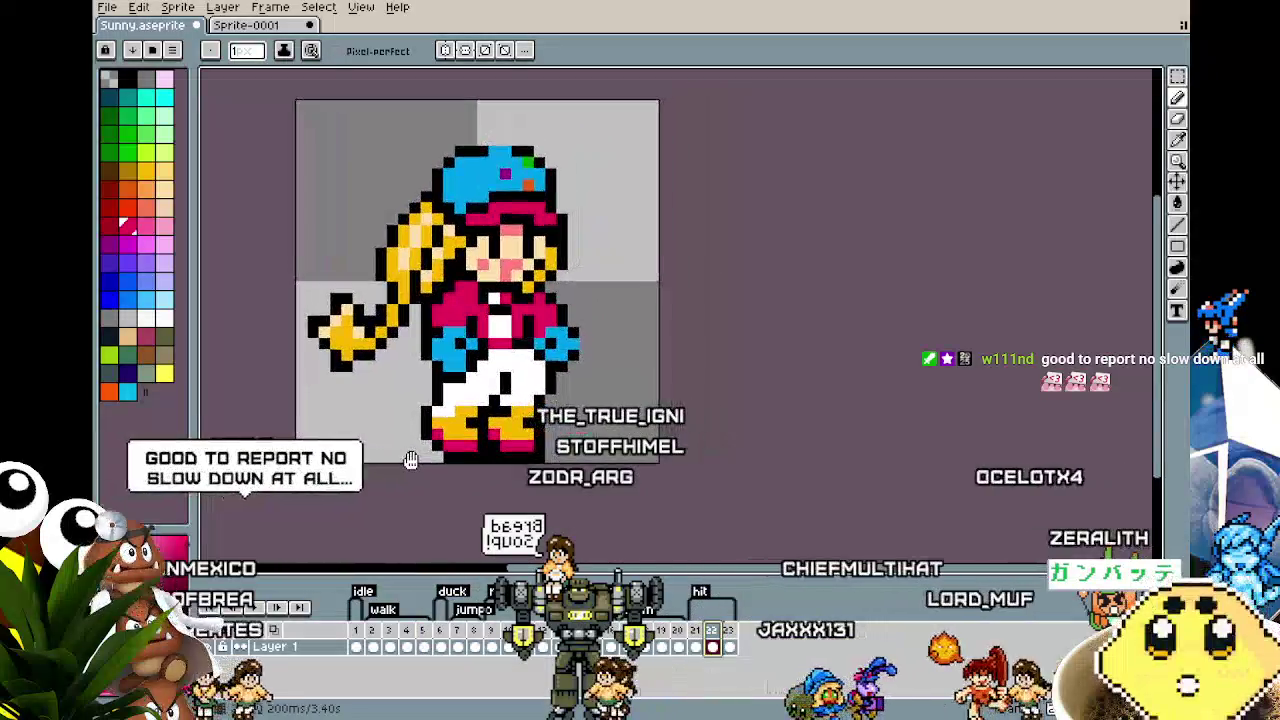
{"action": "key", "text": "e"}
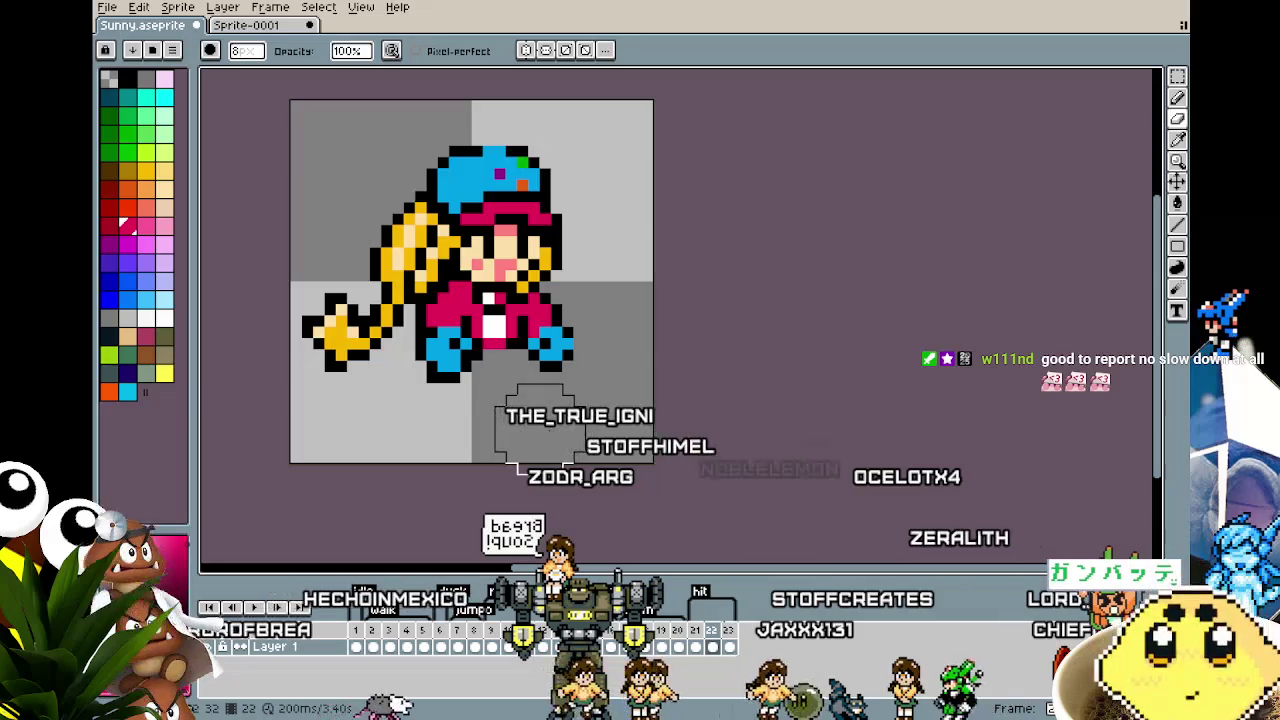
Step: Draw black leg lines from the hip down to the canvas bottom
{"action": "key", "text": "b"}
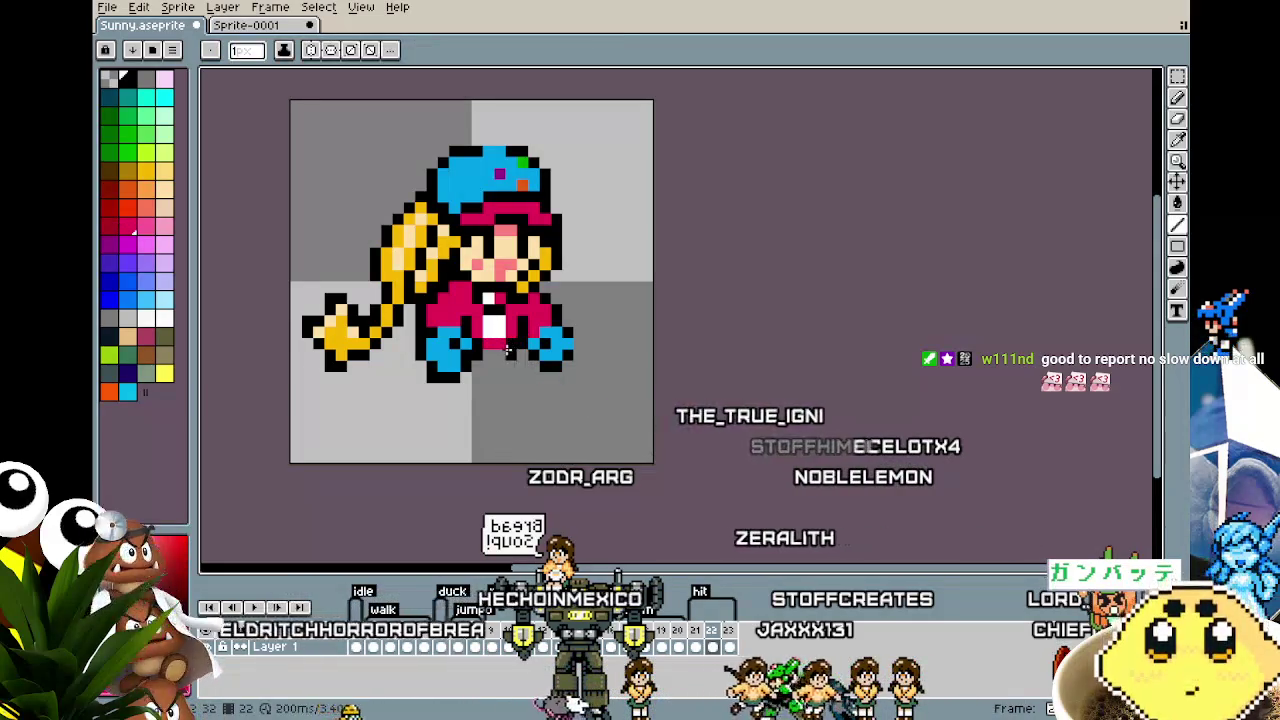
{"action": "mouse_move", "coordinate": [533, 388]}
{"action": "left_mouse_down"}
{"action": "mouse_move", "coordinate": [549, 437]}
{"action": "mouse_move", "coordinate": [533, 432]}
{"action": "left_mouse_up"}
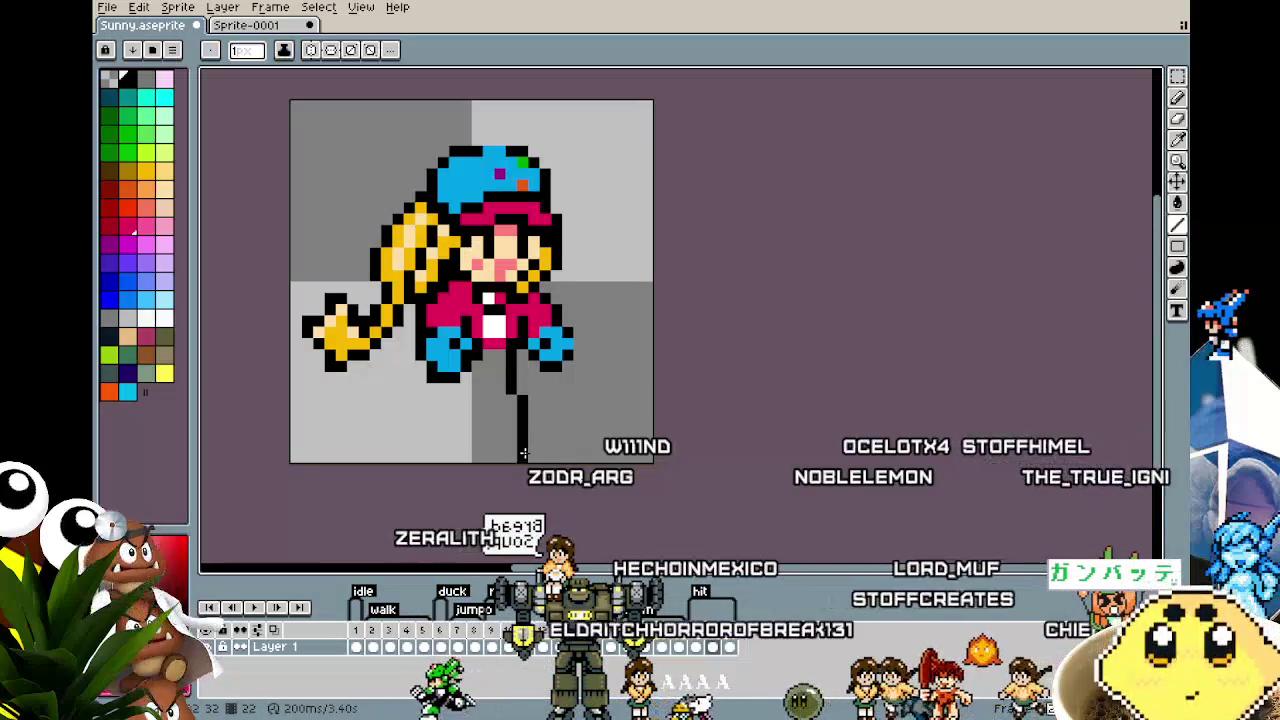
{"action": "mouse_move", "coordinate": [519, 444]}
{"action": "left_mouse_down"}
{"action": "mouse_move", "coordinate": [522, 459]}
{"action": "mouse_move", "coordinate": [488, 456]}
{"action": "mouse_move", "coordinate": [478, 395]}
{"action": "left_mouse_up"}
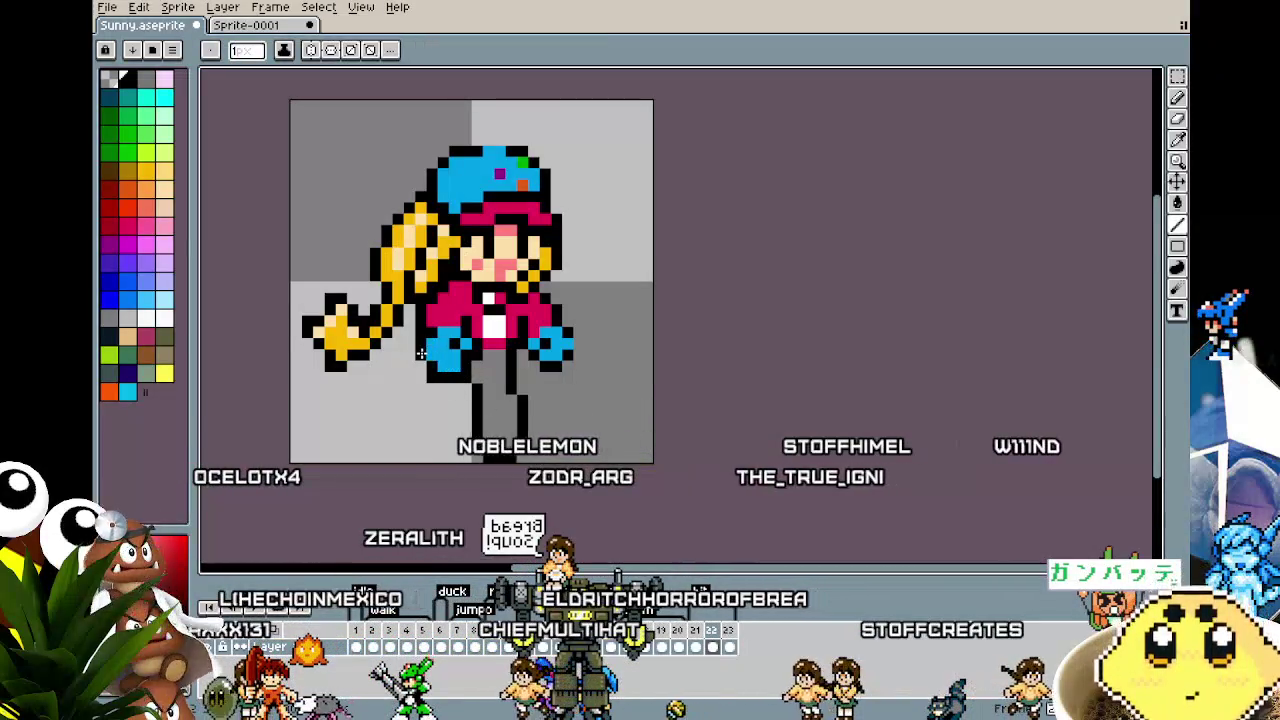
Step: Erase the lower-left blue hand and undo a stray diagonal line beside the legs
{"action": "key", "text": "e"}
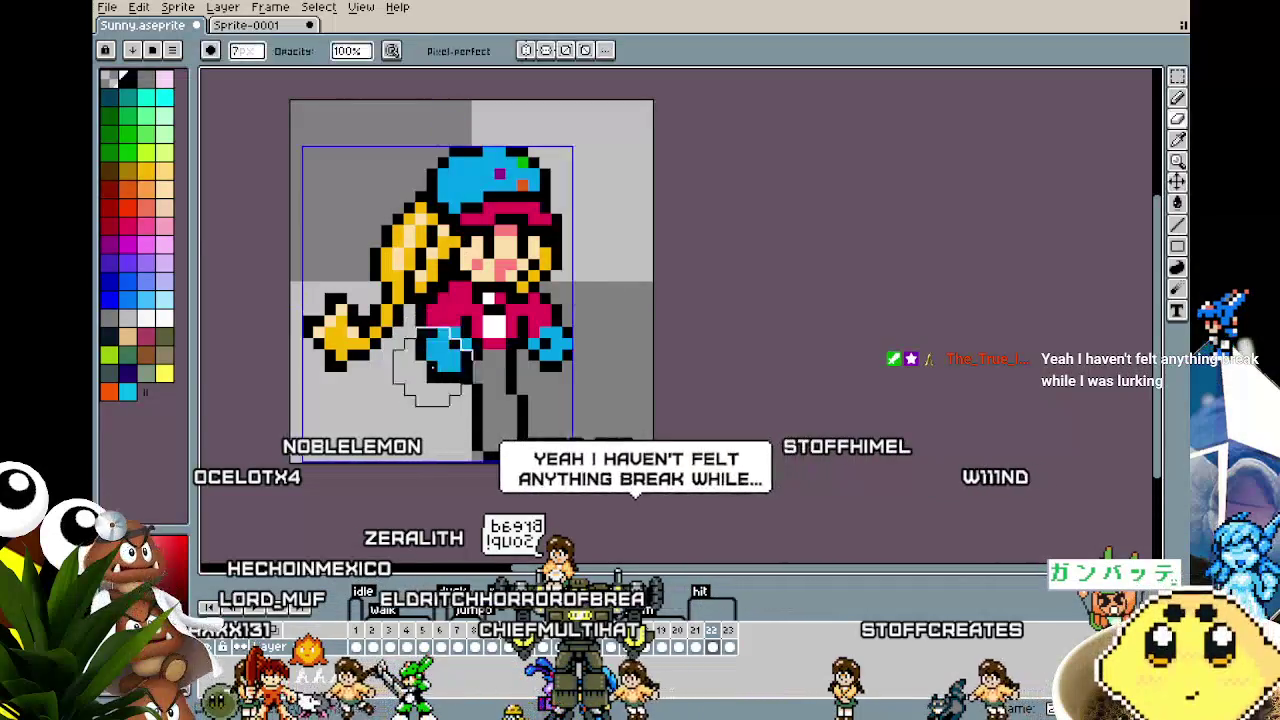
{"action": "left_click_drag", "start_coordinate": [440, 348], "coordinate": [448, 373]}
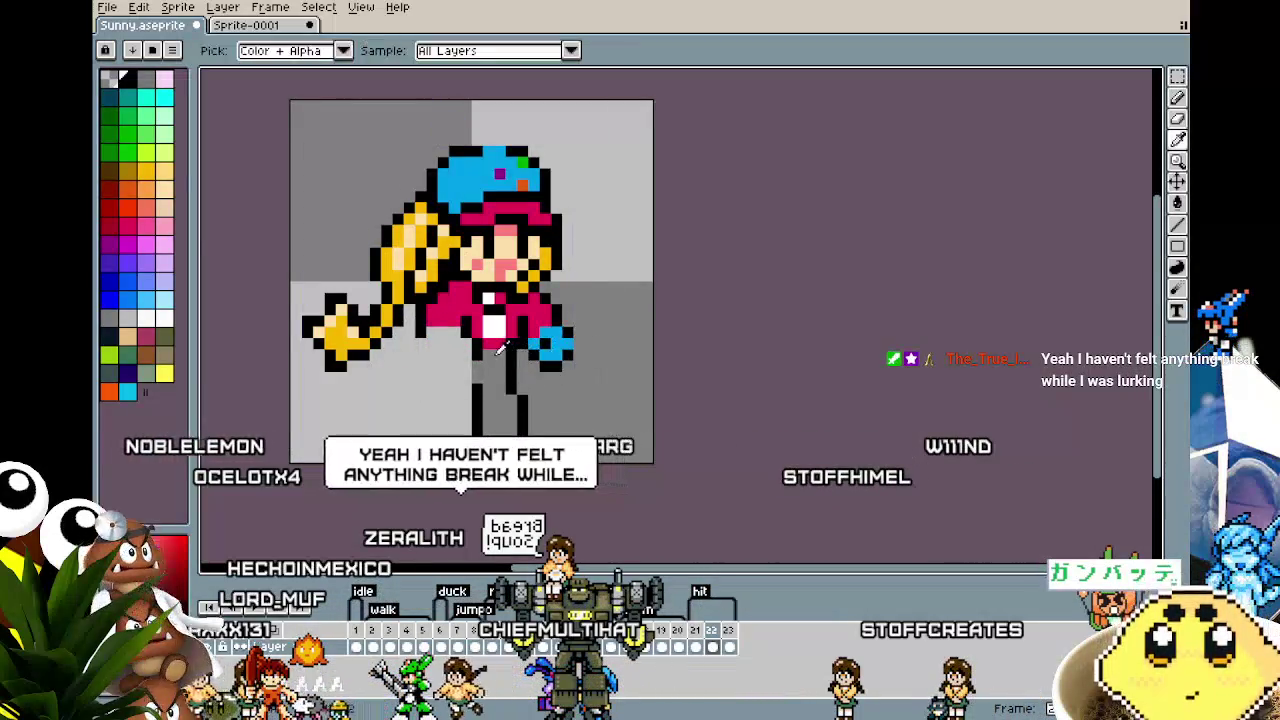
{"action": "left_click", "coordinate": [476, 347], "text": "alt"}
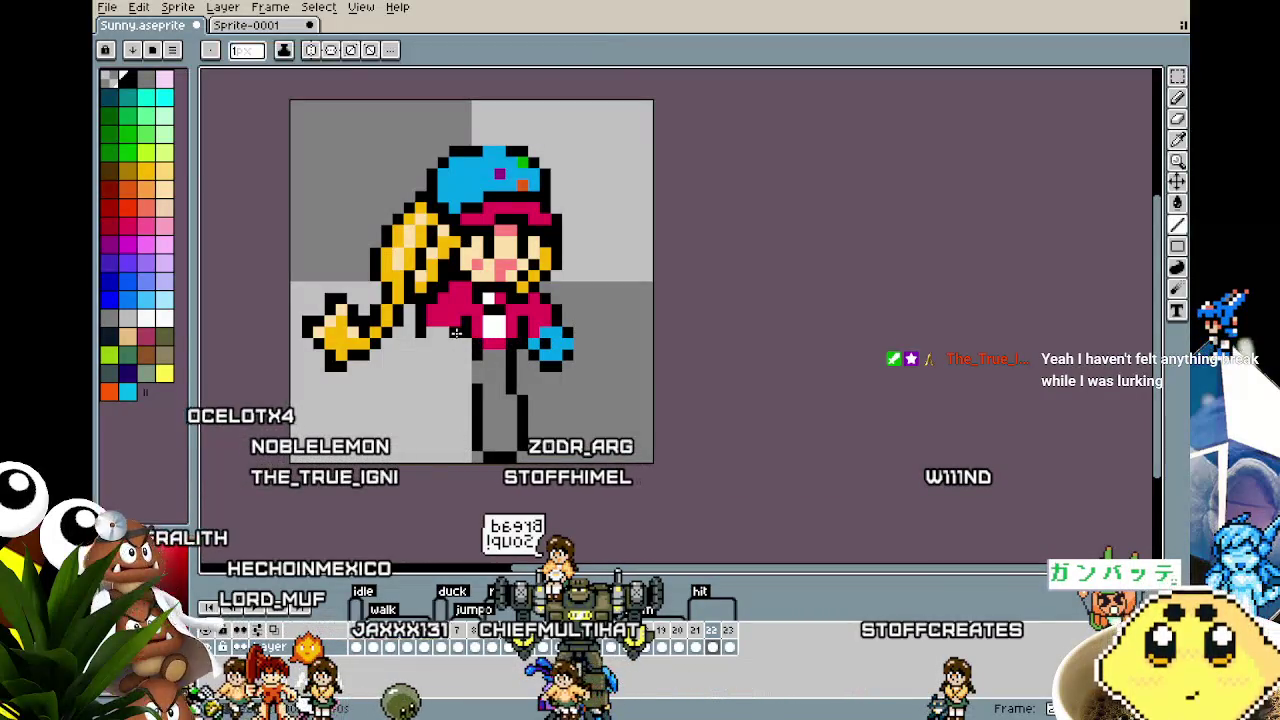
{"action": "left_click_drag", "start_coordinate": [466, 341], "coordinate": [443, 420]}
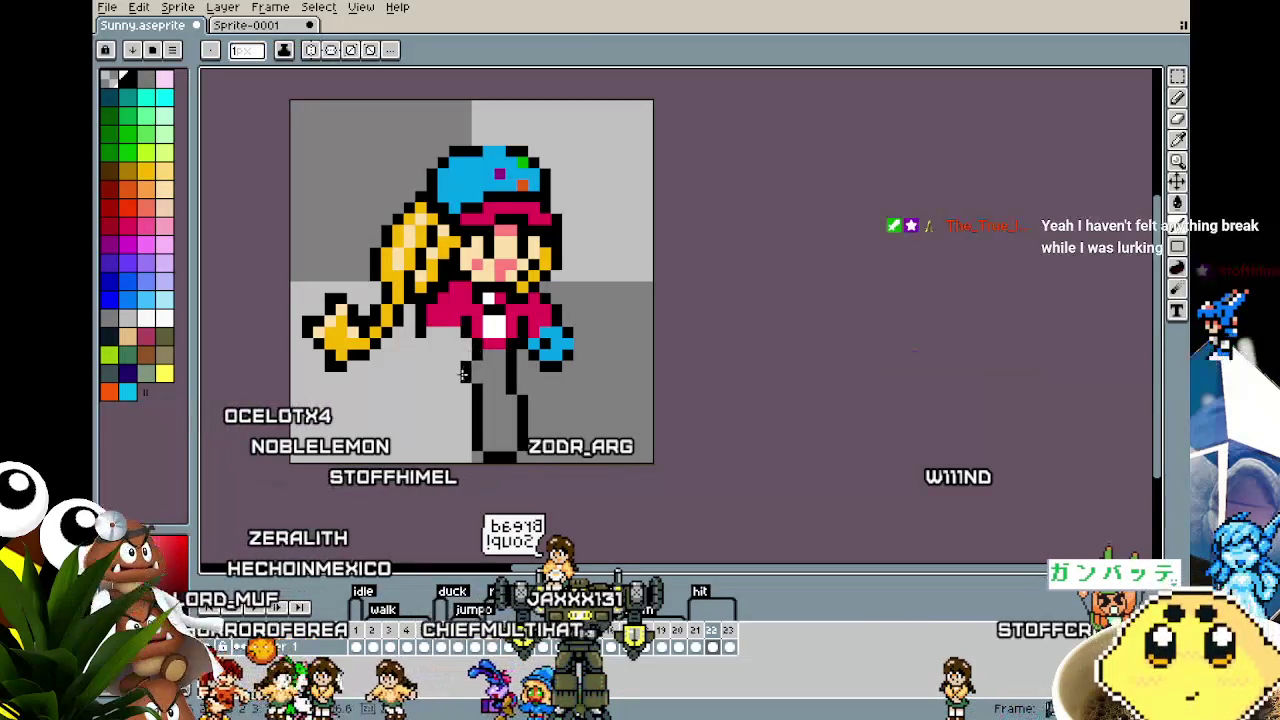
{"action": "key", "text": "ctrl+z"}
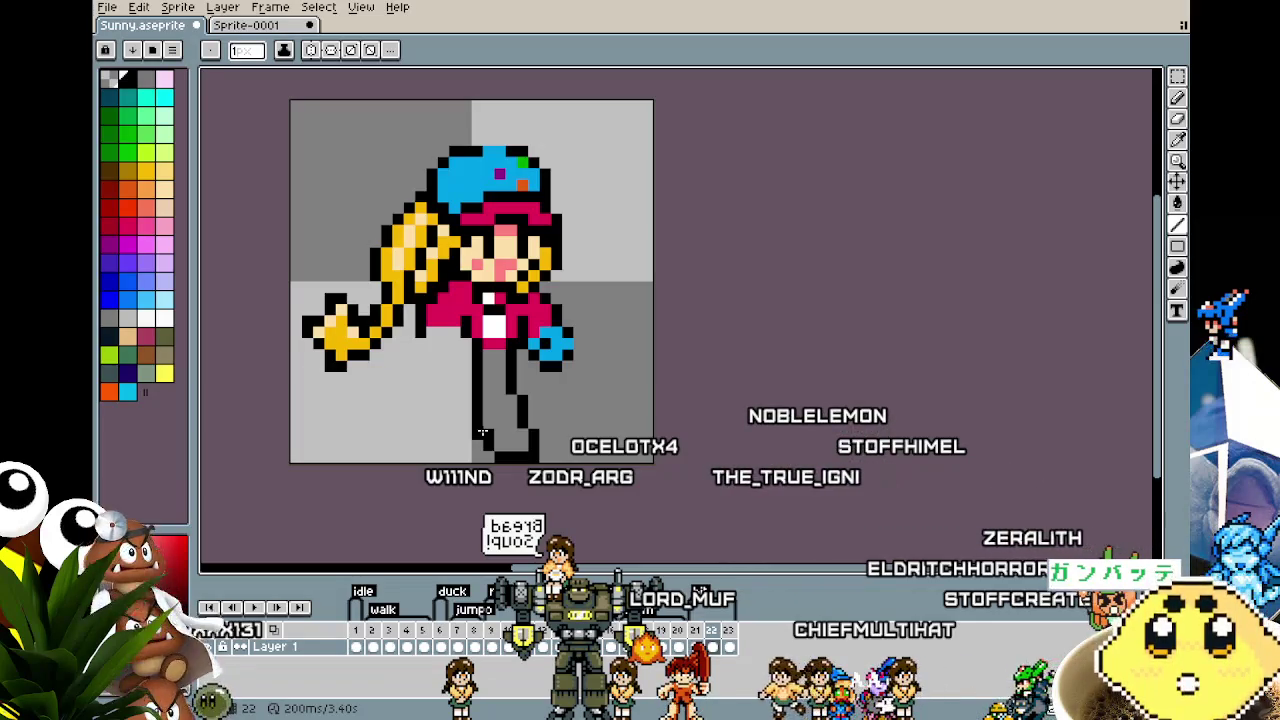
{"action": "scroll", "coordinate": [450, 360], "scroll_direction": "up", "scroll_amount": 1}
Step: Sample the jacket pink and paint over the white chest pixels
{"action": "key", "text": "i"}
{"action": "left_click", "coordinate": [492, 292]}
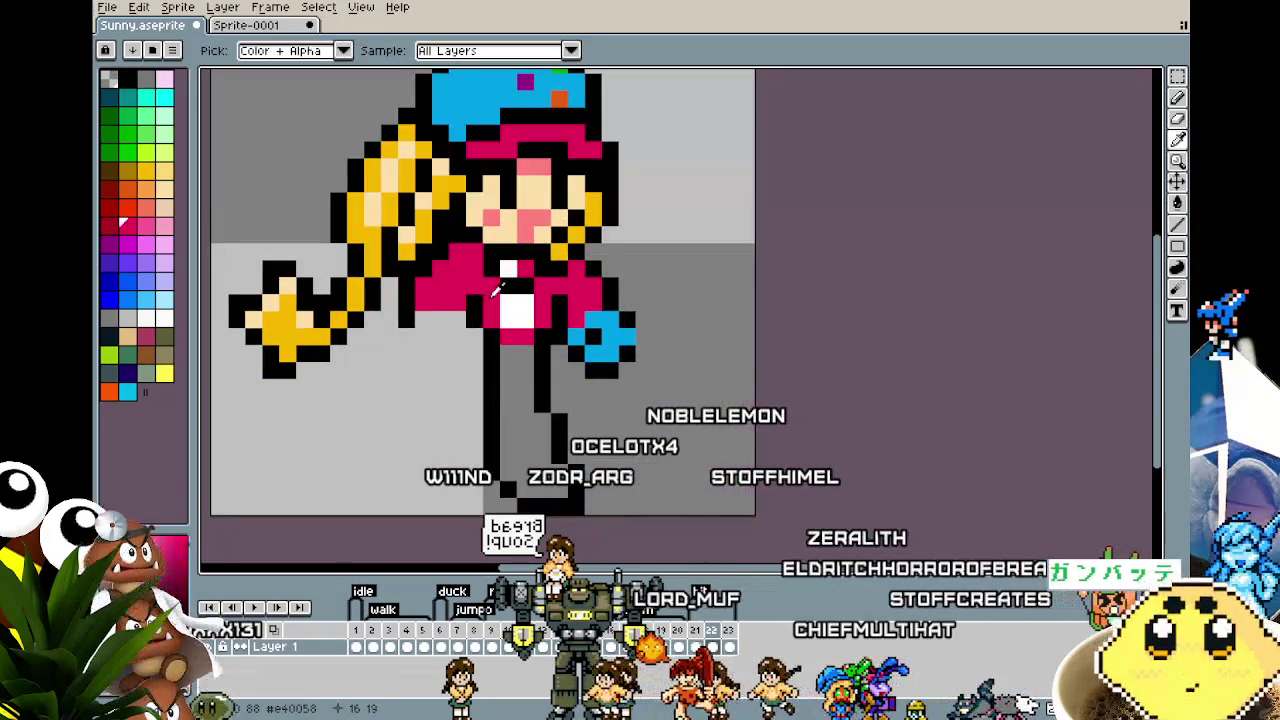
{"action": "key", "text": "b"}
{"action": "mouse_move", "coordinate": [507, 300]}
{"action": "left_mouse_down"}
{"action": "mouse_move", "coordinate": [523, 318]}
{"action": "mouse_move", "coordinate": [500, 280]}
{"action": "left_mouse_up"}
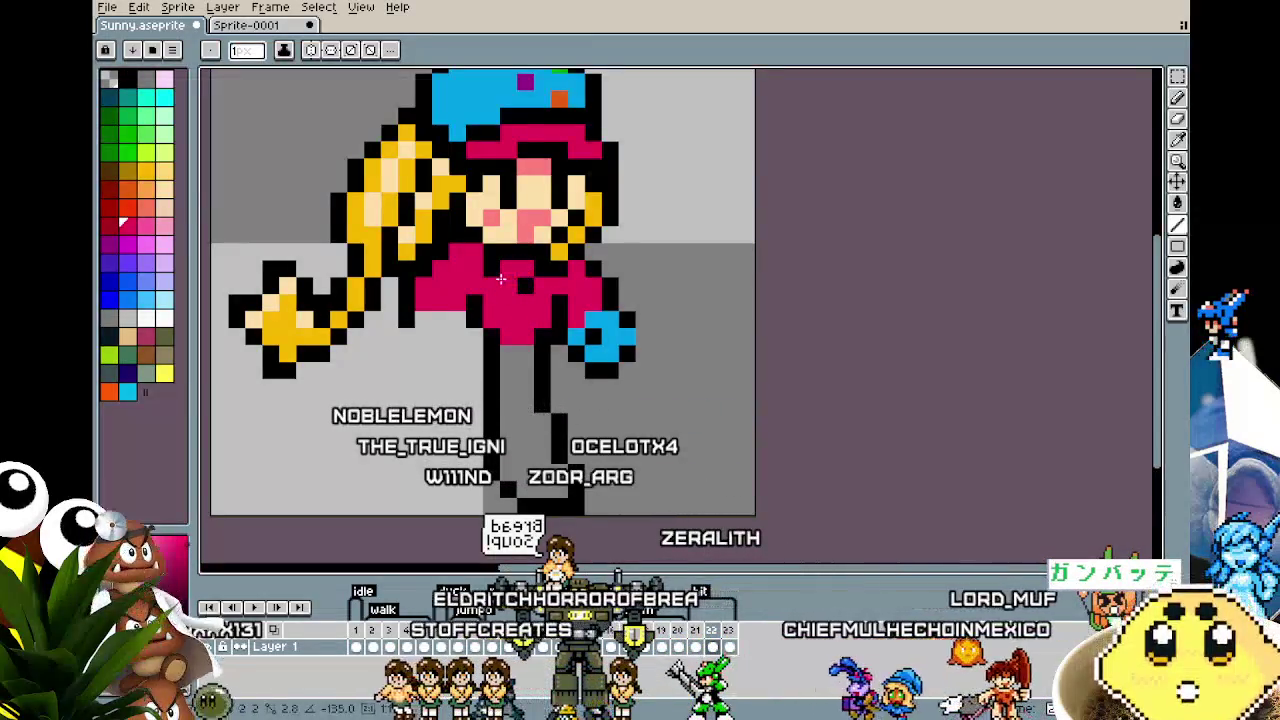
Step: Erase the blue and red hand pixels on the jacket's right side
{"action": "key", "text": "e"}
{"action": "left_click_drag", "start_coordinate": [629, 373], "coordinate": [637, 330]}
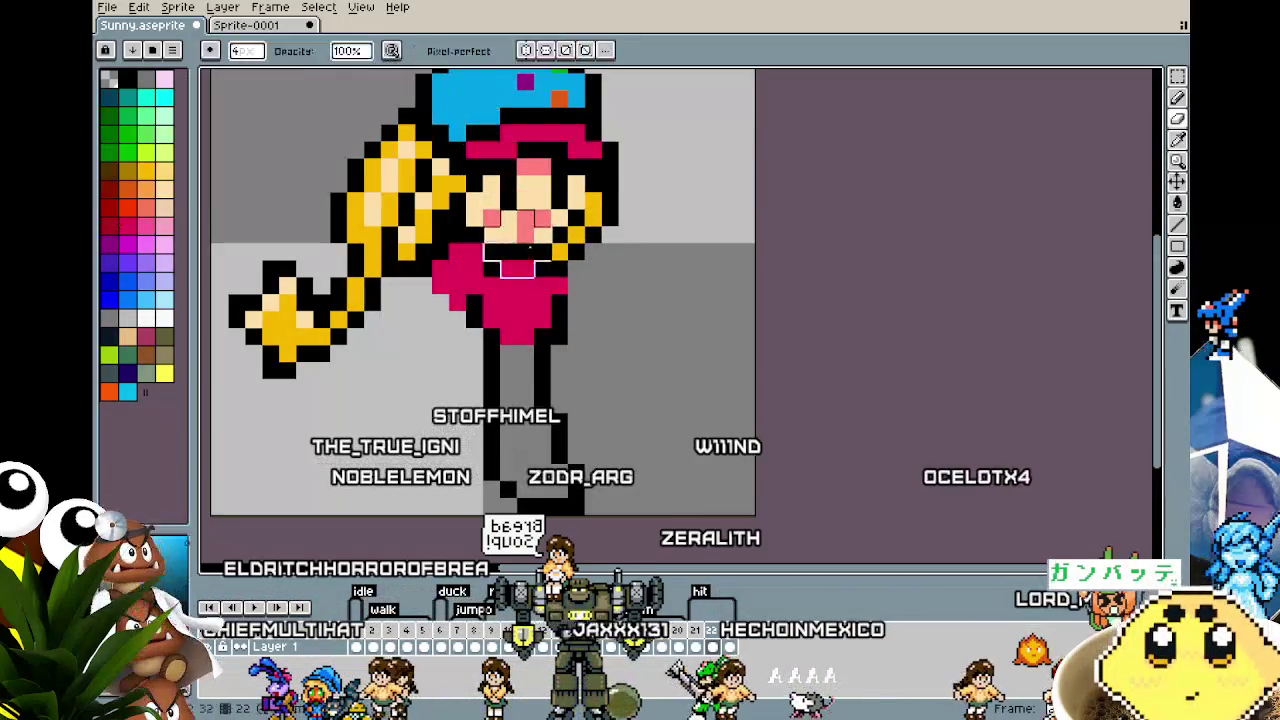
{"action": "key", "text": "b"}
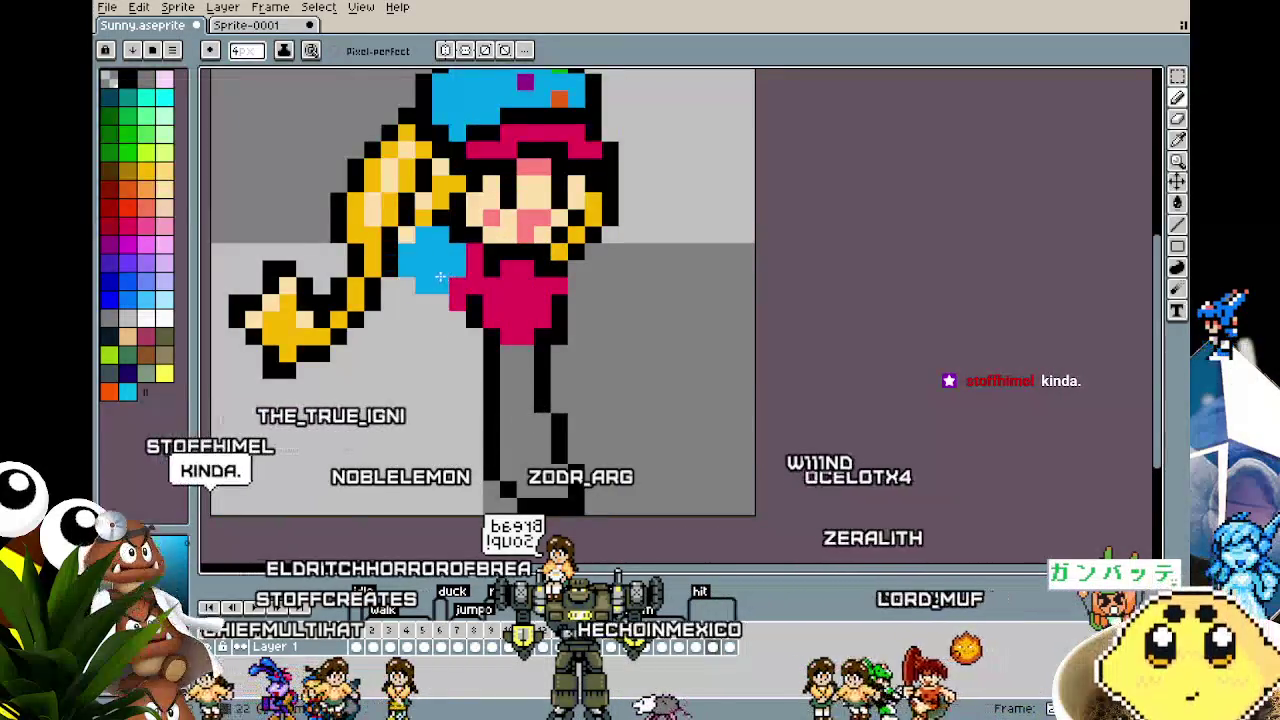
Step: Magic Wand-select the empty area, test a blue stroke beside the face, then undo it
{"action": "key", "text": "w"}
{"action": "left_click", "coordinate": [655, 293]}
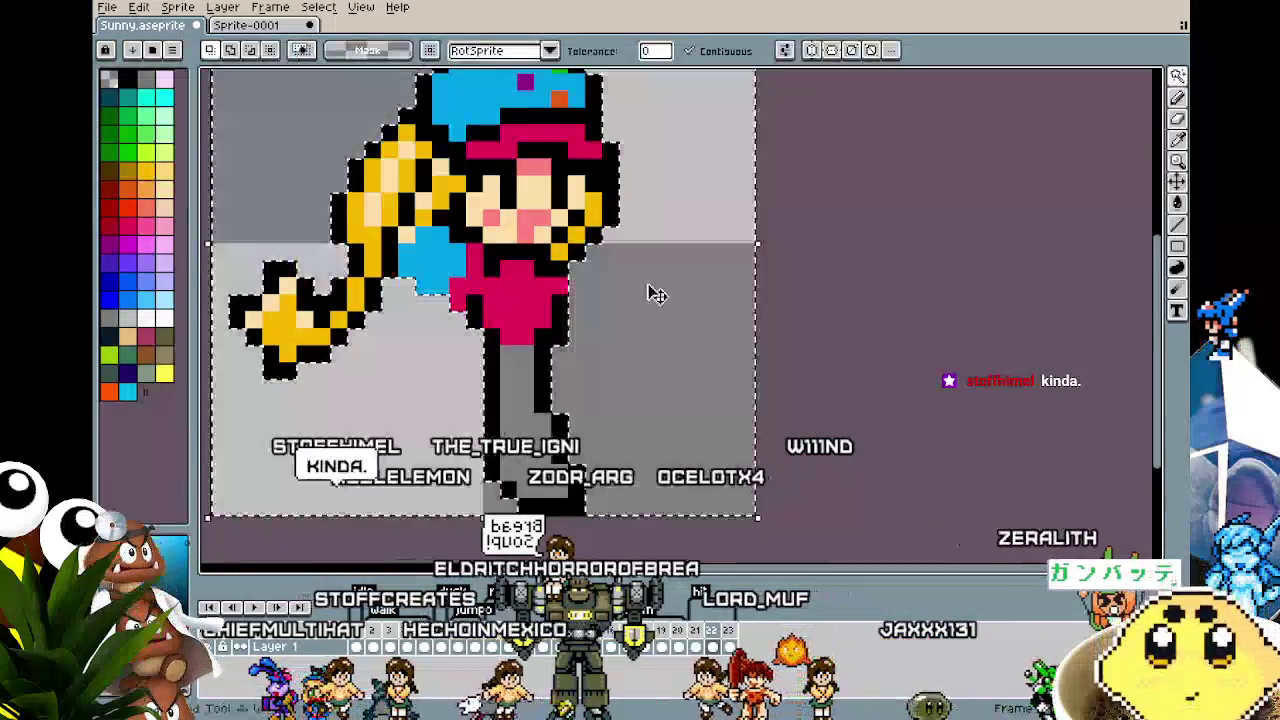
{"action": "key", "text": "b"}
{"action": "left_click_drag", "start_coordinate": [625, 215], "coordinate": [605, 245]}
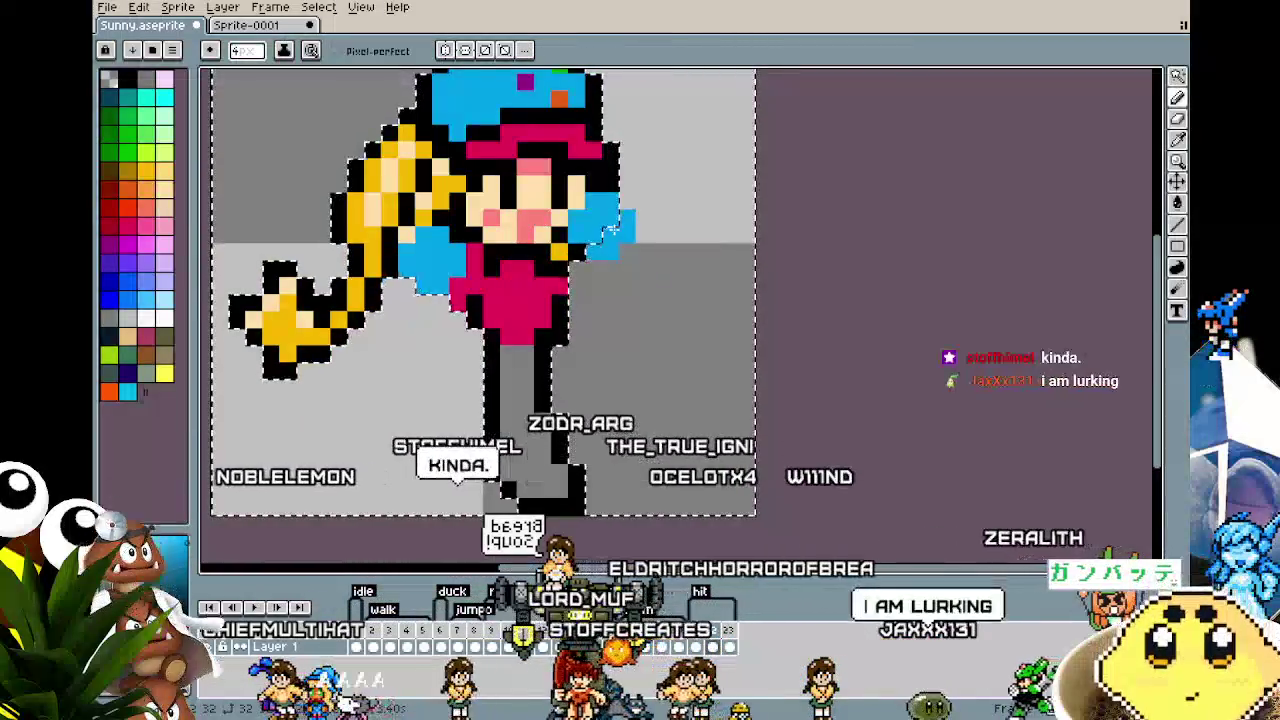
{"action": "key", "text": "ctrl+z"}
{"action": "key", "text": "ctrl+z"}
{"action": "key", "text": "e"}
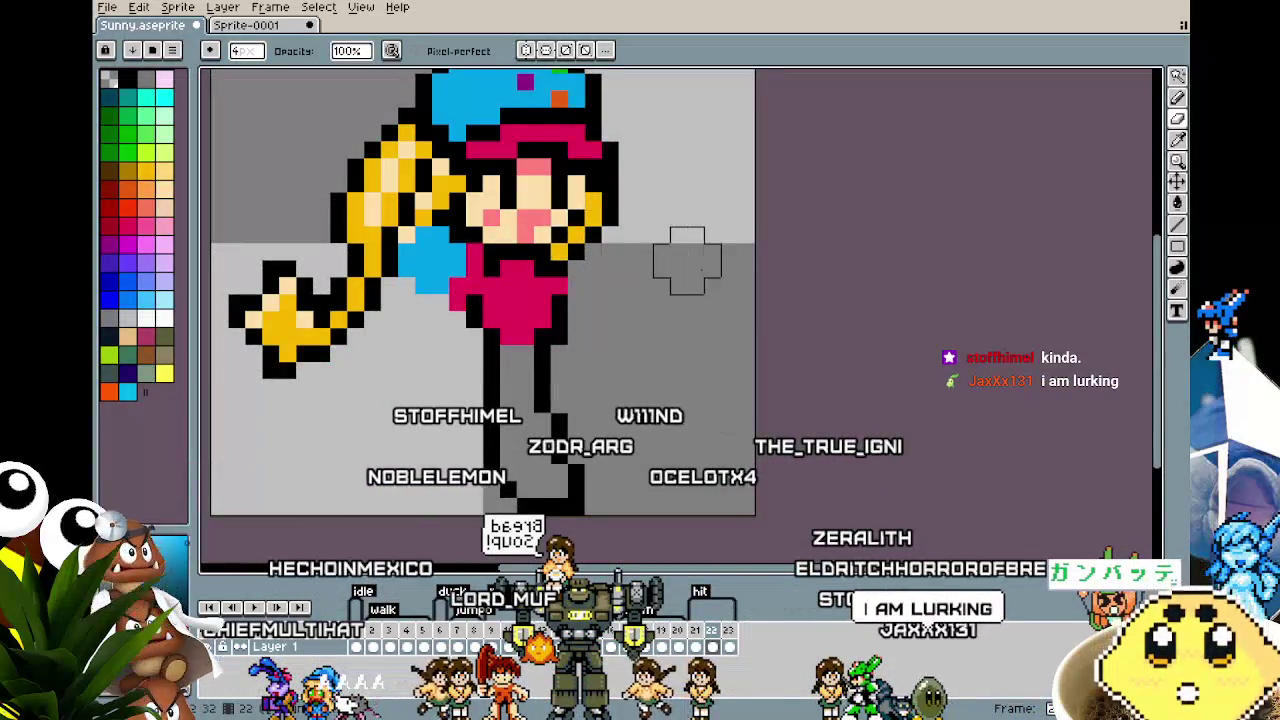
Step: Shift the yellow hair strand beside the face right and sketch a pan outline below the hand
{"action": "scroll", "coordinate": [625, 230], "scroll_direction": "up", "scroll_amount": 1}
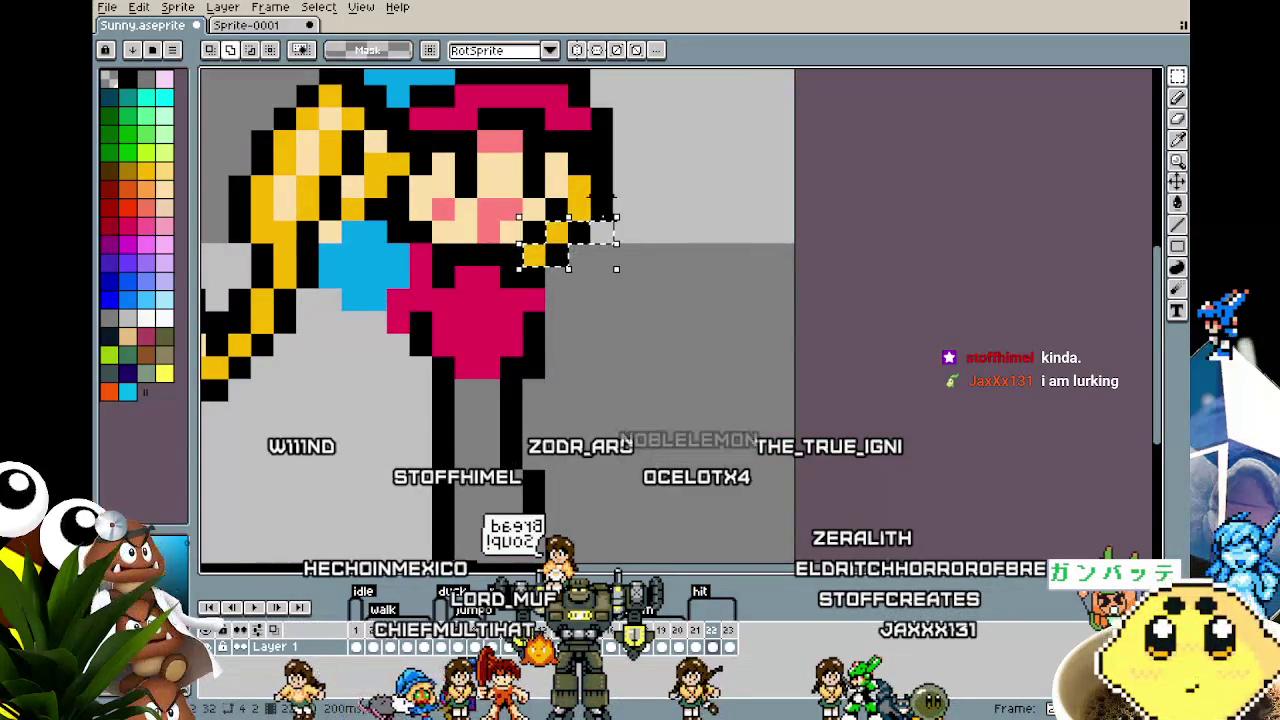
{"action": "left_click_drag", "start_coordinate": [560, 240], "coordinate": [625, 245]}
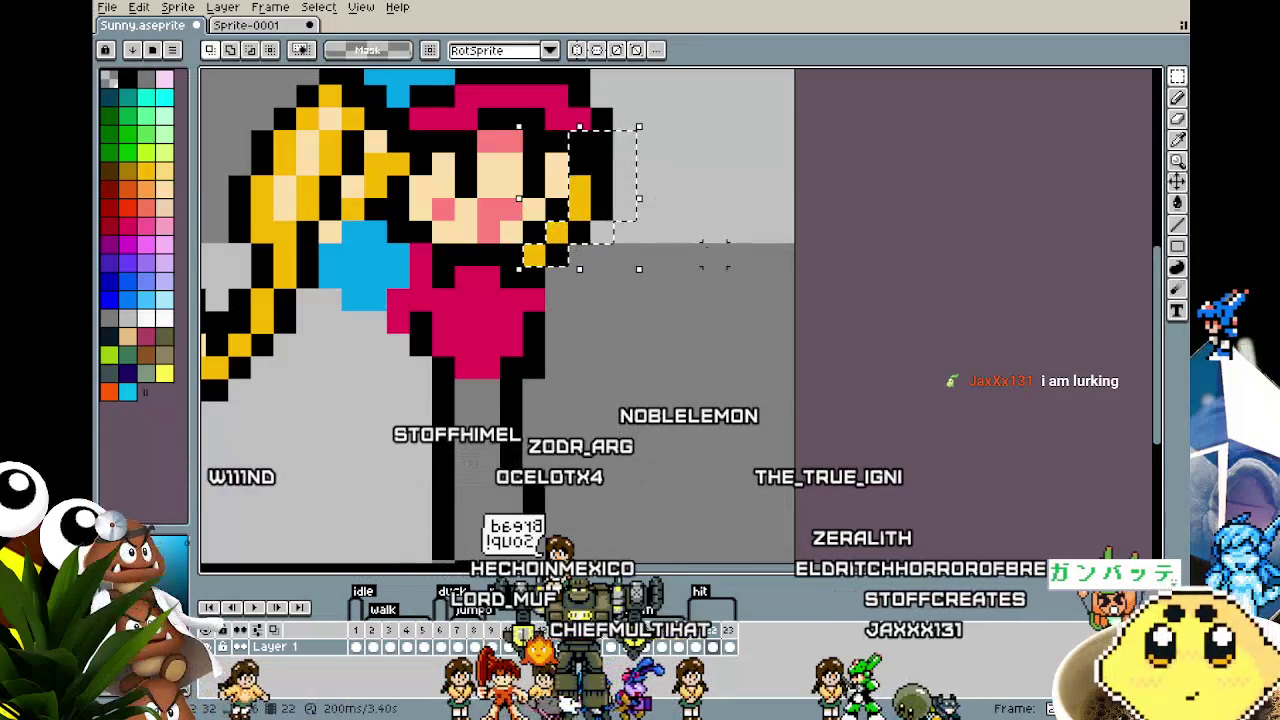
{"action": "mouse_move", "coordinate": [560, 198]}
{"action": "left_mouse_down"}
{"action": "mouse_move", "coordinate": [605, 191]}
{"action": "mouse_move", "coordinate": [586, 194]}
{"action": "left_mouse_up"}
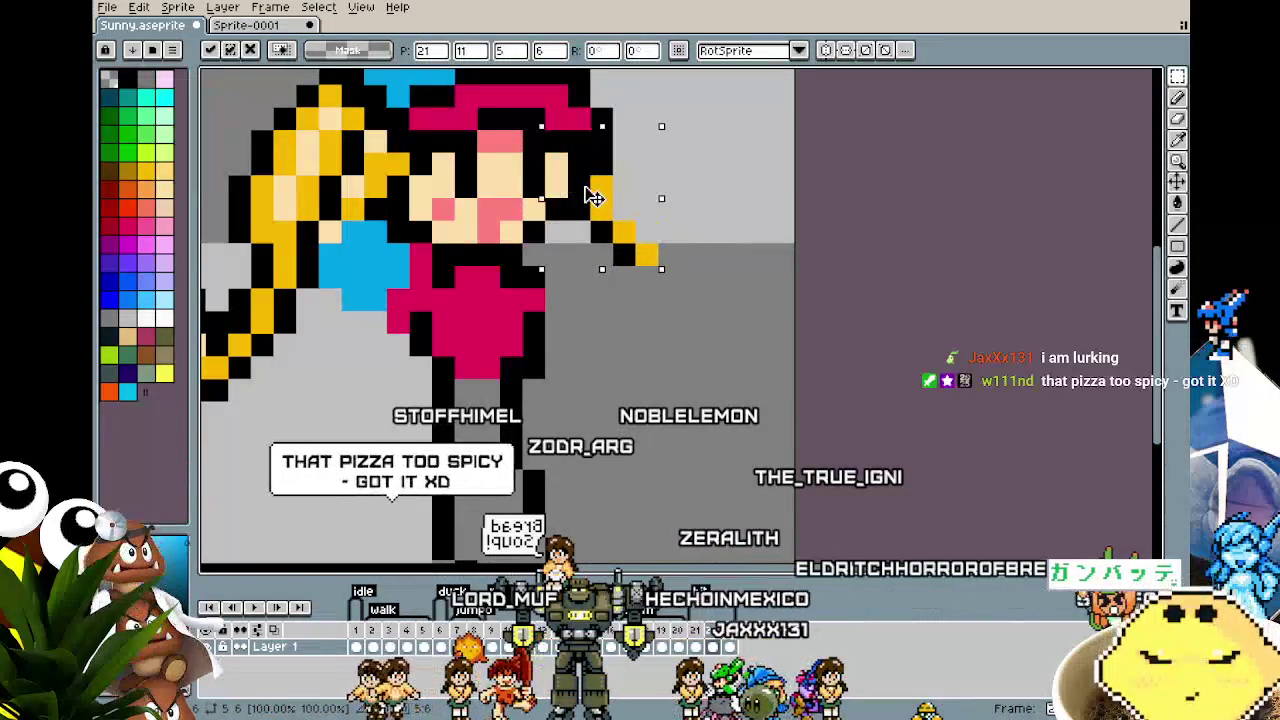
{"action": "key", "text": "ctrl+d"}
{"action": "scroll", "coordinate": [588, 266], "scroll_direction": "down", "scroll_amount": 3}
{"action": "scroll", "coordinate": [365, 368], "scroll_direction": "up", "scroll_amount": 2}
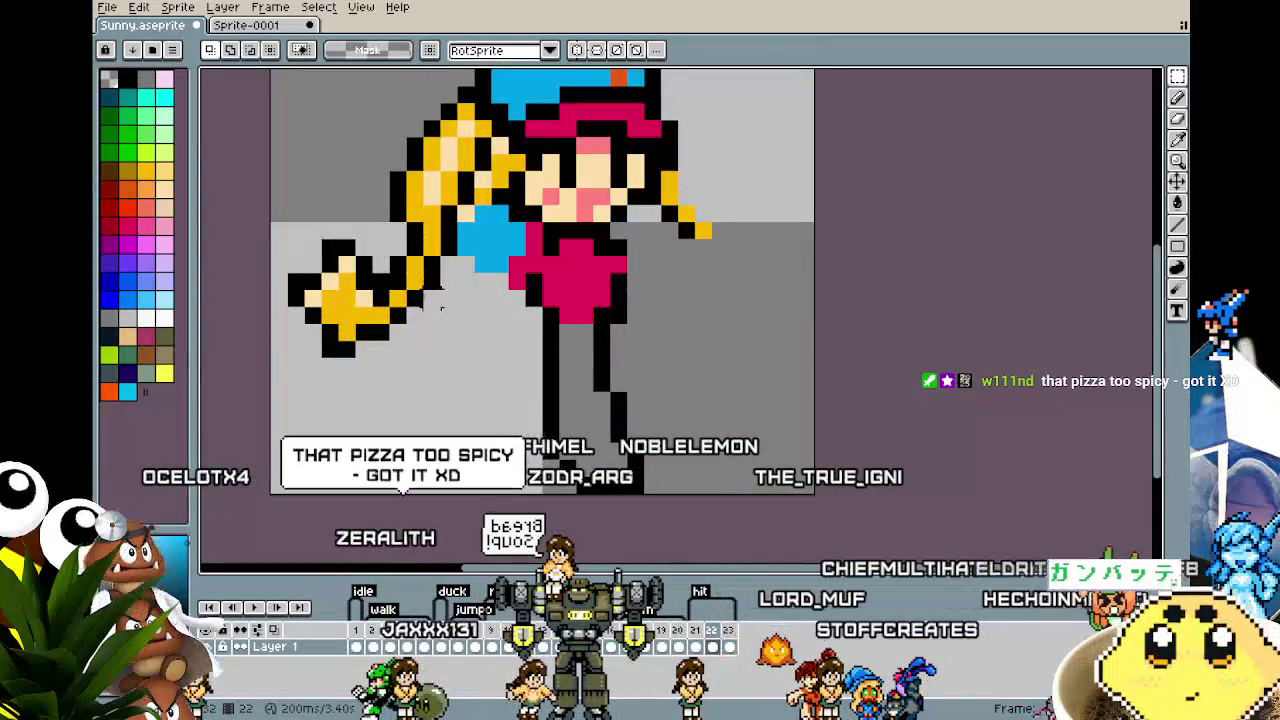
{"action": "left_click_drag", "start_coordinate": [400, 237], "coordinate": [365, 383]}
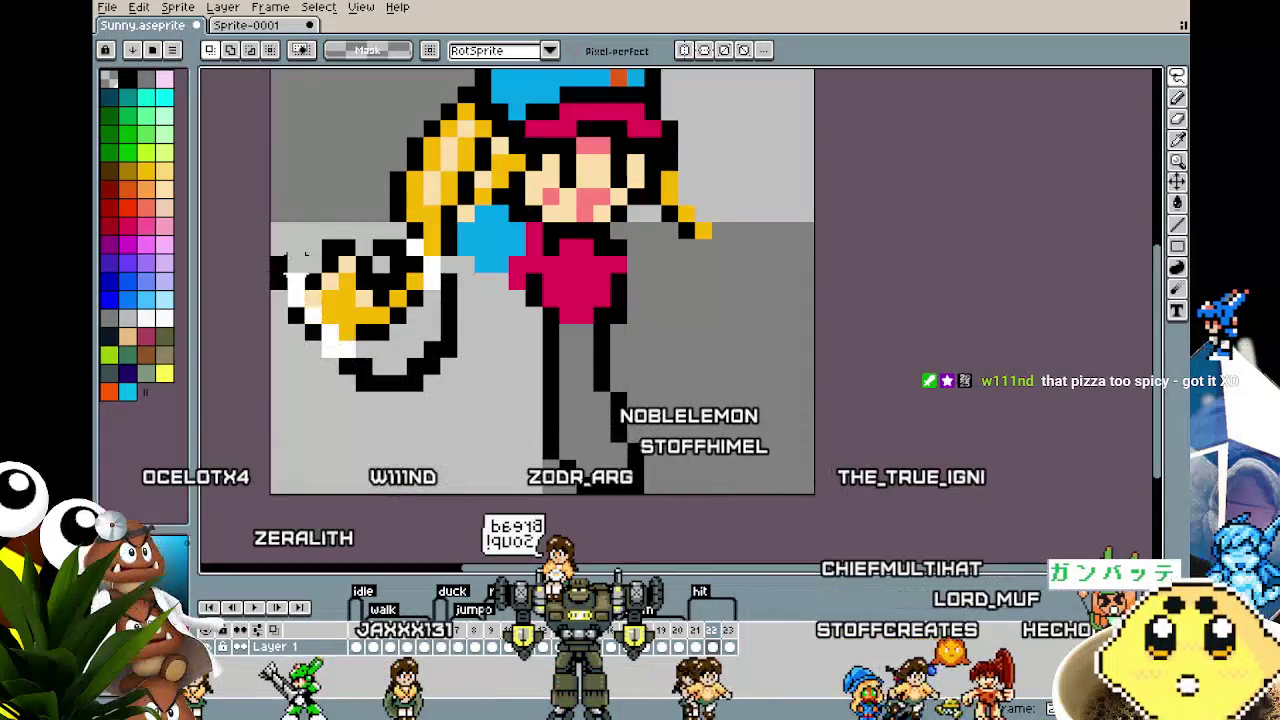
Step: Undo the pan outline and move the hand pixels up onto the body
{"action": "key", "text": "ctrl+z"}
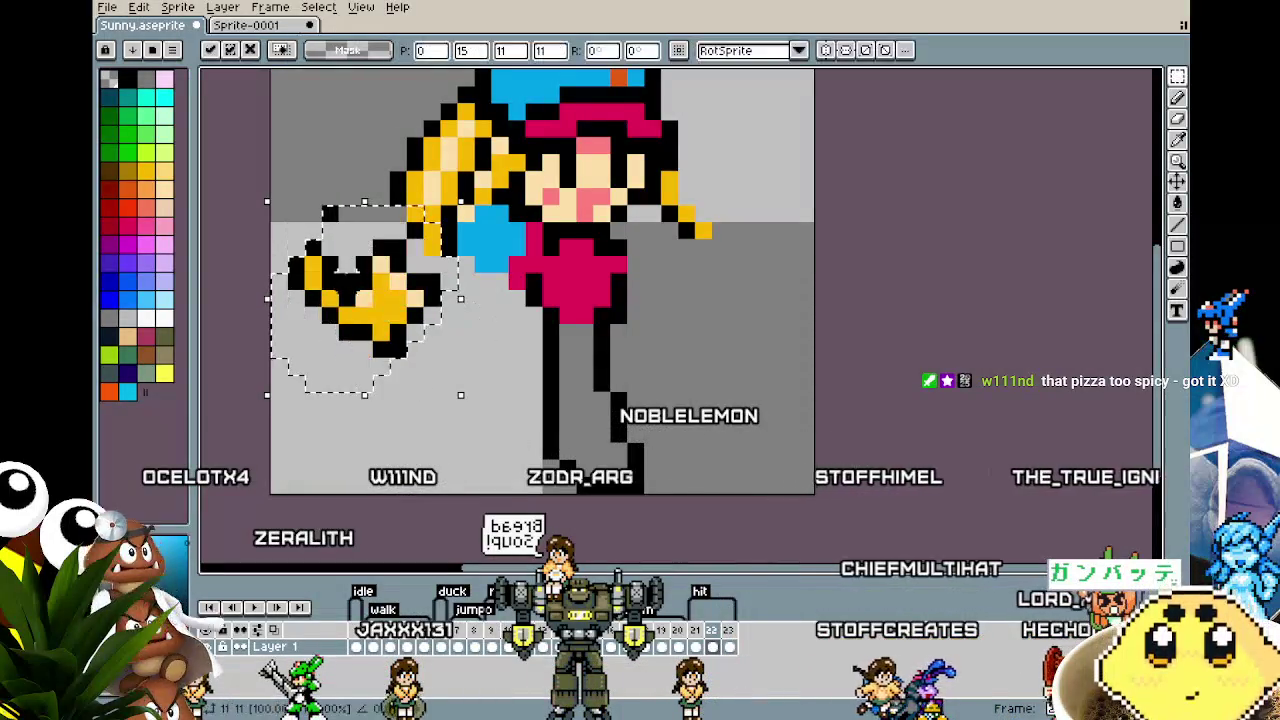
{"action": "mouse_move", "coordinate": [368, 304]}
{"action": "left_mouse_down"}
{"action": "mouse_move", "coordinate": [537, 287]}
{"action": "mouse_move", "coordinate": [560, 250]}
{"action": "mouse_move", "coordinate": [575, 255]}
{"action": "mouse_move", "coordinate": [567, 288]}
{"action": "left_mouse_up"}
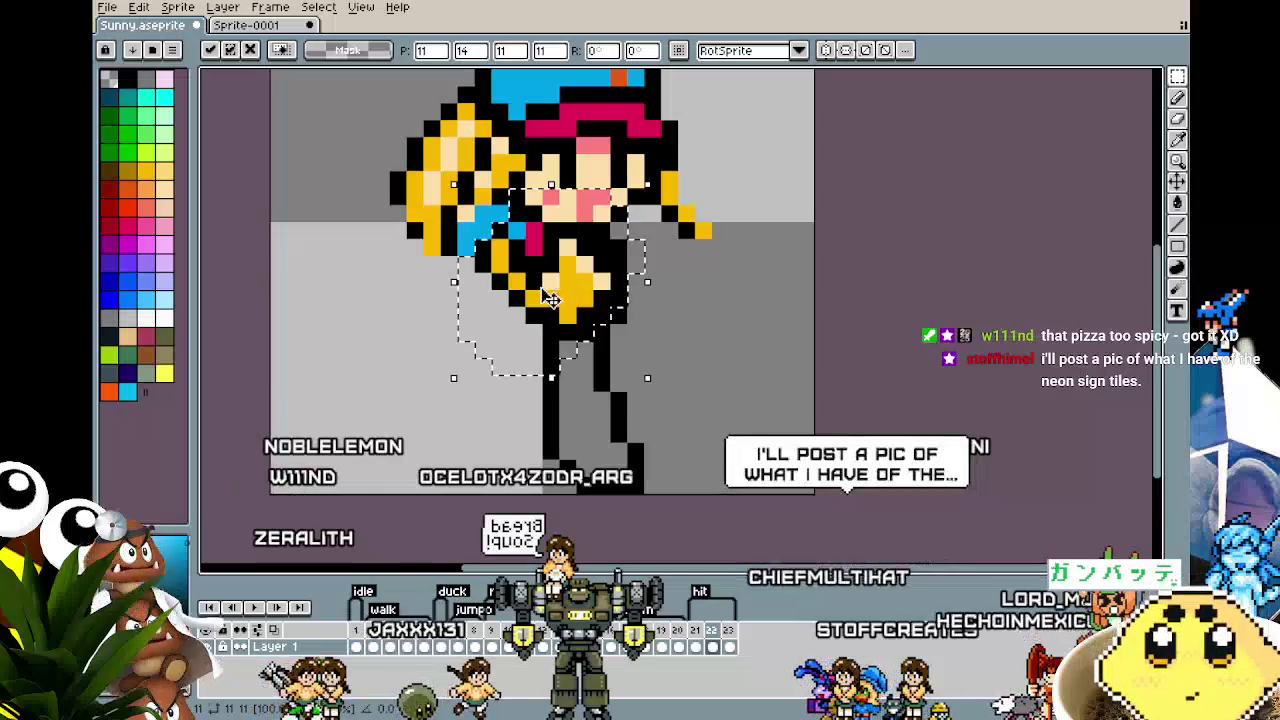
{"action": "left_click", "coordinate": [400, 349]}
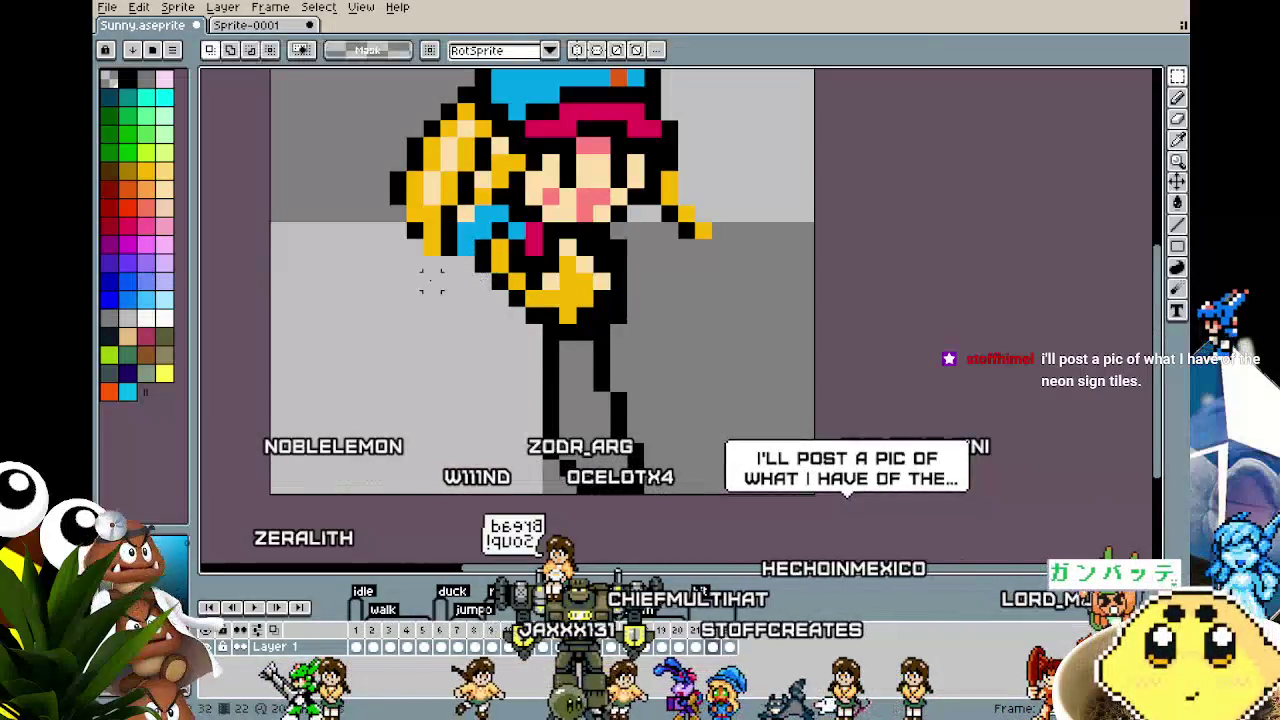
Step: Paint yellow hair pixels left of the body and draw black strand lines inside it
{"action": "key", "text": "i"}
{"action": "key", "text": "v"}
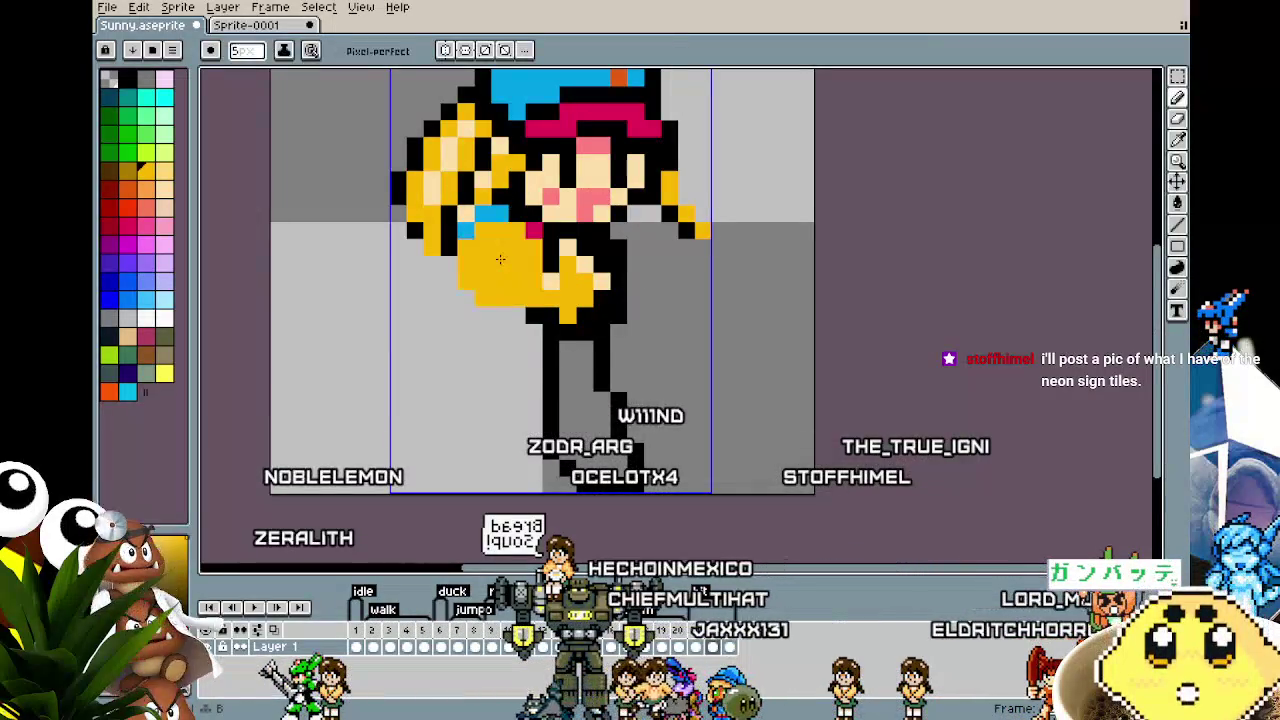
{"action": "key", "text": "b"}
{"action": "left_click_drag", "start_coordinate": [470, 220], "coordinate": [512, 268]}
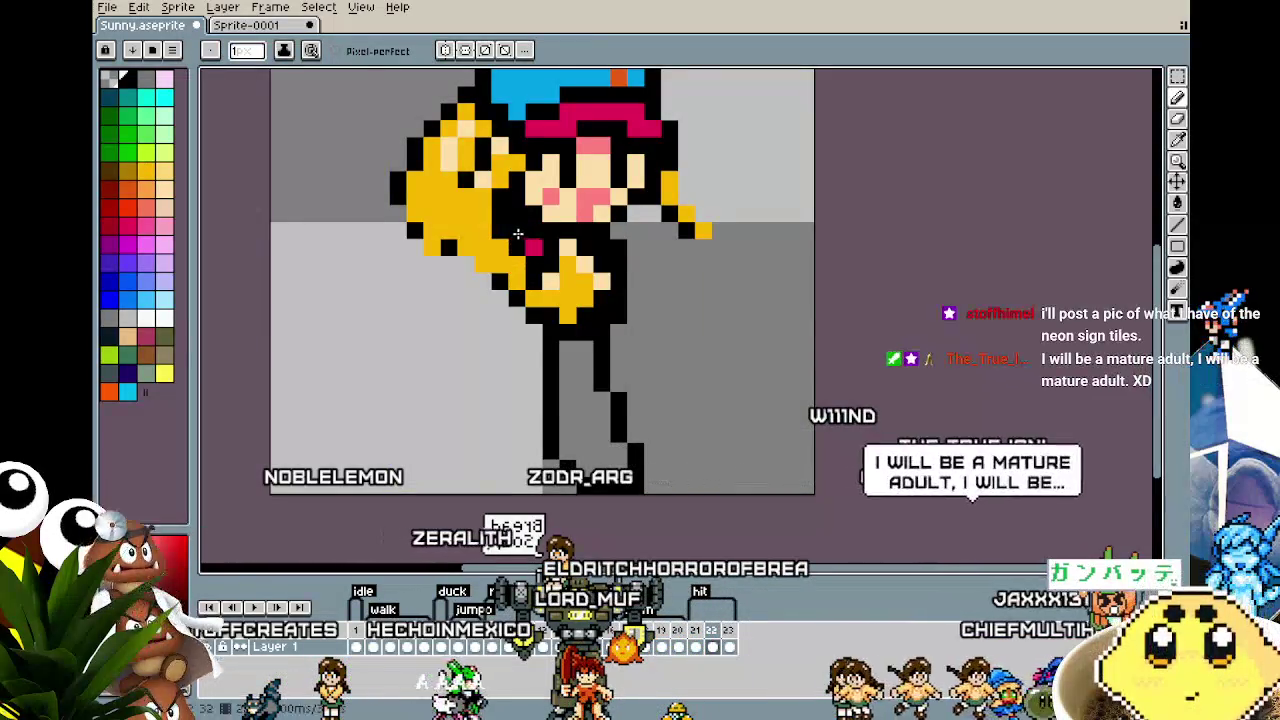
{"action": "left_click_drag", "start_coordinate": [492, 282], "coordinate": [478, 281]}
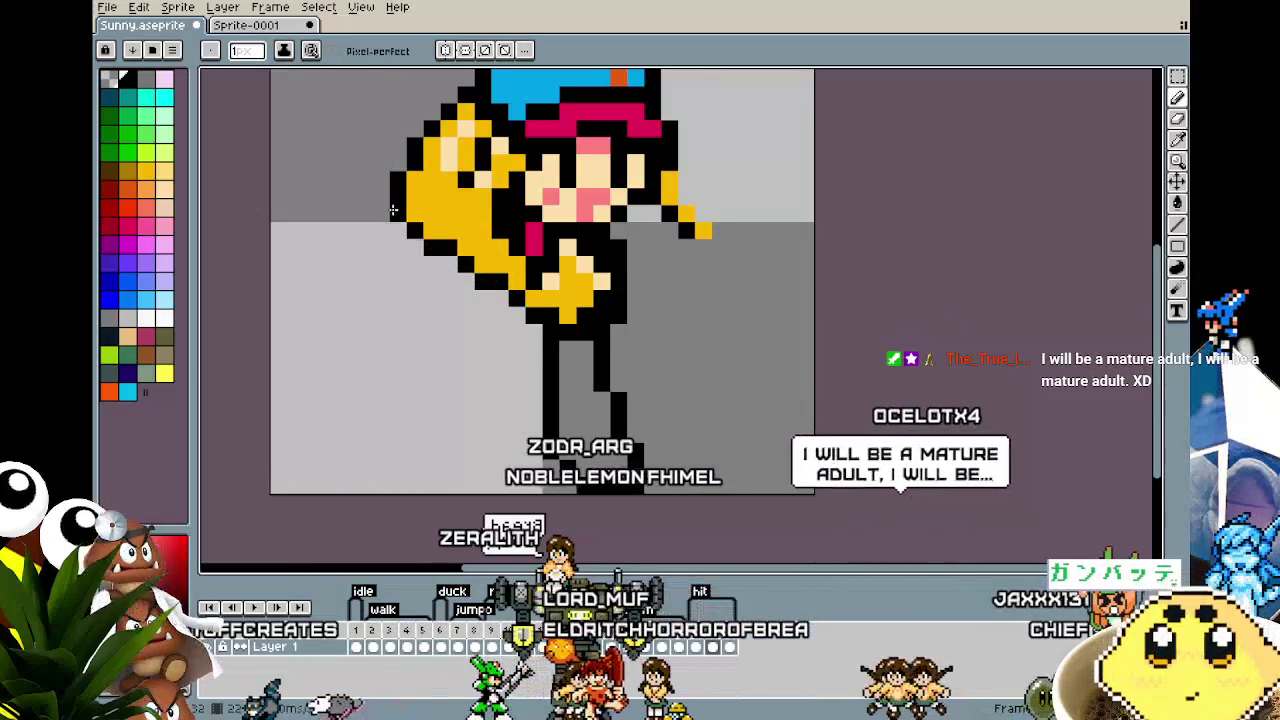
{"action": "left_click_drag", "start_coordinate": [447, 200], "coordinate": [464, 213]}
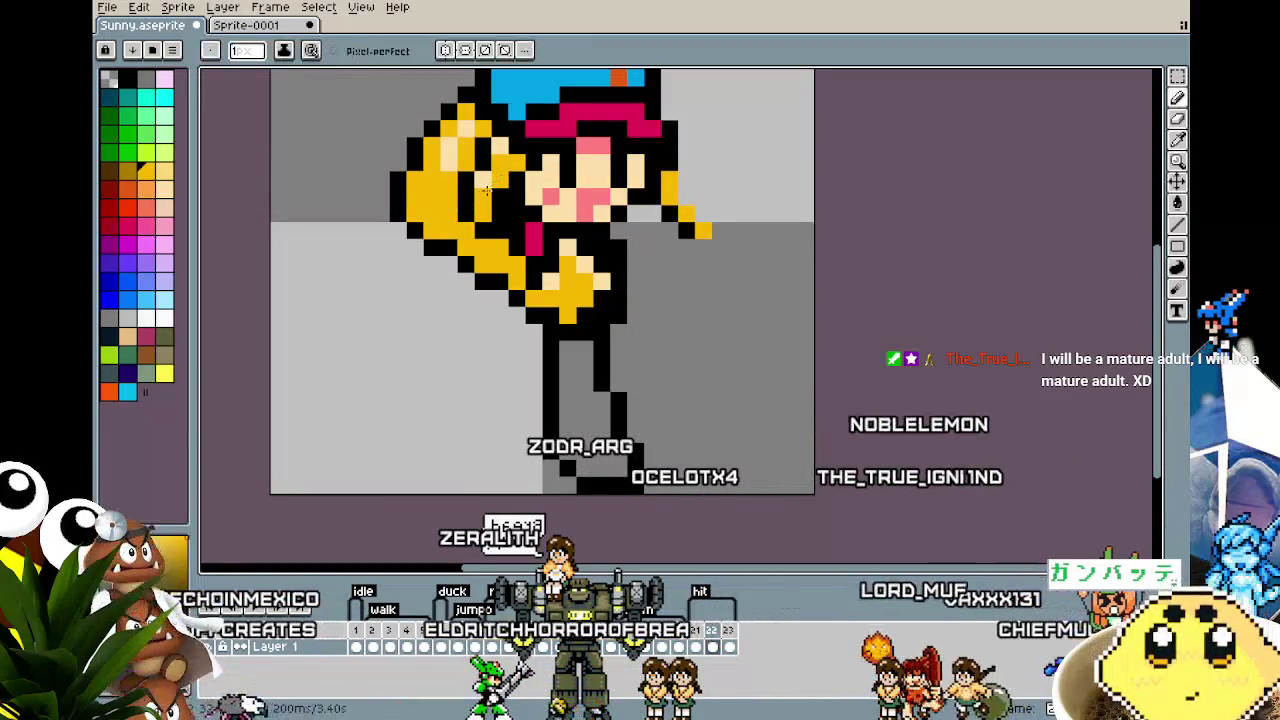
{"action": "scroll", "coordinate": [464, 264], "scroll_direction": "down", "scroll_amount": 3}
Step: Pick the peach skin colour and paint over the front-facing eyes
{"action": "scroll", "coordinate": [466, 262], "scroll_direction": "down", "scroll_amount": 3}
{"action": "scroll", "coordinate": [467, 264], "scroll_direction": "up", "scroll_amount": 5}
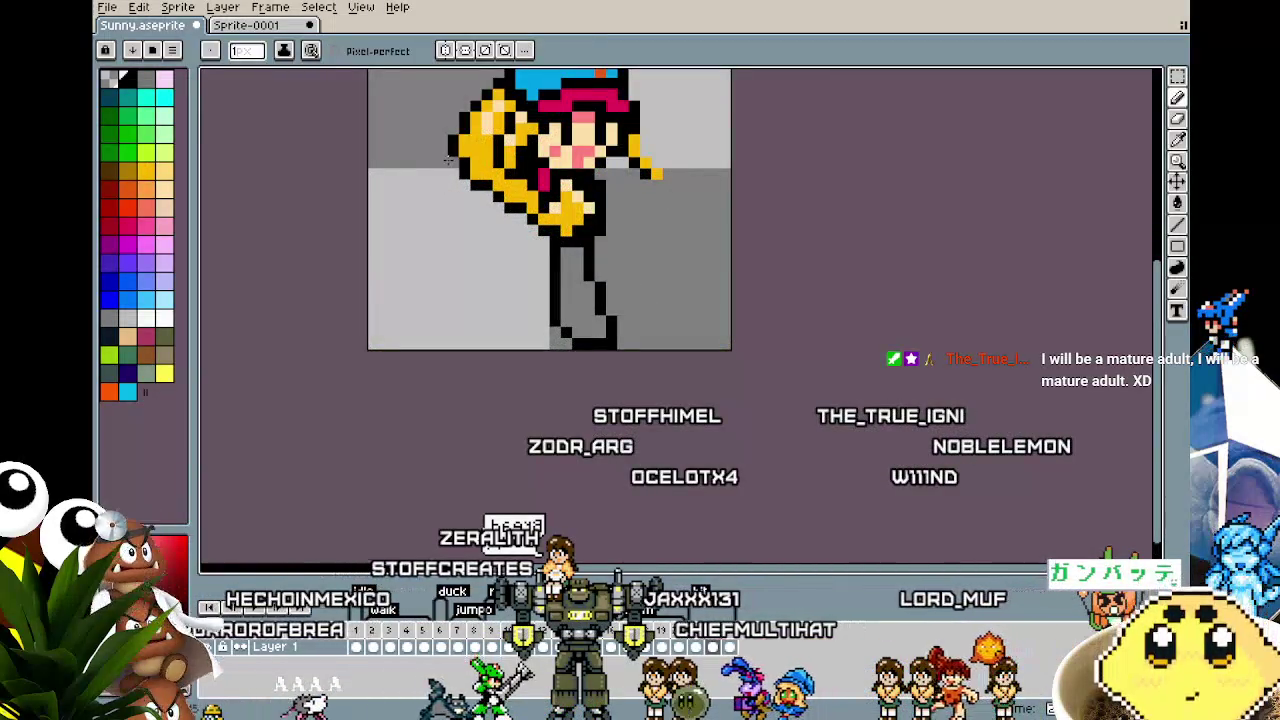
{"action": "key", "text": "i"}
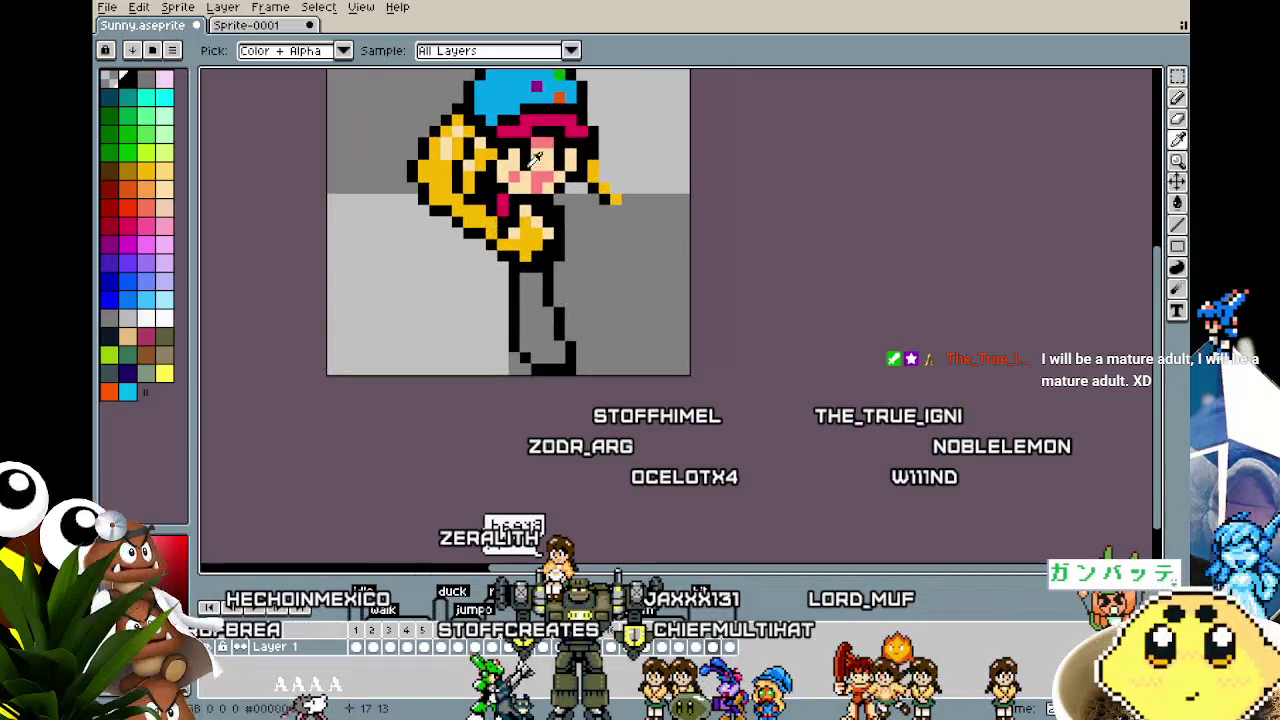
{"action": "left_click", "coordinate": [518, 152]}
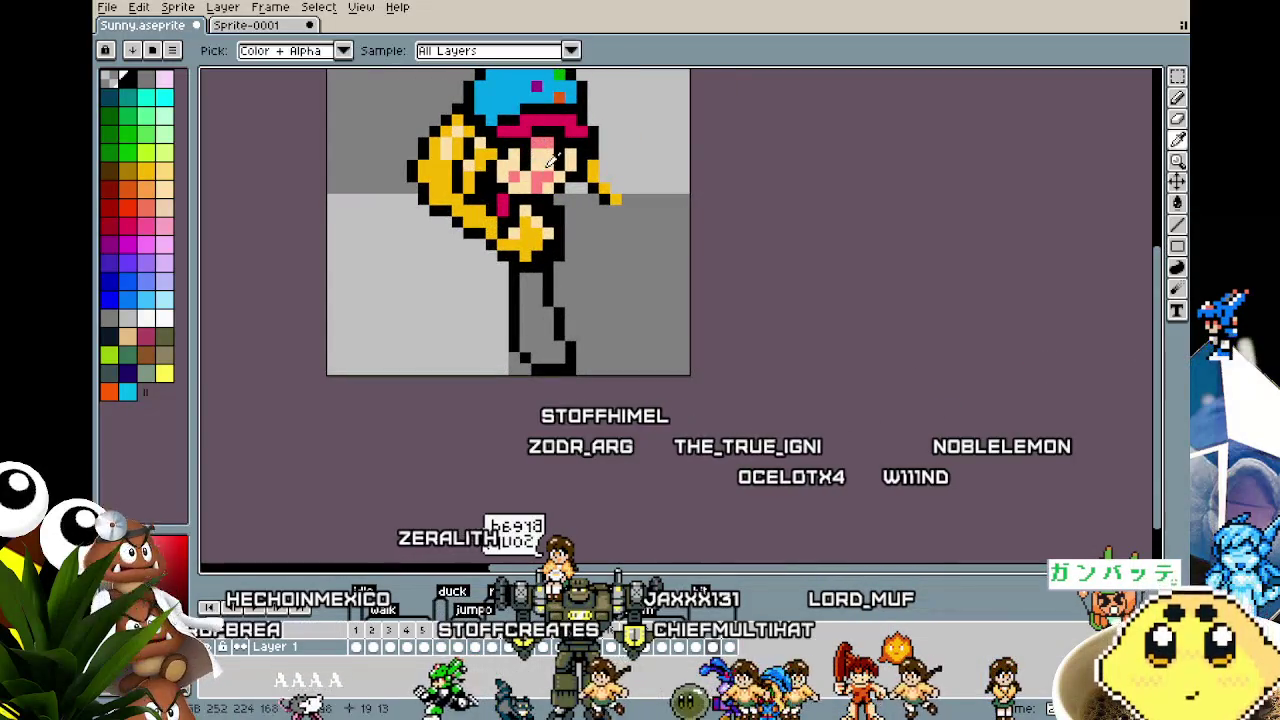
{"action": "left_click_drag", "start_coordinate": [553, 172], "coordinate": [549, 187]}
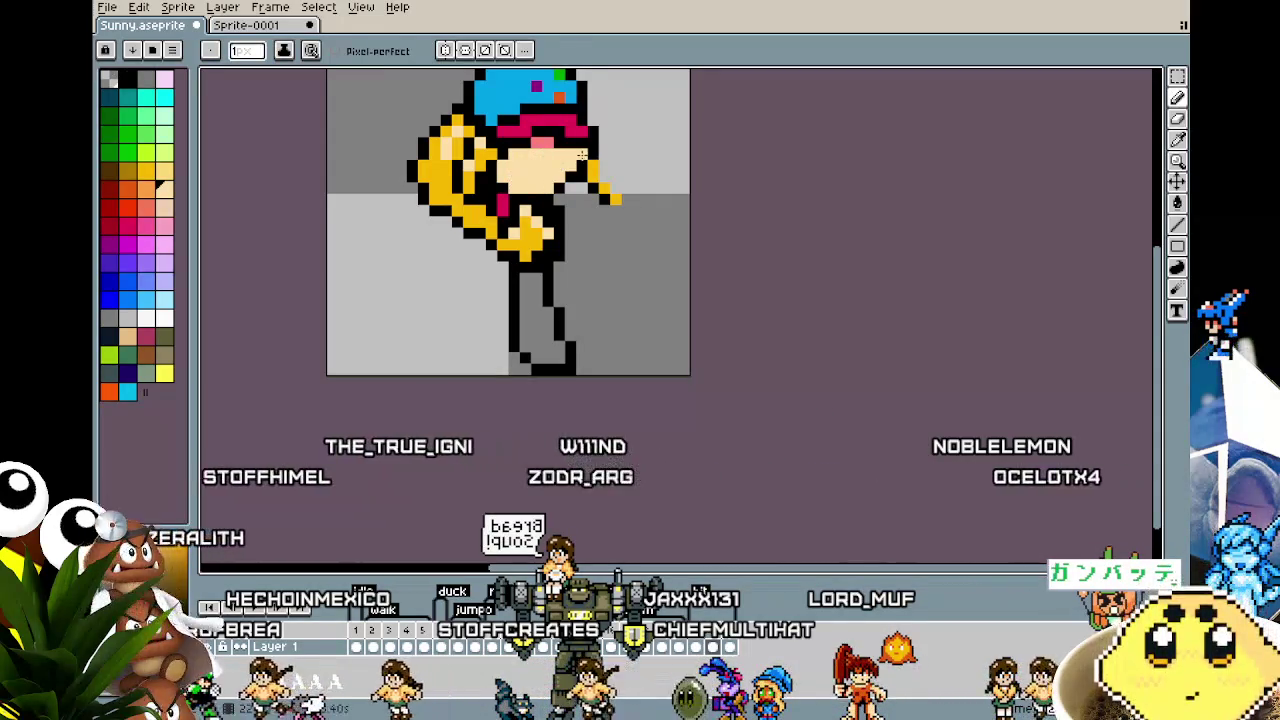
Step: Sample black from the sprite and return to the Pencil for the side-profile eye
{"action": "key", "text": "alt"}
{"action": "left_click", "coordinate": [606, 202], "text": "alt"}
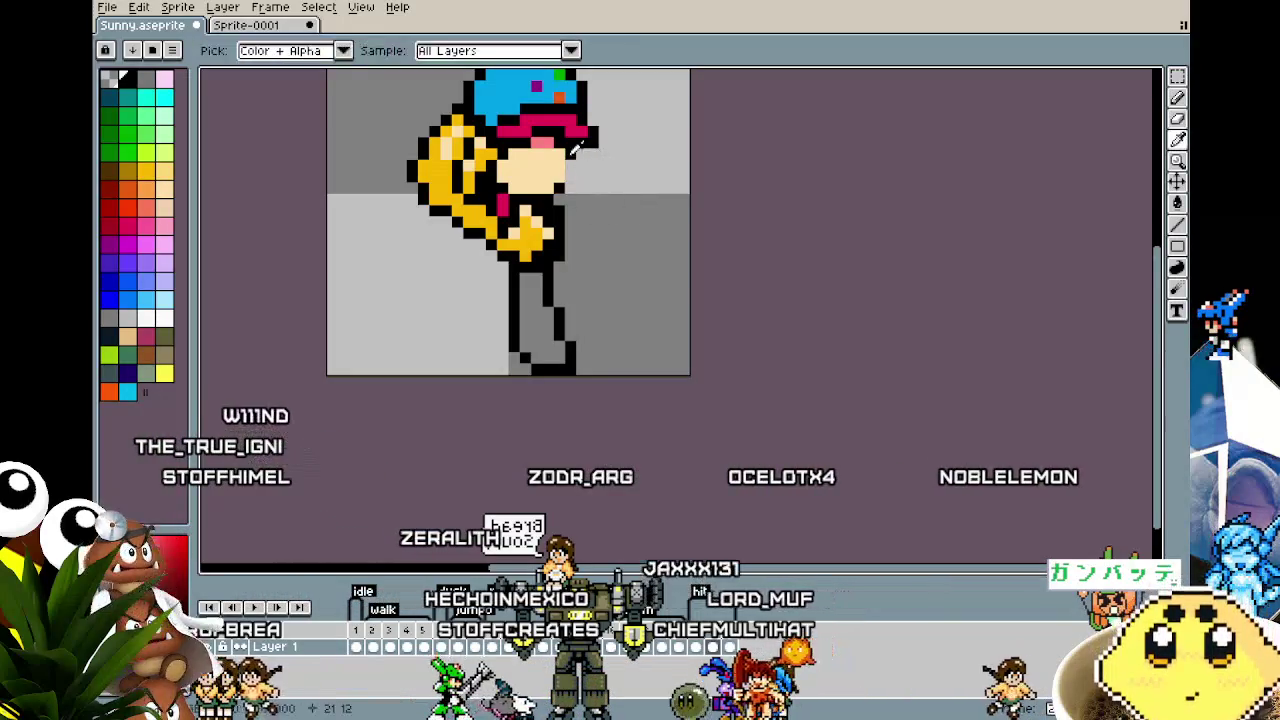
{"action": "key", "text": "e"}
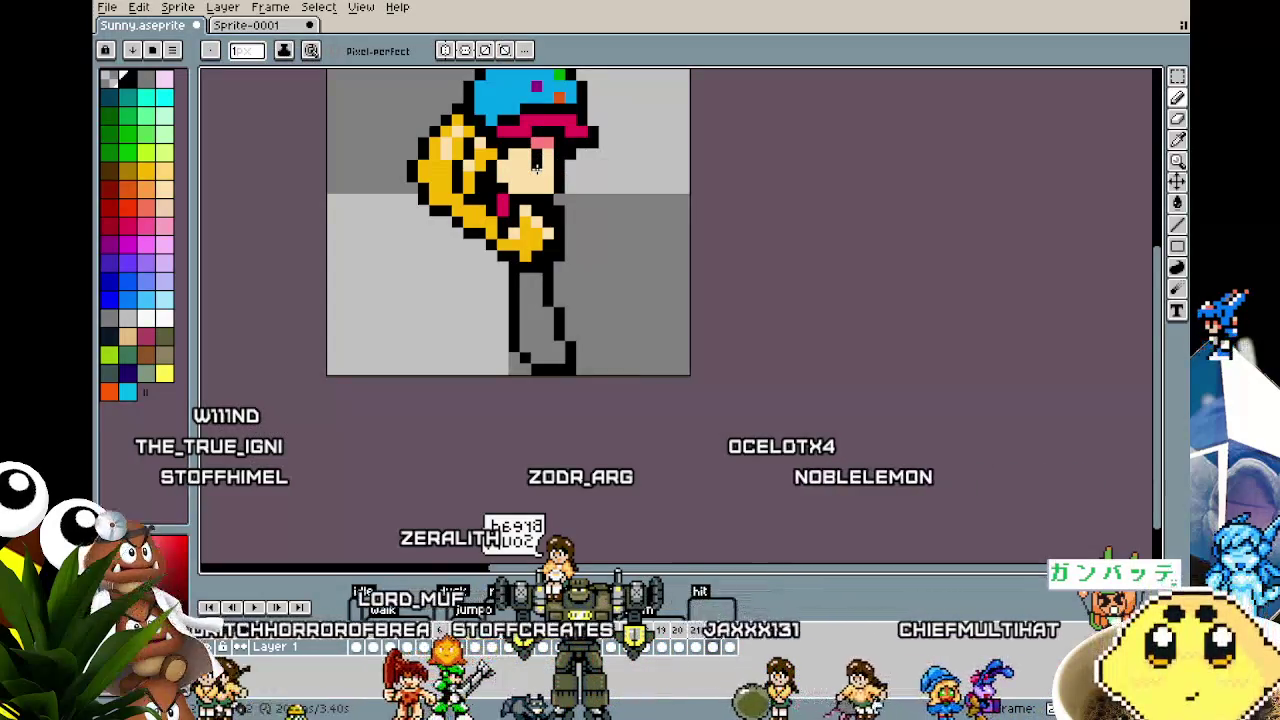
{"action": "key", "text": "v"}
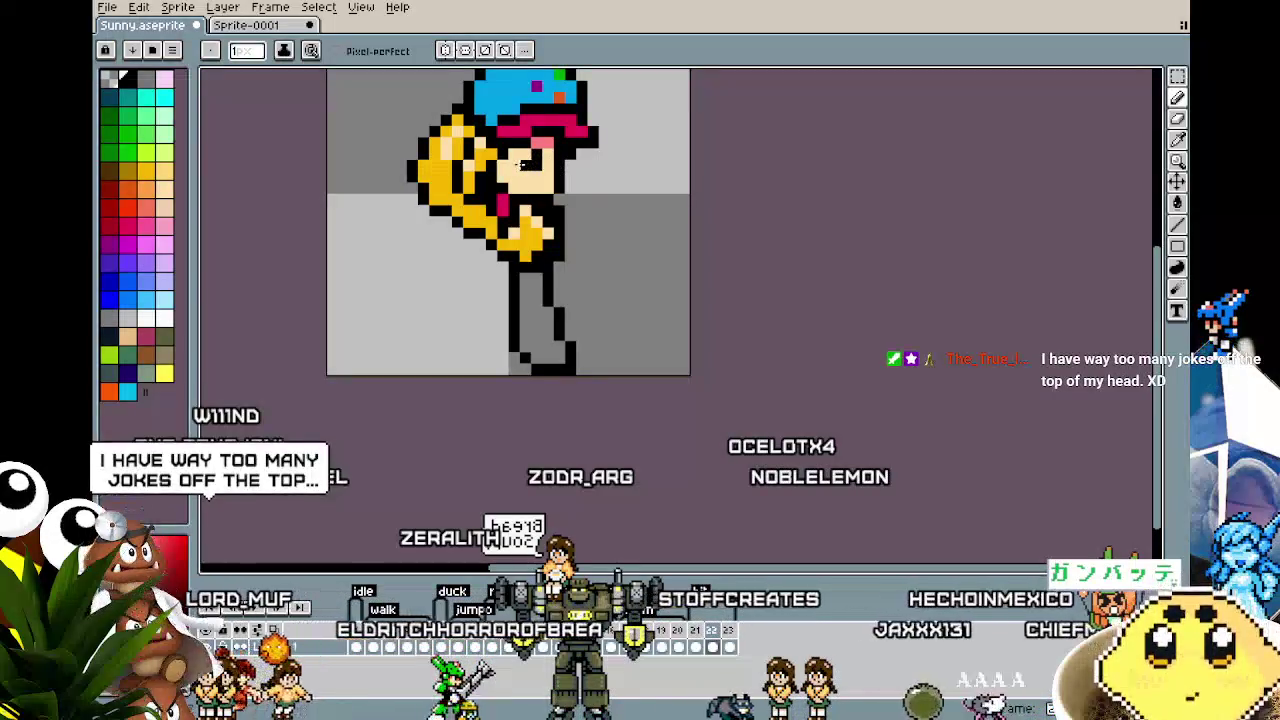
{"action": "key", "text": "b"}
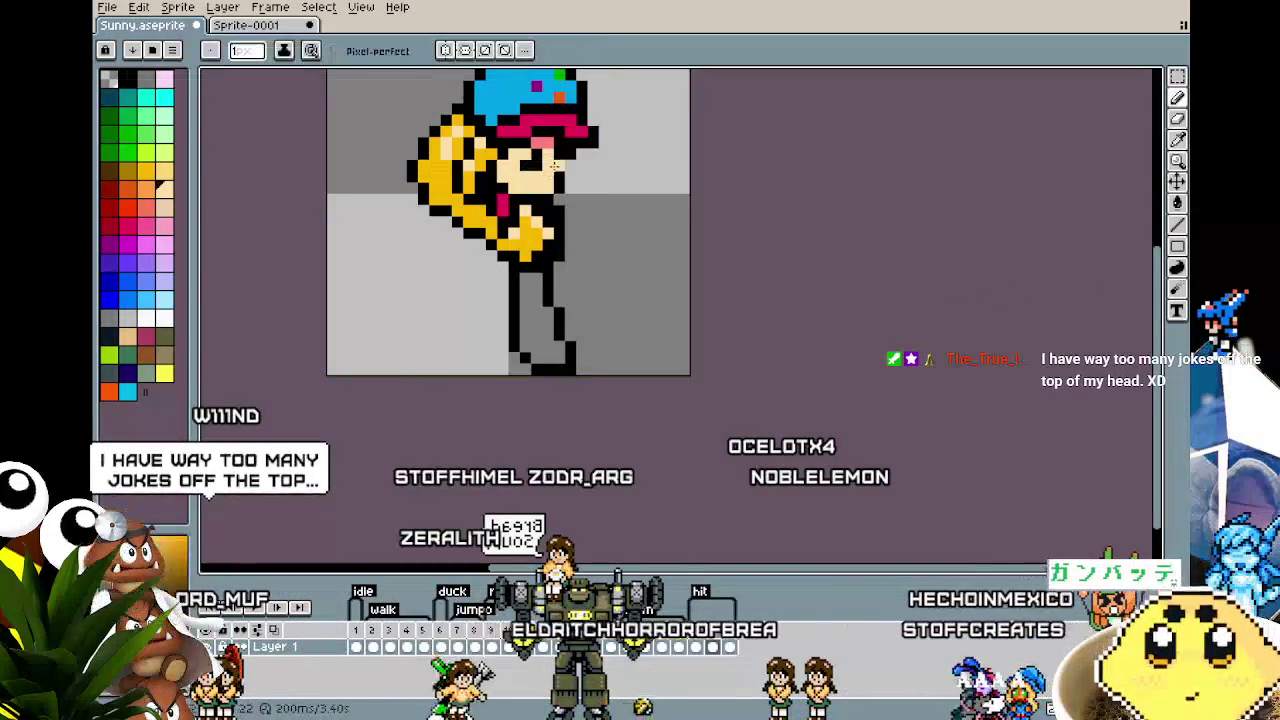
{"action": "scroll", "coordinate": [557, 173], "scroll_direction": "down", "scroll_amount": 2}
{"action": "scroll", "coordinate": [560, 172], "scroll_direction": "up", "scroll_amount": 1}
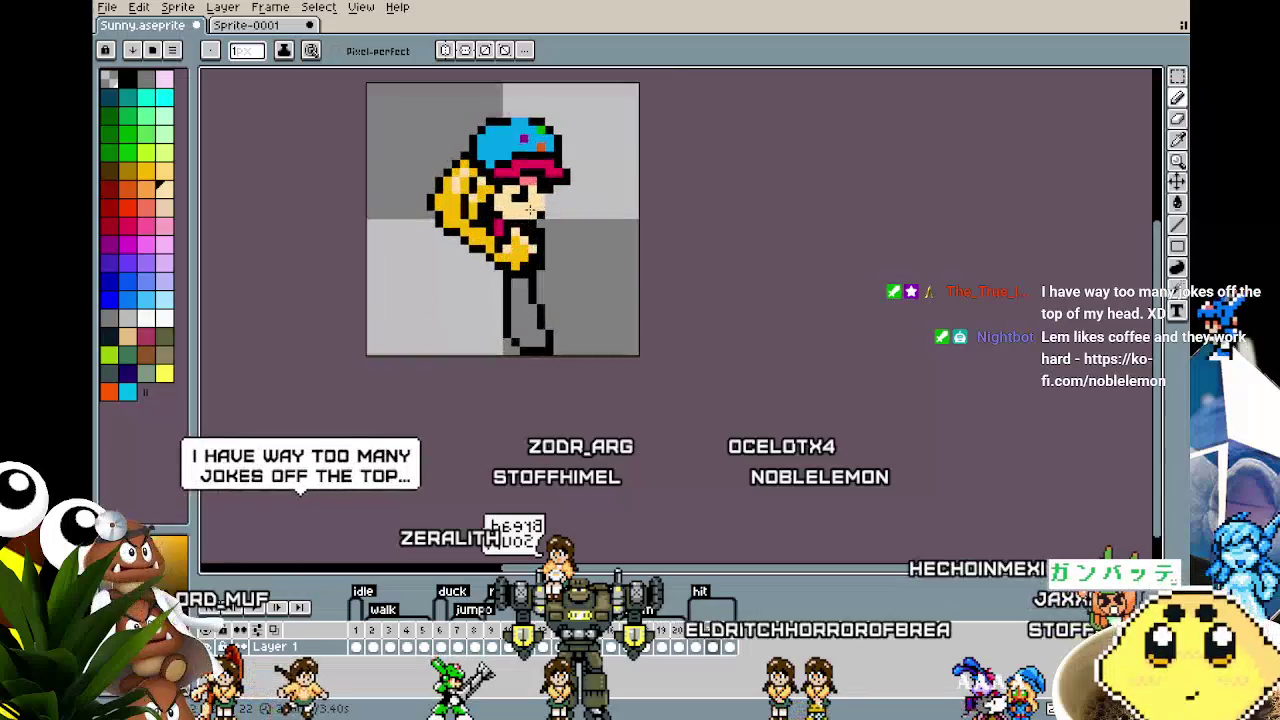
{"action": "scroll", "coordinate": [570, 170], "scroll_direction": "up", "scroll_amount": 1}
Step: Extend the pink cap brim a few pixels forward
{"action": "key", "text": "m"}
{"action": "key", "text": "b"}
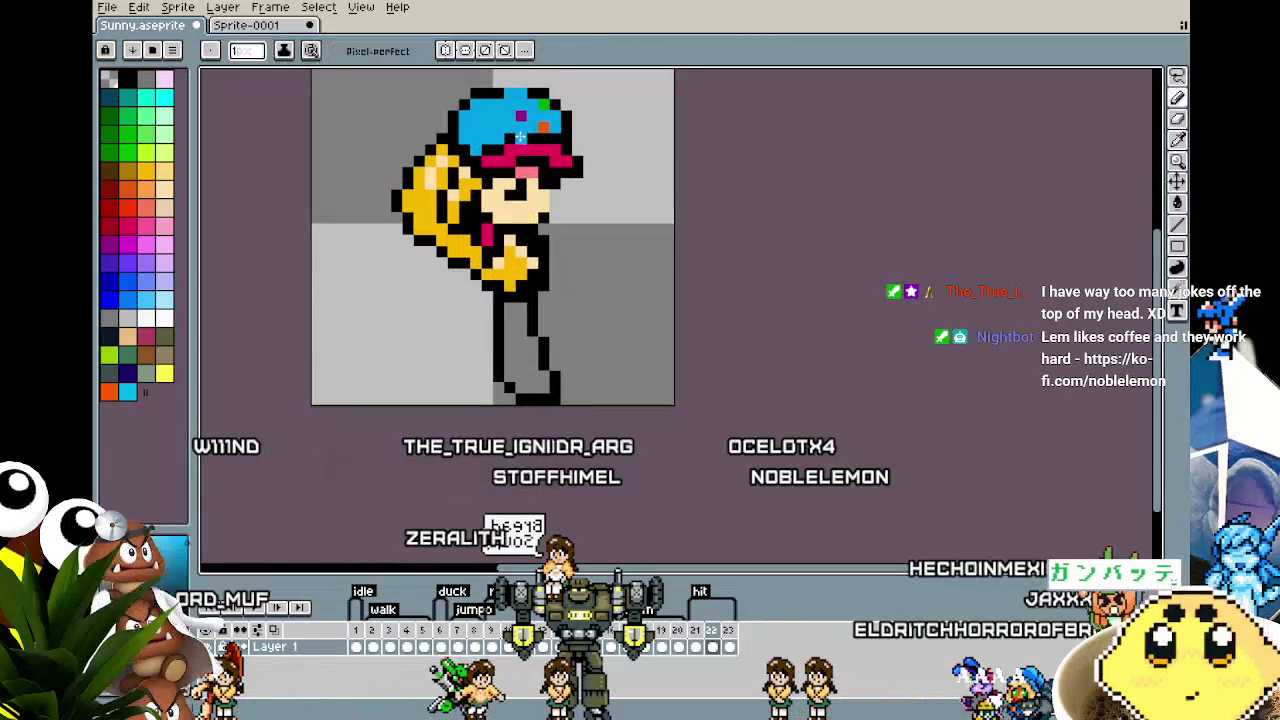
{"action": "left_click", "coordinate": [576, 157], "text": "alt"}
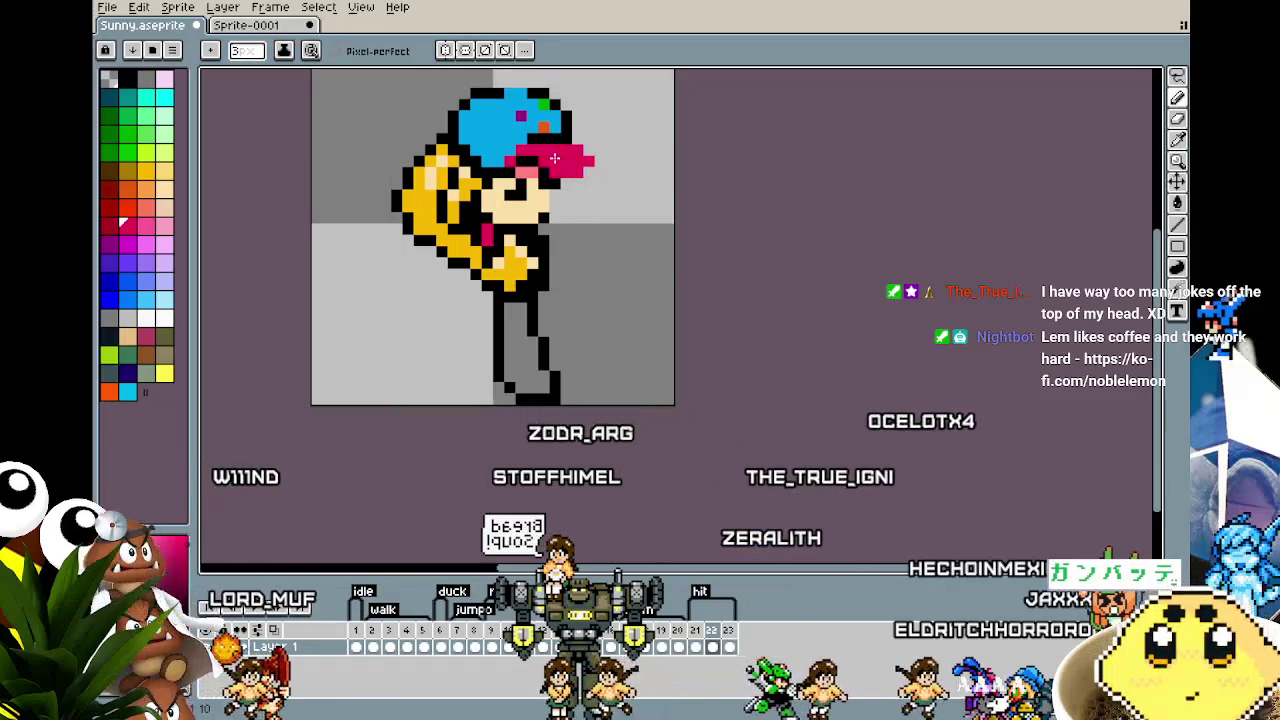
{"action": "key", "text": "ctrl+z"}
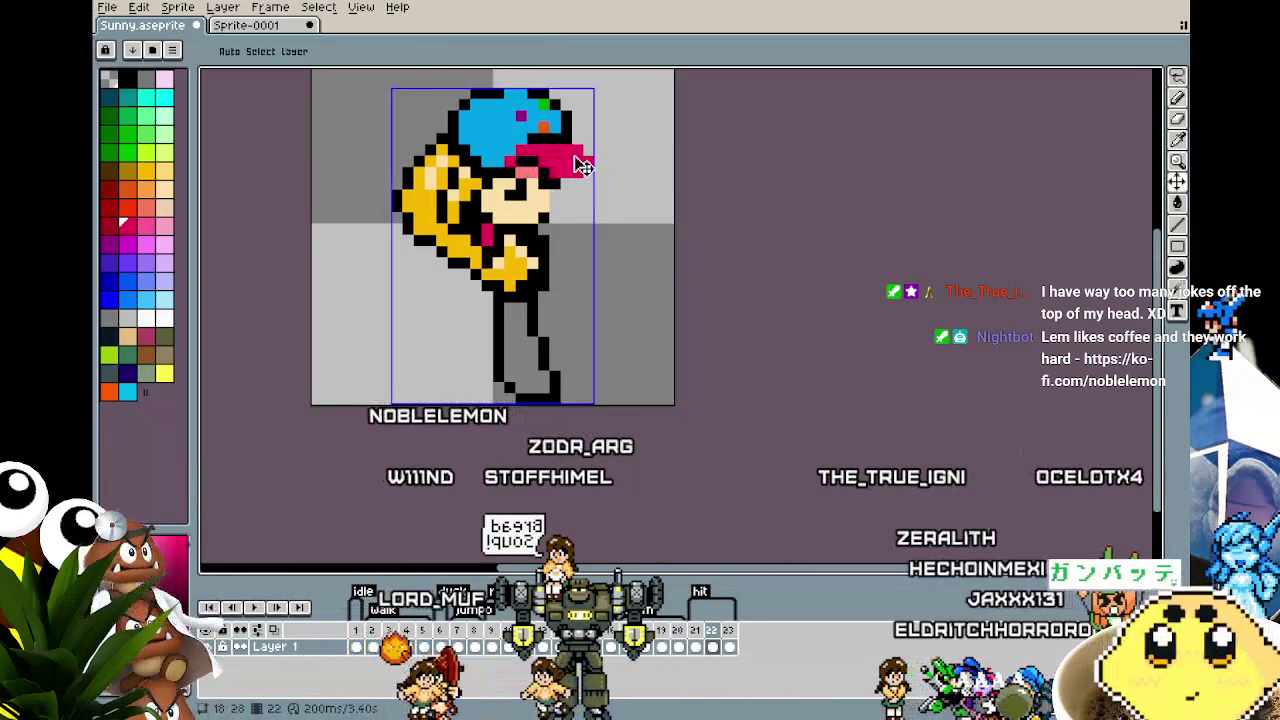
{"action": "key", "text": "ctrl+z"}
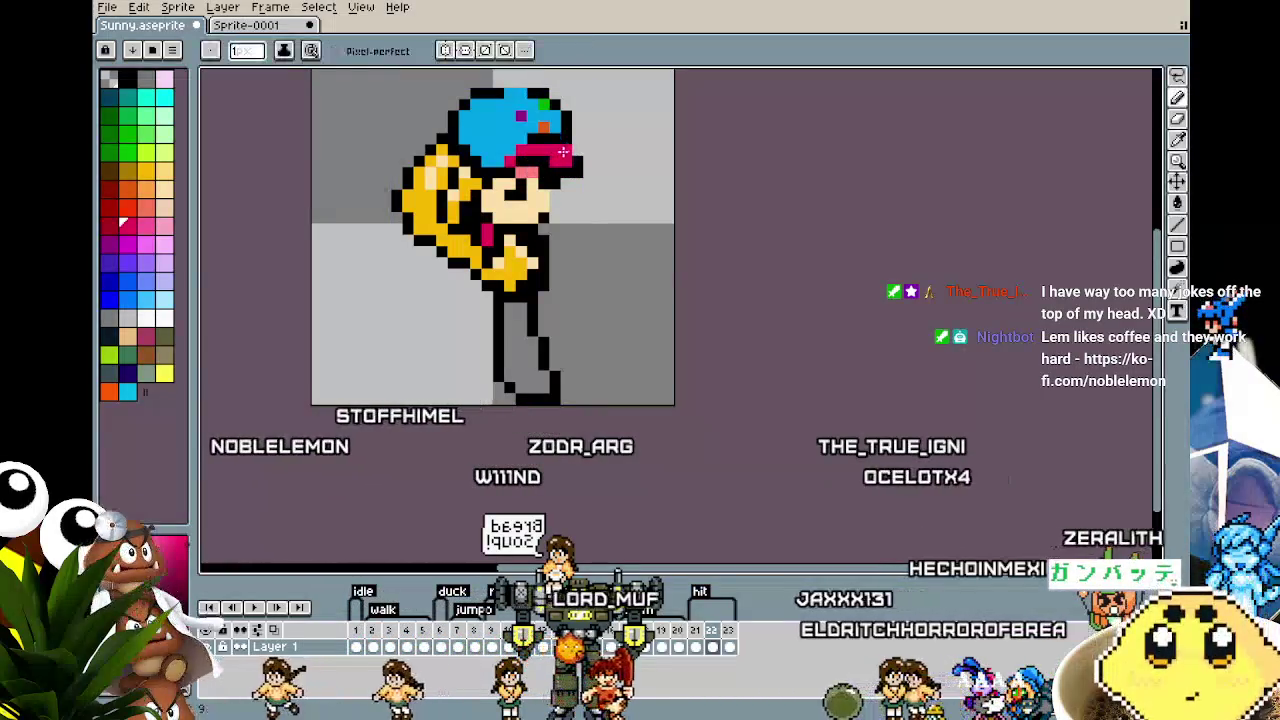
{"action": "left_click_drag", "start_coordinate": [566, 152], "coordinate": [577, 160]}
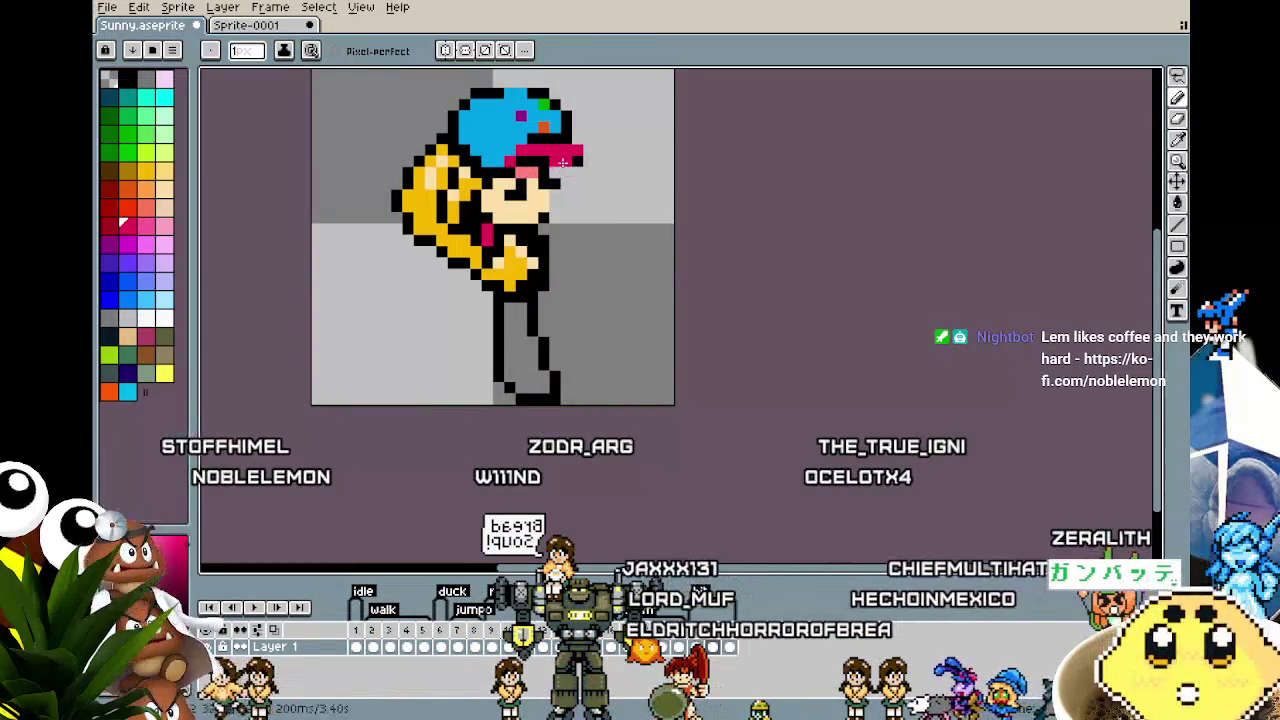
Step: Outline the lengthened brim in black
{"action": "left_click", "coordinate": [555, 162], "text": "alt"}
{"action": "left_click", "coordinate": [568, 150], "text": "alt"}
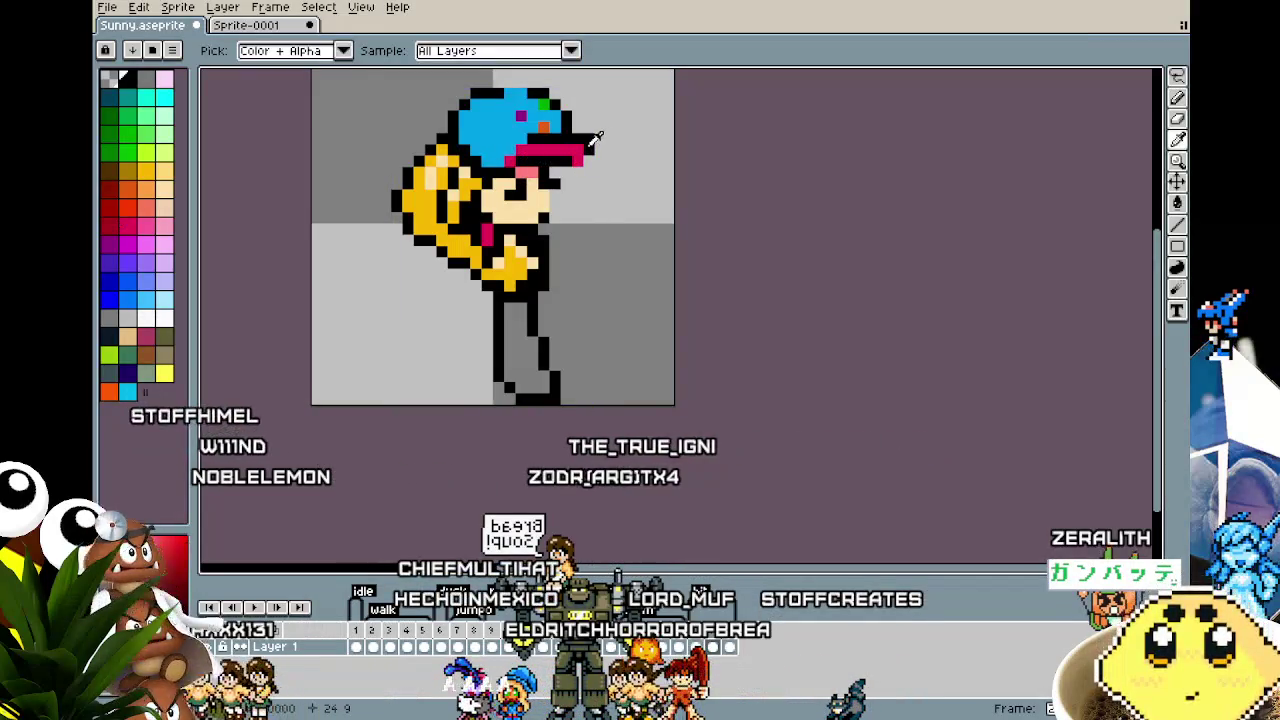
{"action": "left_click", "coordinate": [580, 155], "text": "alt"}
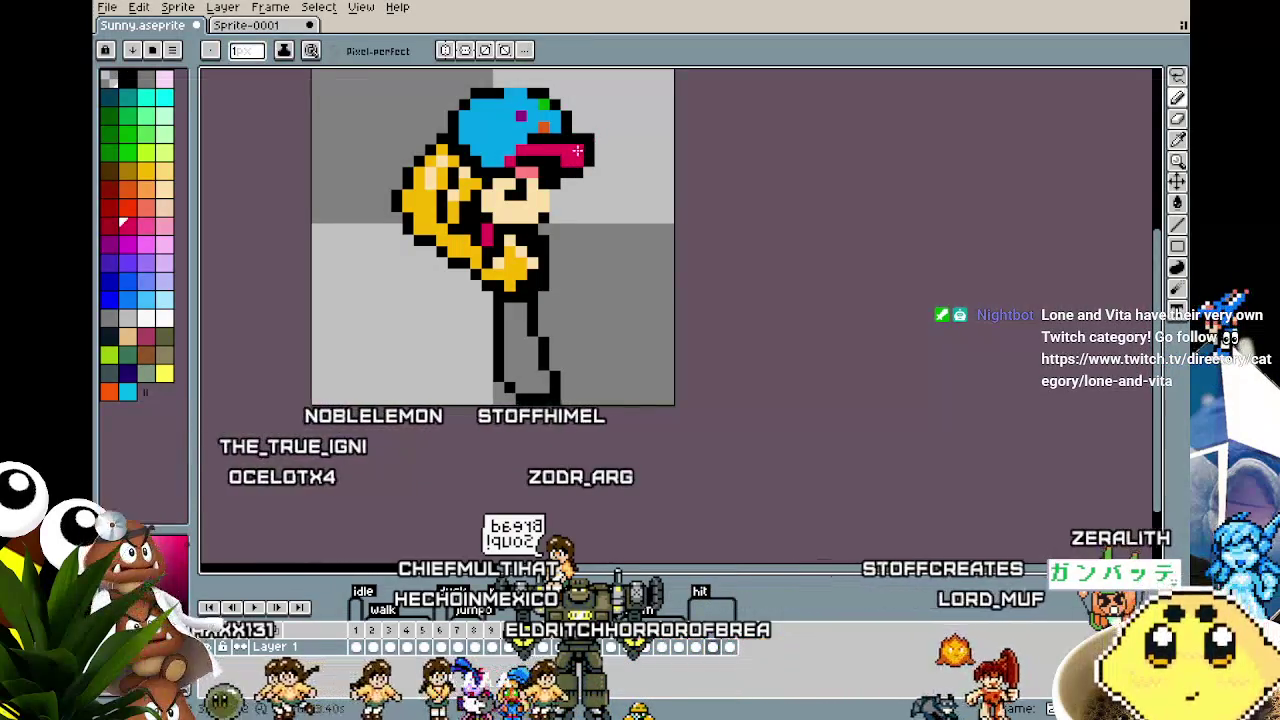
{"action": "left_click", "coordinate": [575, 148], "text": "alt"}
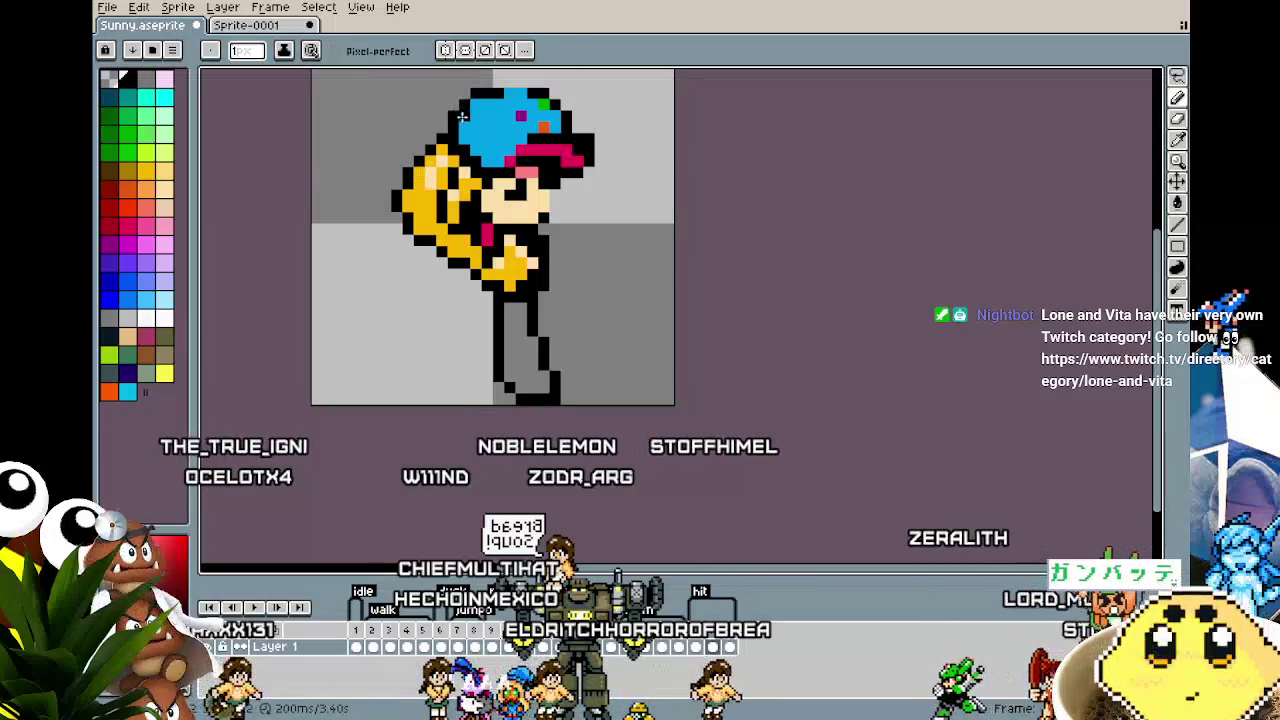
Step: Pick the cap's blue and paint over its leftover coloured spots
{"action": "key", "text": "alt"}
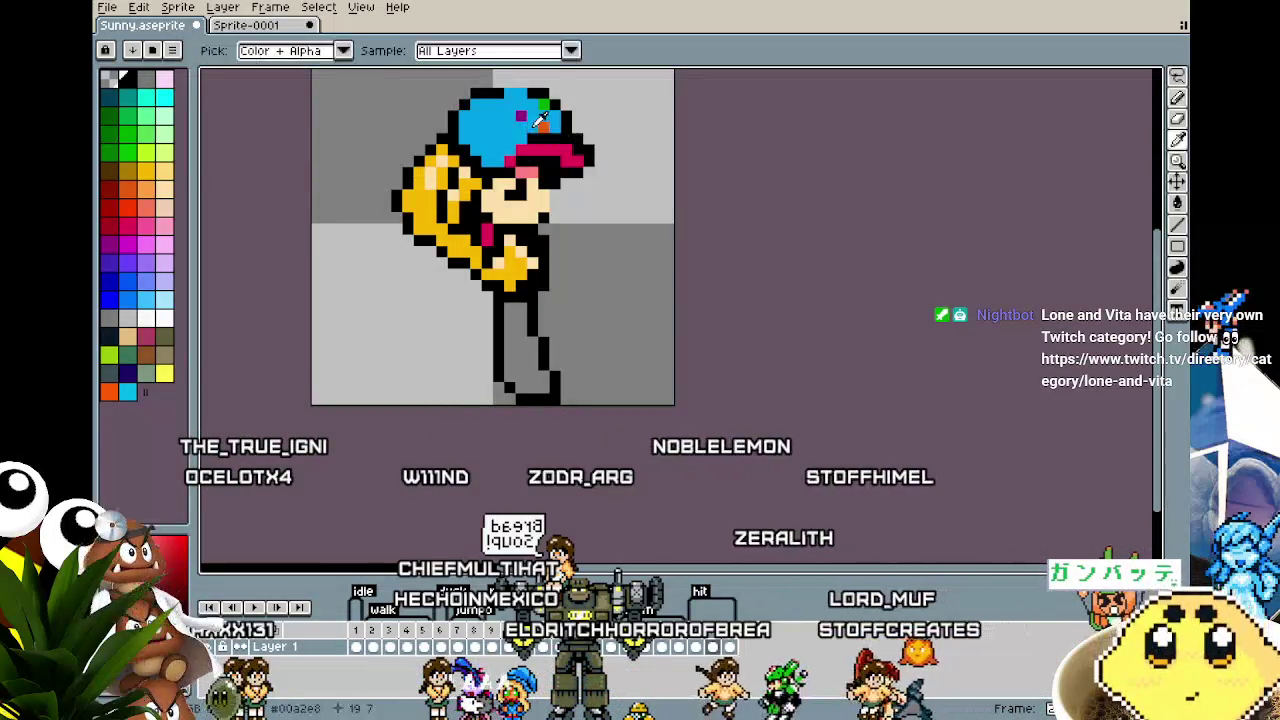
{"action": "left_click", "coordinate": [541, 118], "text": "alt"}
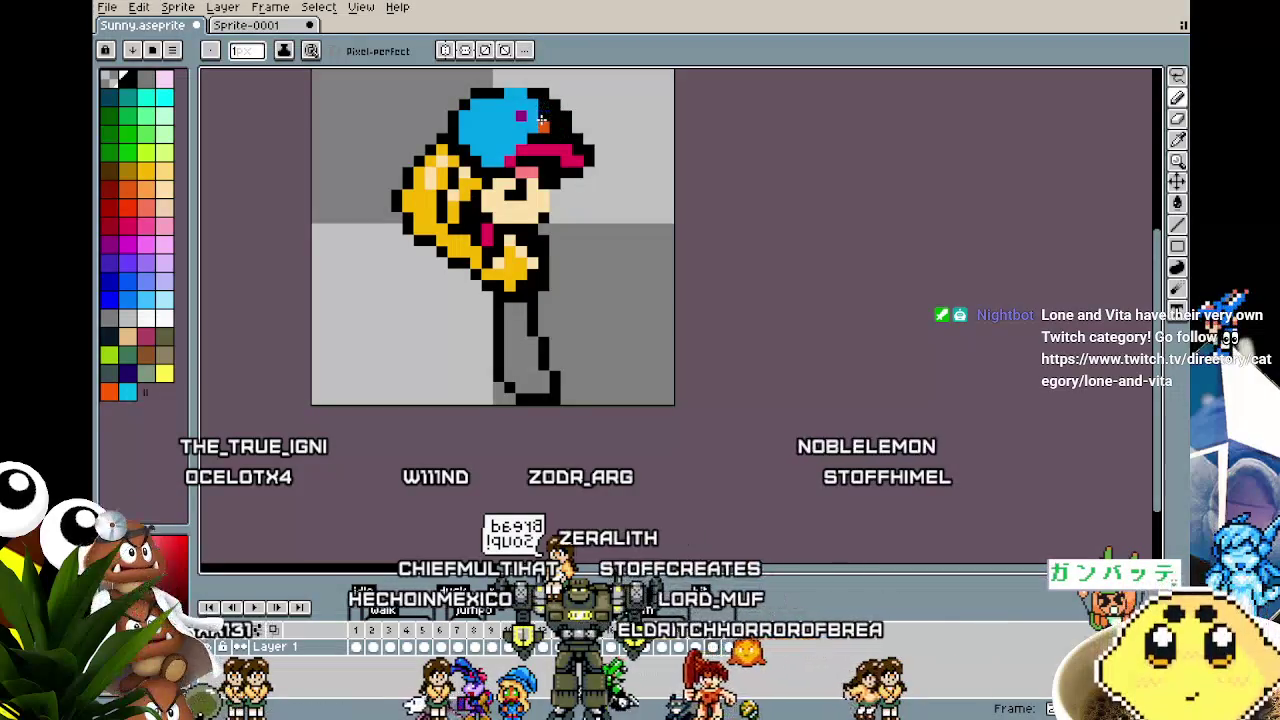
{"action": "key", "text": "e"}
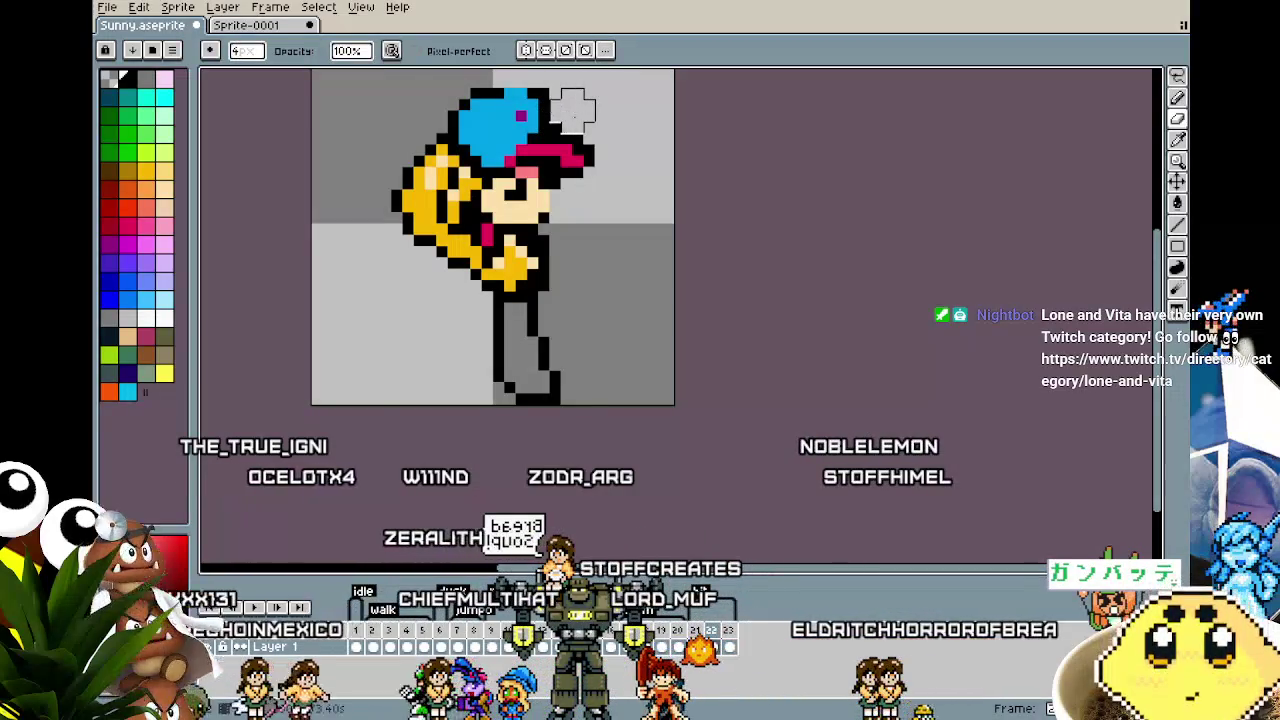
{"action": "key", "text": "b"}
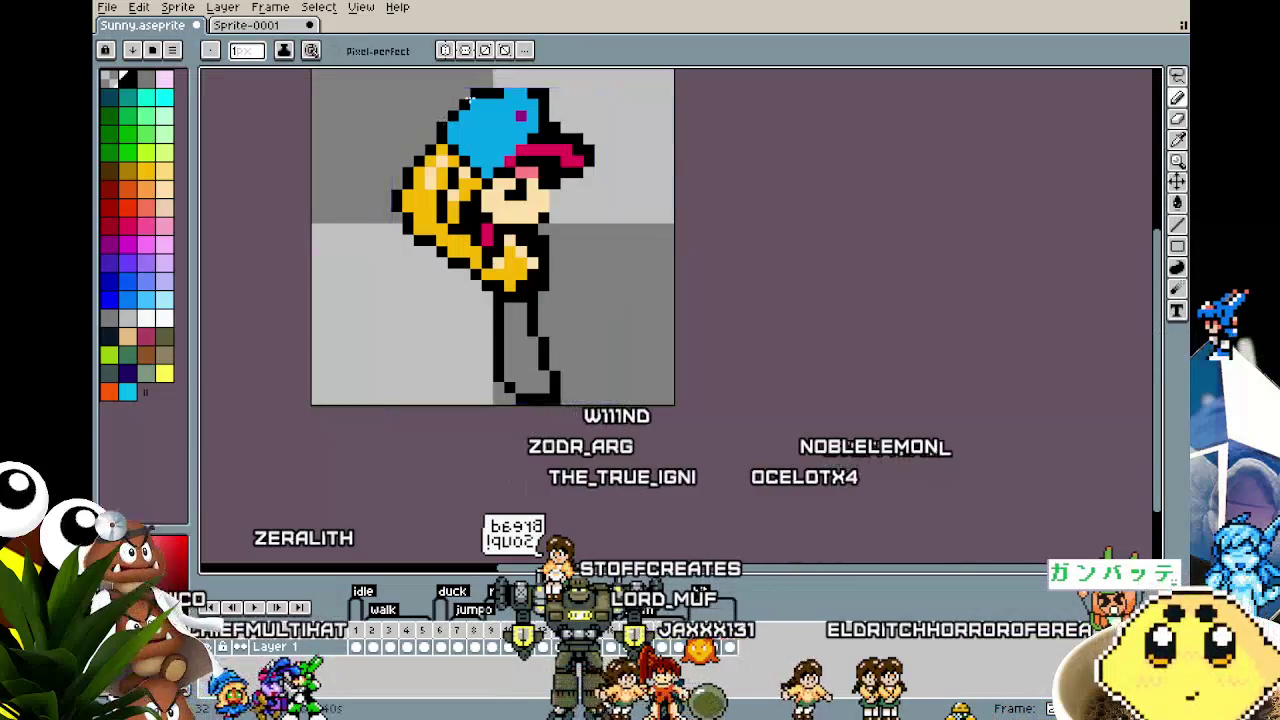
{"action": "scroll", "coordinate": [509, 93], "scroll_direction": "up", "scroll_amount": 1}
{"action": "left_click_drag", "start_coordinate": [509, 93], "coordinate": [552, 101]}
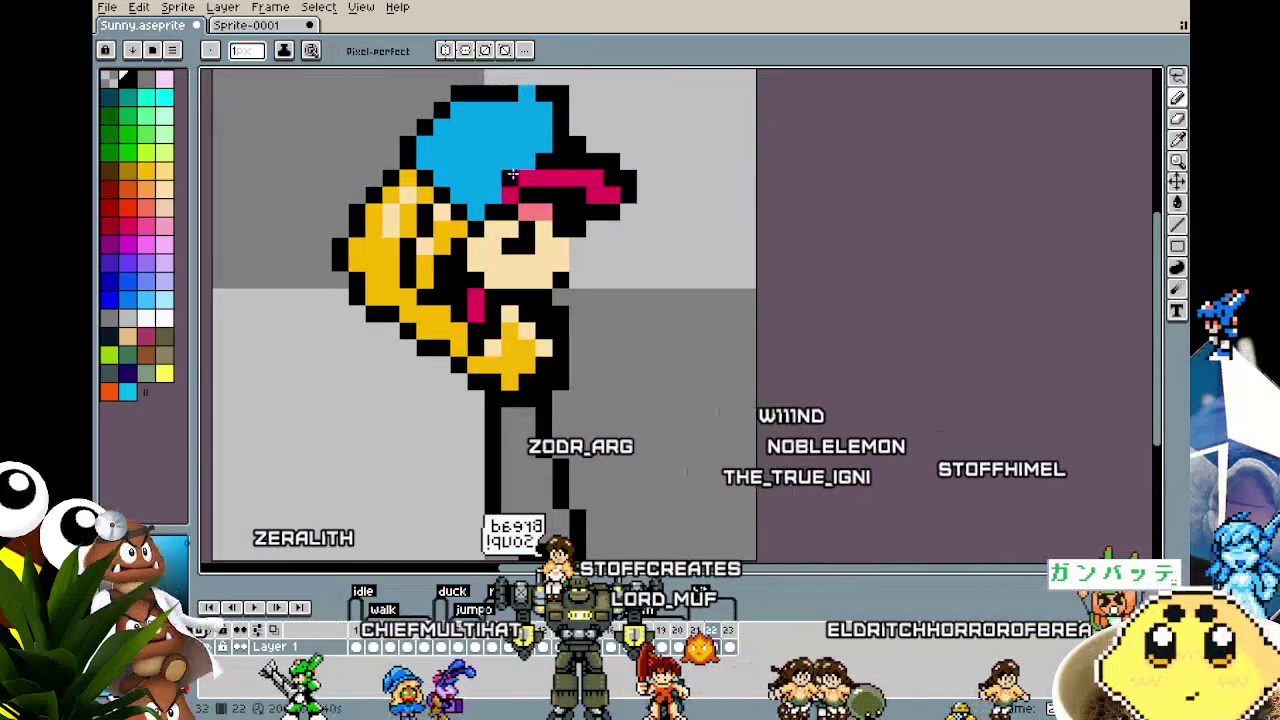